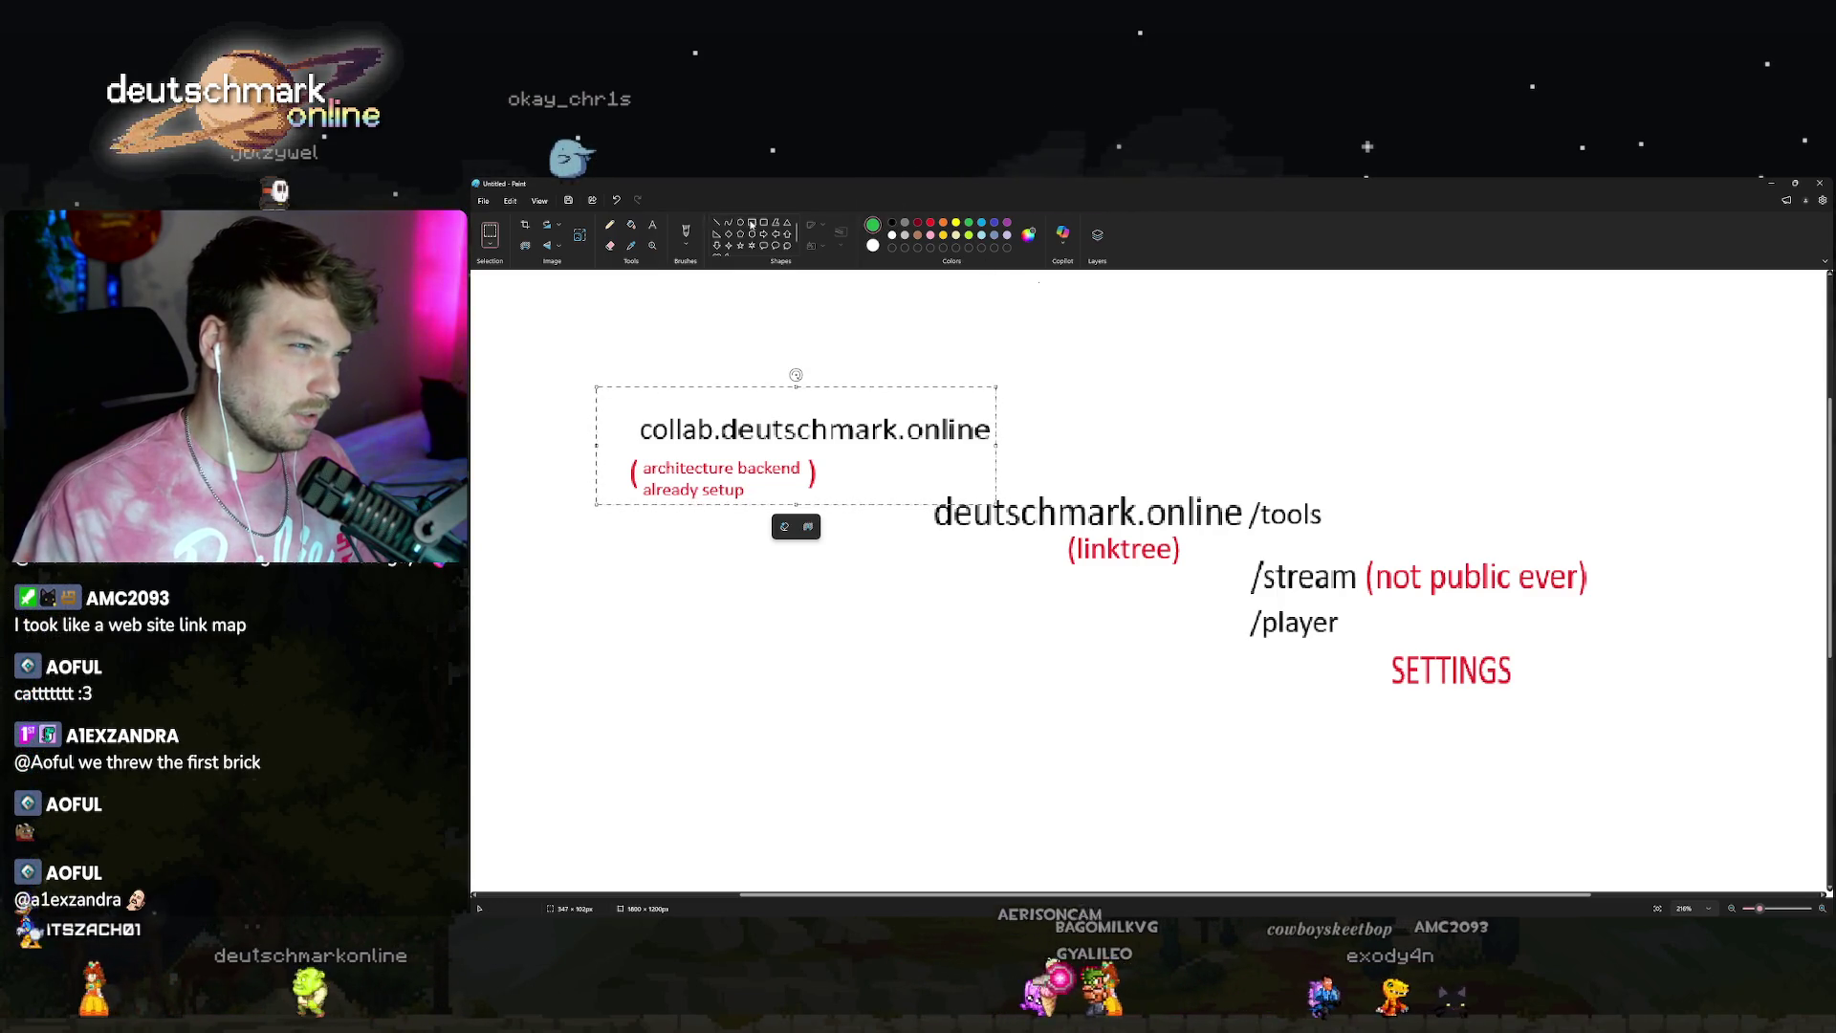
Draw a green rectangle above the collab.deutschmark.online label, then drag the label and its red note into it.
left_click(752, 222)
mouse_move(589, 400)
left_mouse_down()
mouse_move(1040, 518)
mouse_move(1049, 292)
mouse_move(1073, 284)
left_mouse_up()
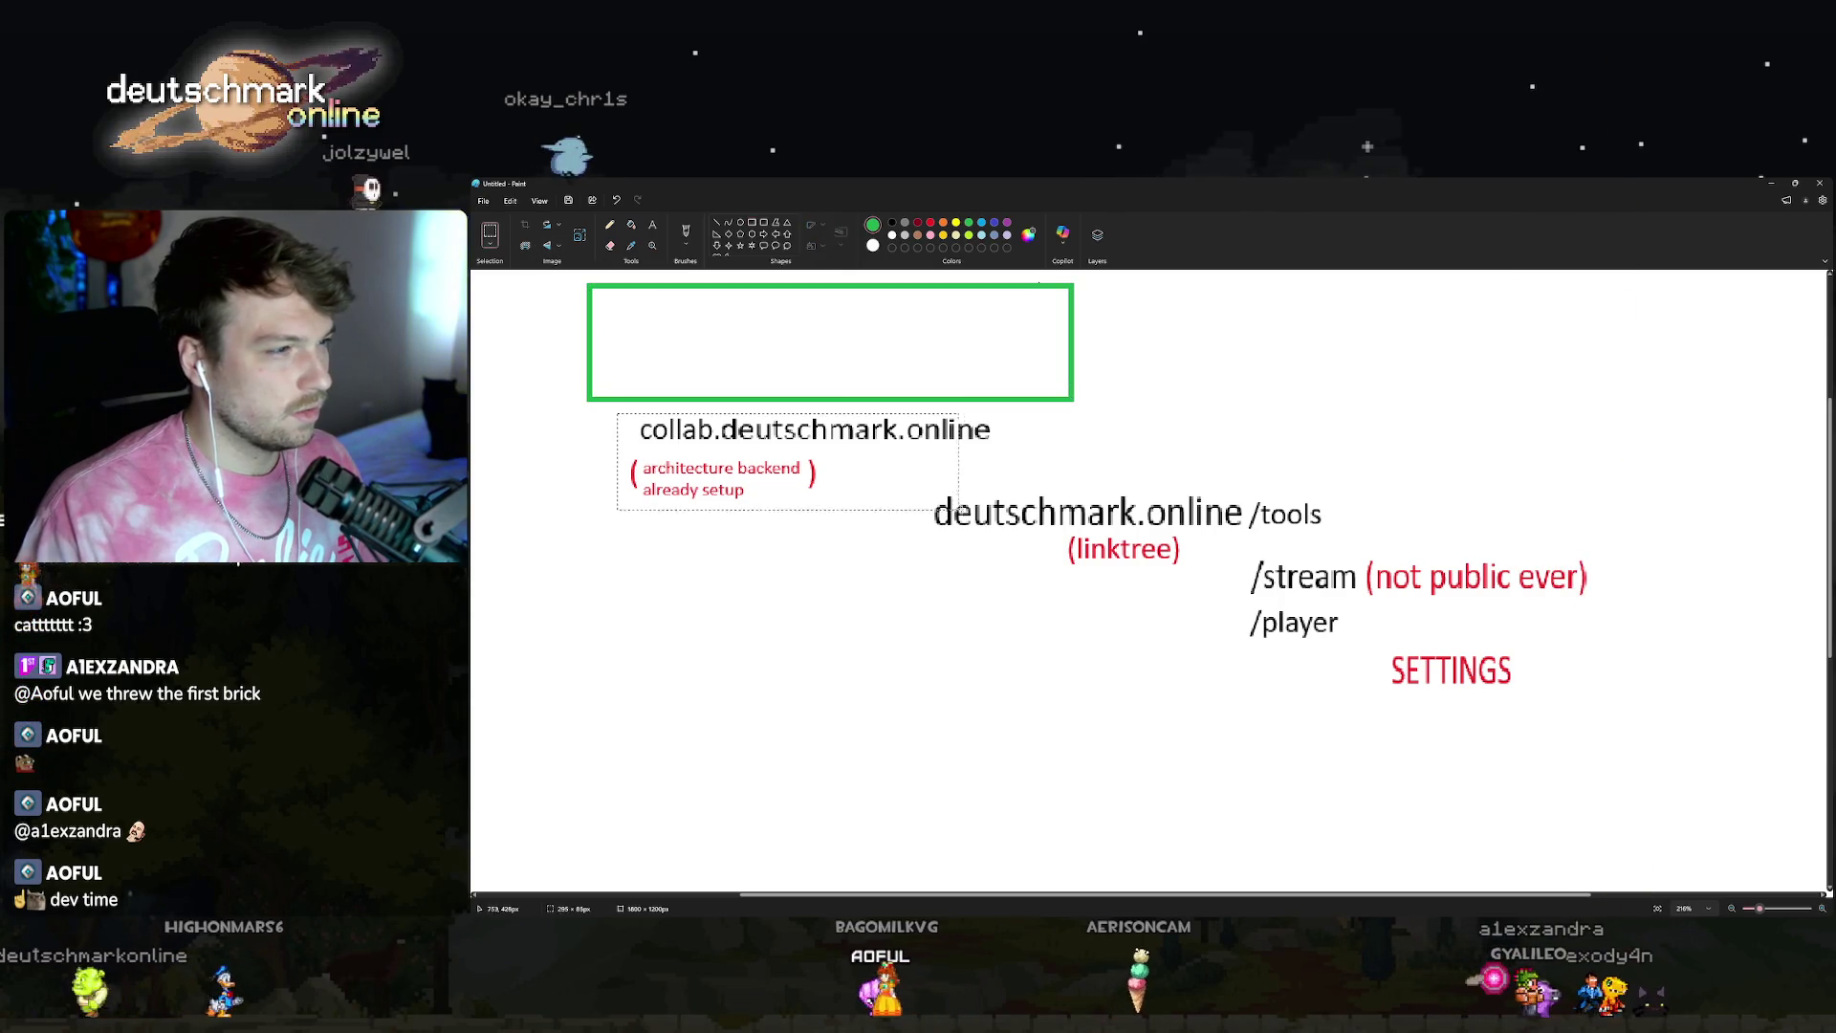
left_click_drag(616, 413, 1002, 501)
left_click_drag(742, 466, 770, 356)
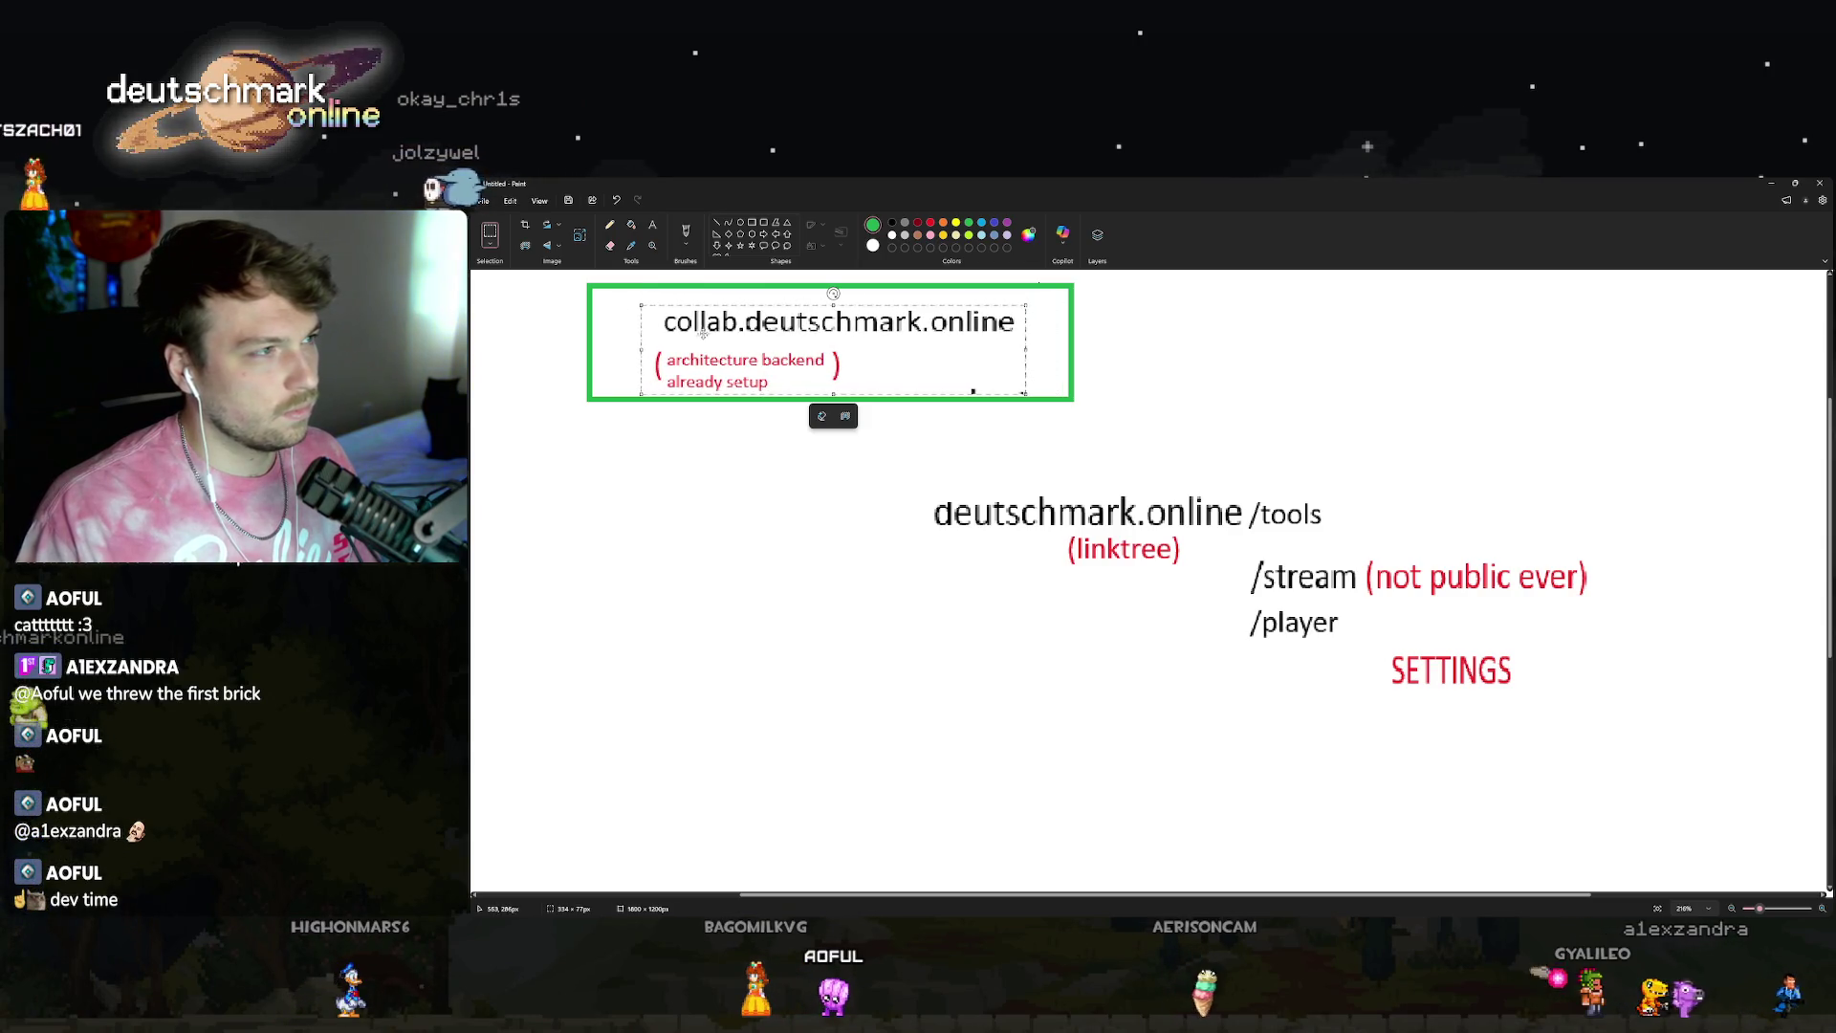
Add a 'seperate' text label at the box's left edge with font size 11.
left_click(654, 226)
type("s")
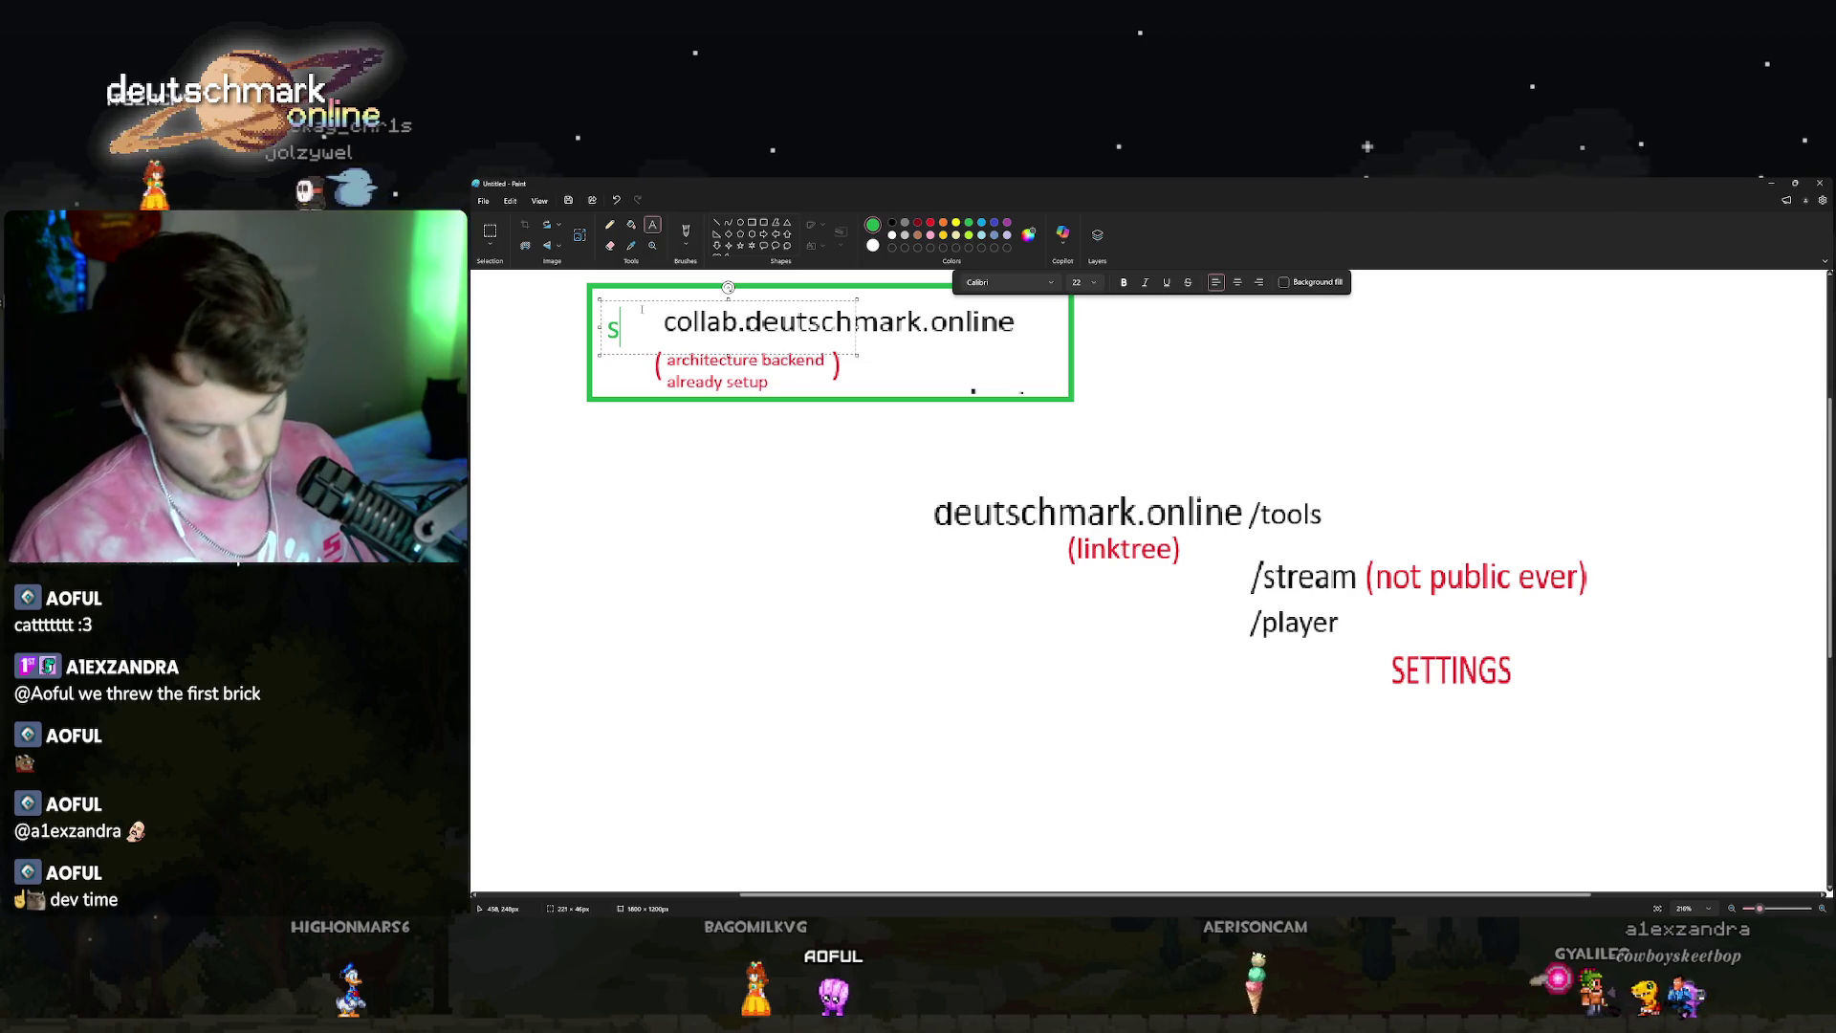
type("epera")
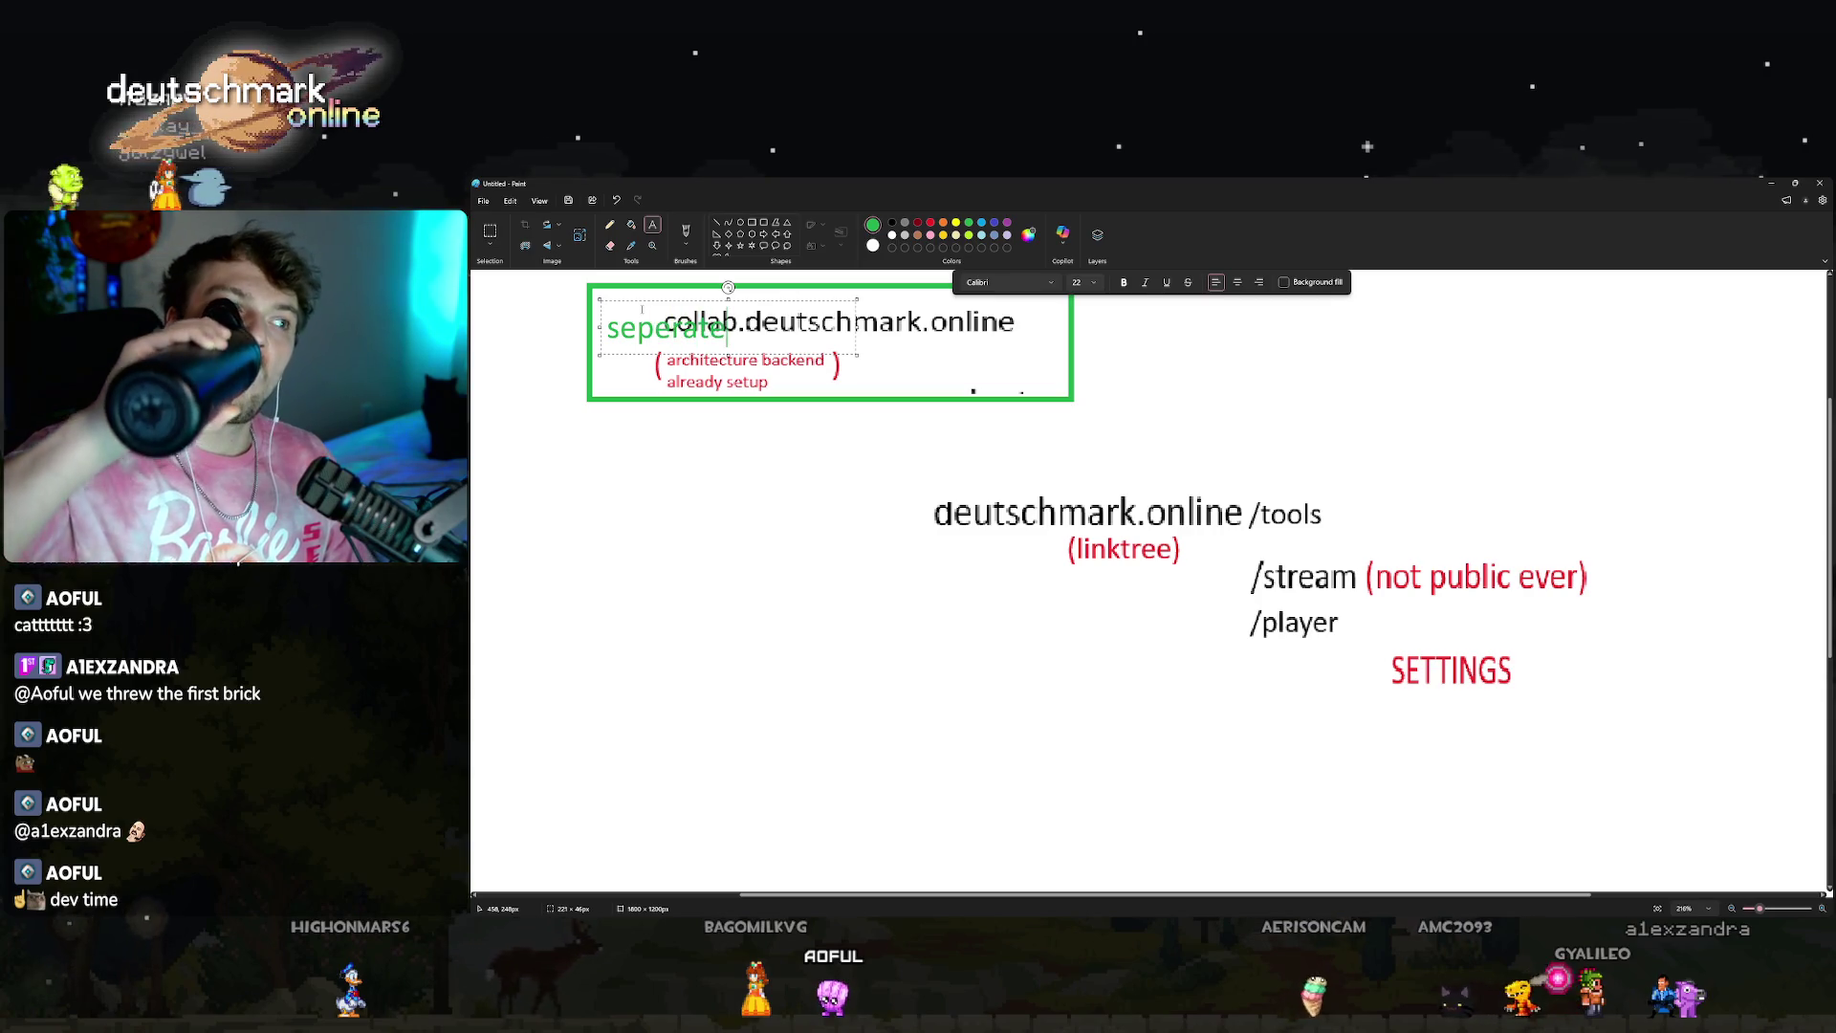
type("te")
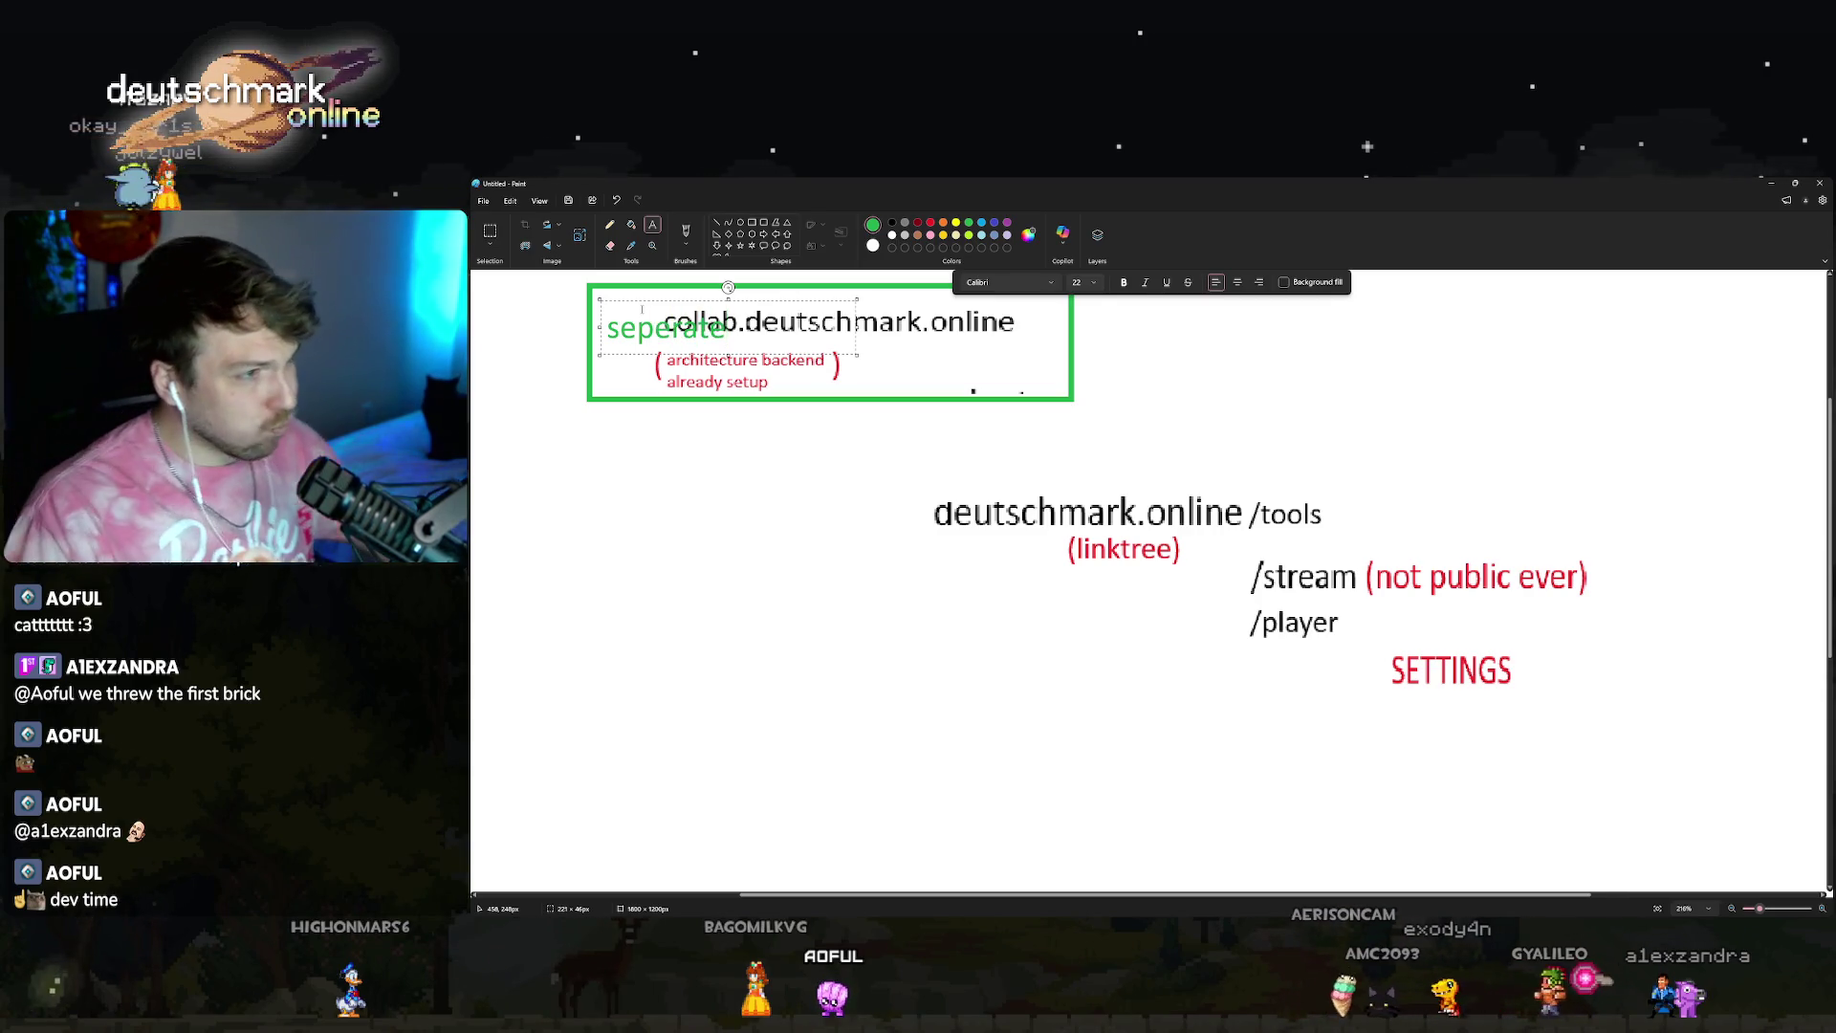
left_click_drag(856, 356, 771, 351)
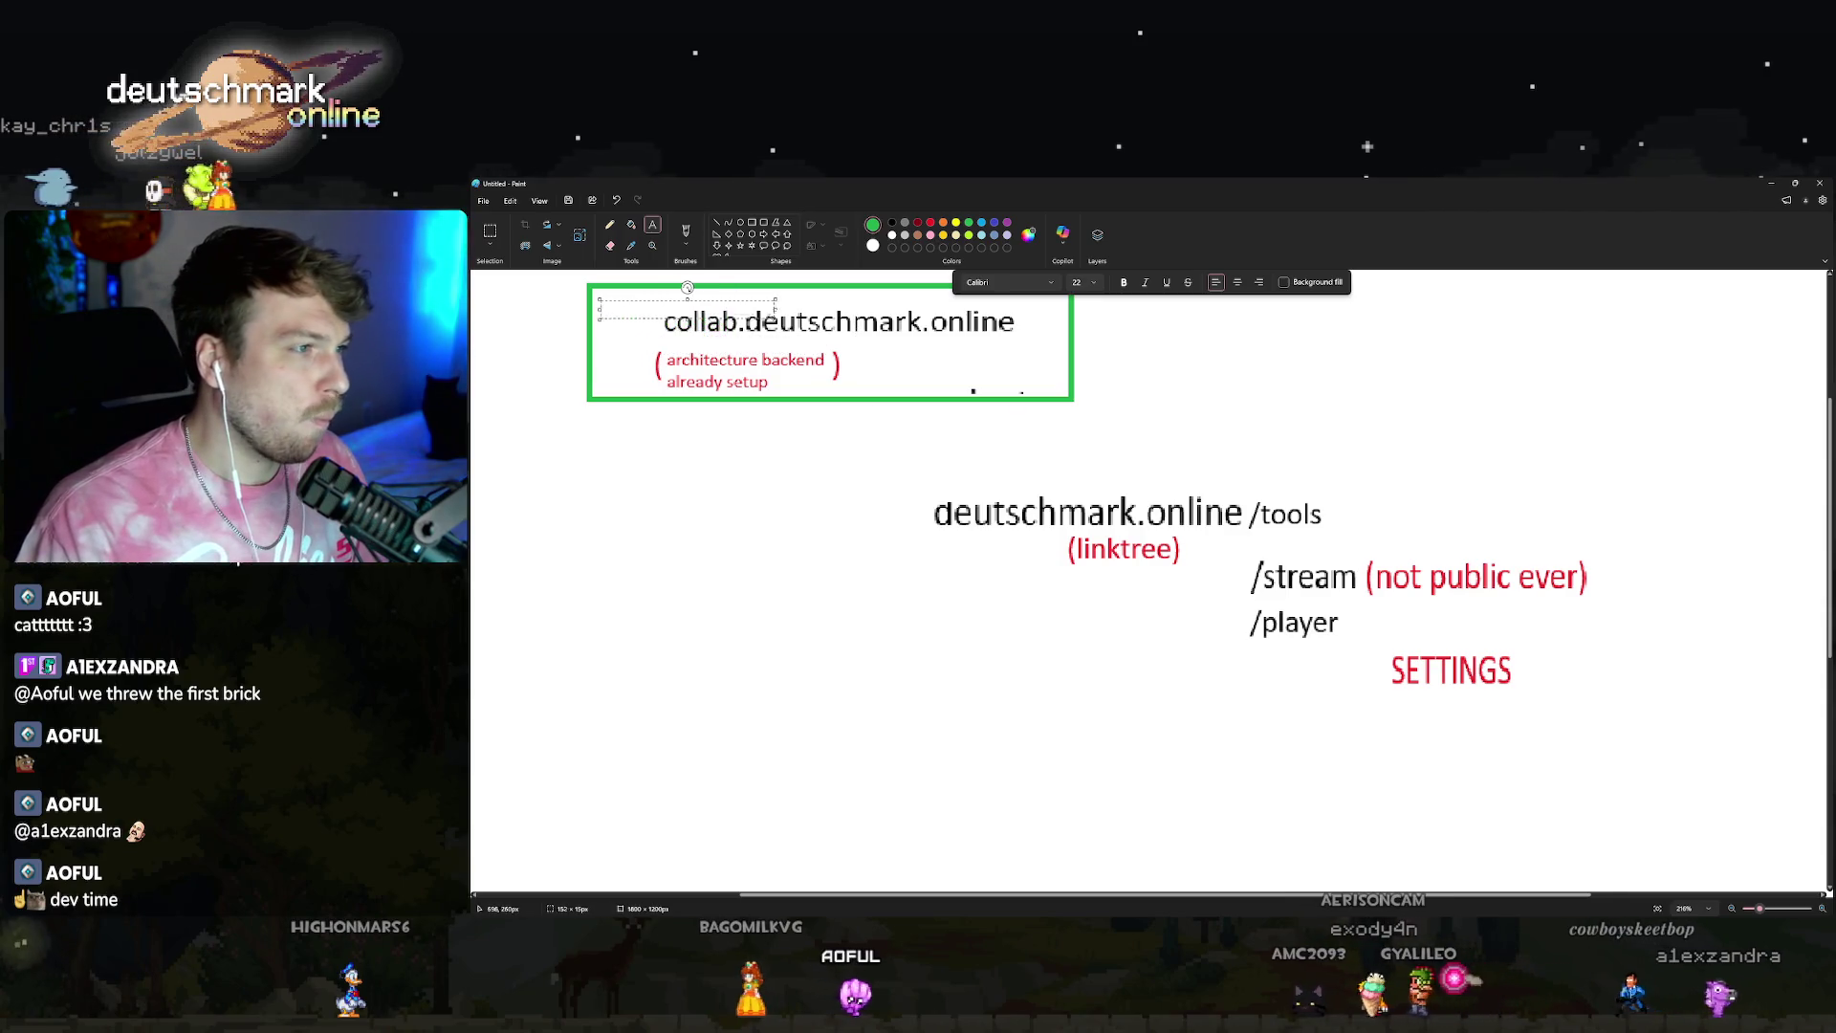
key("ctrl+a")
left_click(1093, 283)
left_click(1076, 325)
left_click(634, 321)
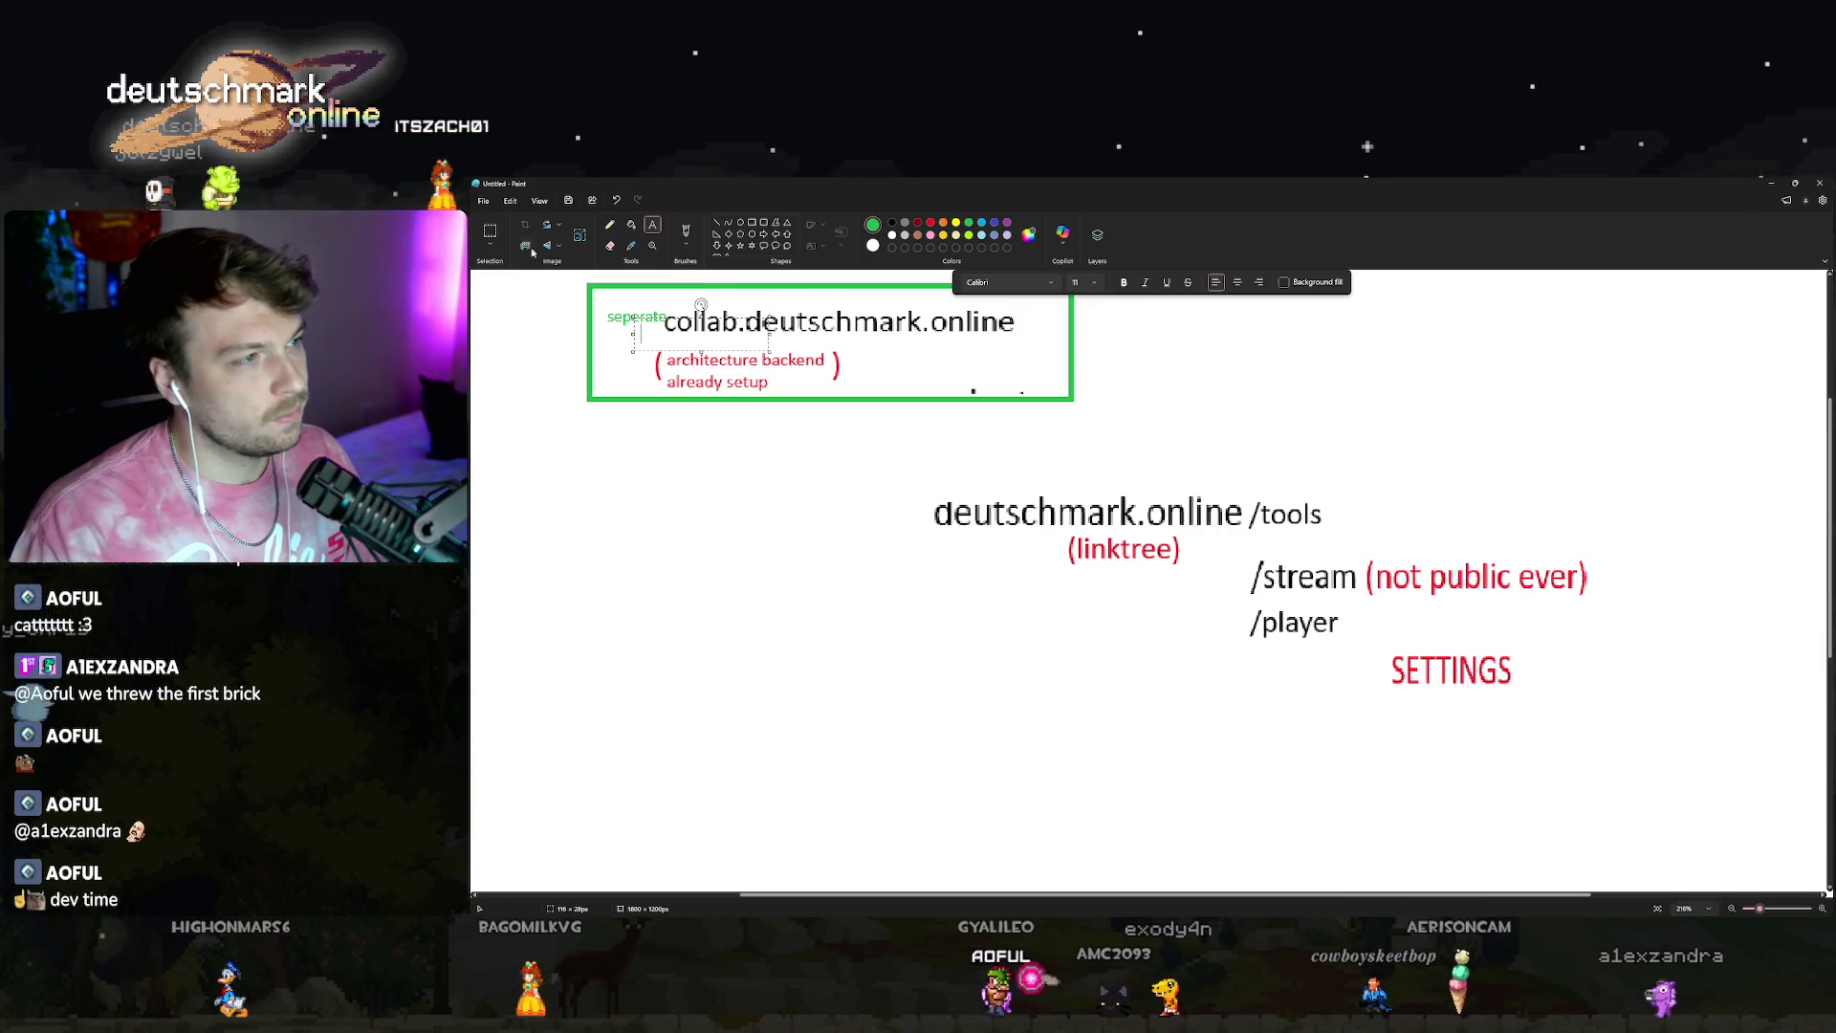
Select and reposition the small seperate label in the box corner, then restore the Paint window.
left_click(490, 231)
mouse_move(606, 304)
left_mouse_down()
mouse_move(670, 325)
mouse_move(625, 295)
left_mouse_up()
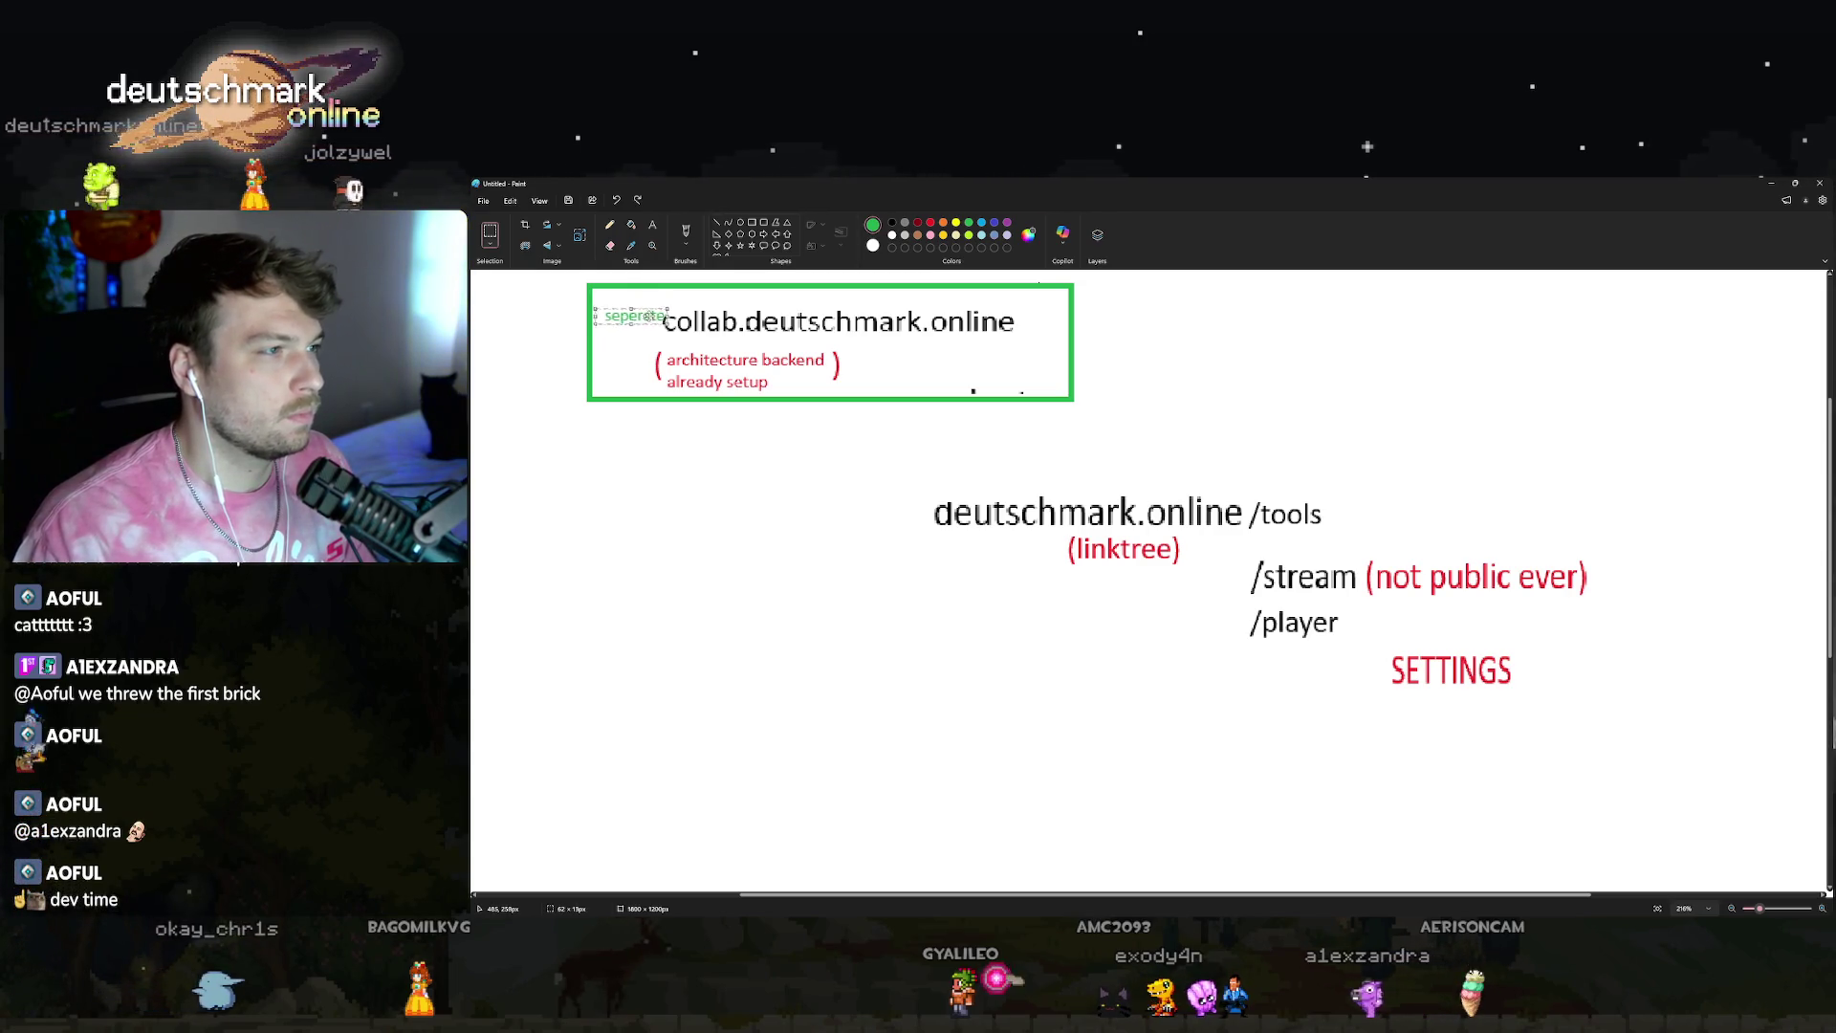
left_click(721, 301)
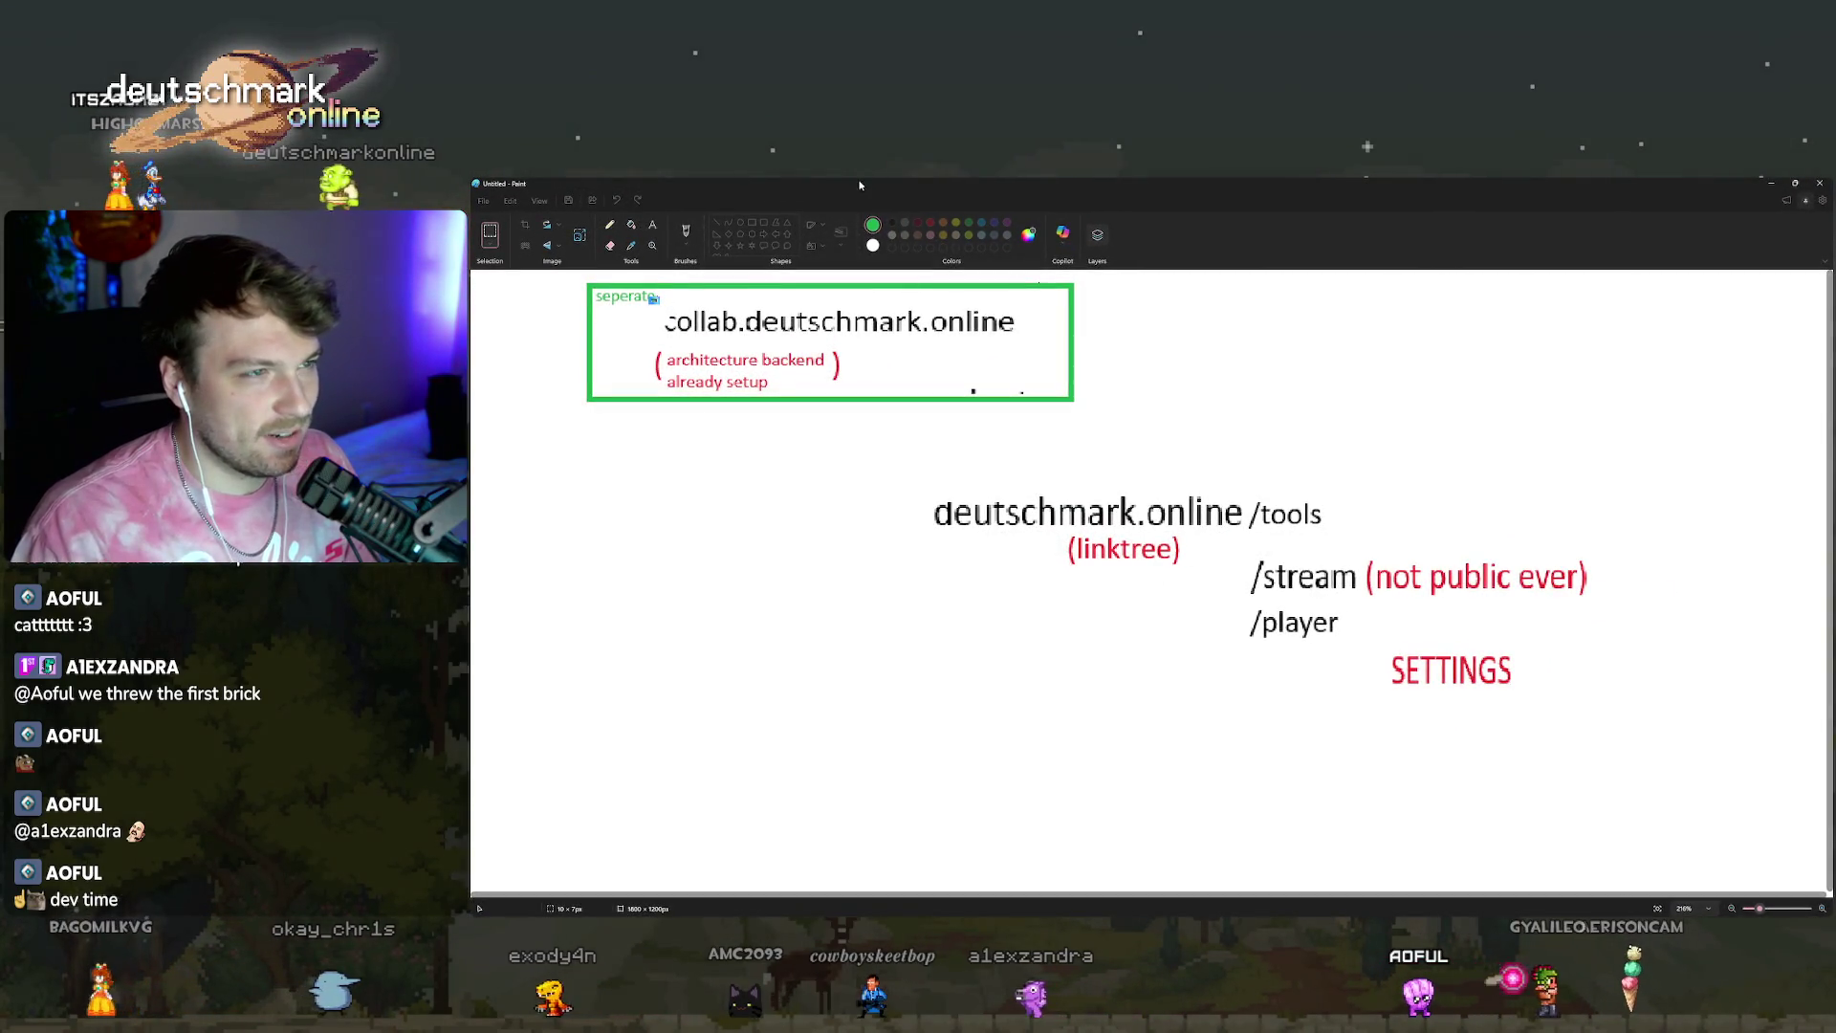
left_click(1795, 183)
Dismiss the Microsoft account sign-in picker and switch to the 6K Labs window.
left_click(1796, 213)
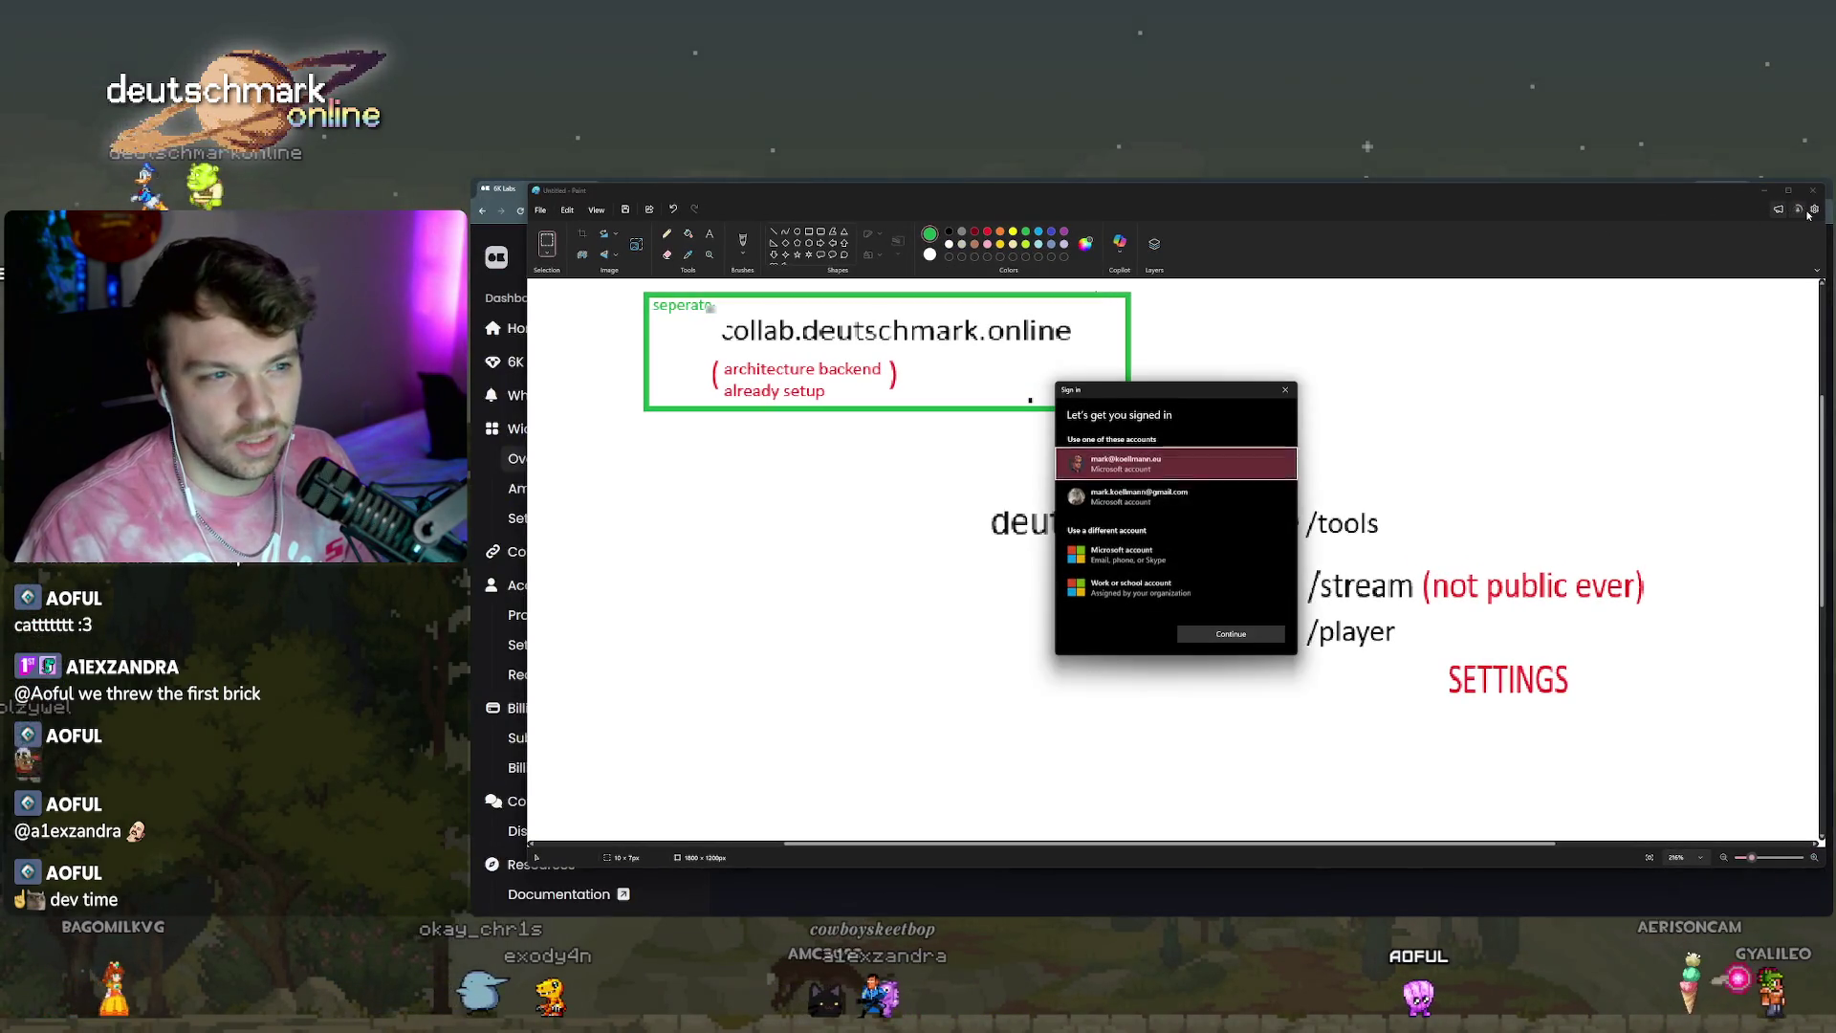
key("Escape")
key("alt+Tab")
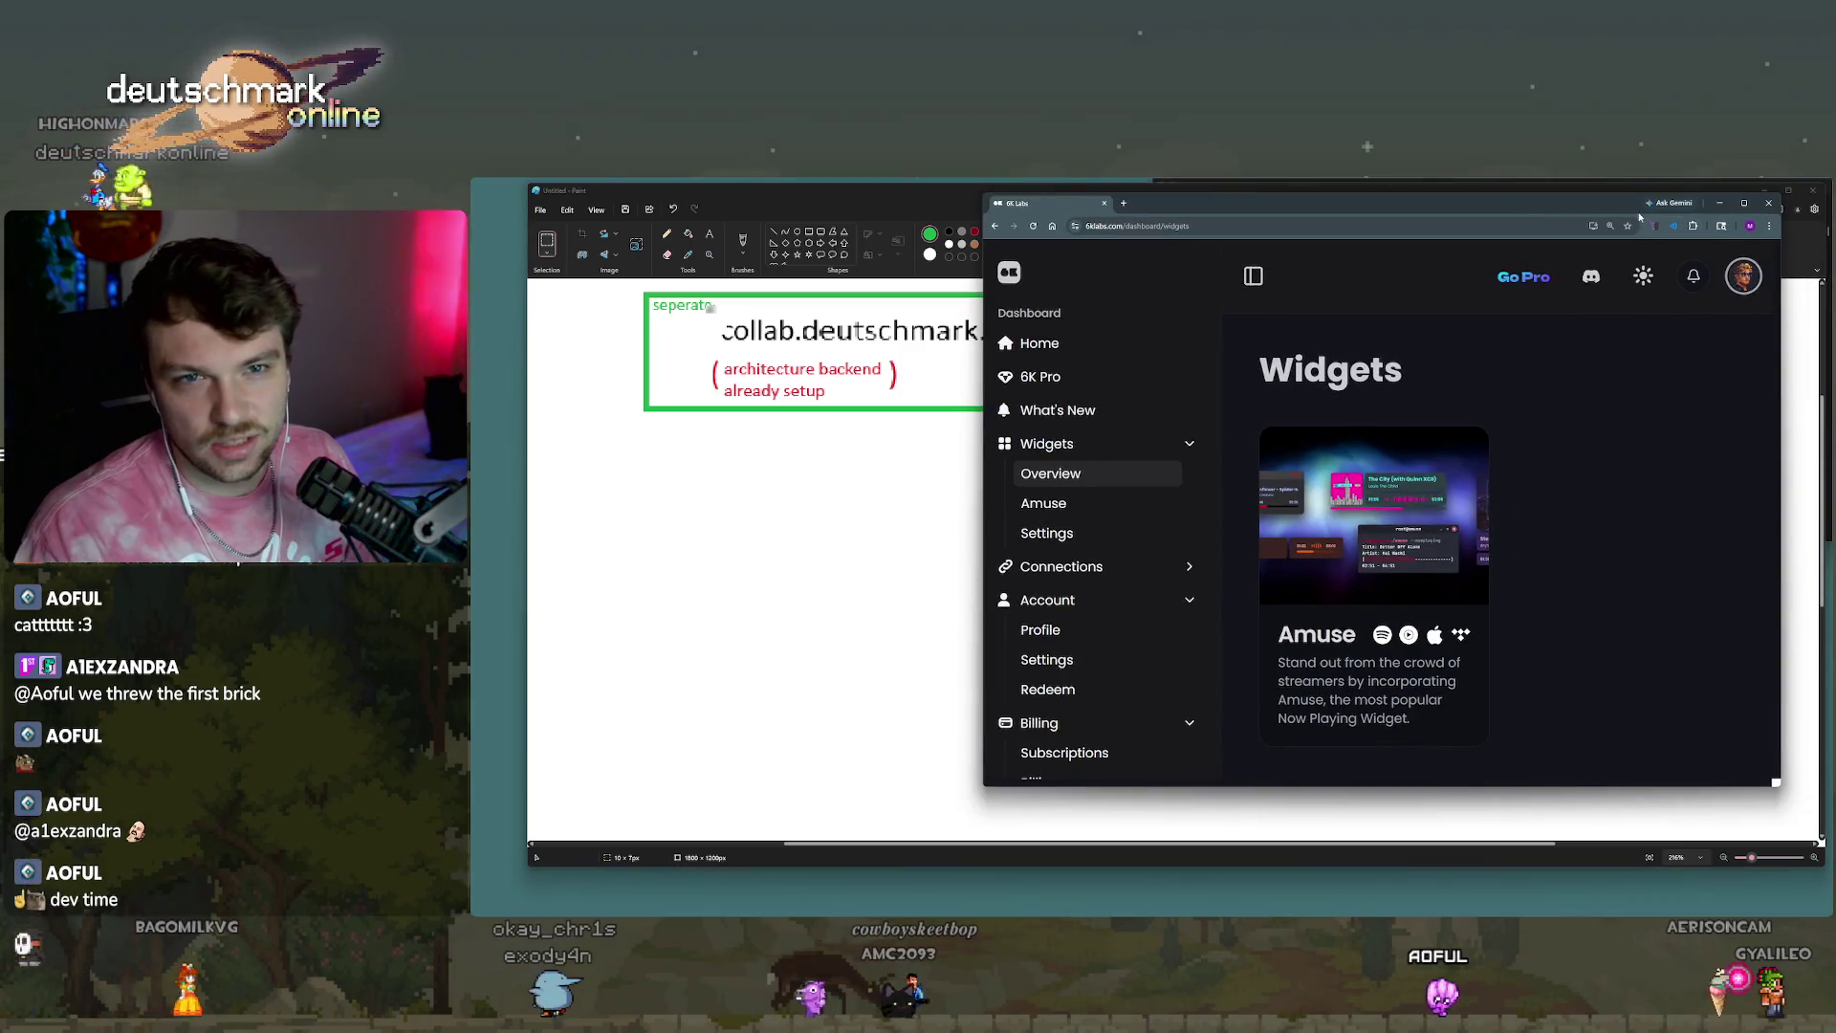
Return to 6K Labs and search 'microsoft news bad stocks' in a new browser tab.
left_click(782, 443)
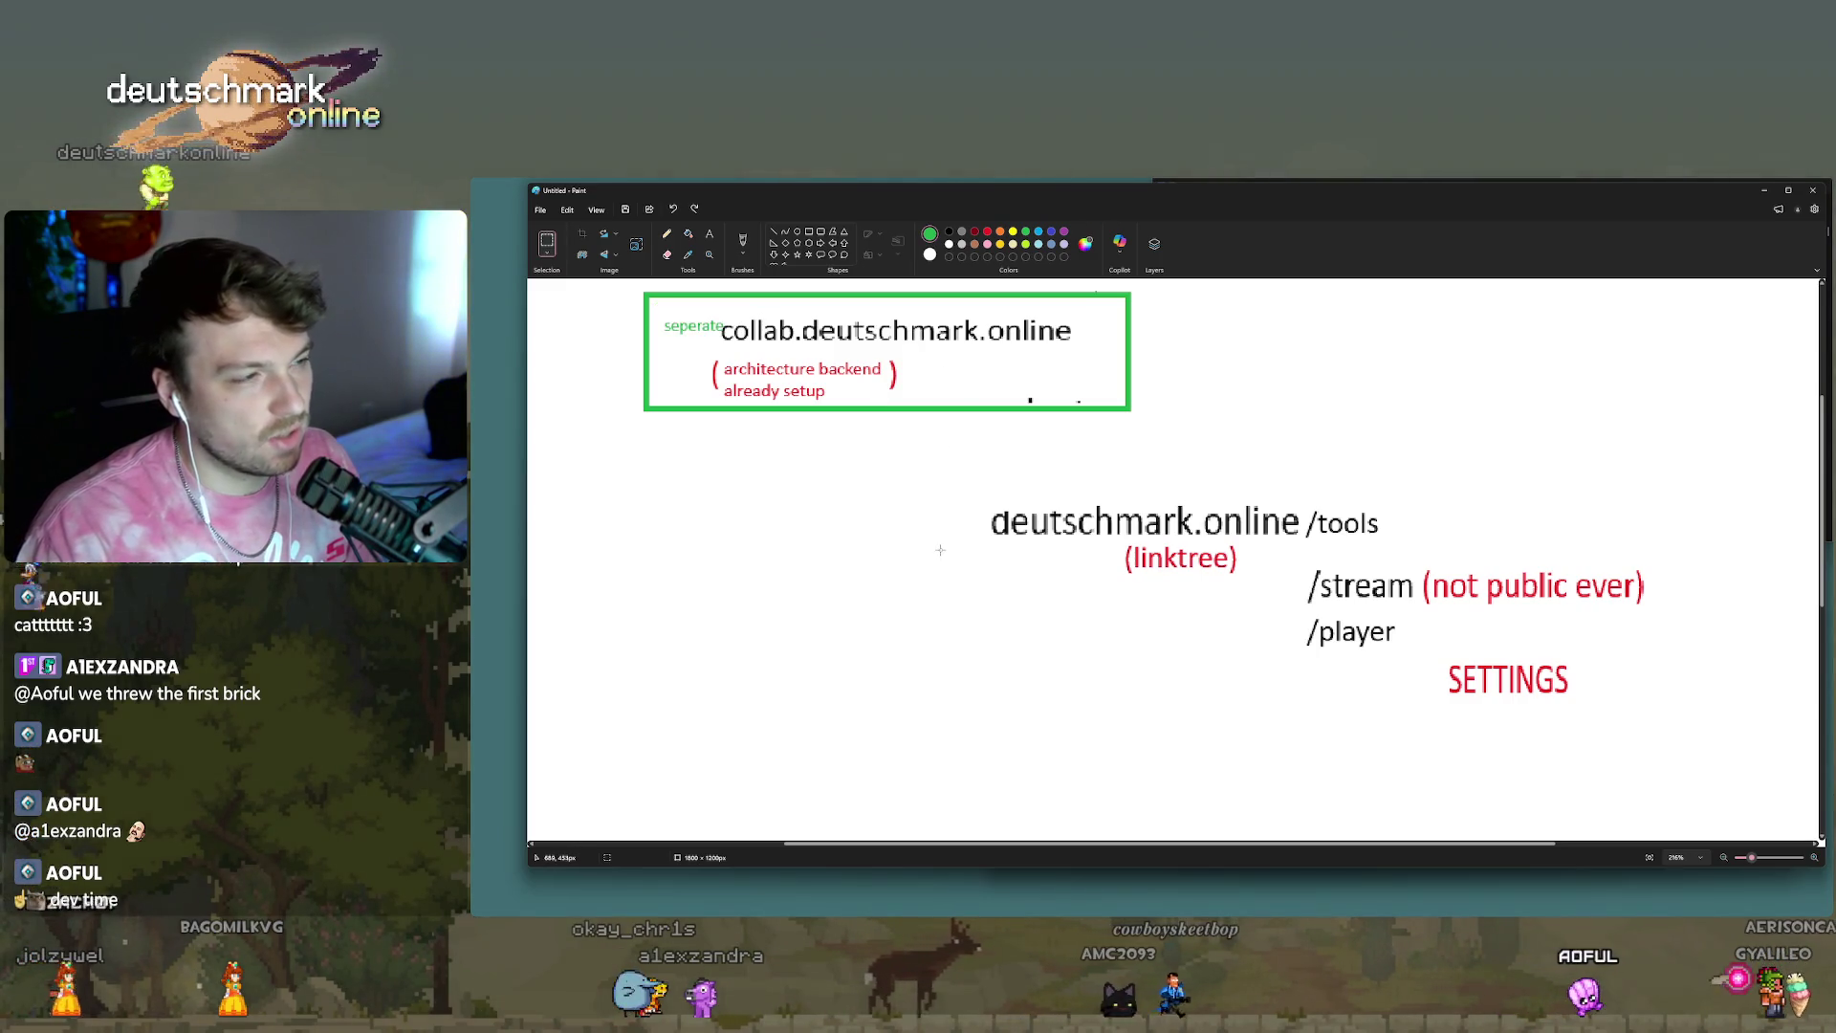
key("alt+Tab")
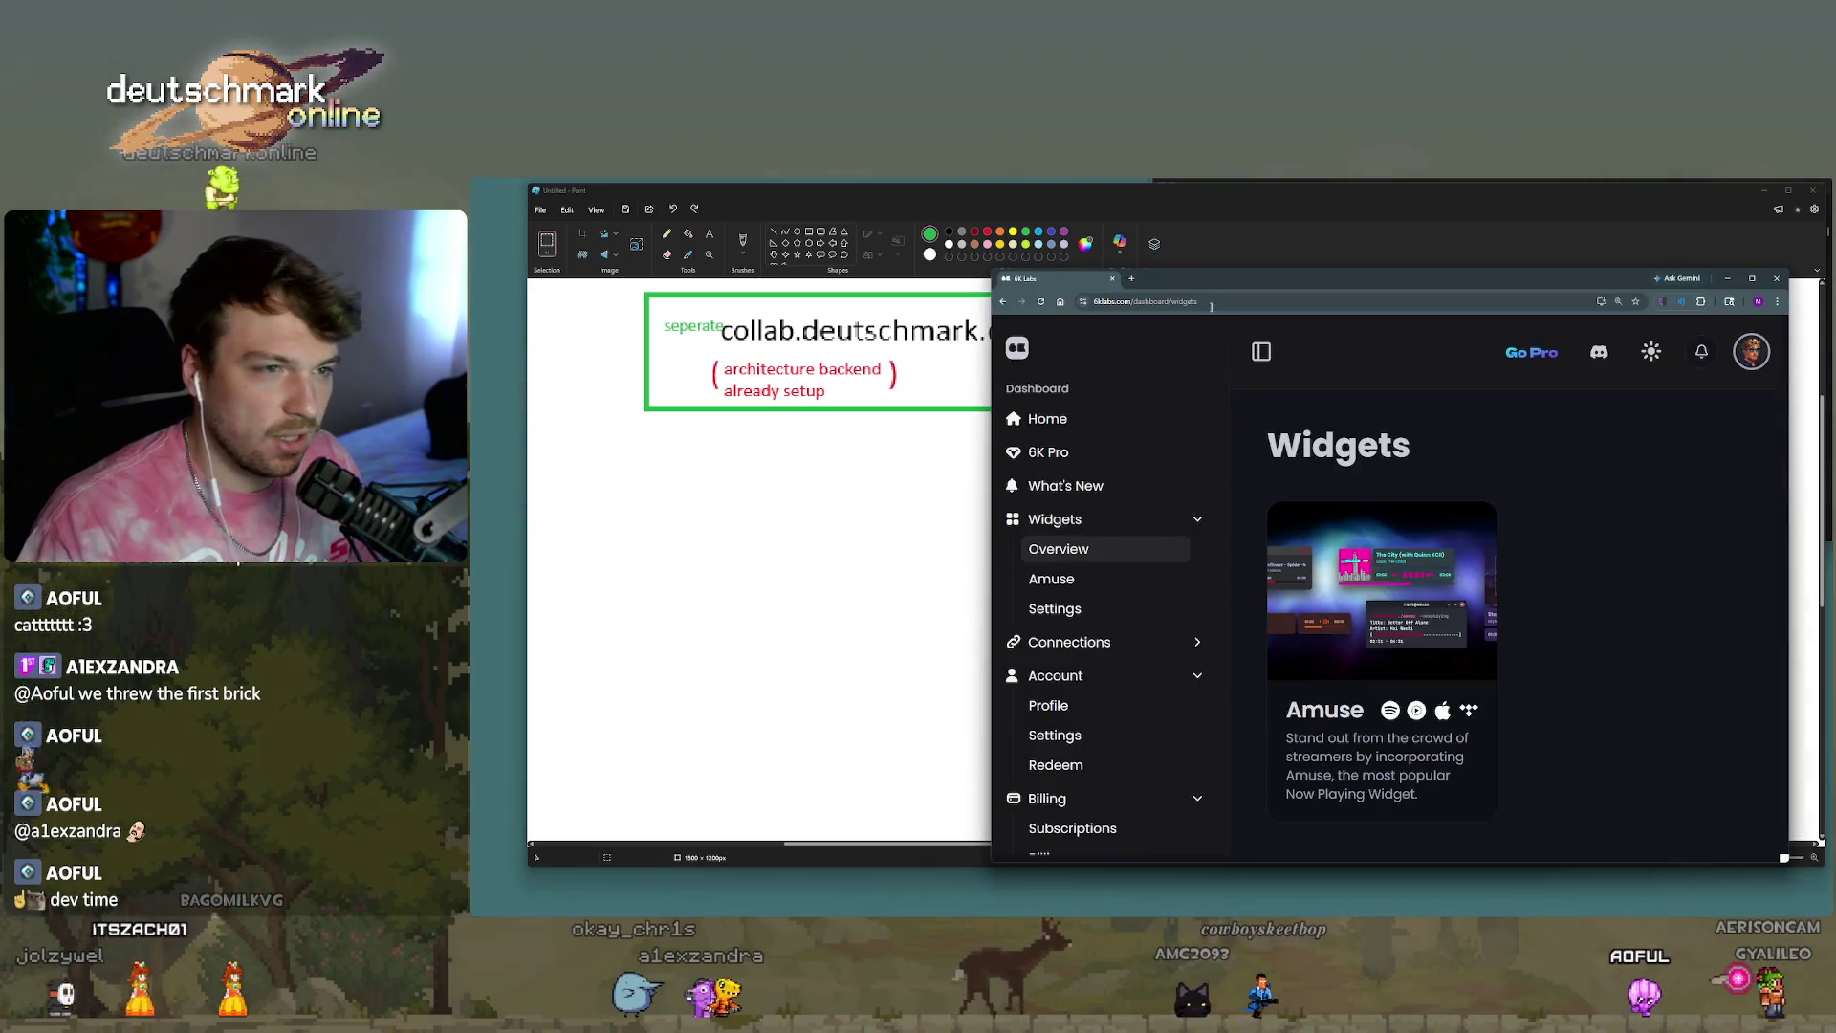
left_click(1131, 278)
type("microsoft news b")
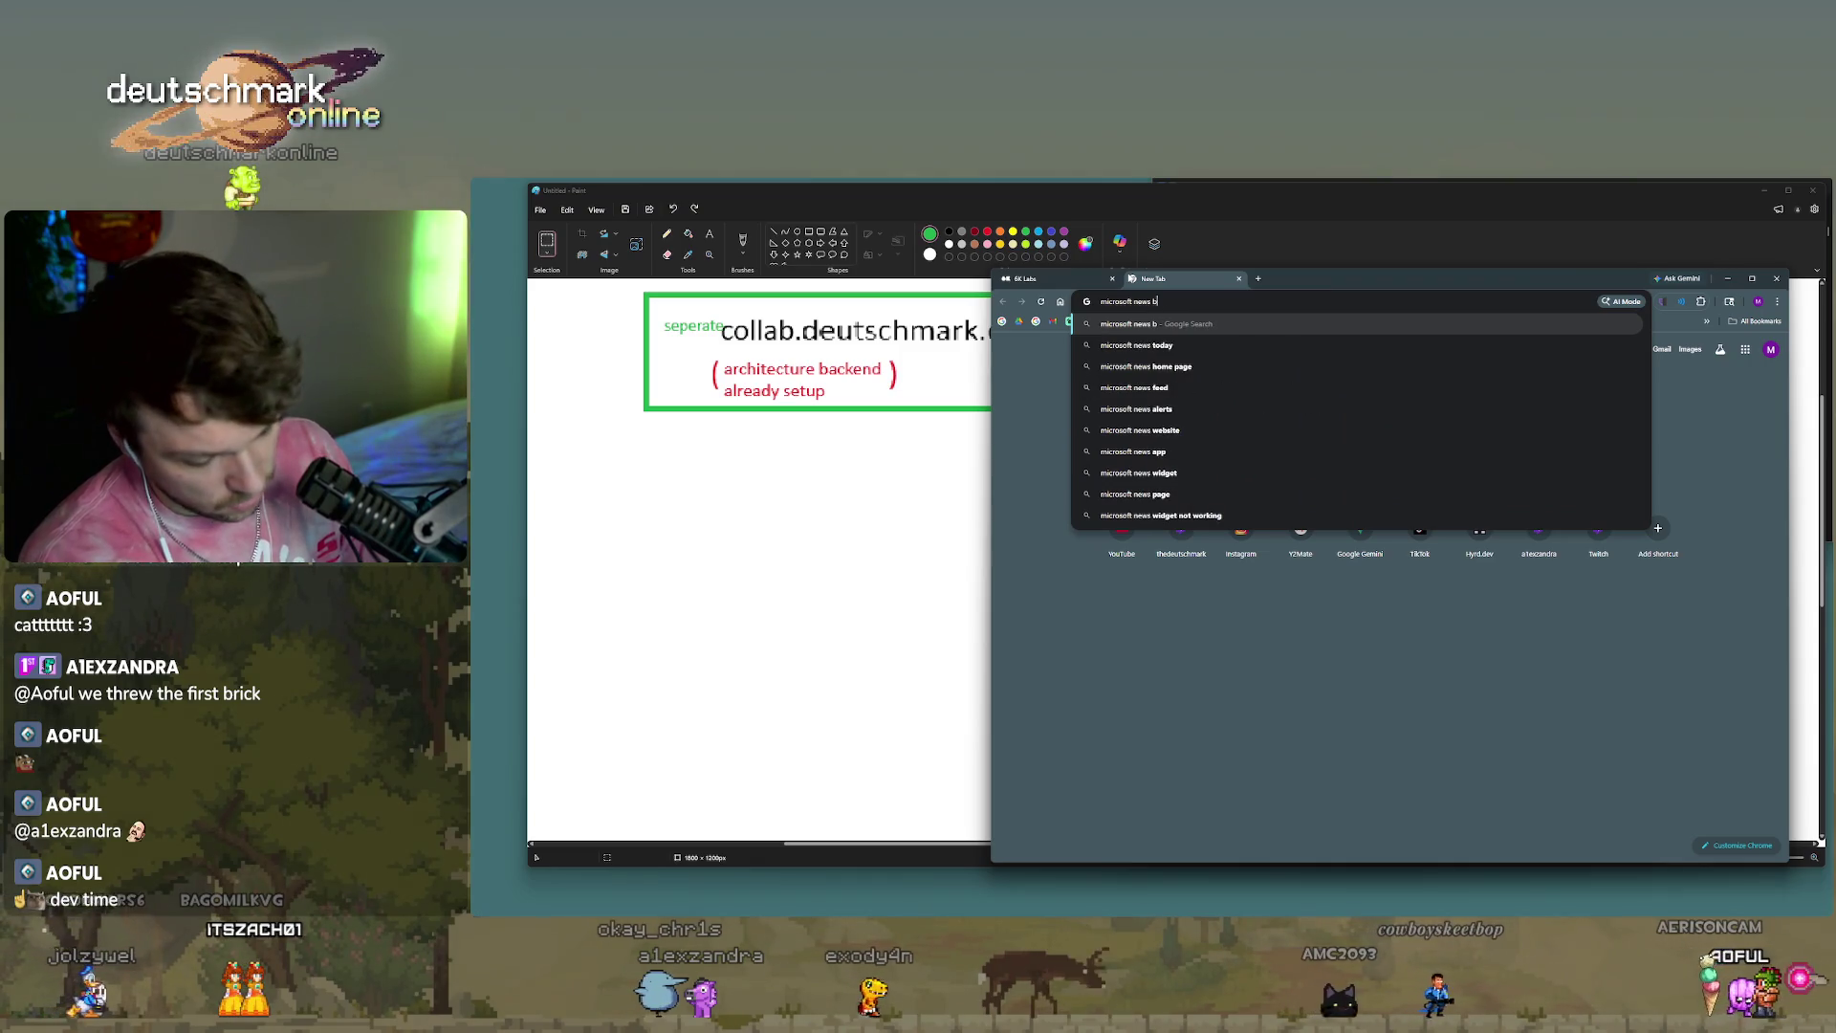
type("ad stocks")
key("Return")
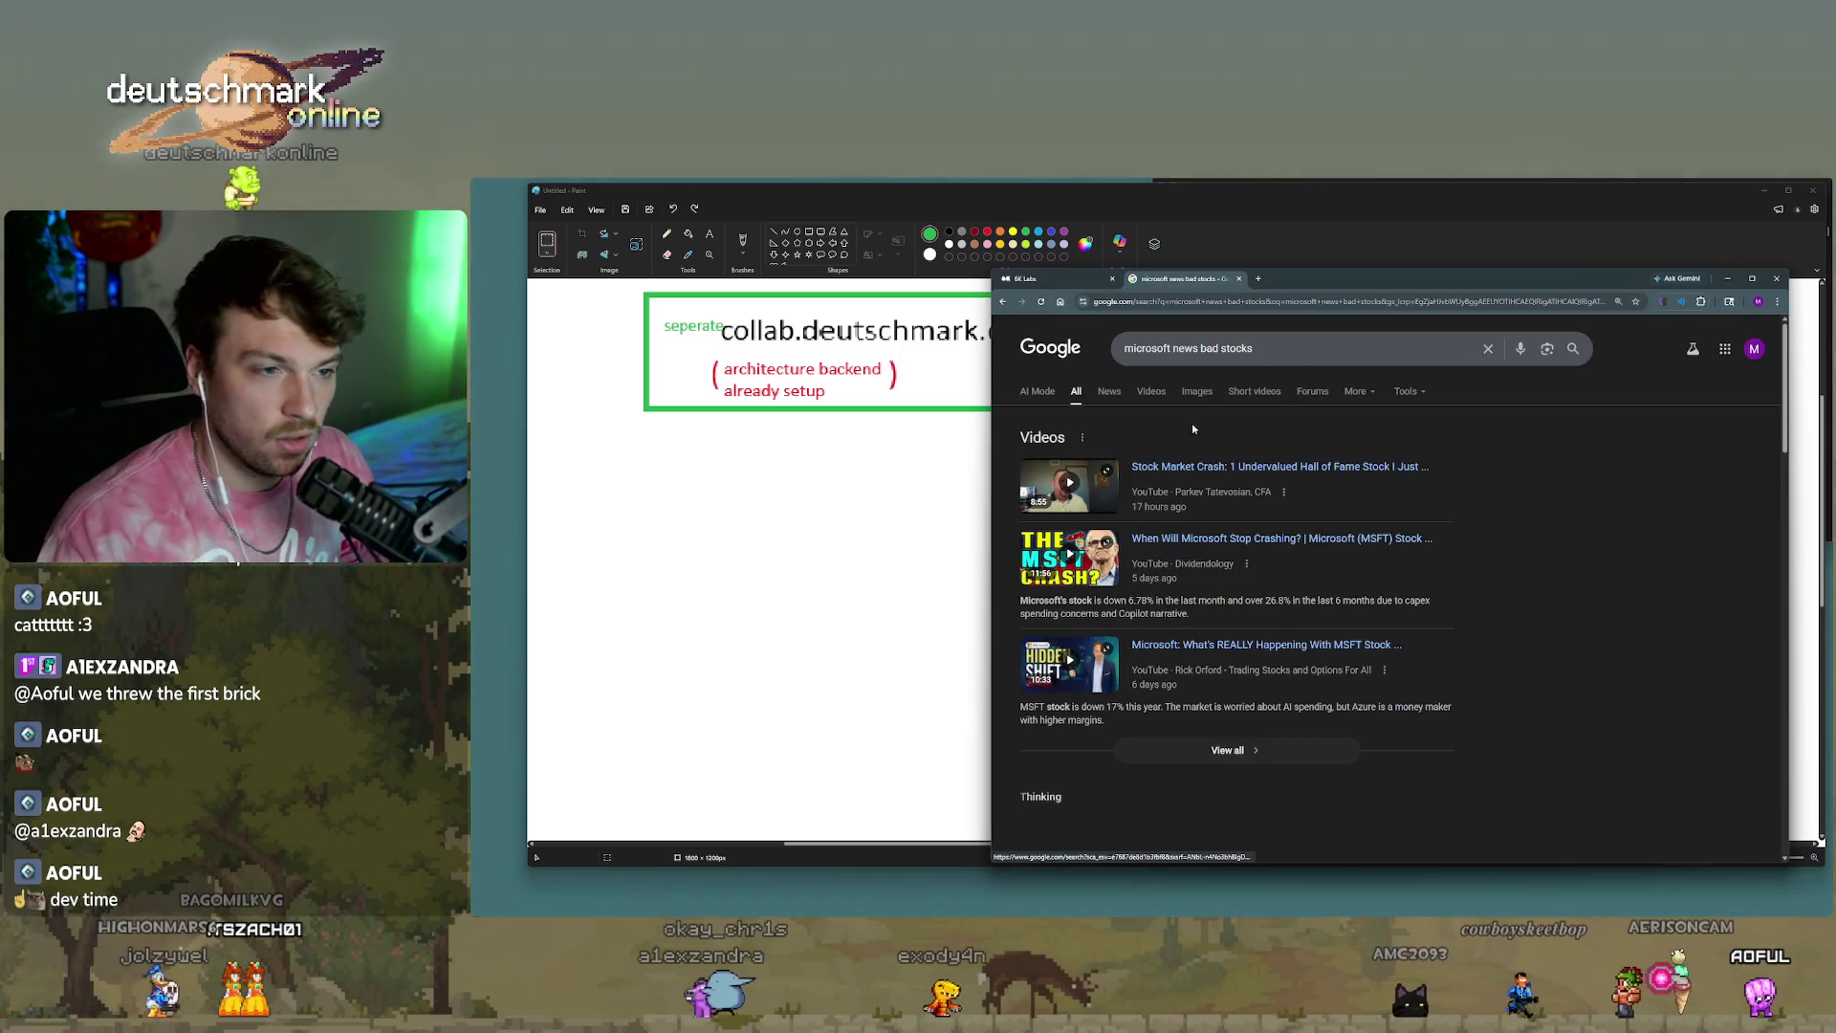
left_click(1111, 389)
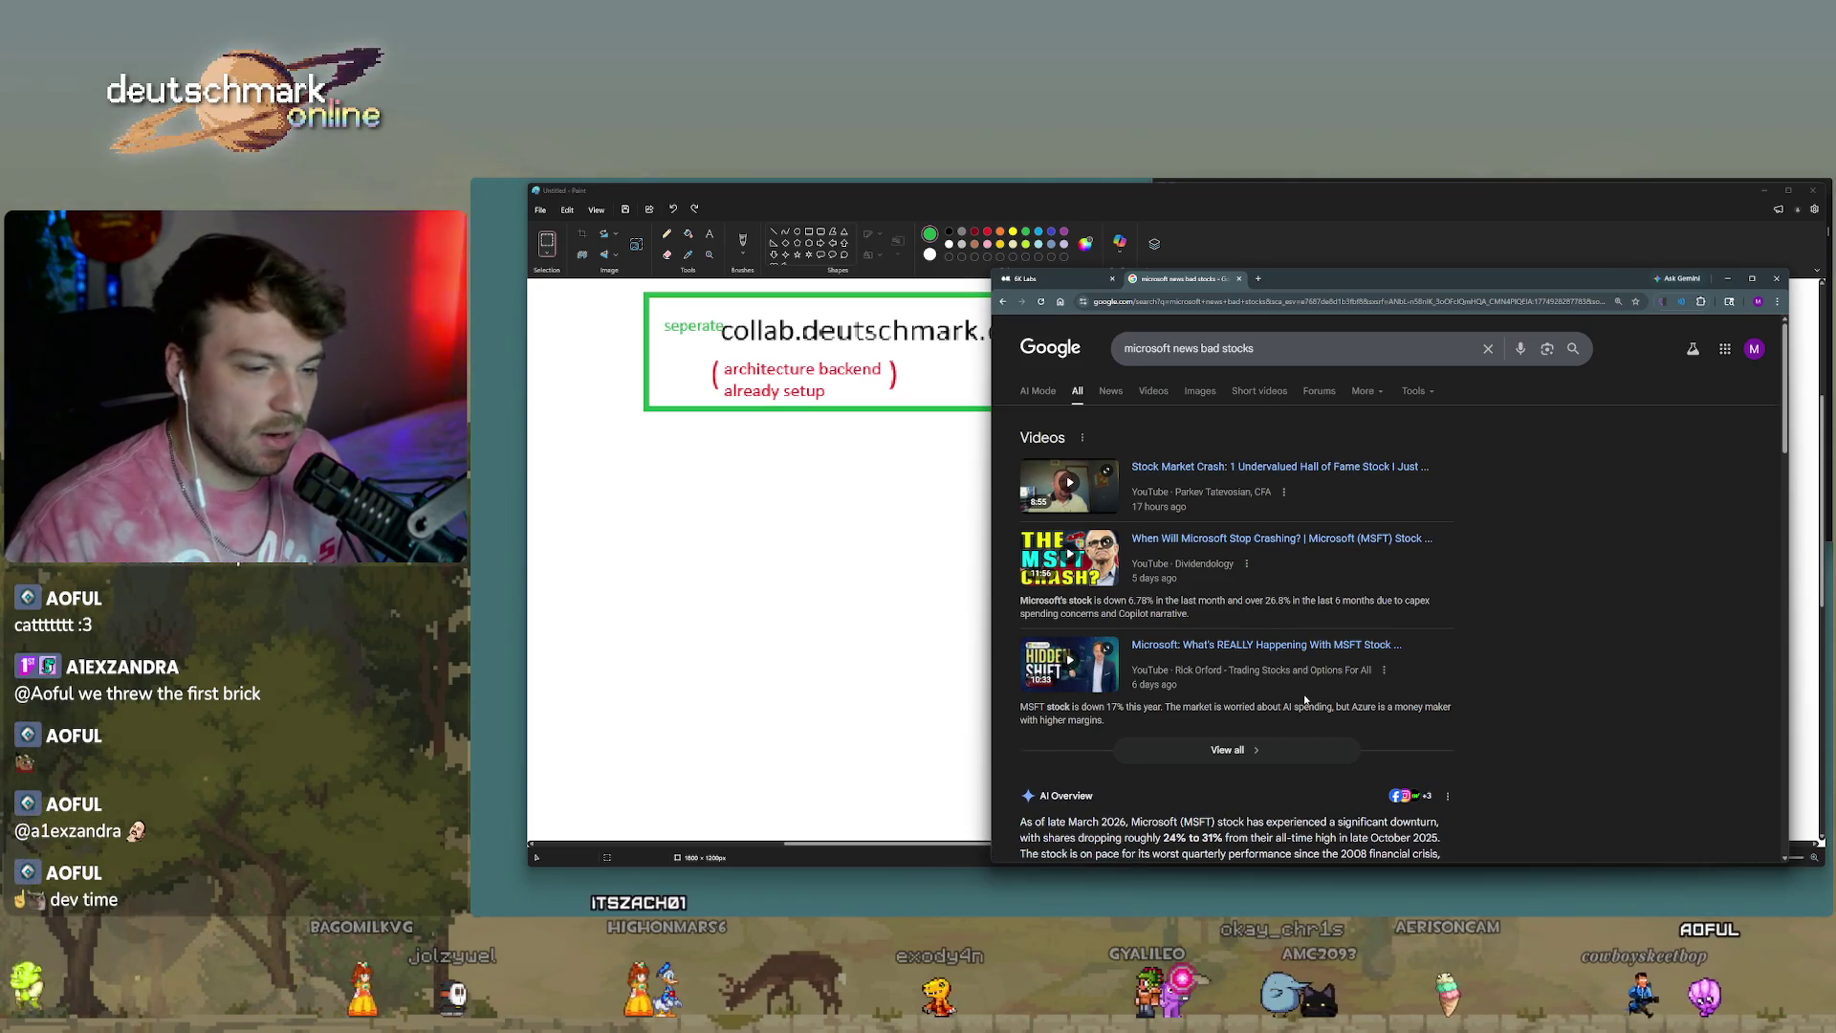
scroll(1435, 679, "down", 3)
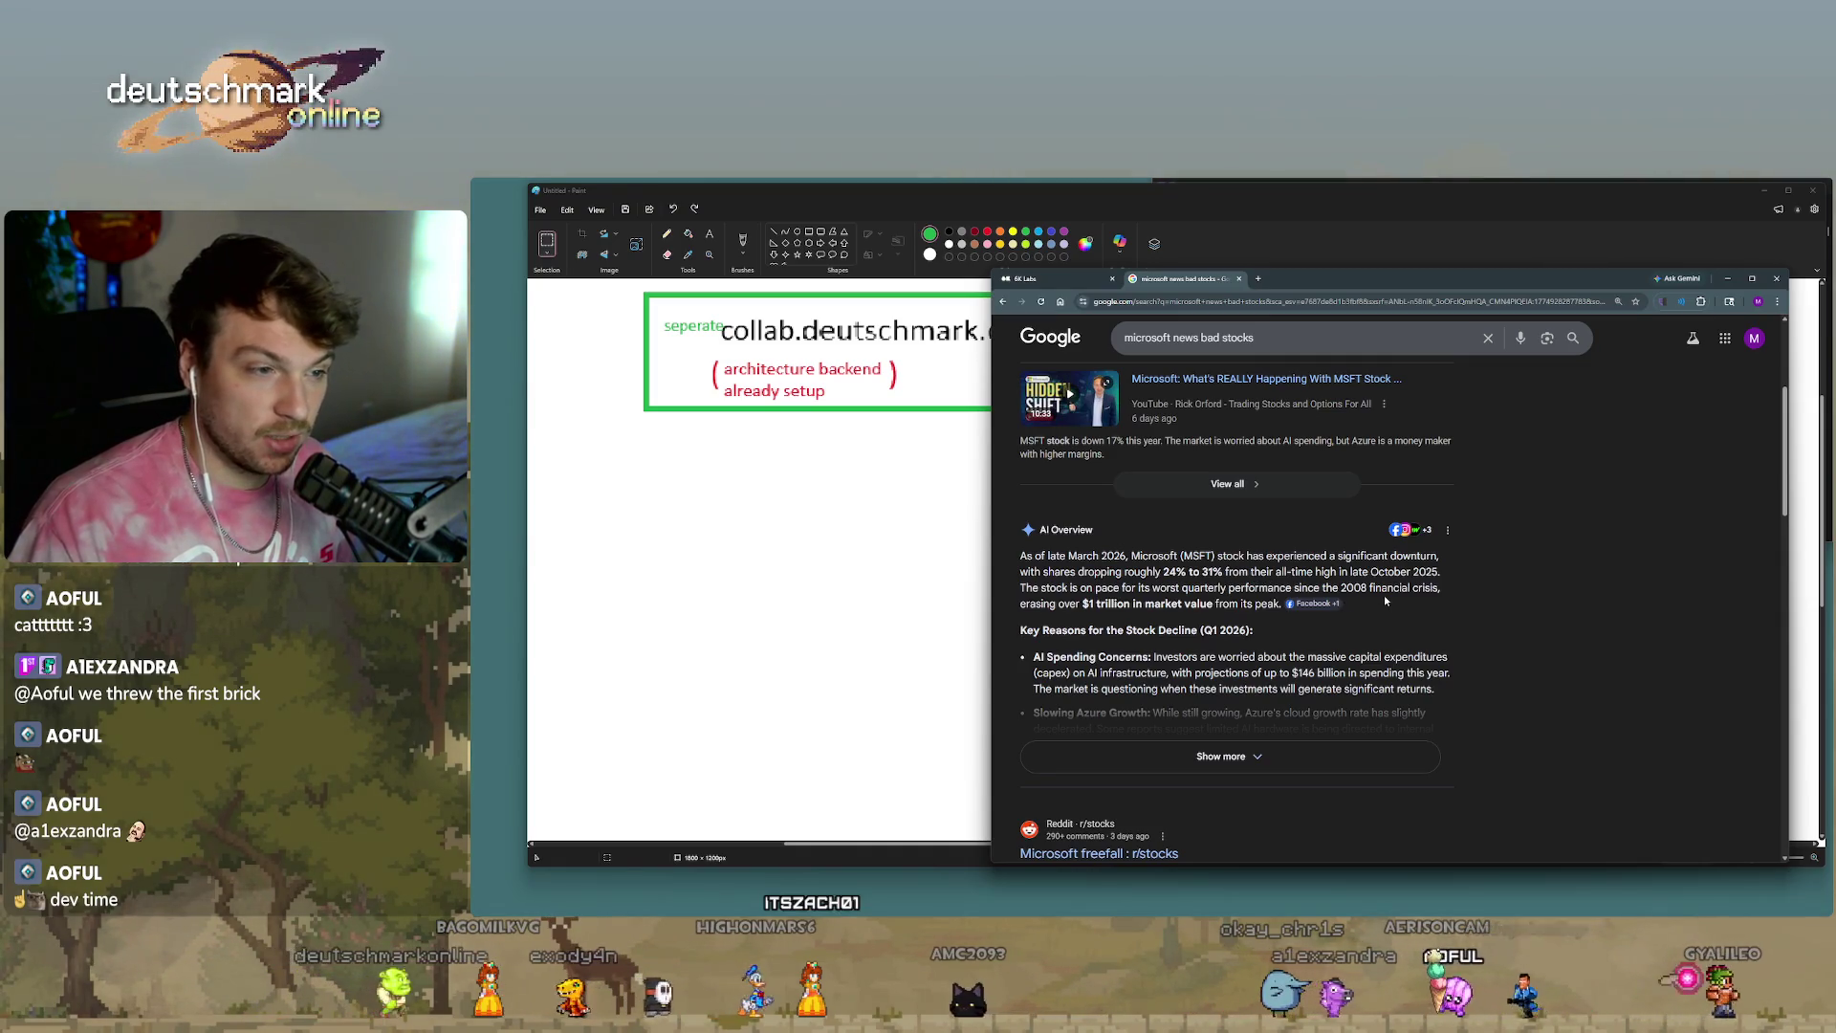
scroll(1368, 622, "down", 3)
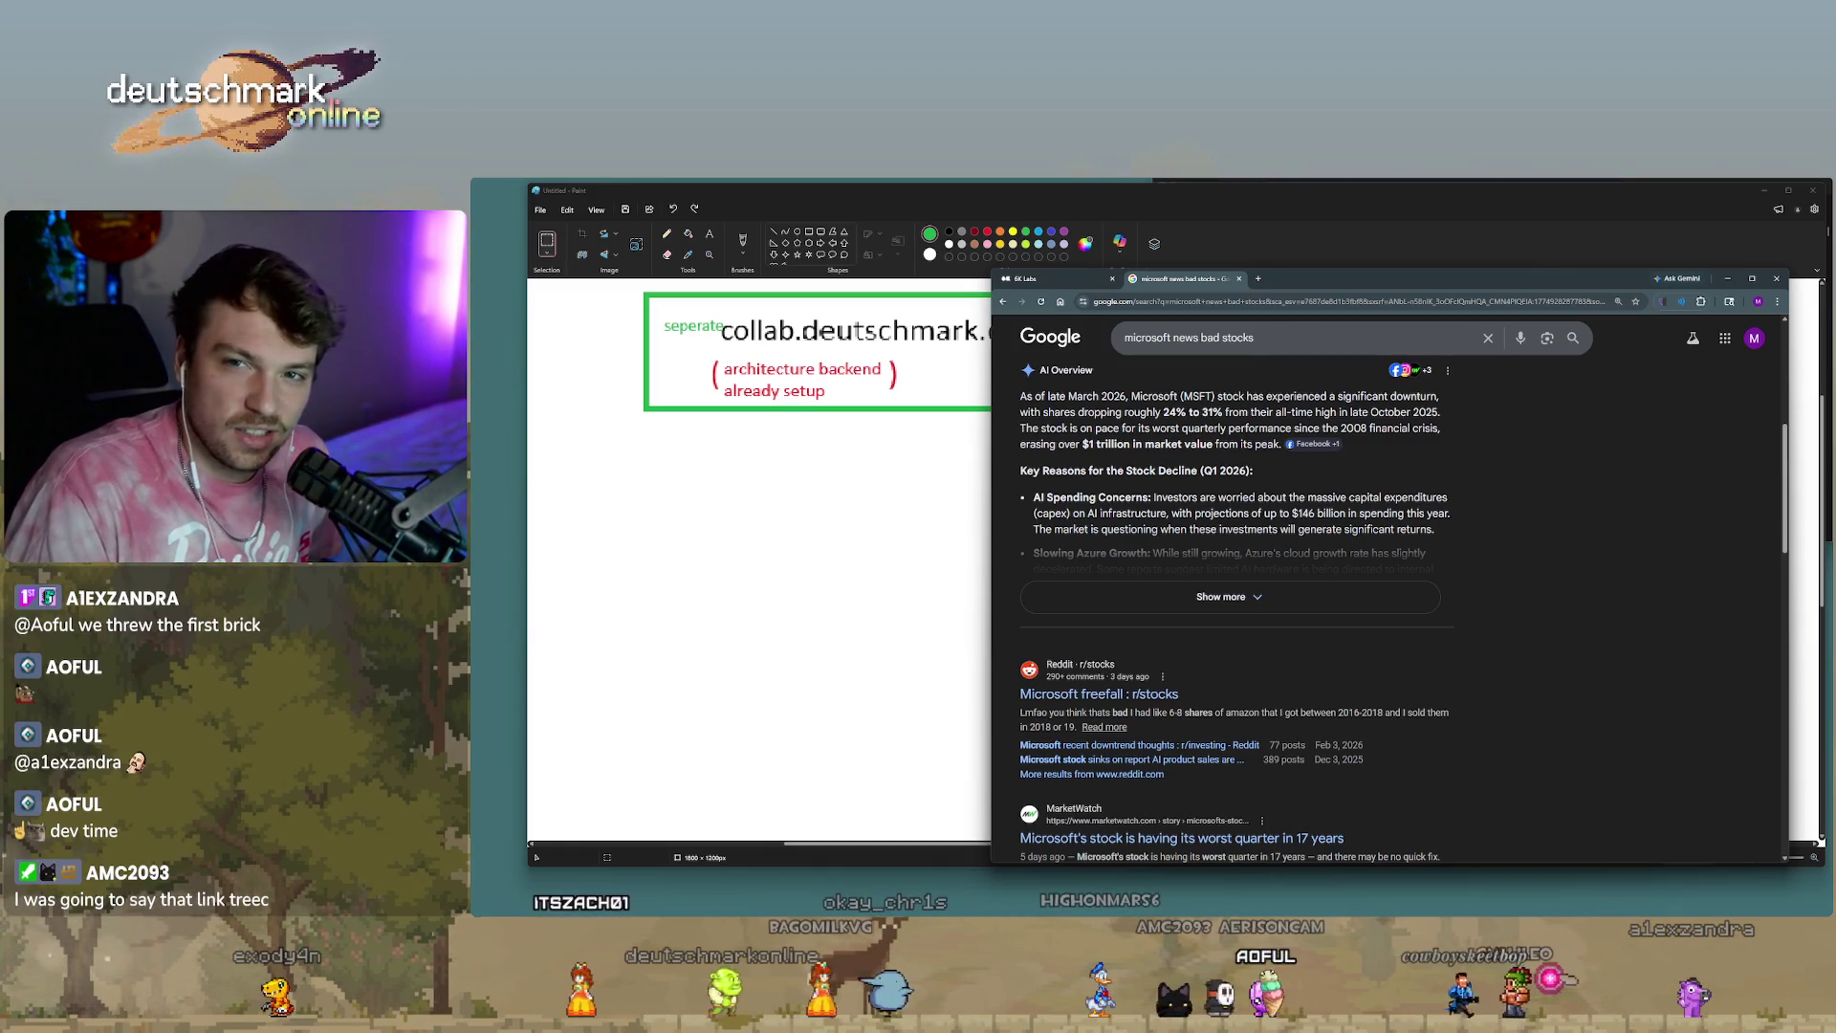
scroll(1186, 533, "down", 1)
left_click(1191, 542)
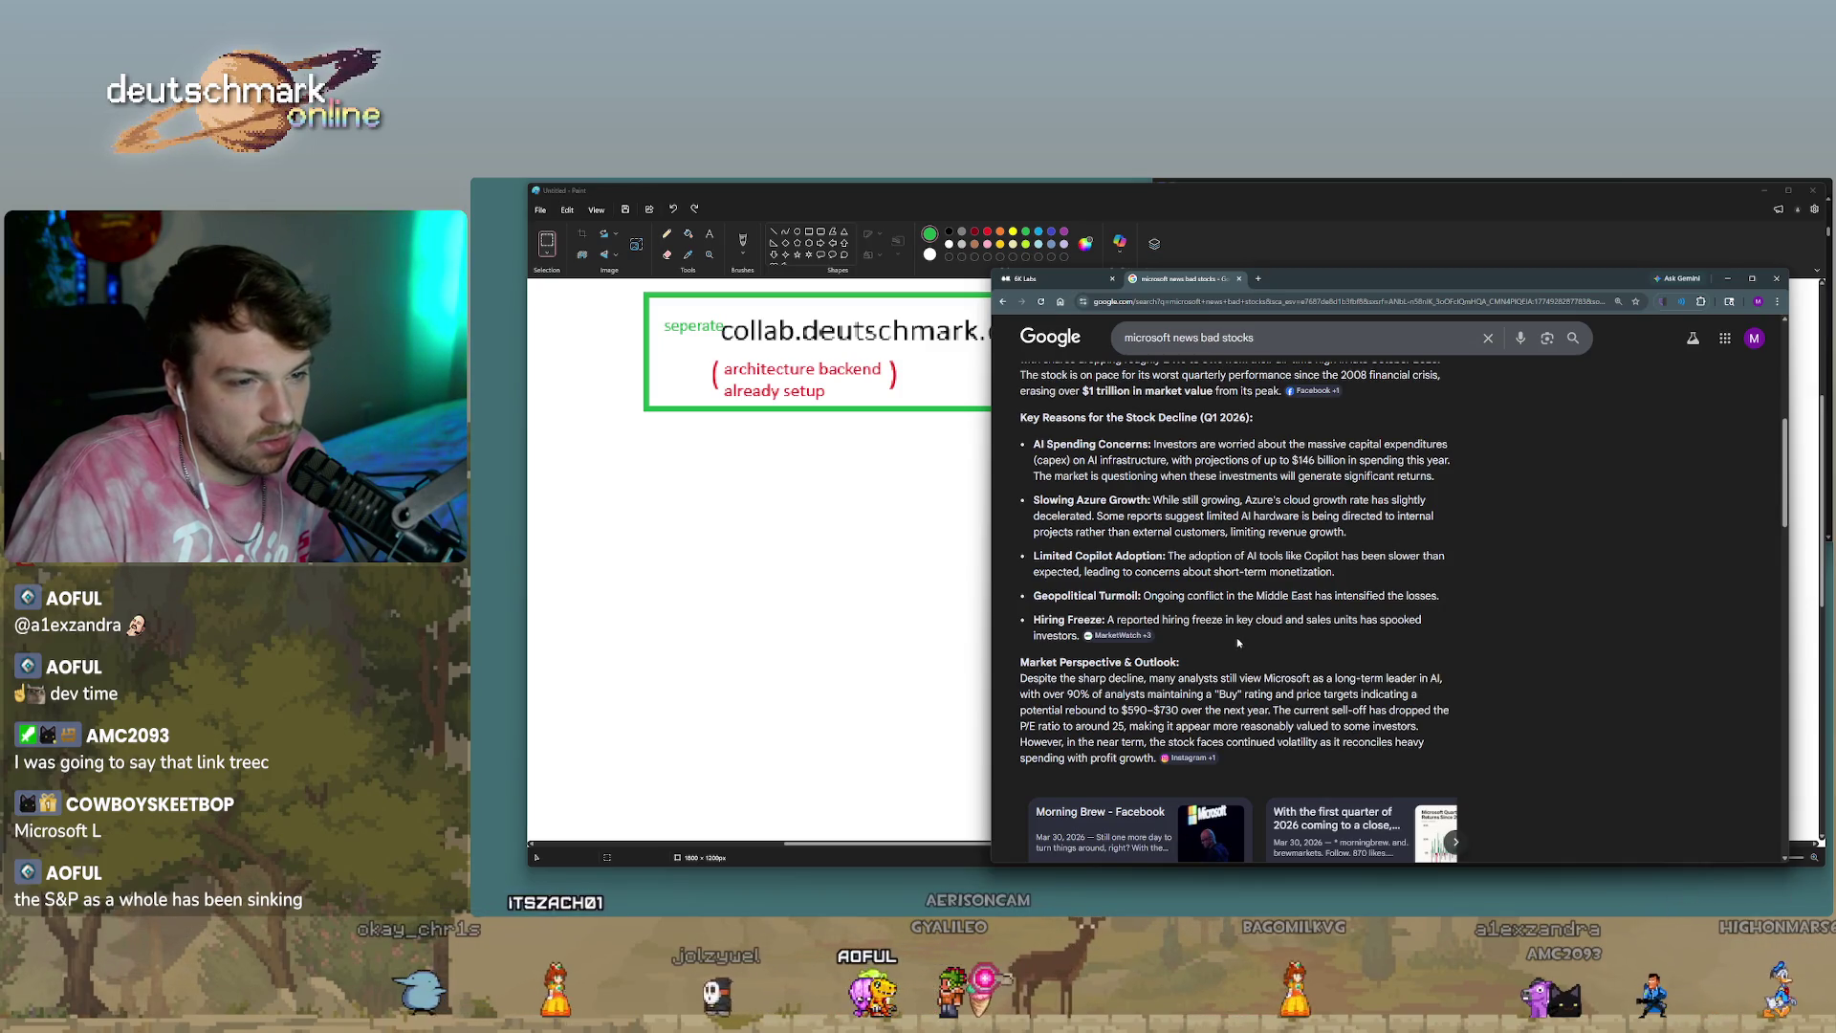
scroll(1225, 631, "down", 3)
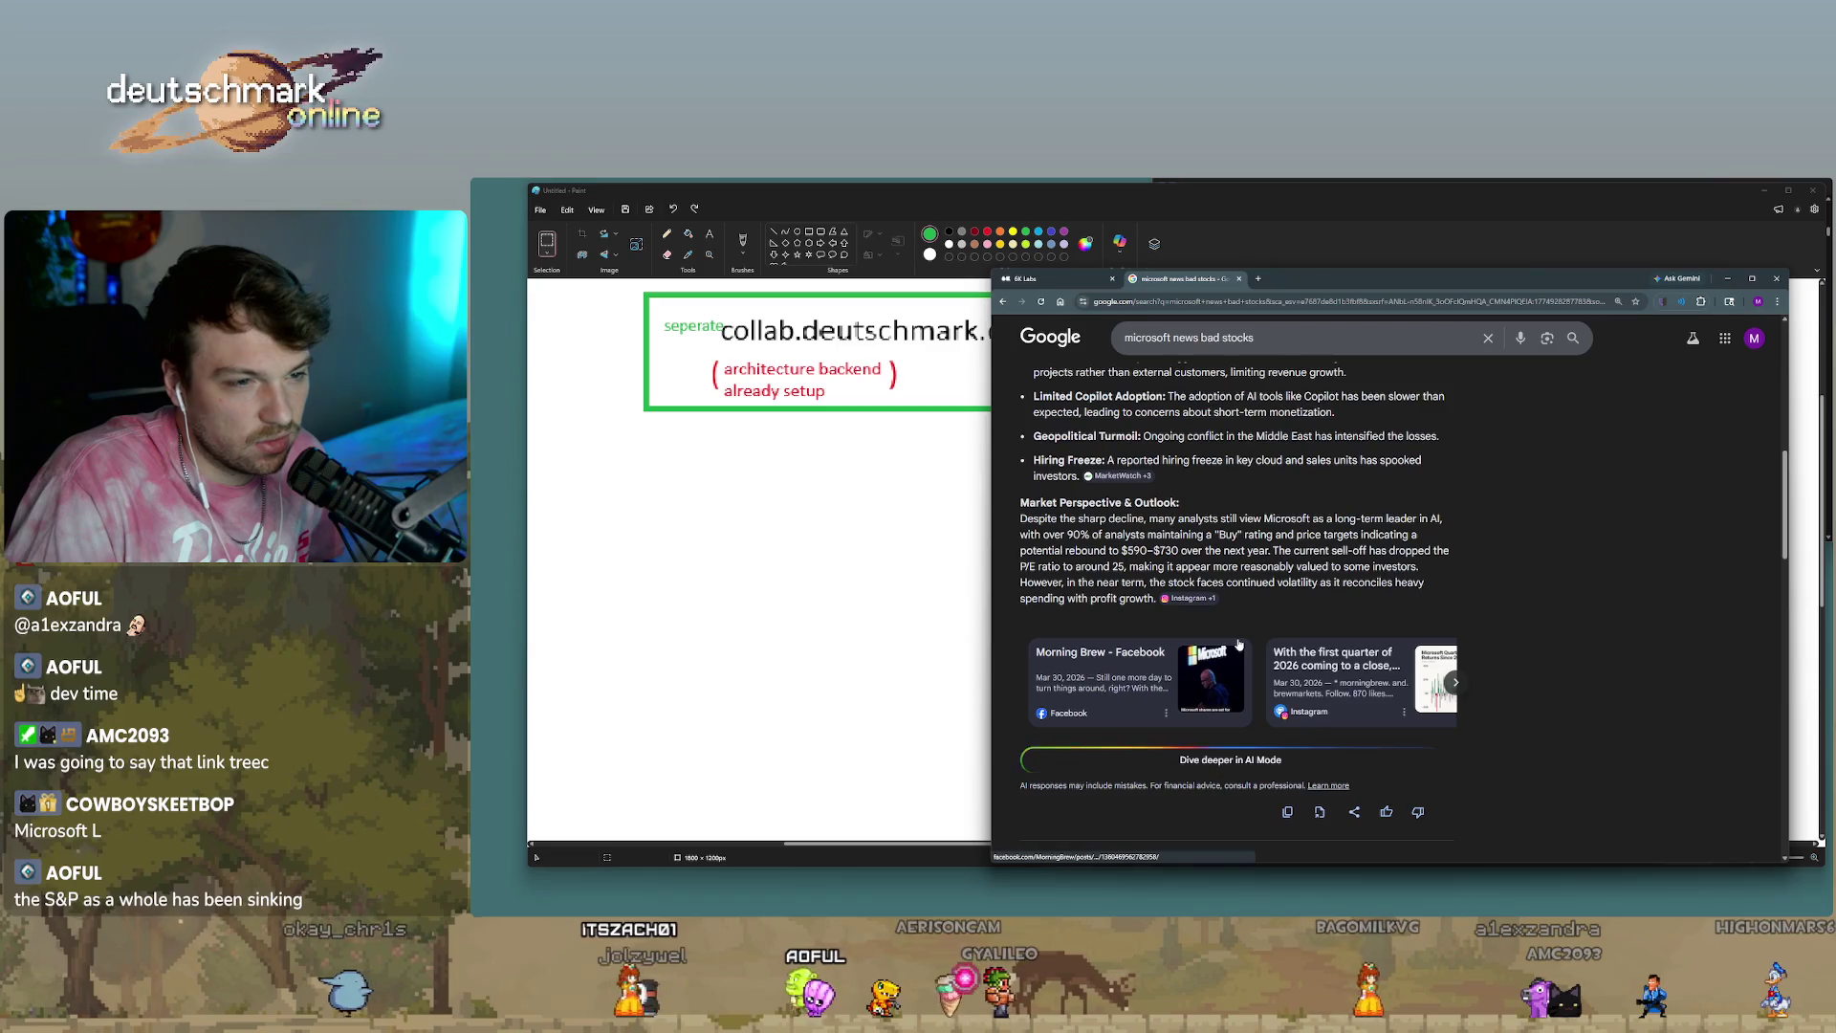
left_click(1240, 279)
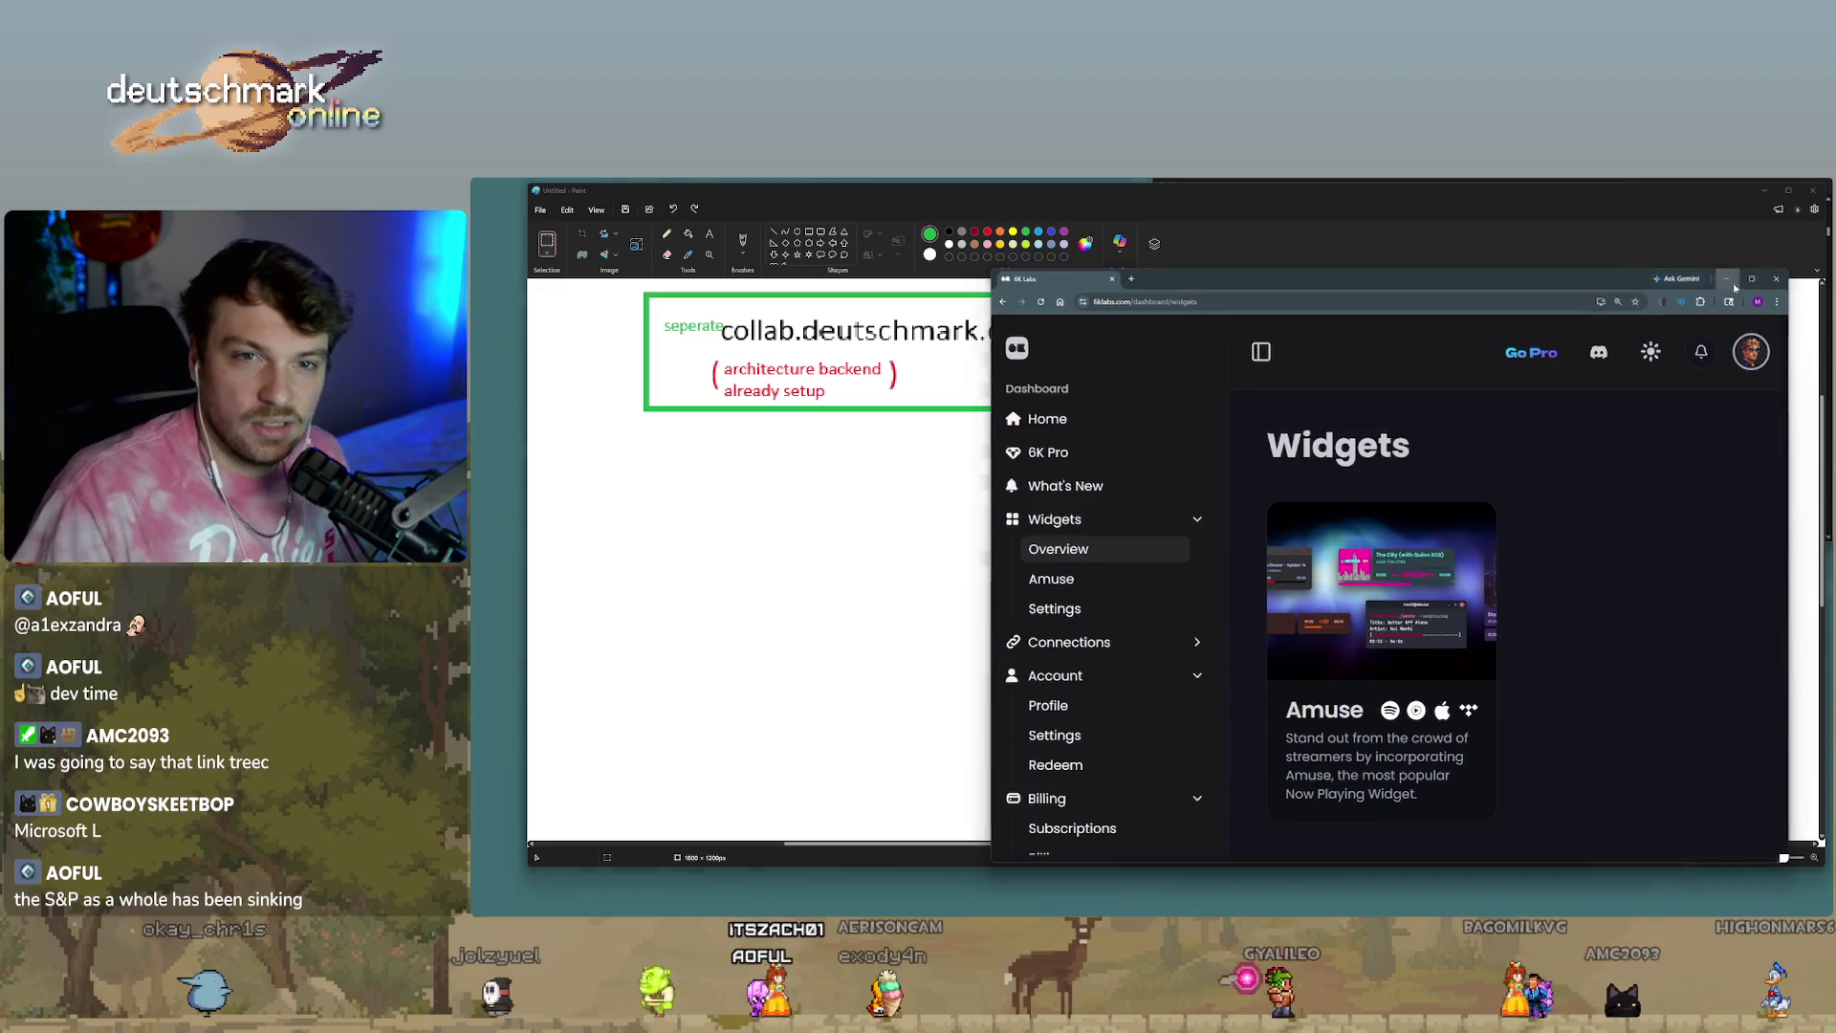
left_click(1727, 278)
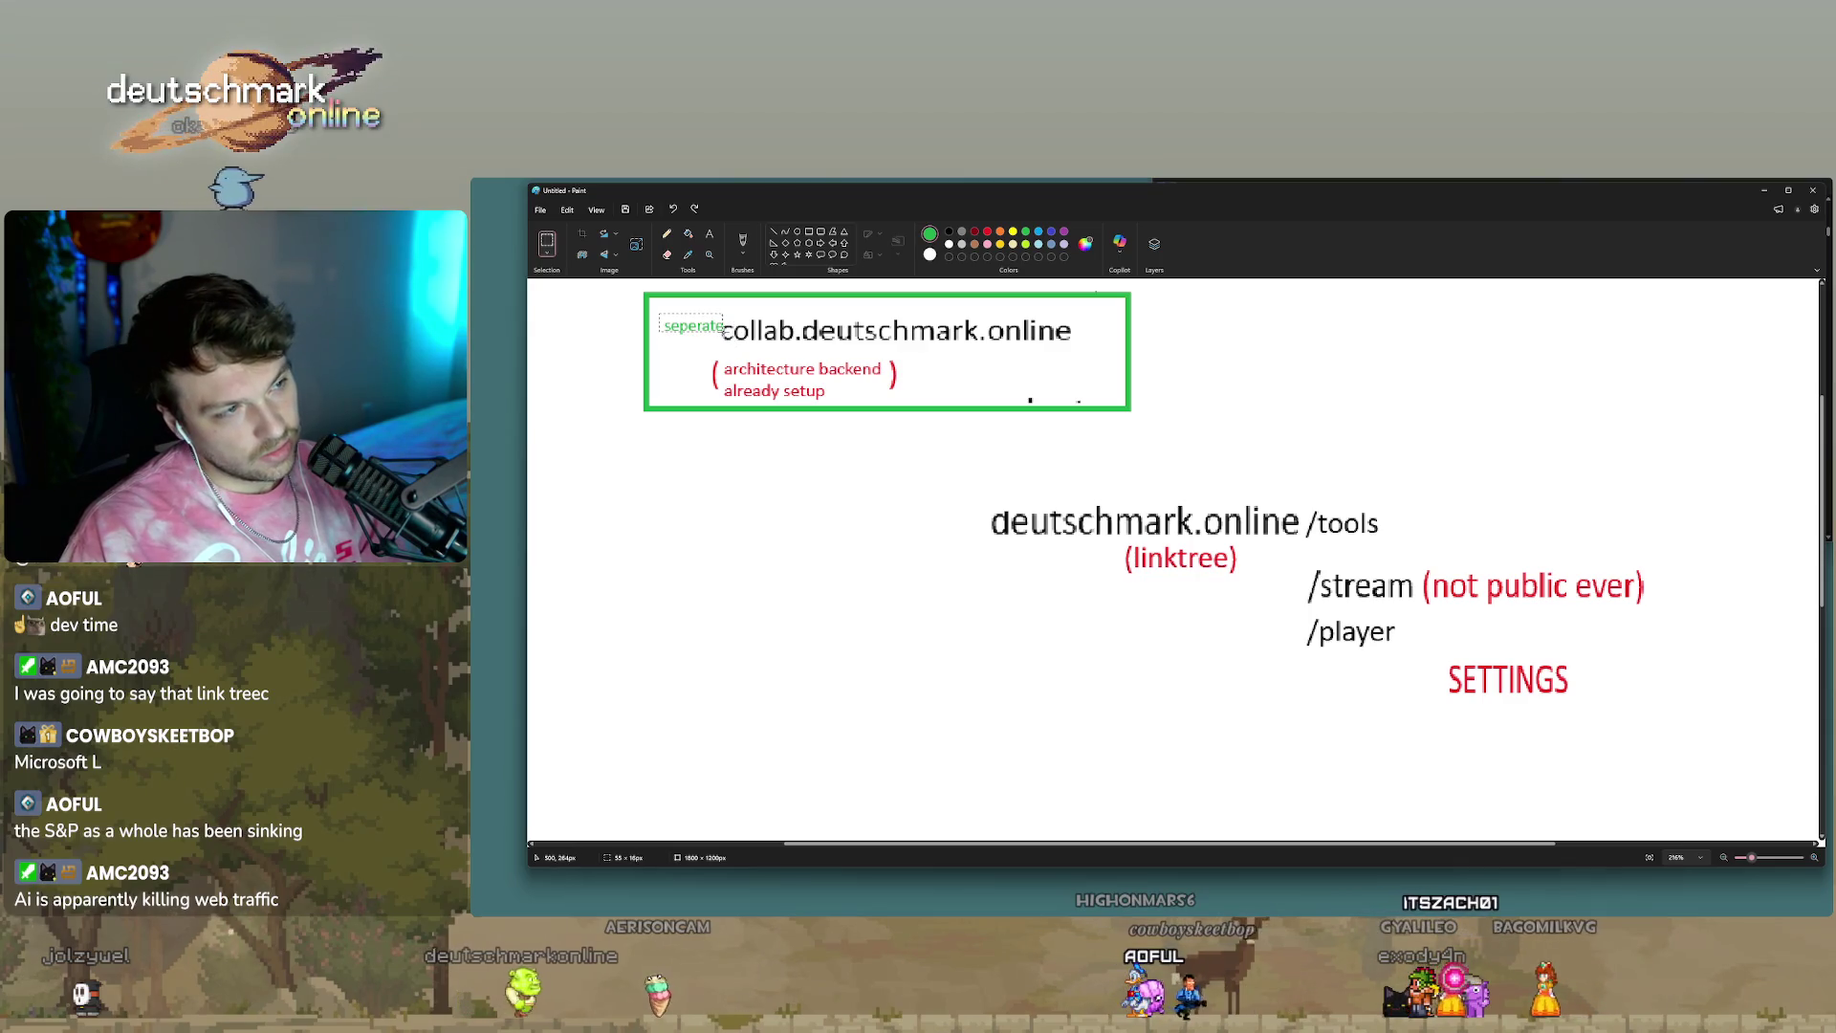
left_click_drag(691, 313, 673, 289)
left_click(1216, 362)
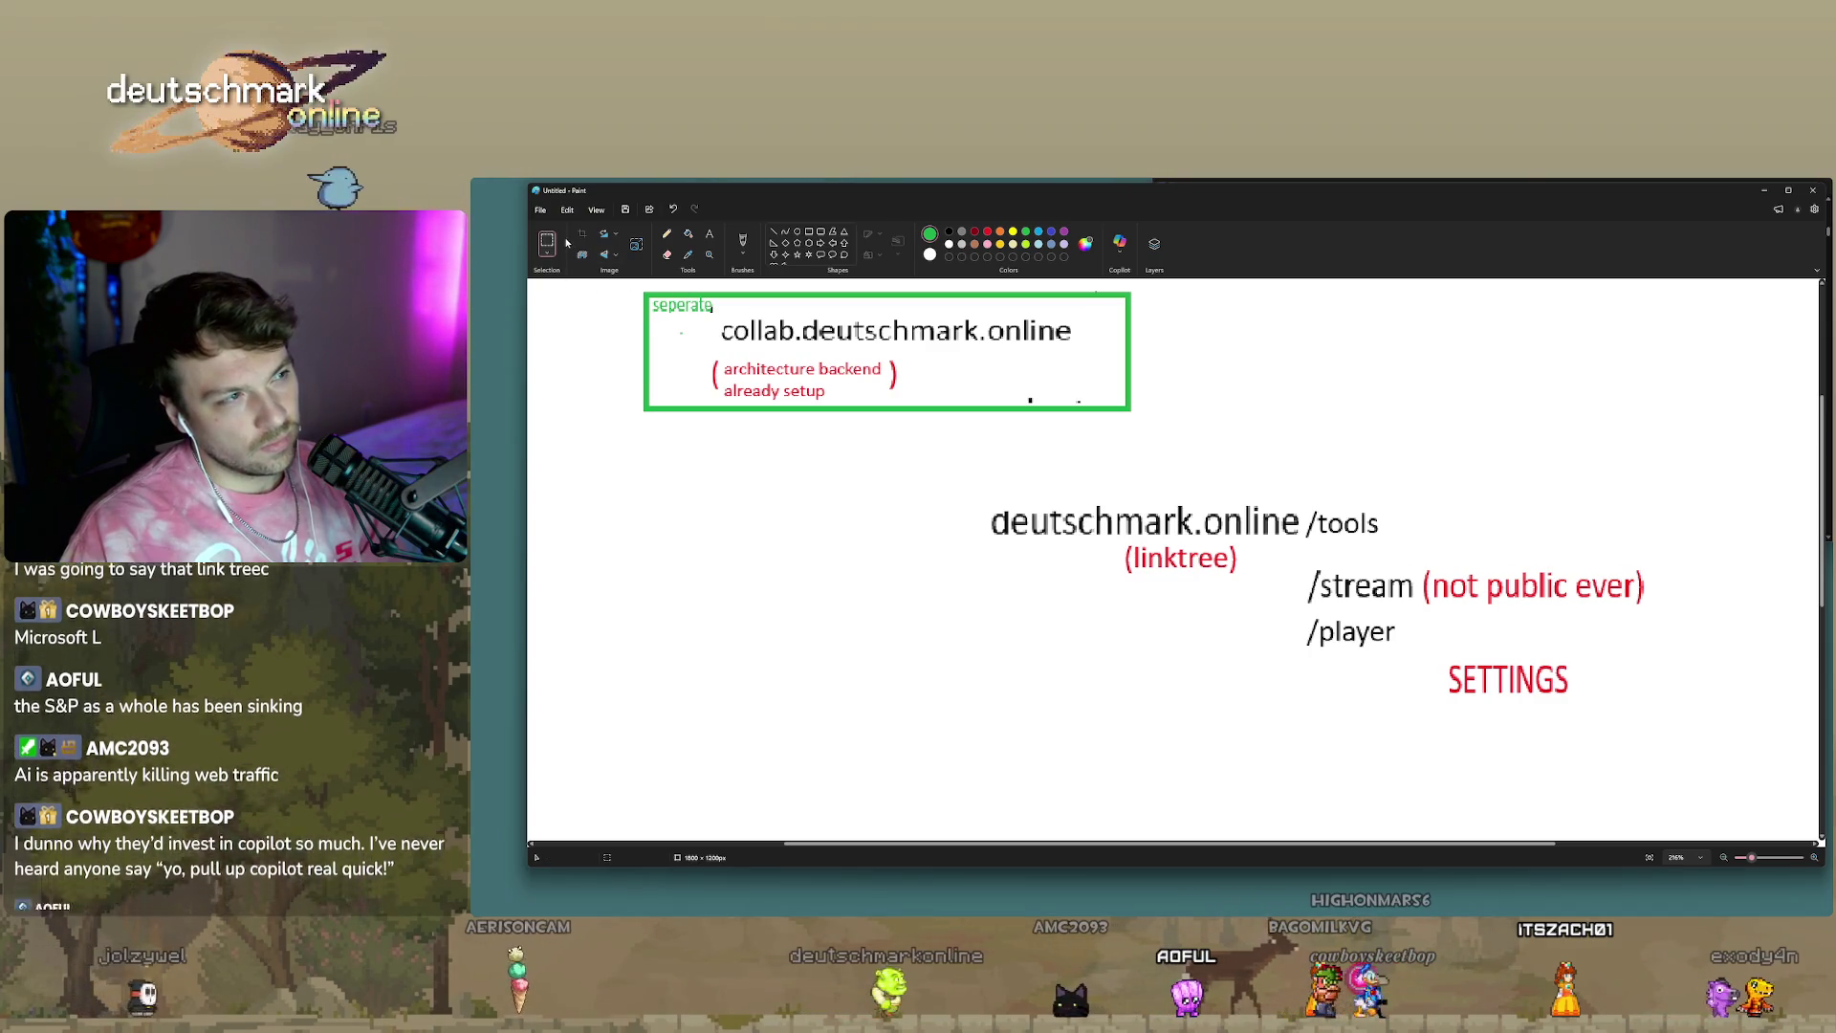
left_click_drag(1251, 529, 1268, 566)
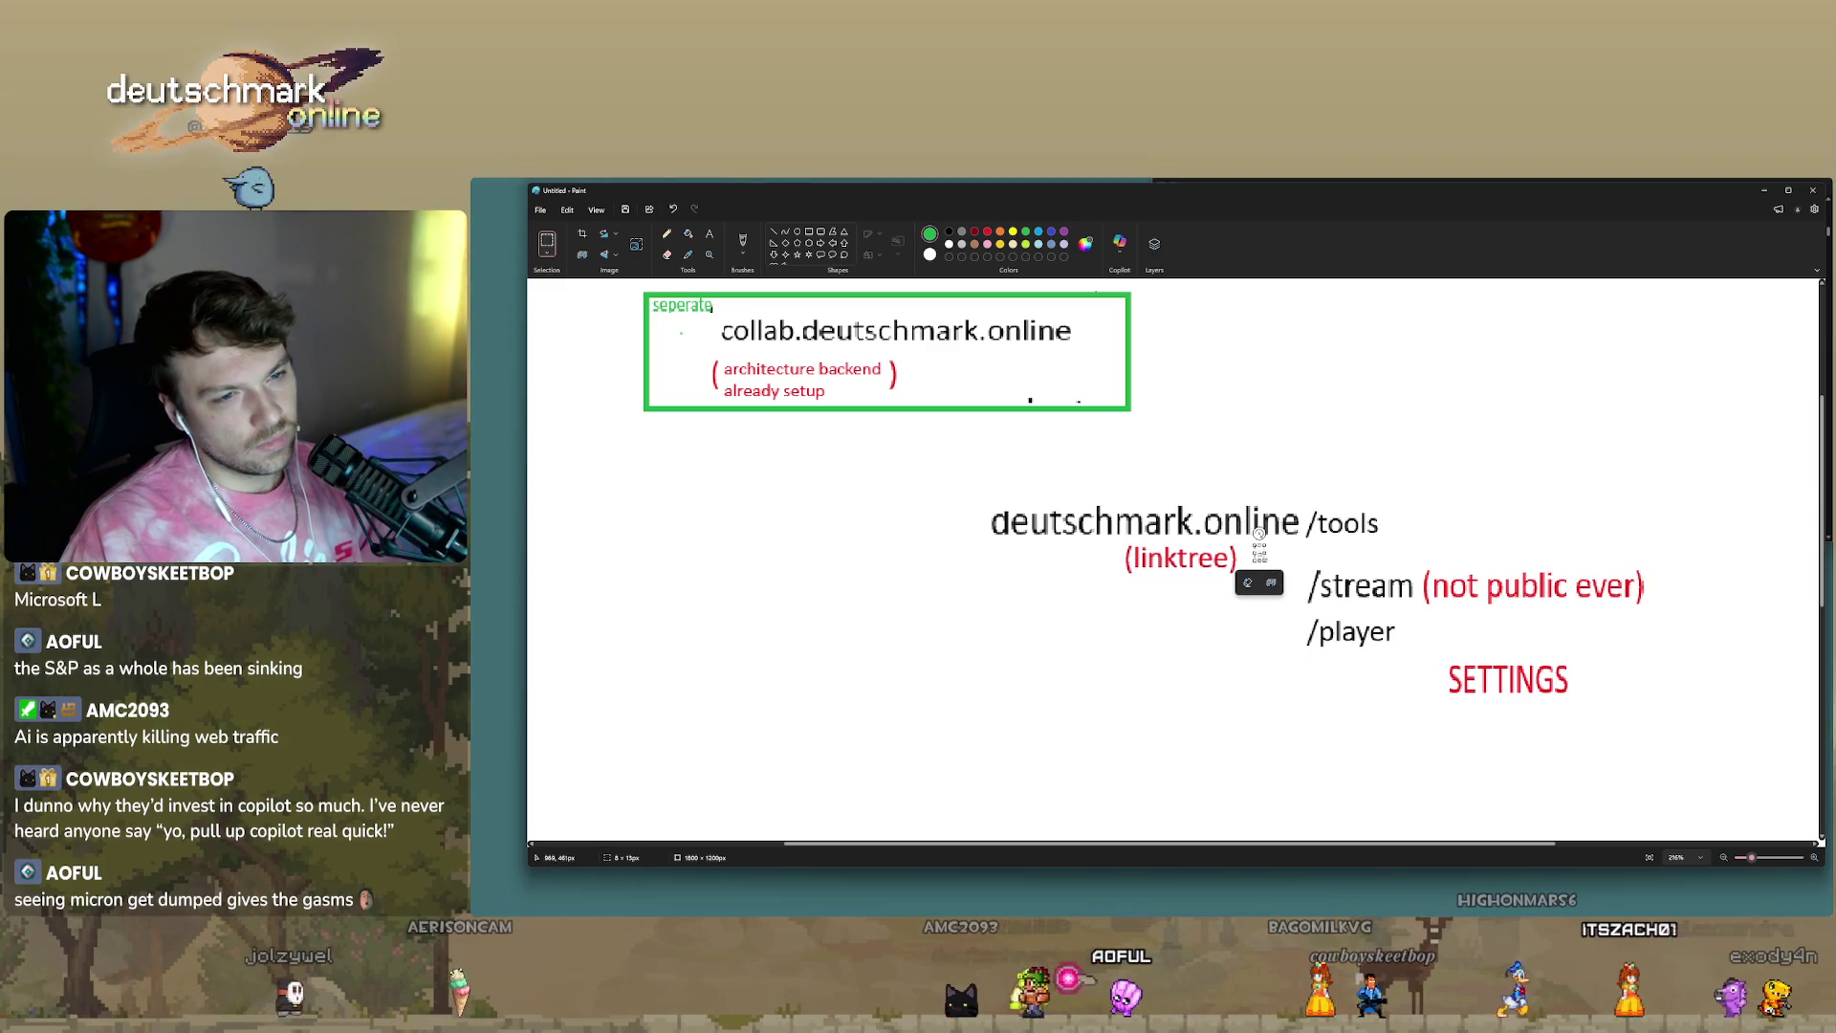
left_click(1332, 574)
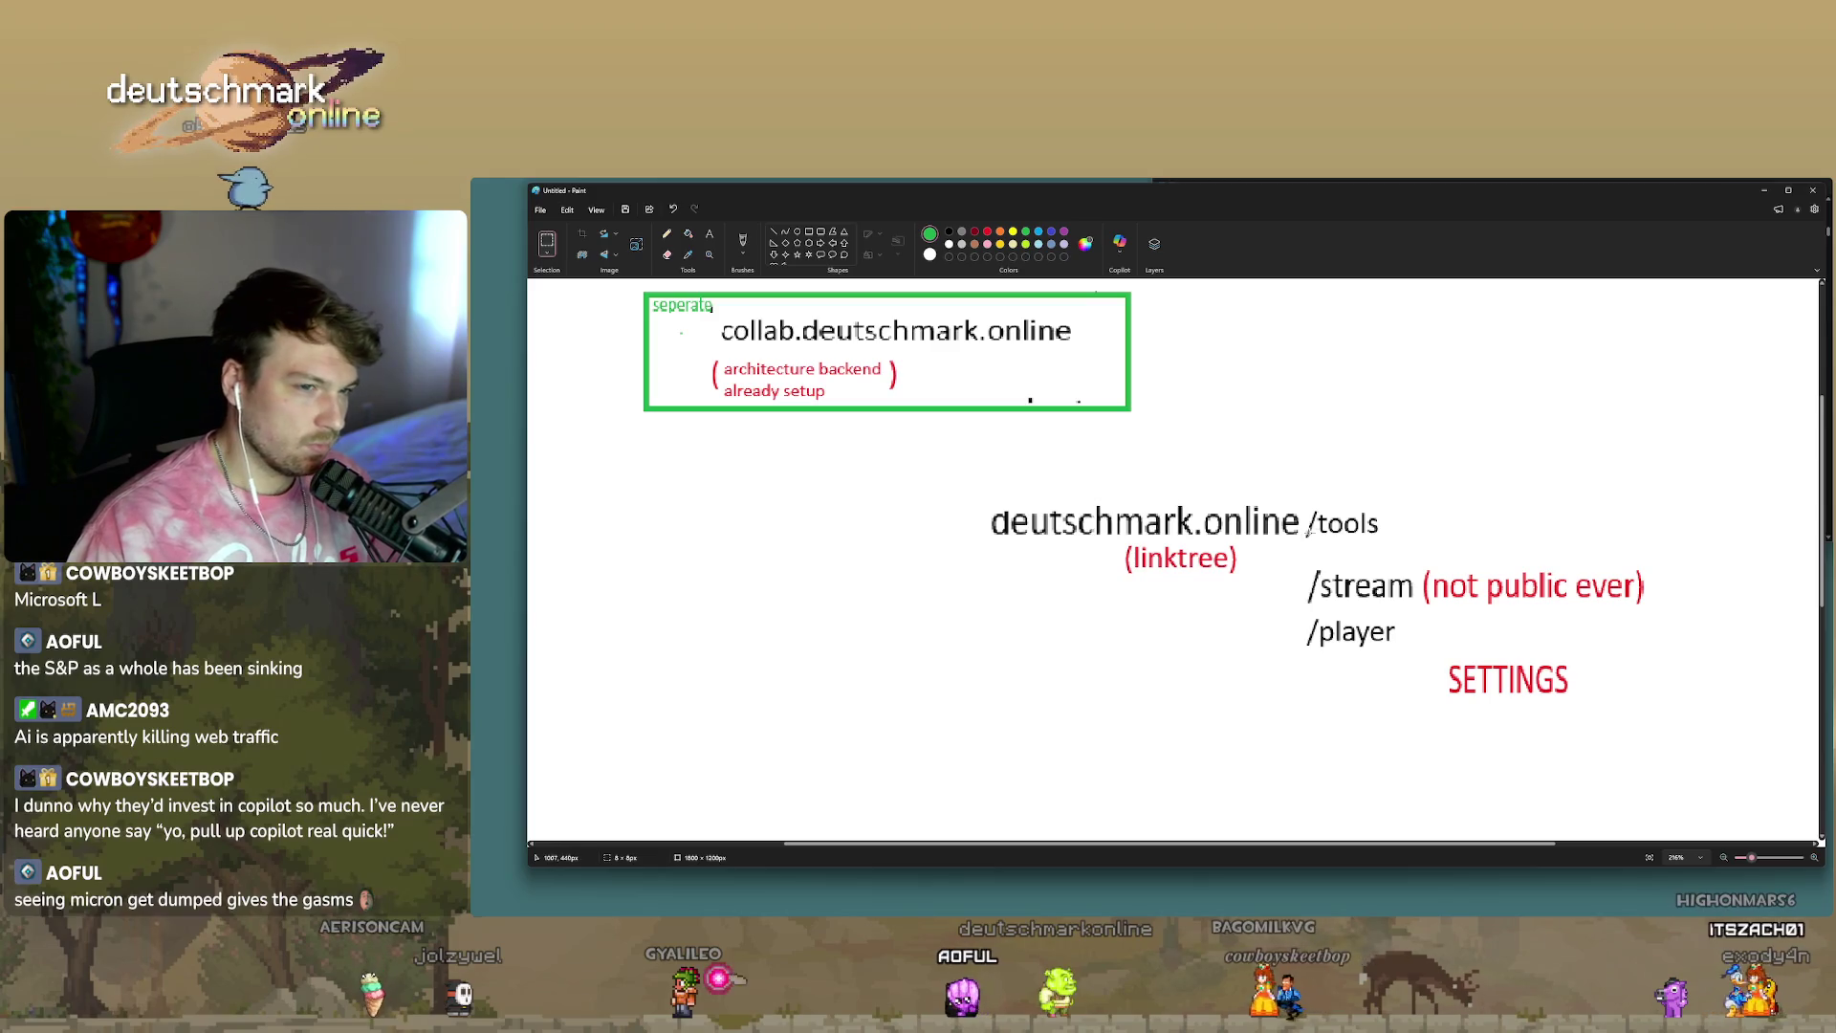
left_click_drag(1319, 505, 1392, 548)
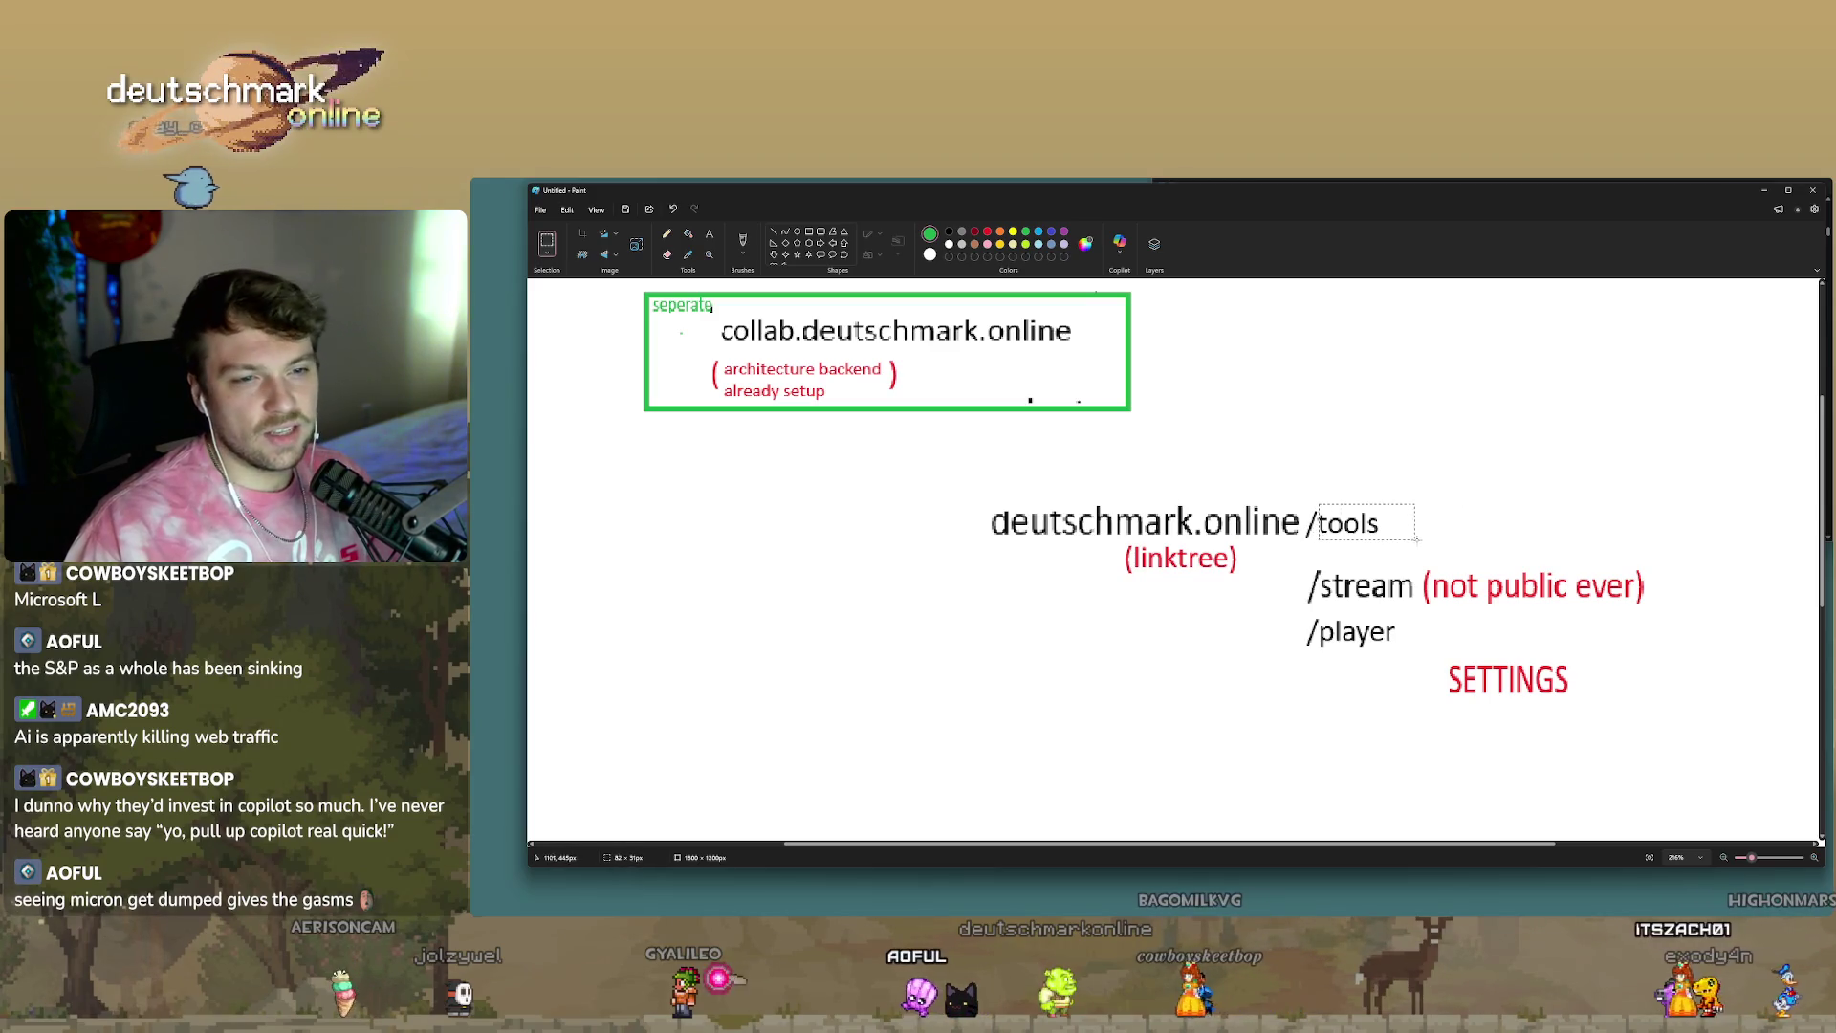
left_click(1307, 471)
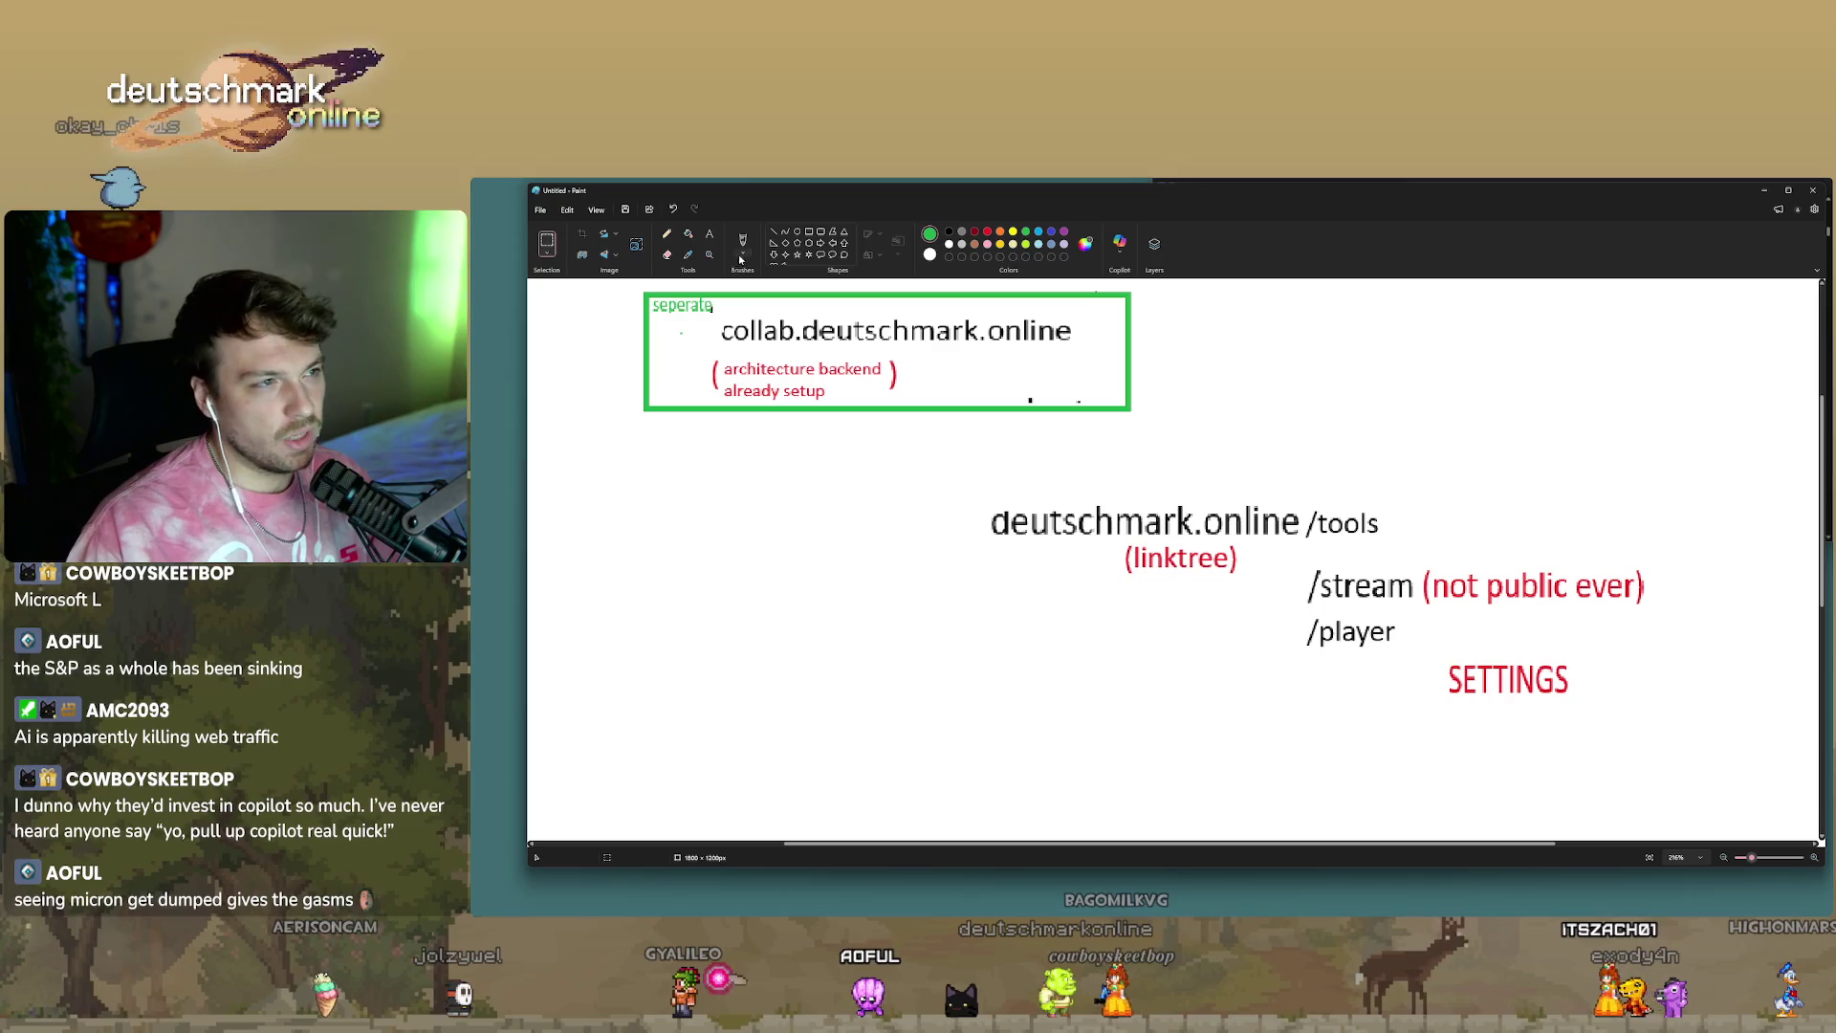
left_click(667, 234)
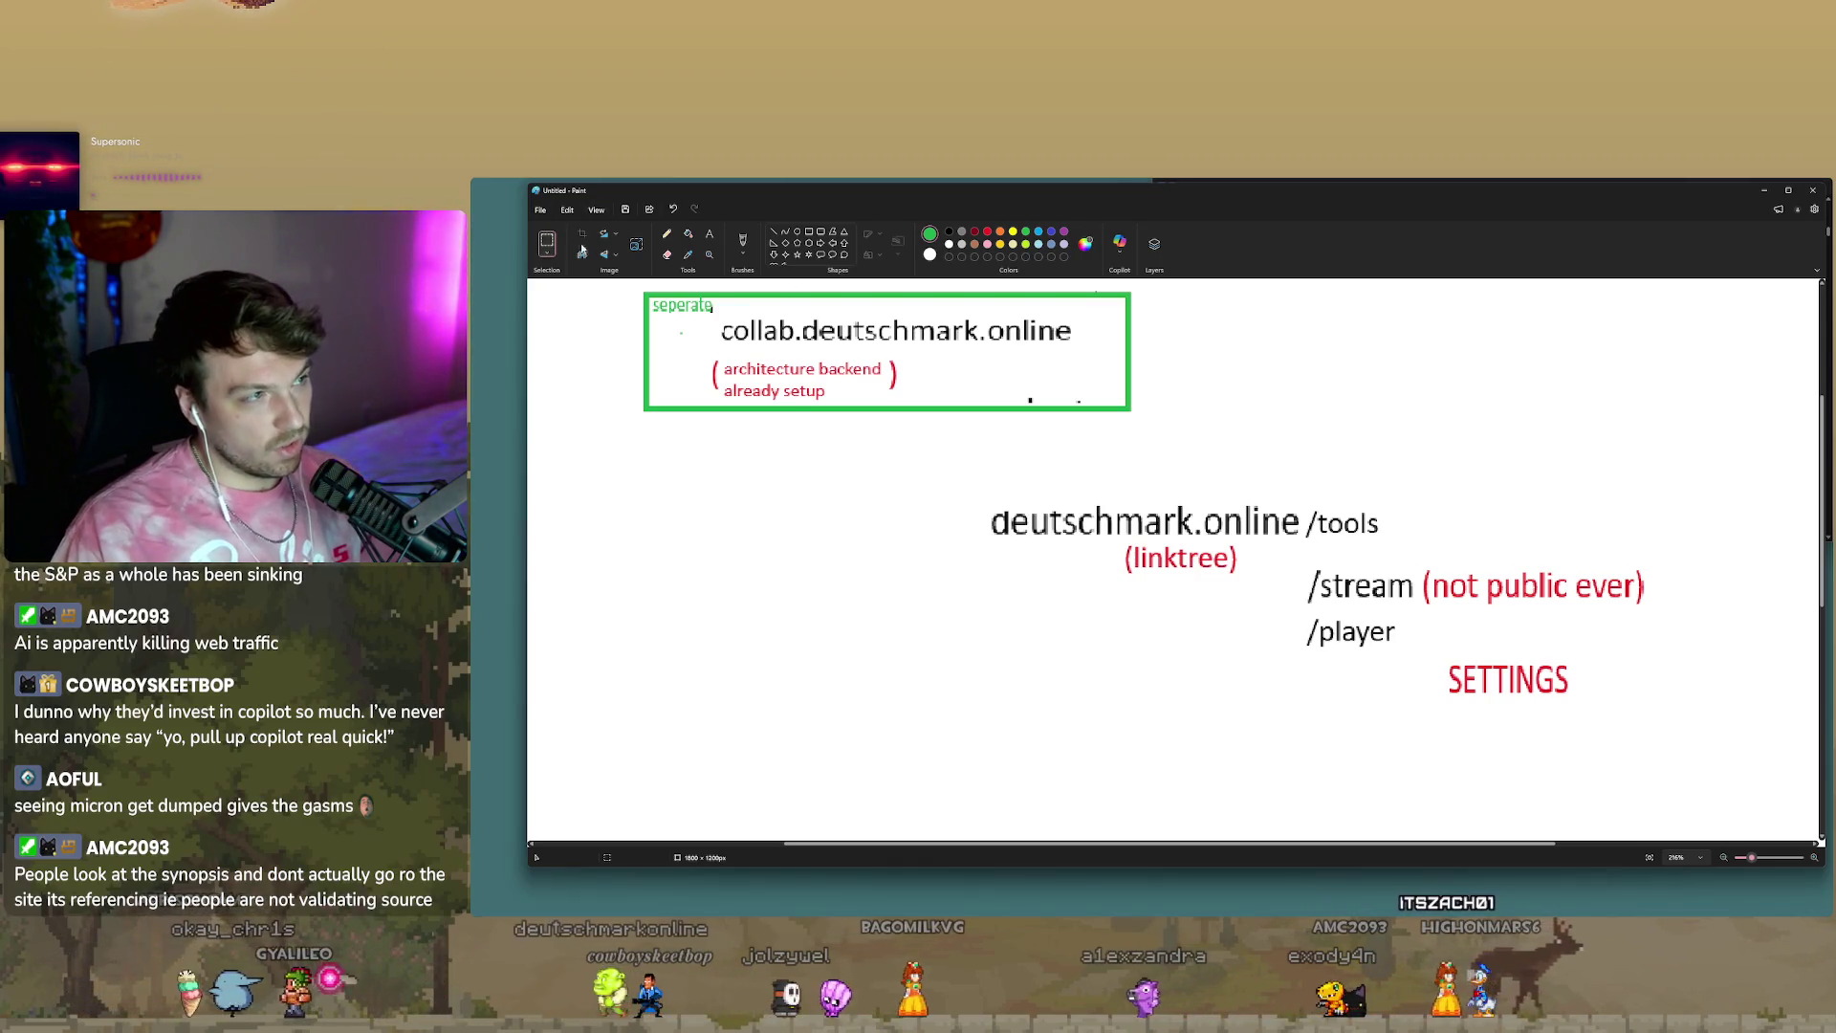
left_click(709, 233)
Create a black 12 pt 'tools.' text label left of the domain.
left_click_drag(752, 563, 887, 592)
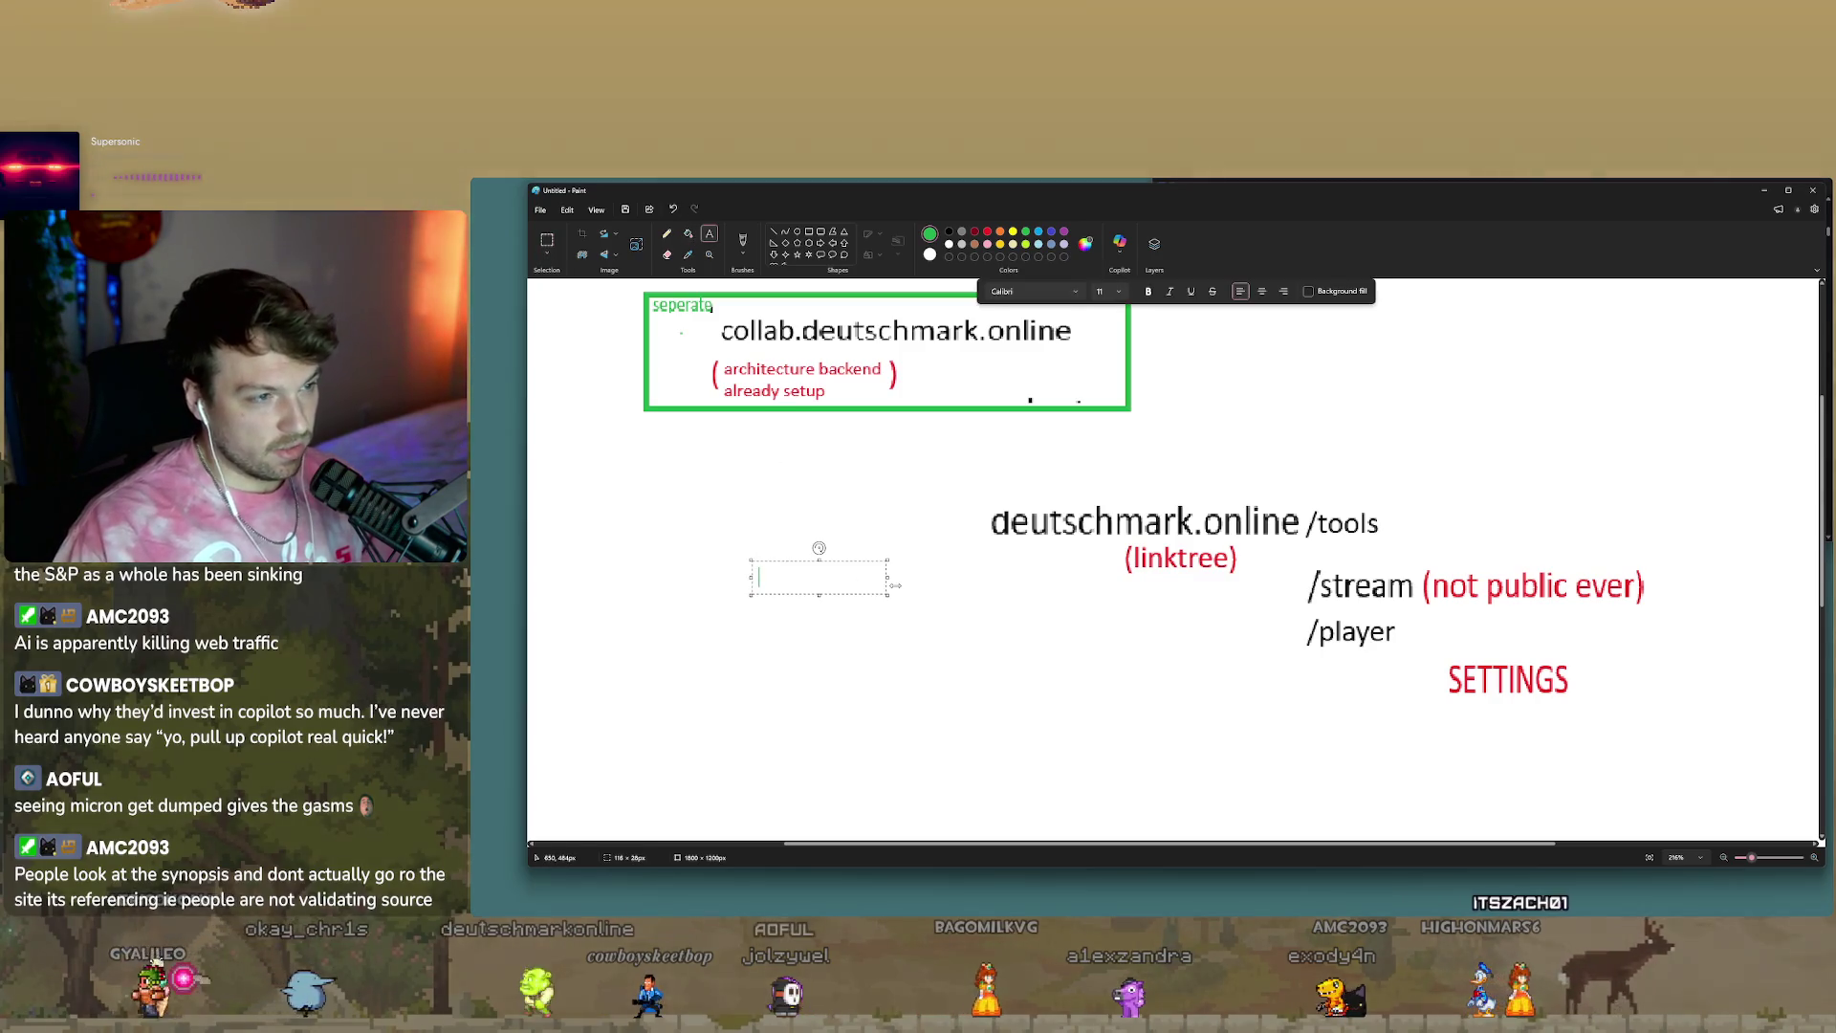
type("tools.")
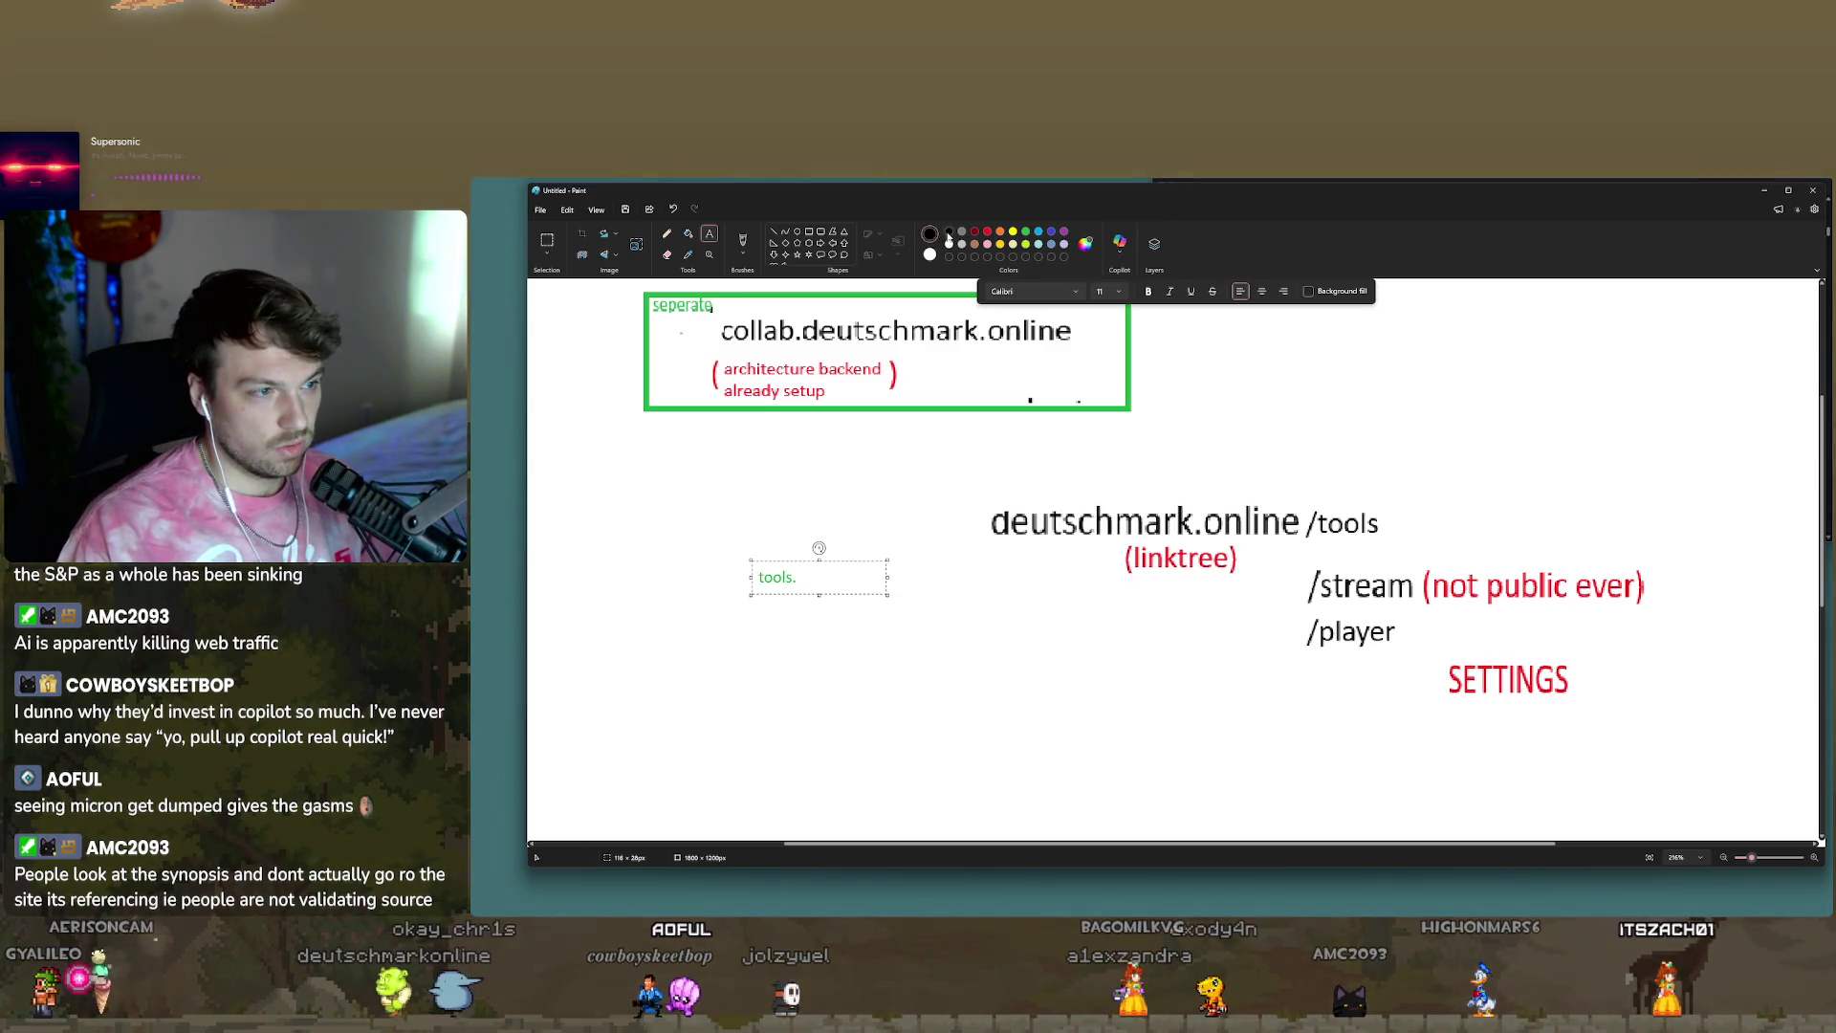
left_click(949, 233)
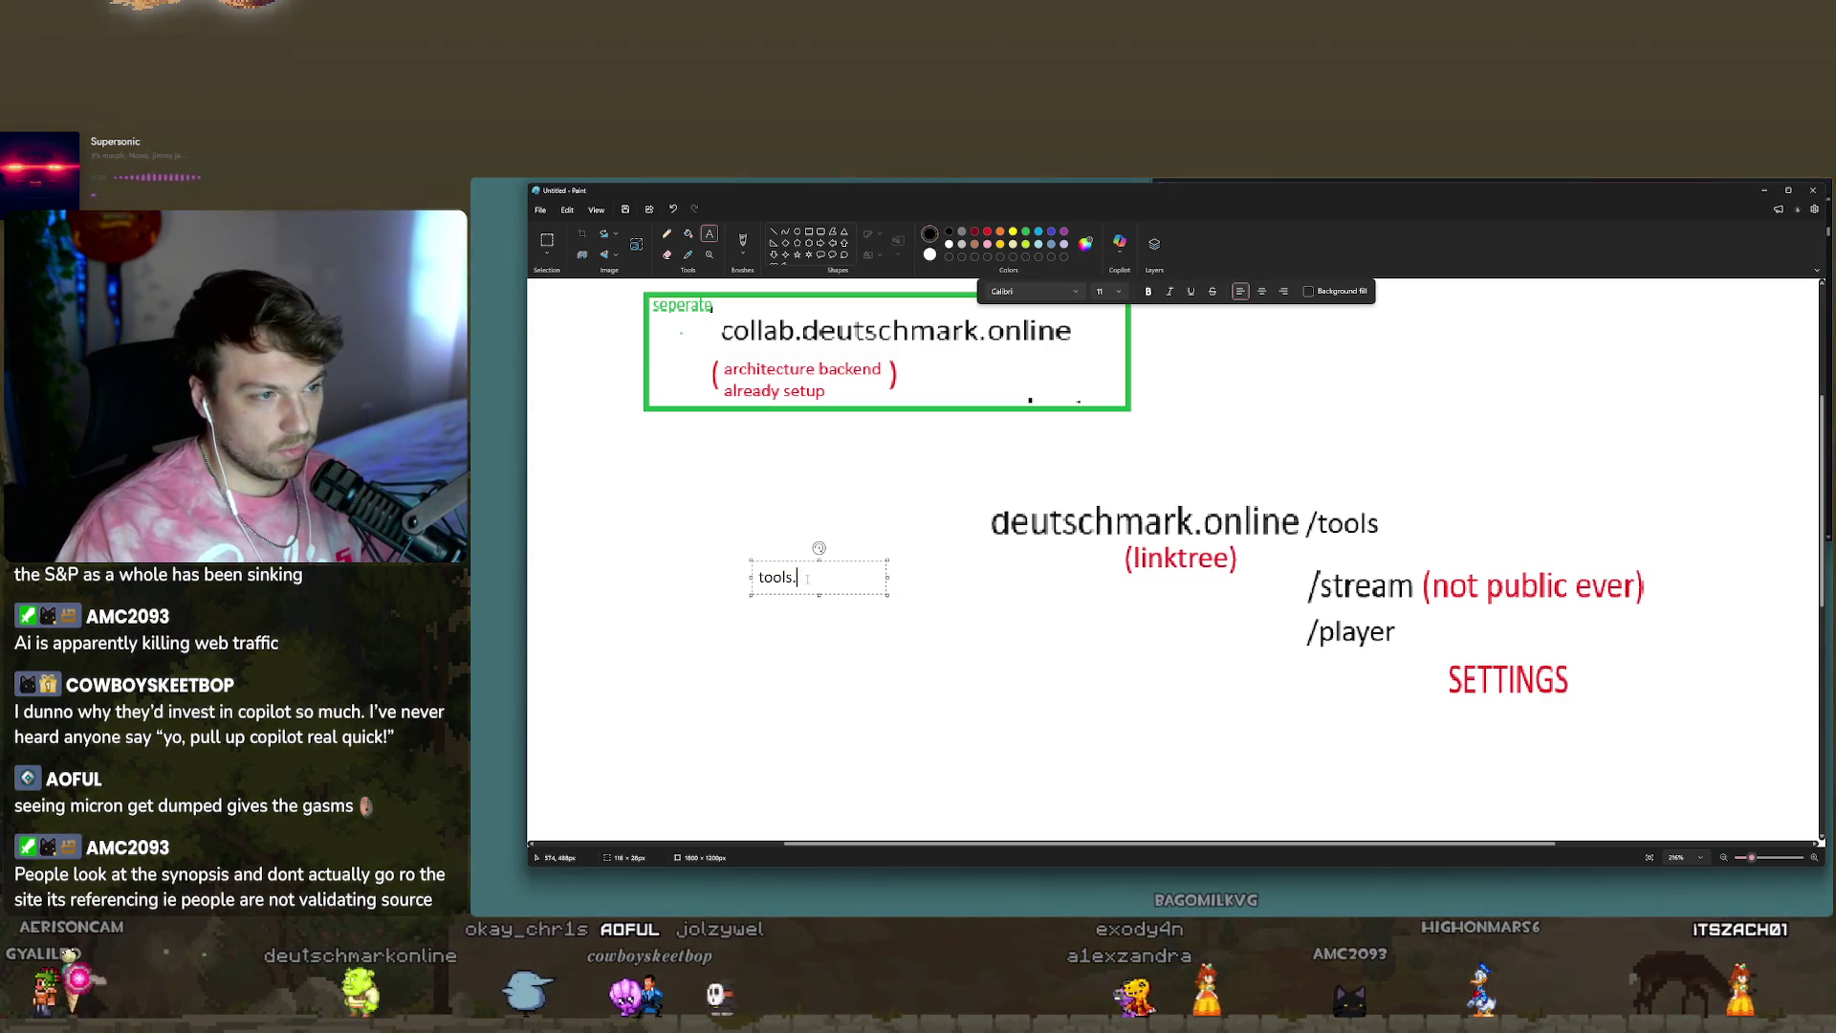
left_click_drag(879, 594, 927, 613)
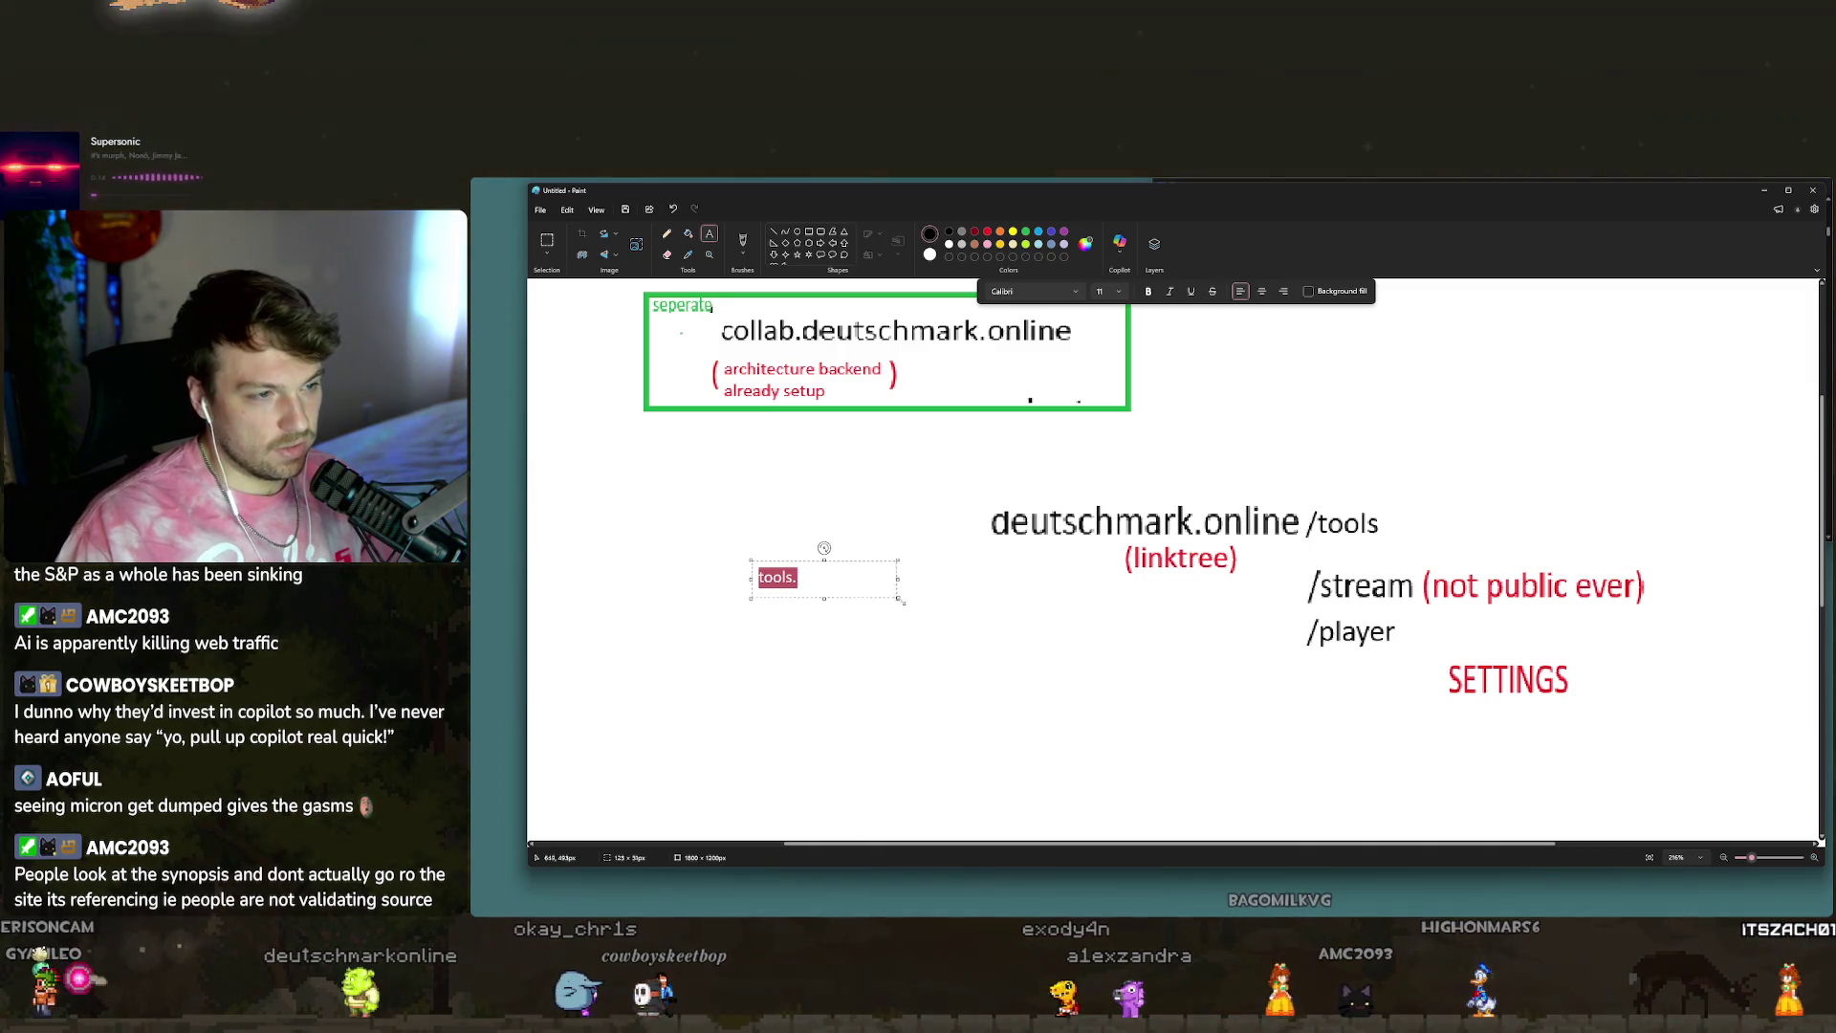
left_click(1122, 291)
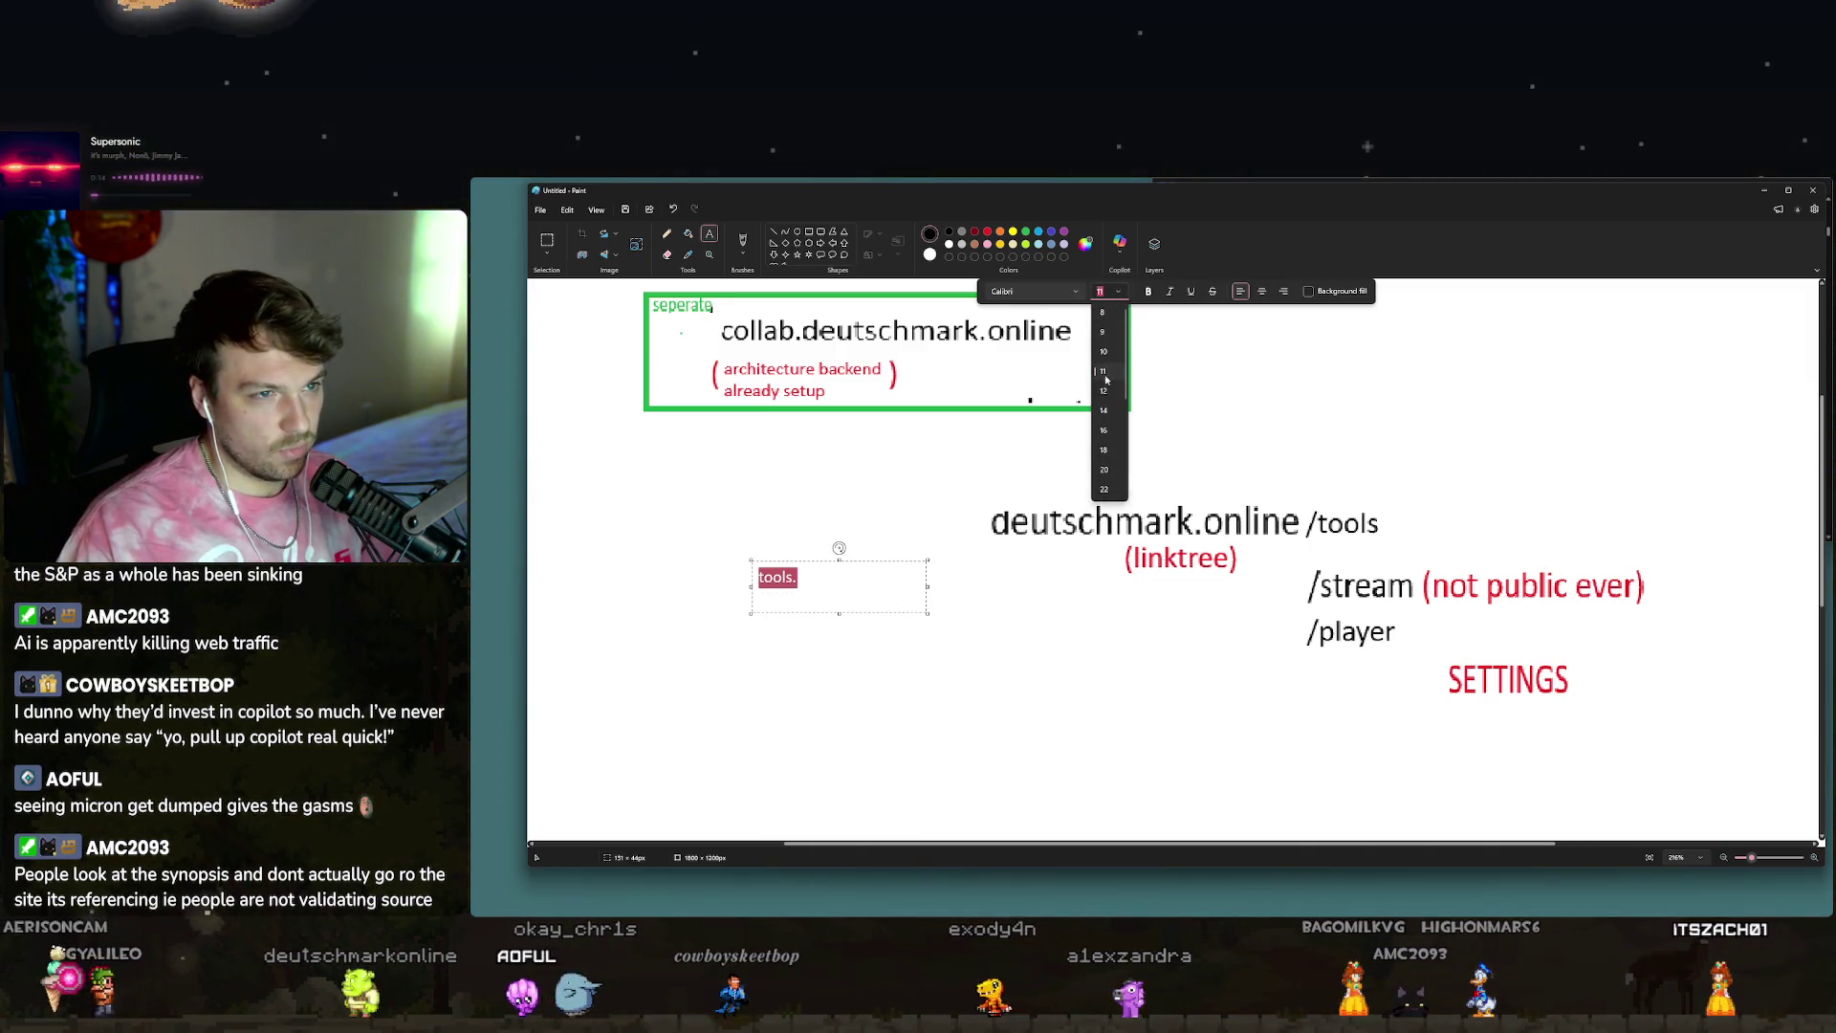
left_click(1100, 360)
Position 'tools.' right before deutschmark.online, aligned with the domain line.
left_click_drag(860, 562, 1053, 500)
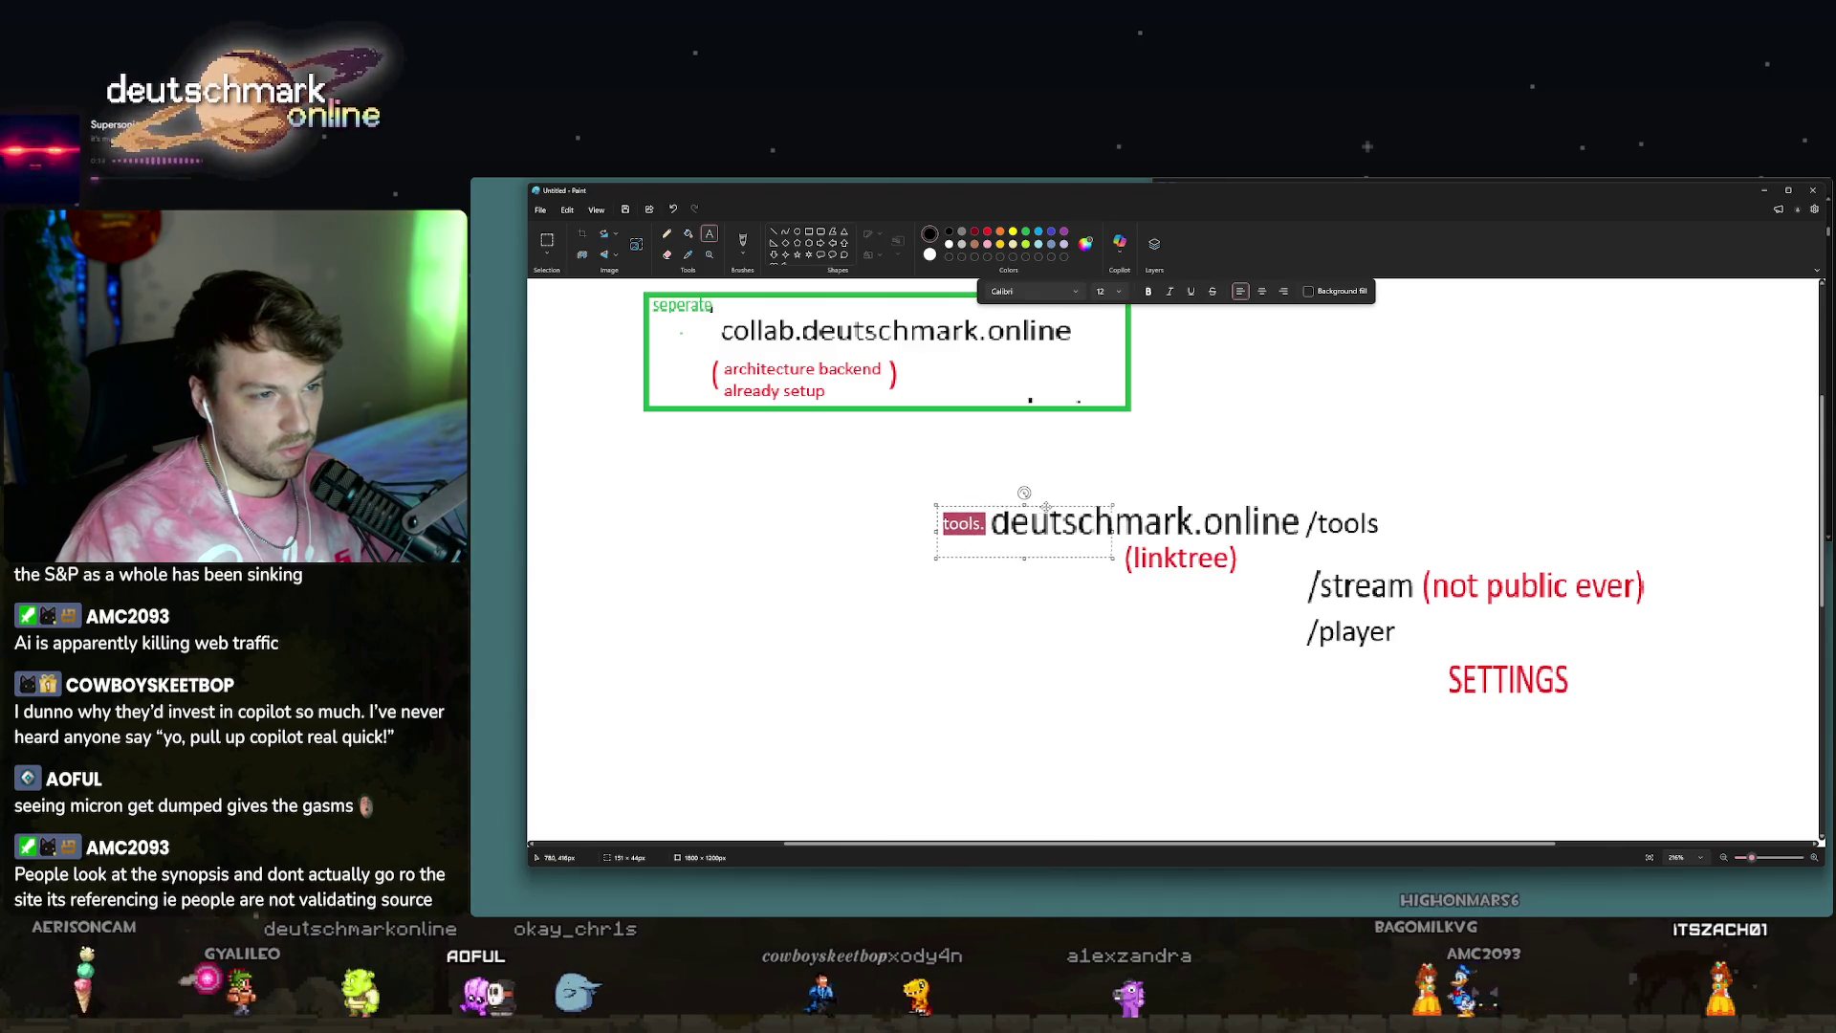
key("BackSpace")
key("ctrl+z")
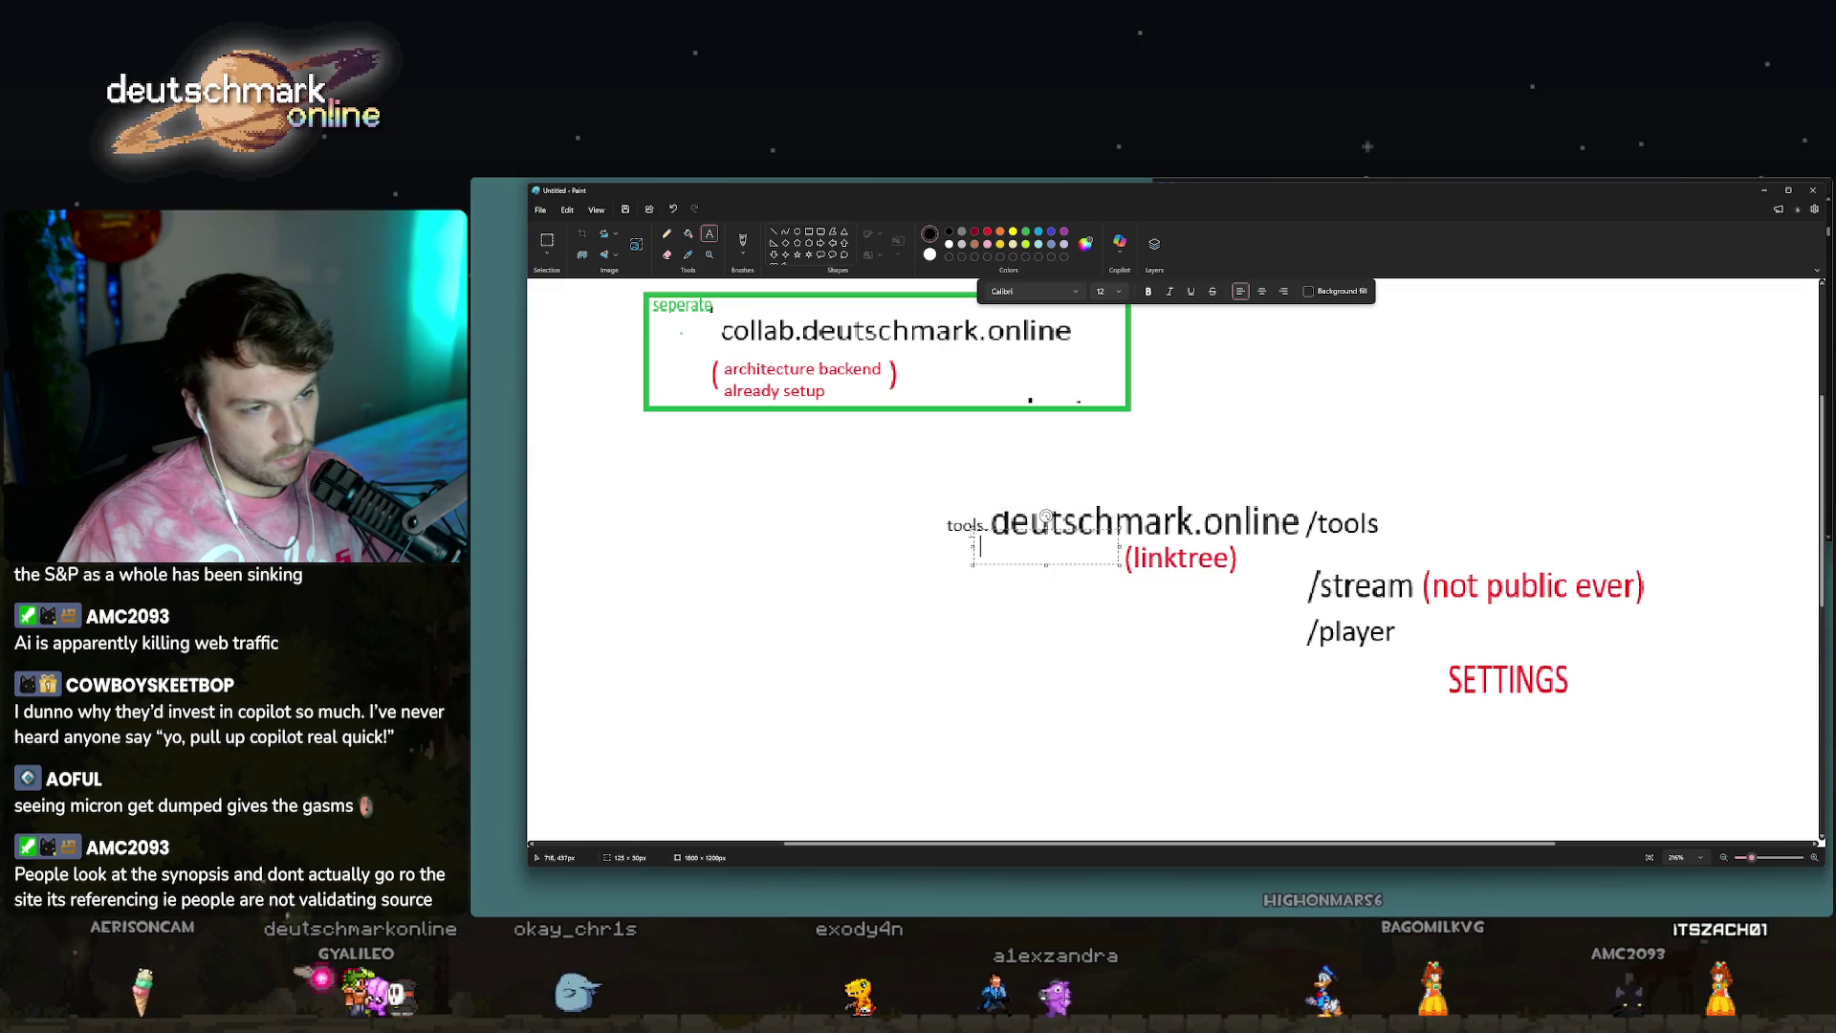
left_click(550, 245)
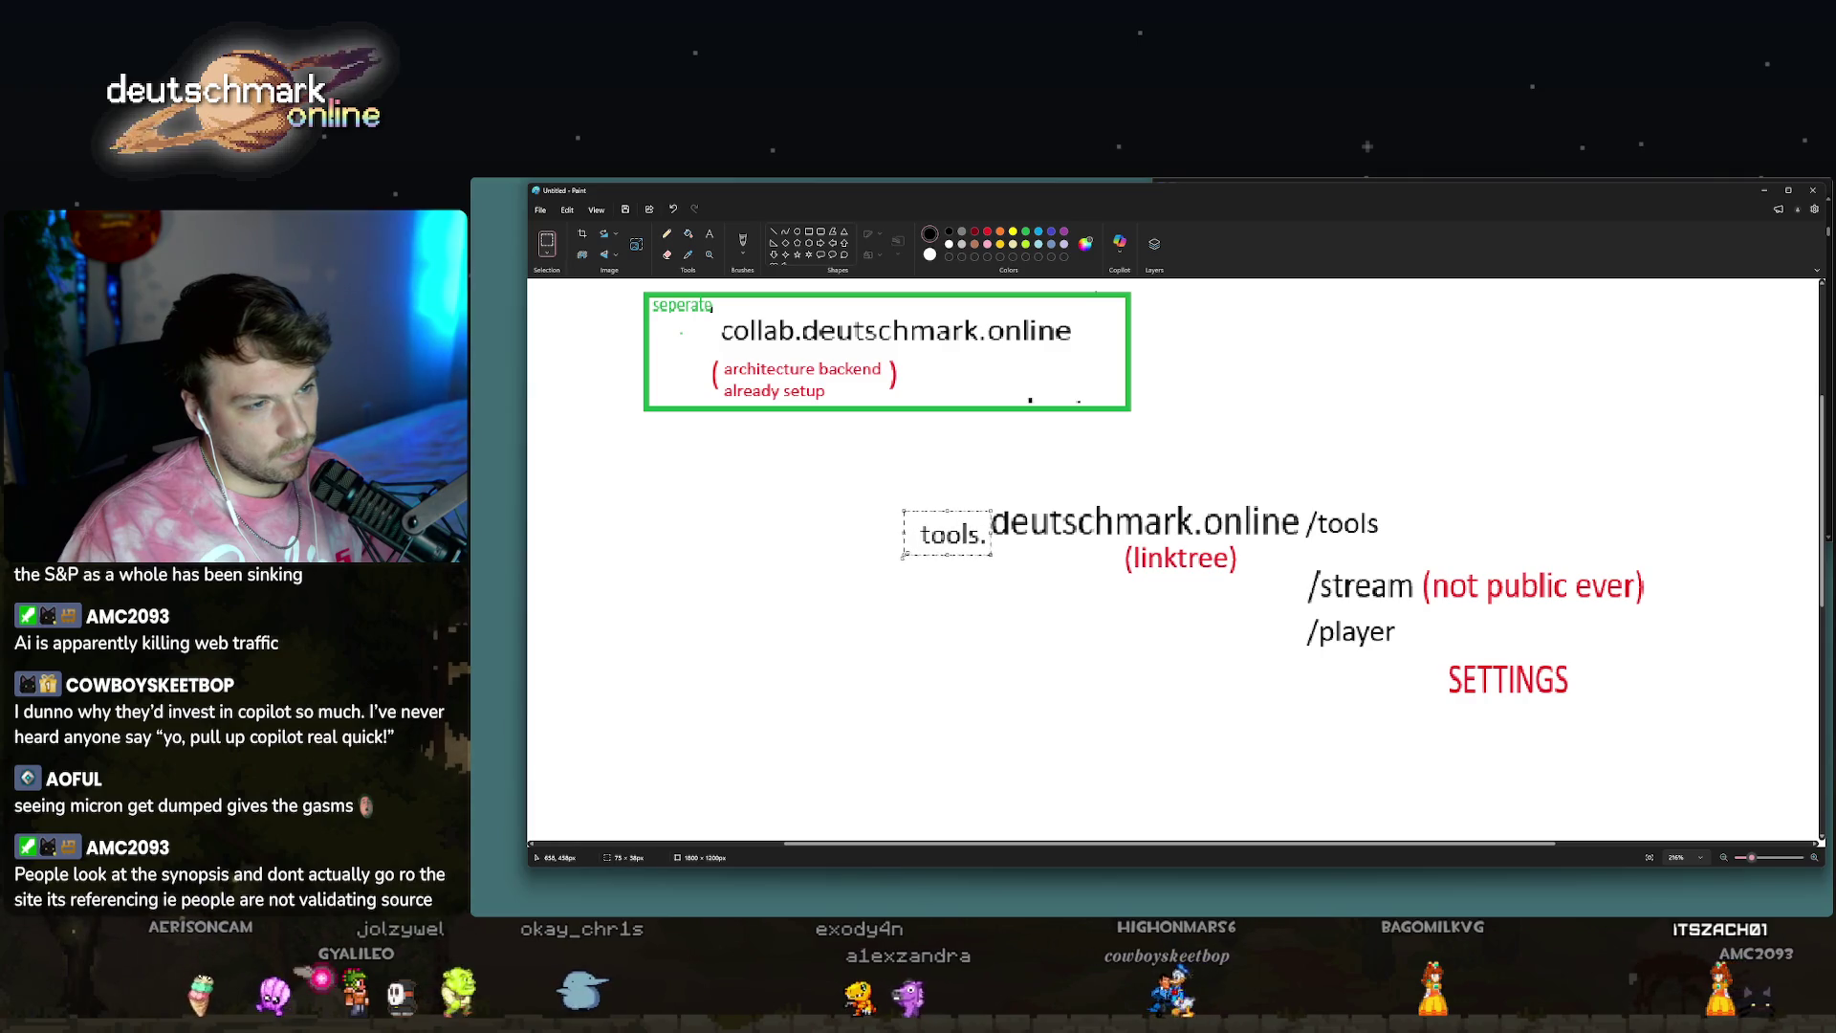
left_click_drag(947, 534, 946, 525)
left_click(1078, 609)
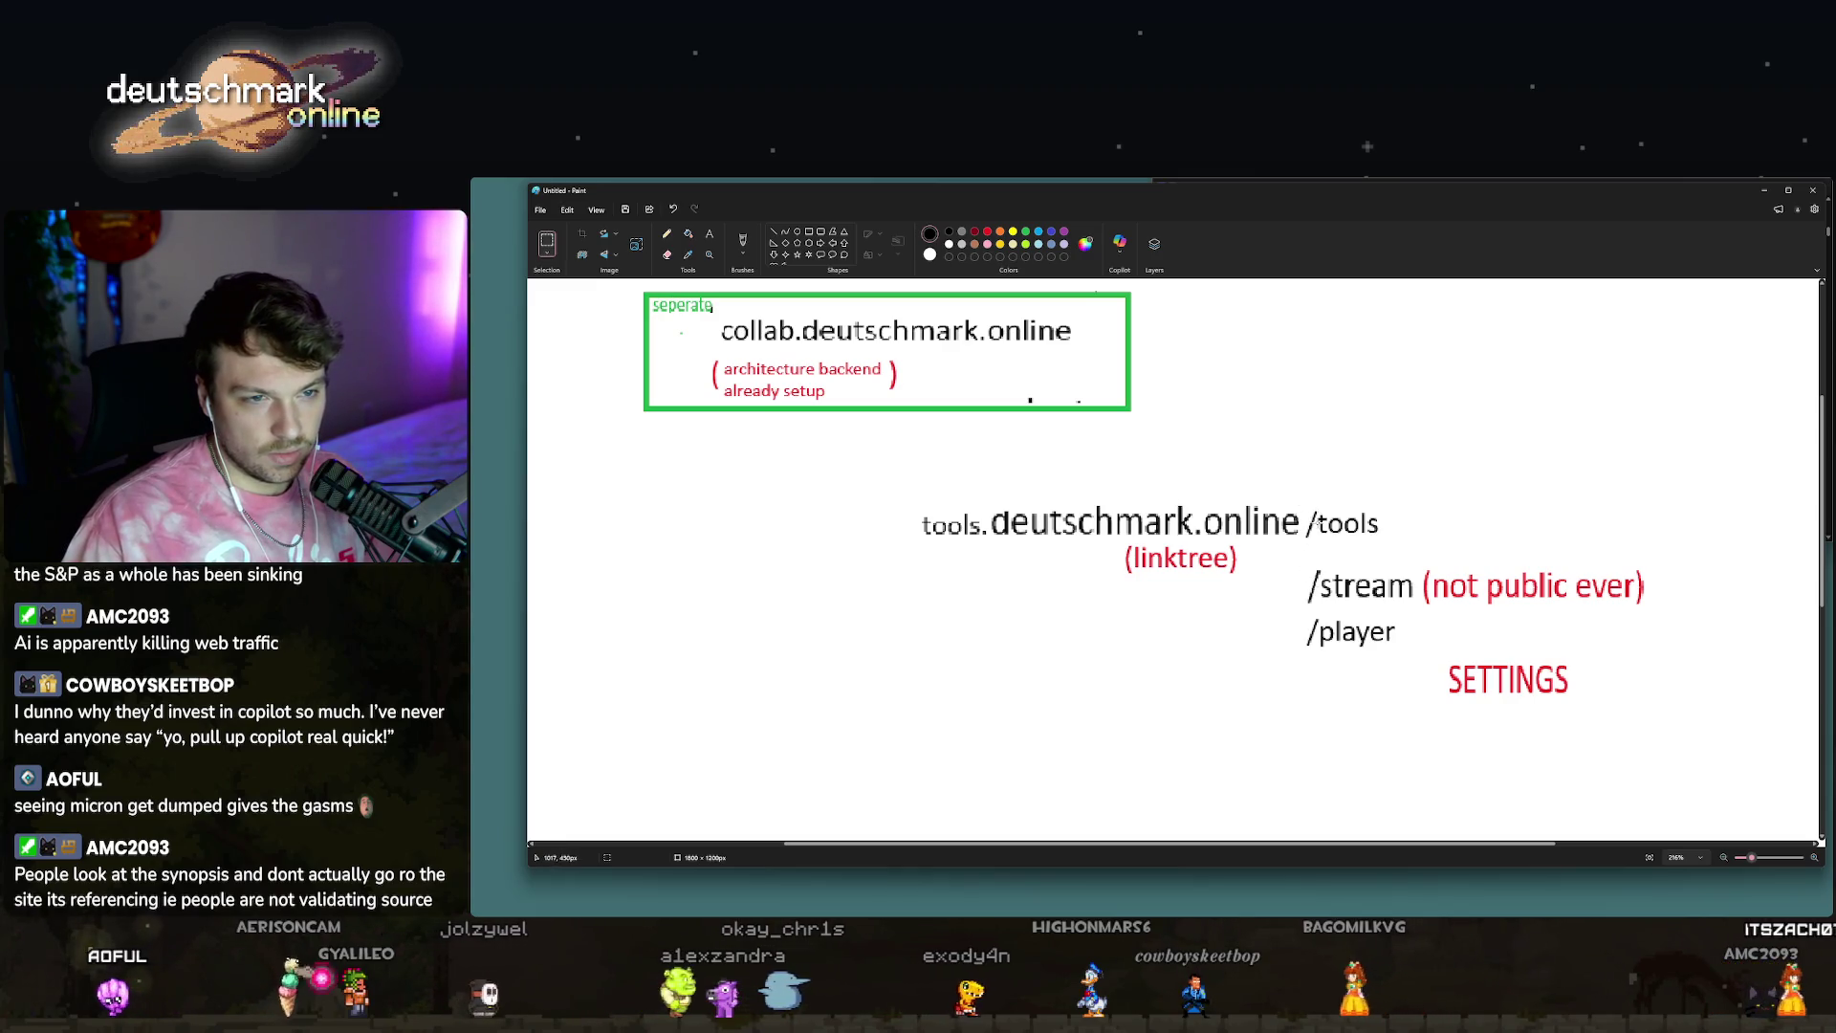
Delete /tools and '(not public ever)', and move /stream and /player under the domain.
left_click_drag(1303, 505, 1595, 631)
key("Delete")
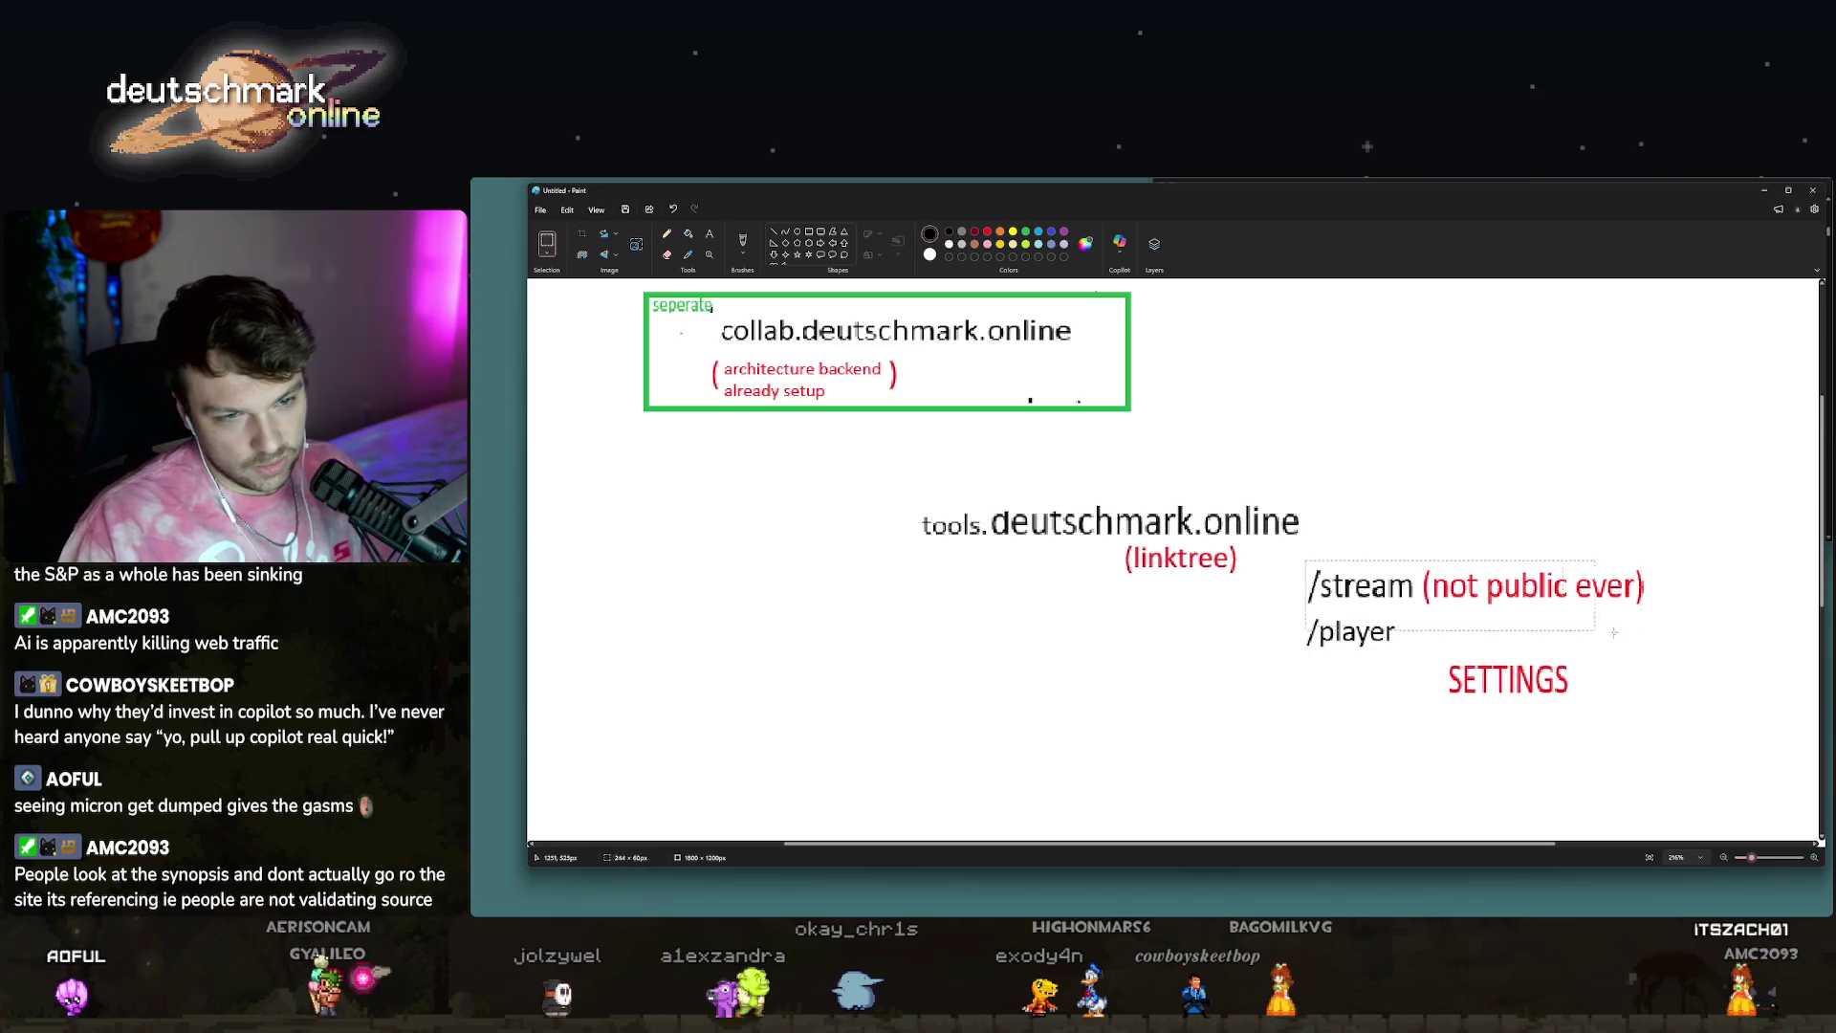
mouse_move(1307, 562)
left_mouse_down()
mouse_move(1421, 605)
mouse_move(917, 583)
left_mouse_up()
mouse_move(1290, 603)
left_mouse_down()
mouse_move(1410, 666)
mouse_move(933, 627)
left_mouse_up()
key("Delete")
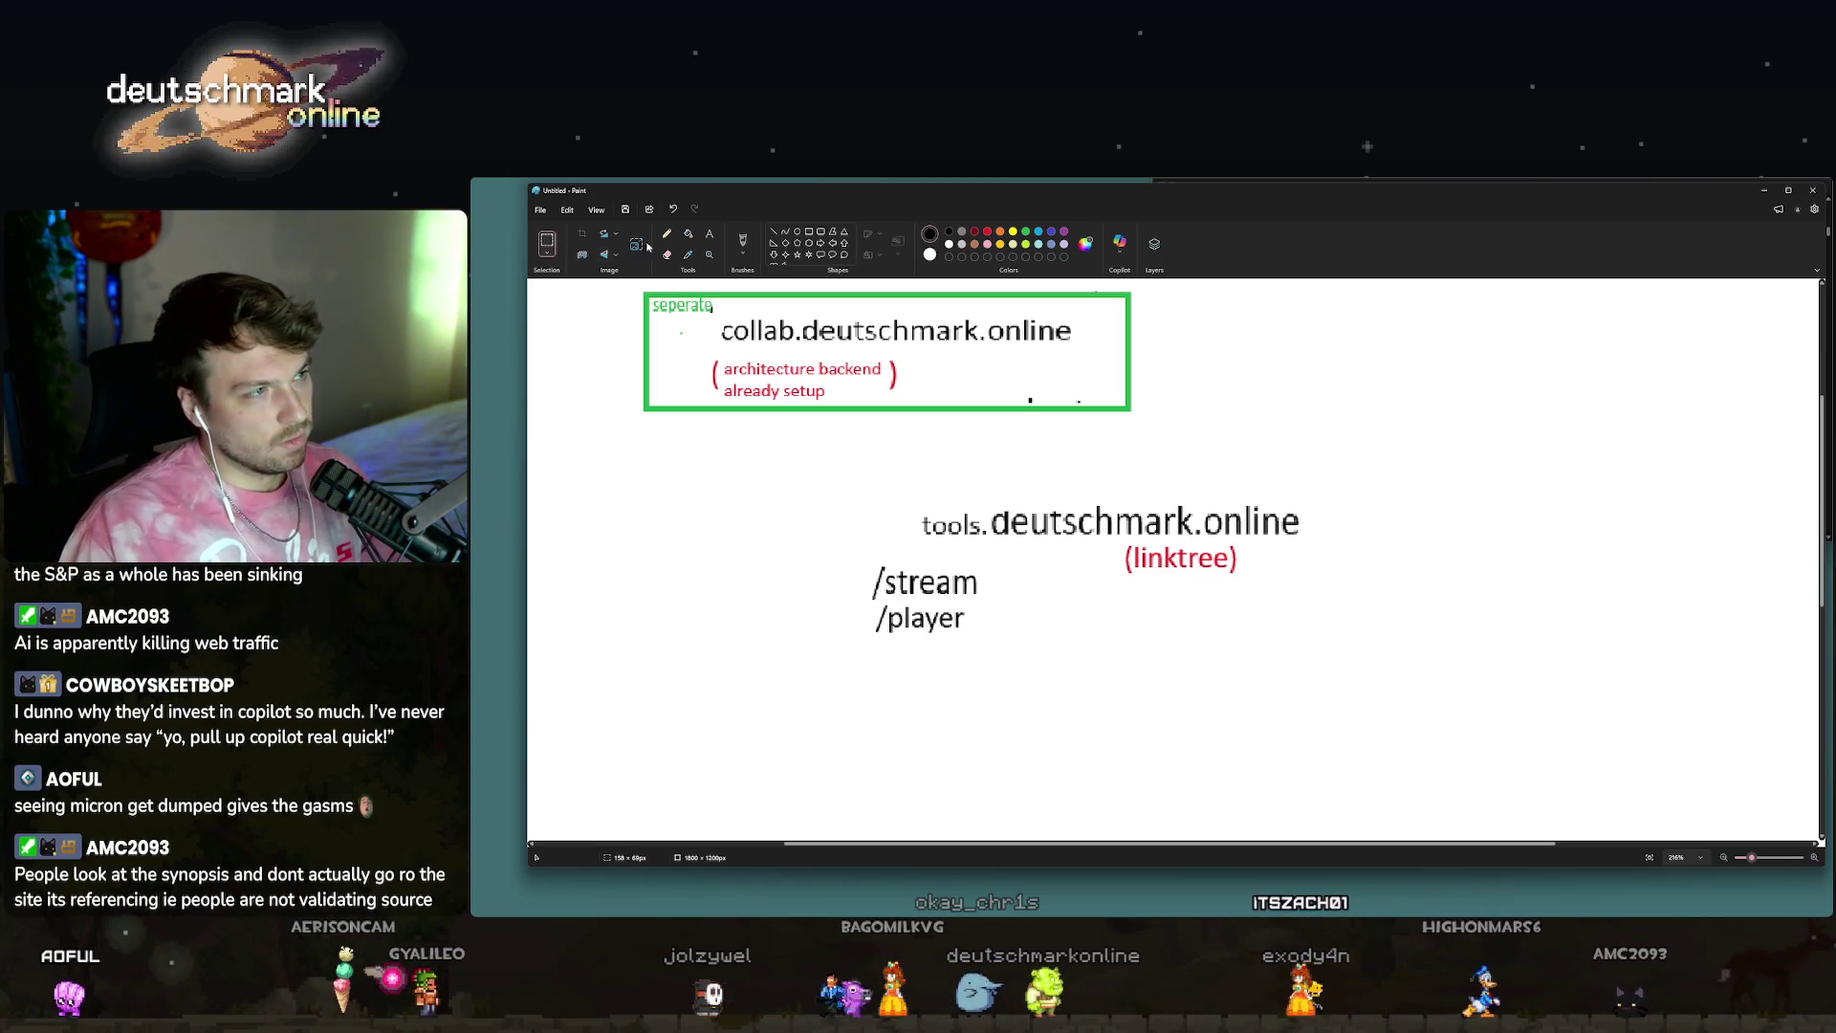
left_click(709, 233)
type("/settings")
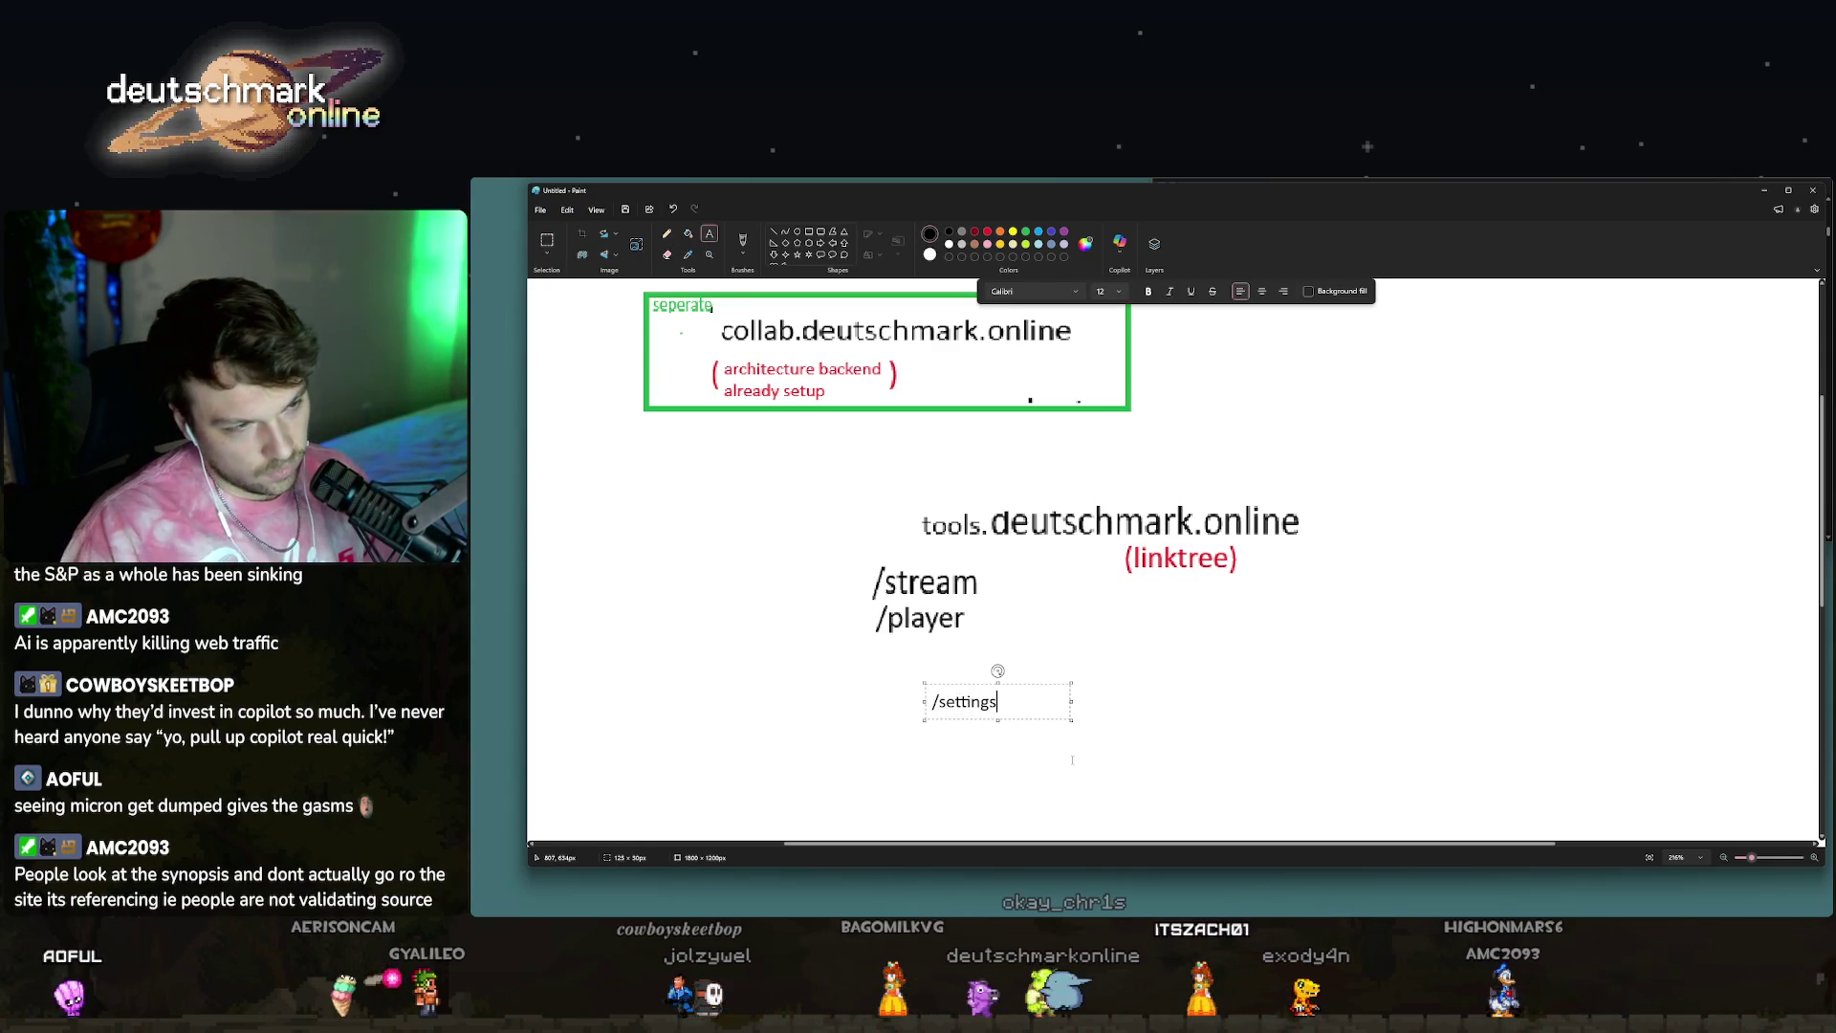
Finish the /settings label, discard the empty extra text box, and move /settings under /player.
left_click(1072, 760)
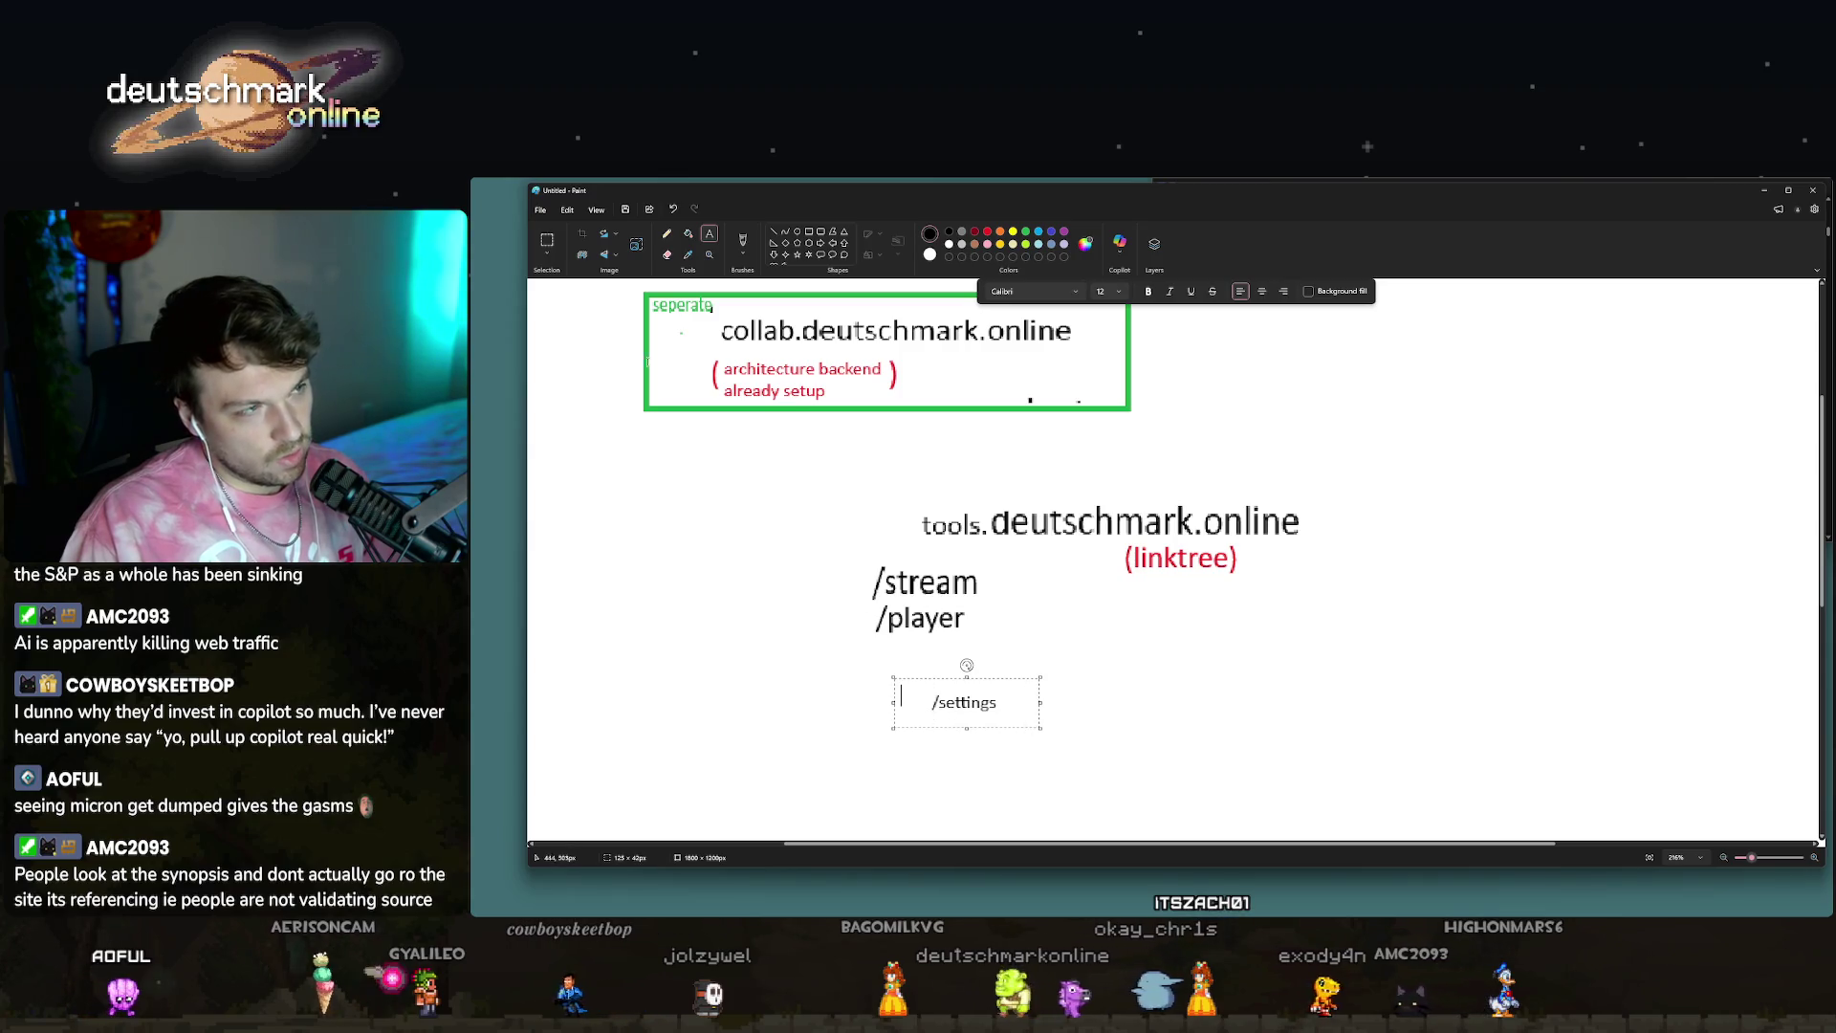
key("Escape")
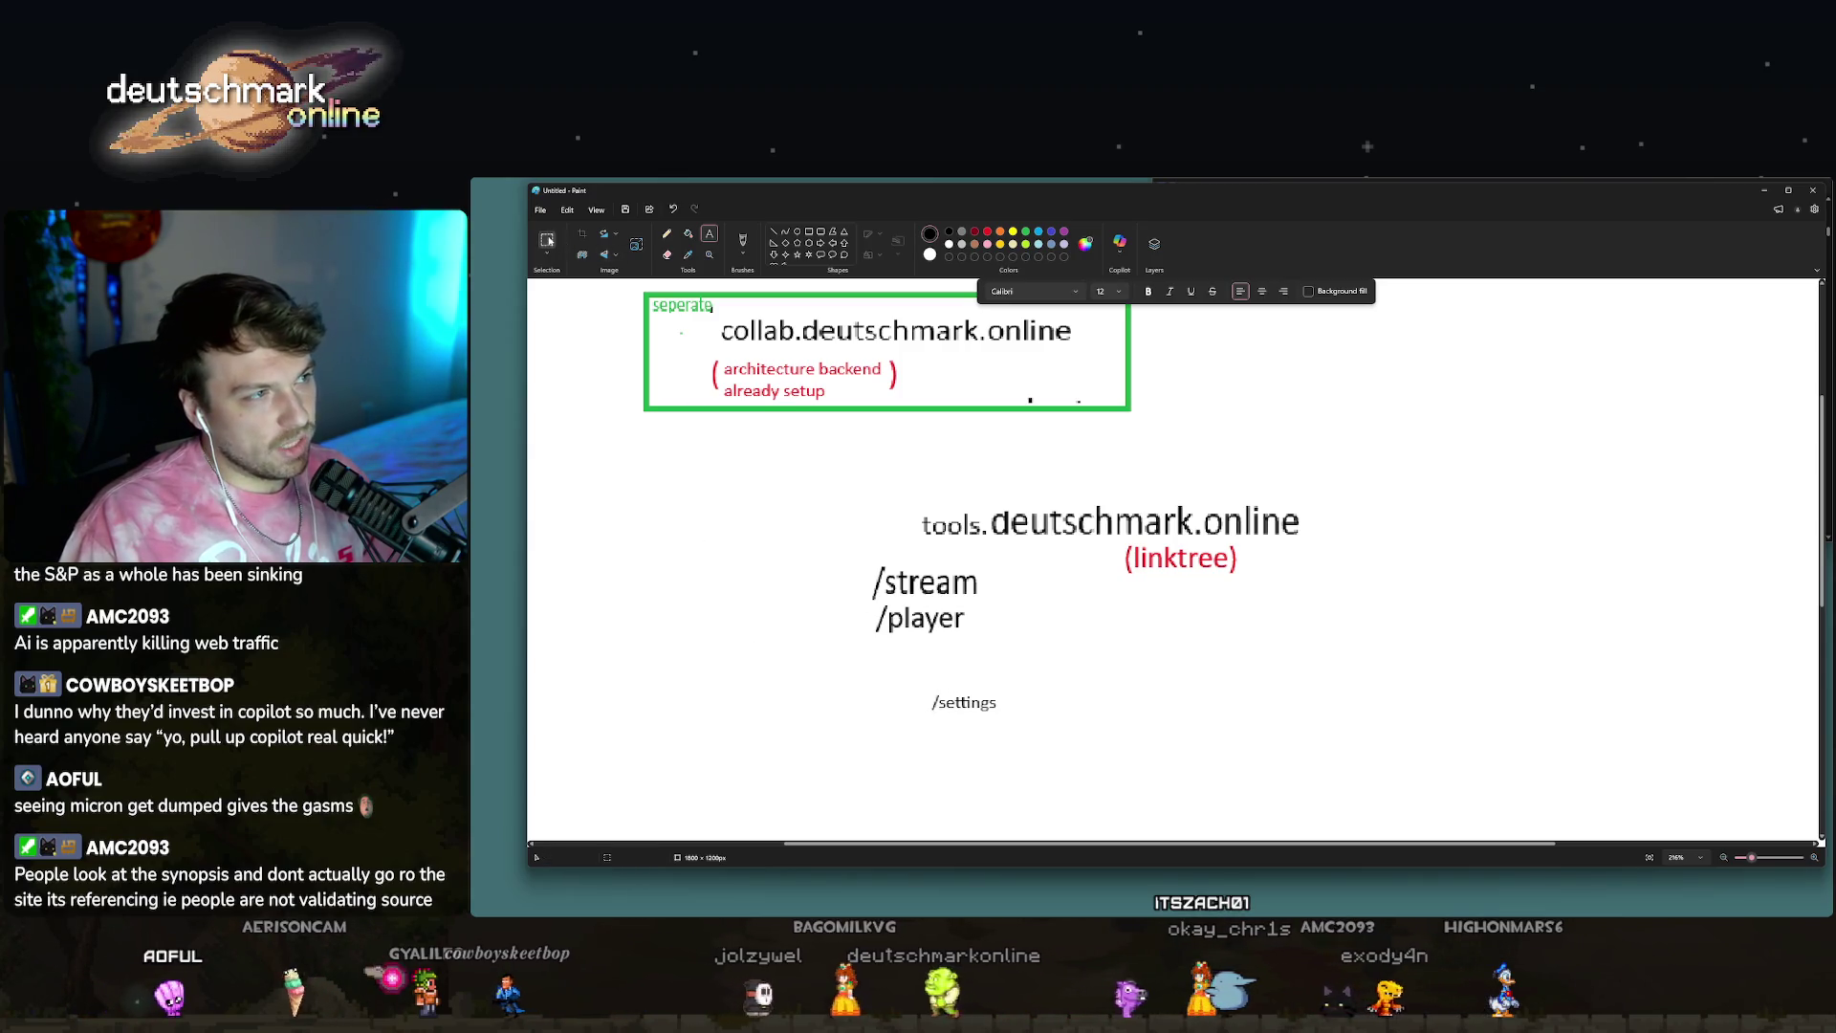
left_click(547, 241)
mouse_move(918, 685)
left_mouse_down()
mouse_move(1036, 734)
mouse_move(965, 667)
left_mouse_up()
left_click(1076, 701)
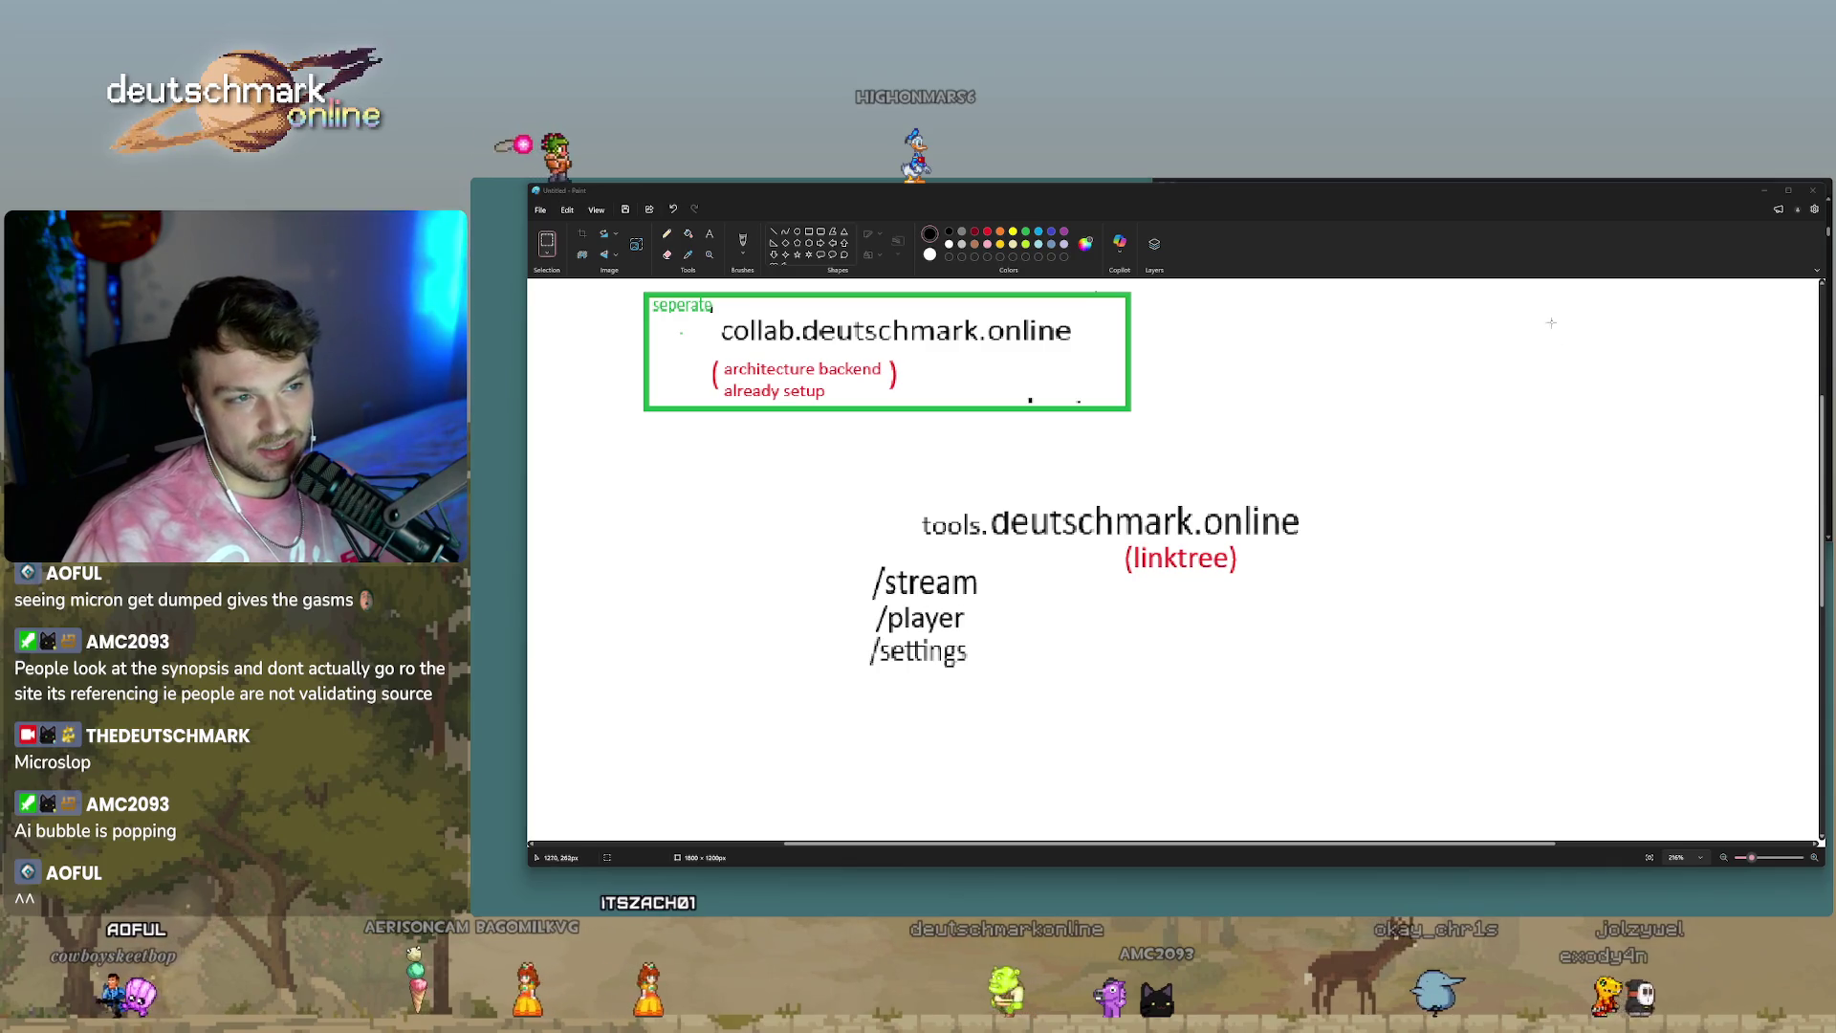
Pick the Eraser tool from the ribbon's Tools group.
left_click(667, 254)
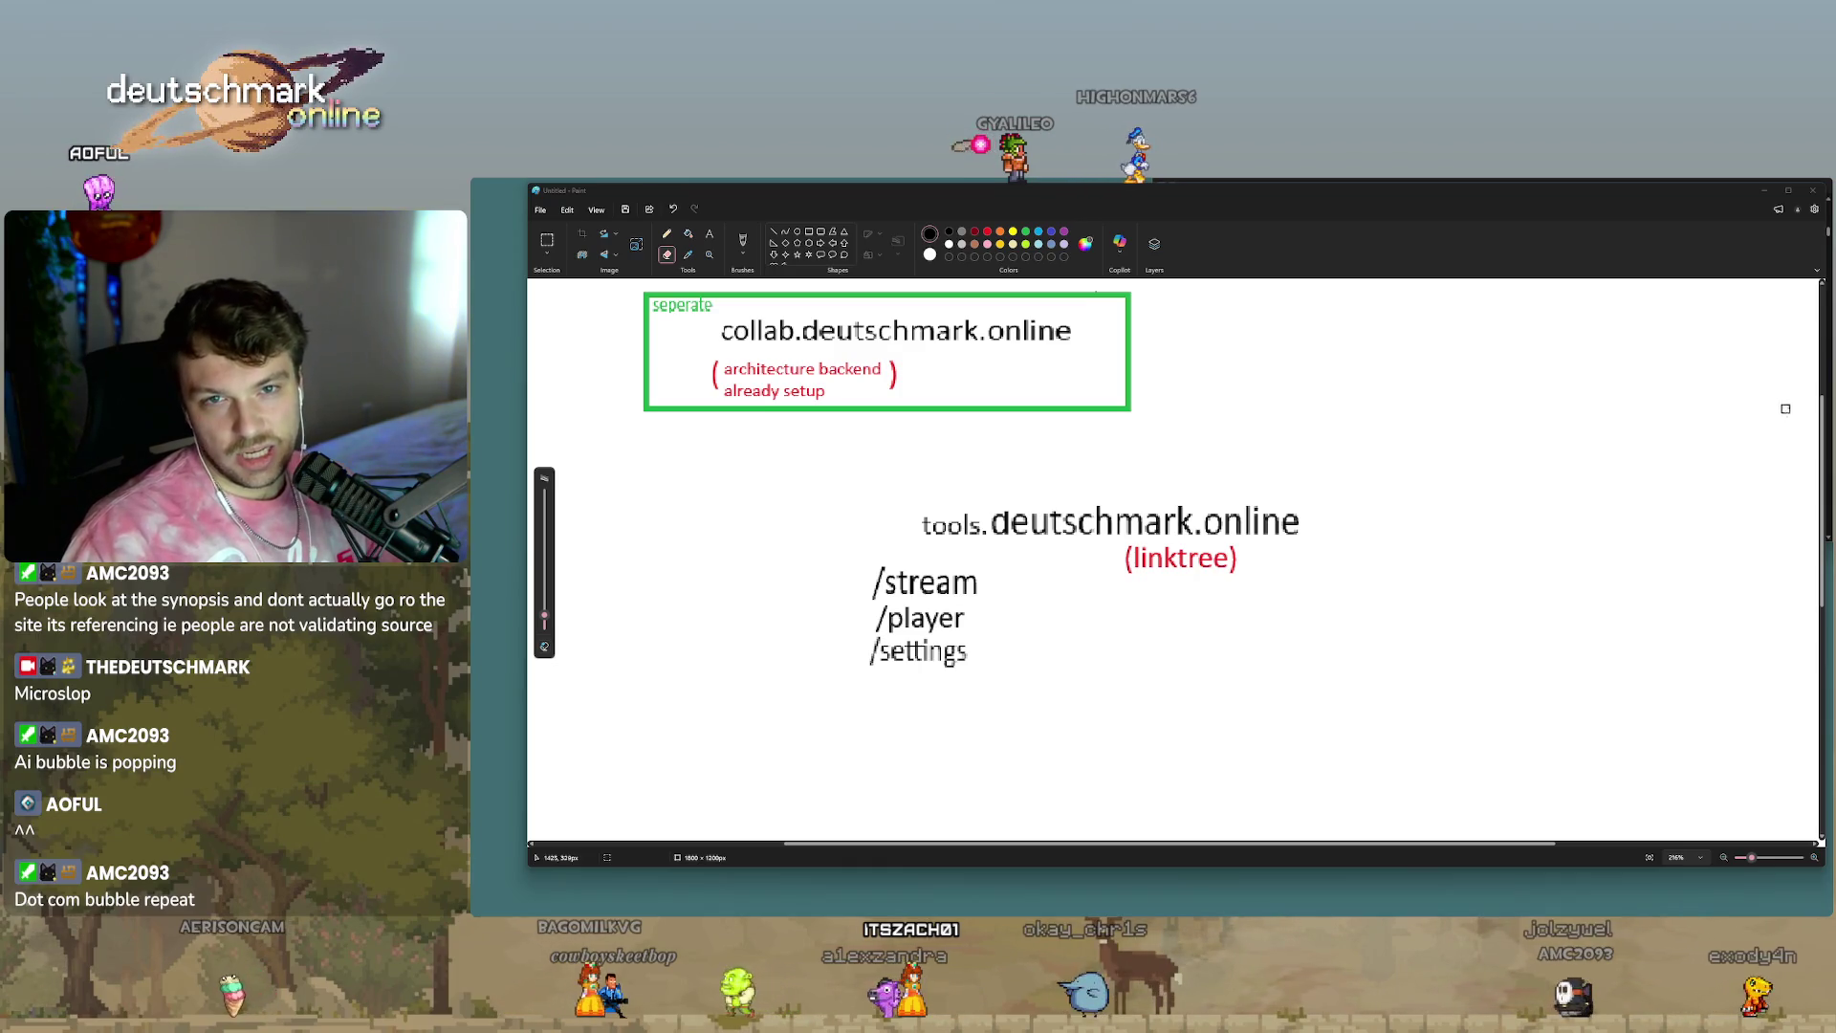
Scroll the Paint canvas to review the site map, then switch to the 6K Labs Chrome window.
scroll(1779, 421, "up", 3)
scroll(1775, 426, "down", 2)
scroll(1721, 430, "down", 2)
scroll(1640, 435, "up", 2)
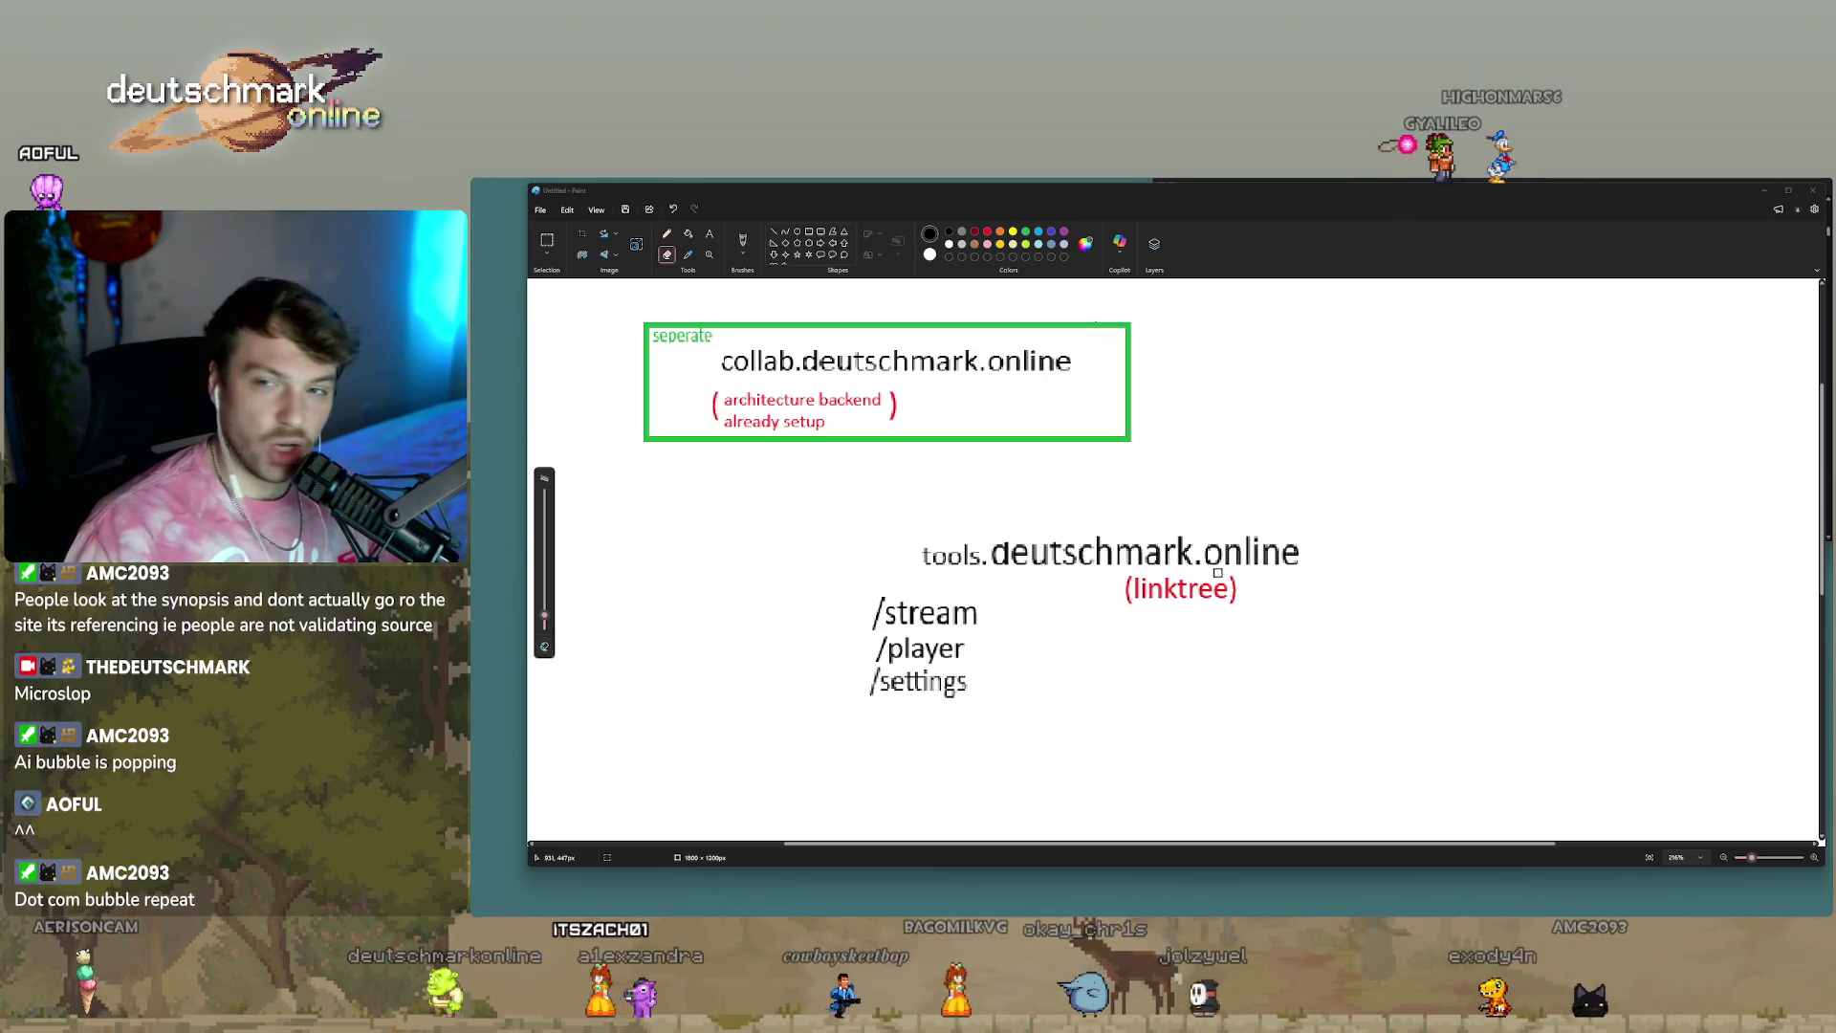
scroll(1750, 545, "up", 3)
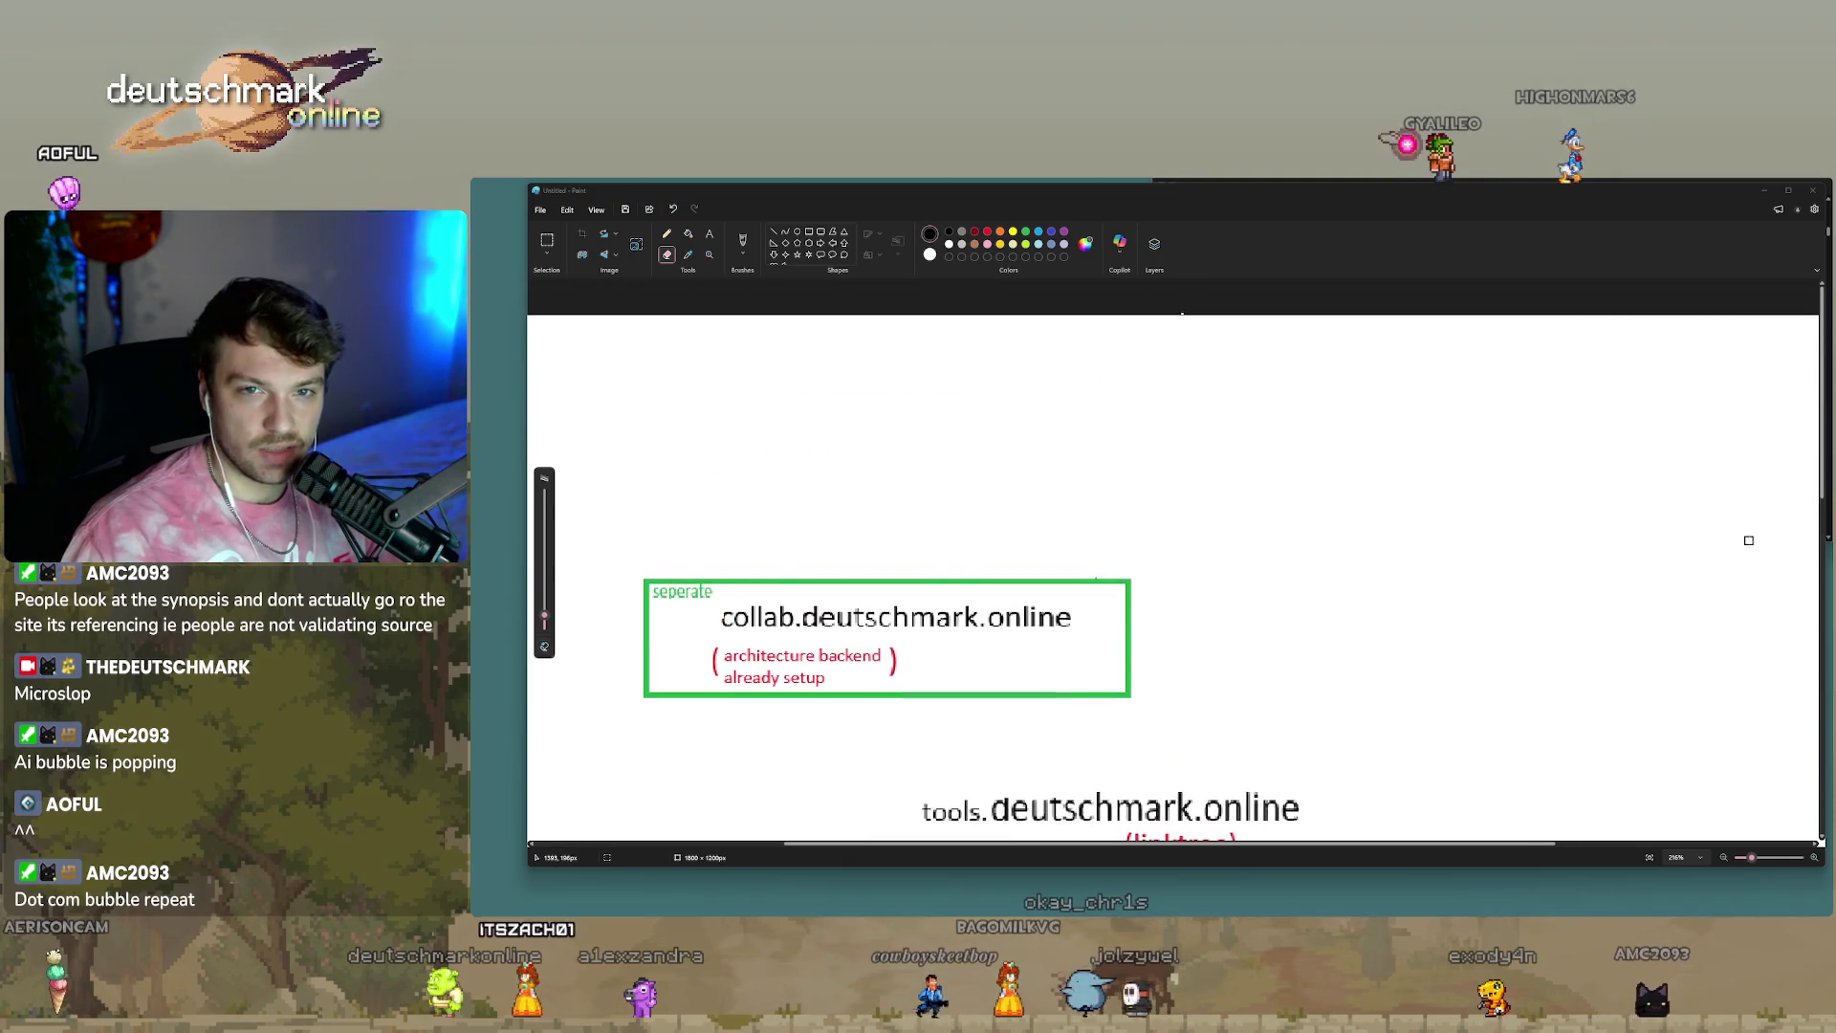
scroll(1750, 537, "down", 2)
scroll(1617, 574, "down", 2)
scroll(1600, 584, "up", 2)
scroll(1591, 584, "down", 3)
scroll(1590, 583, "up", 2)
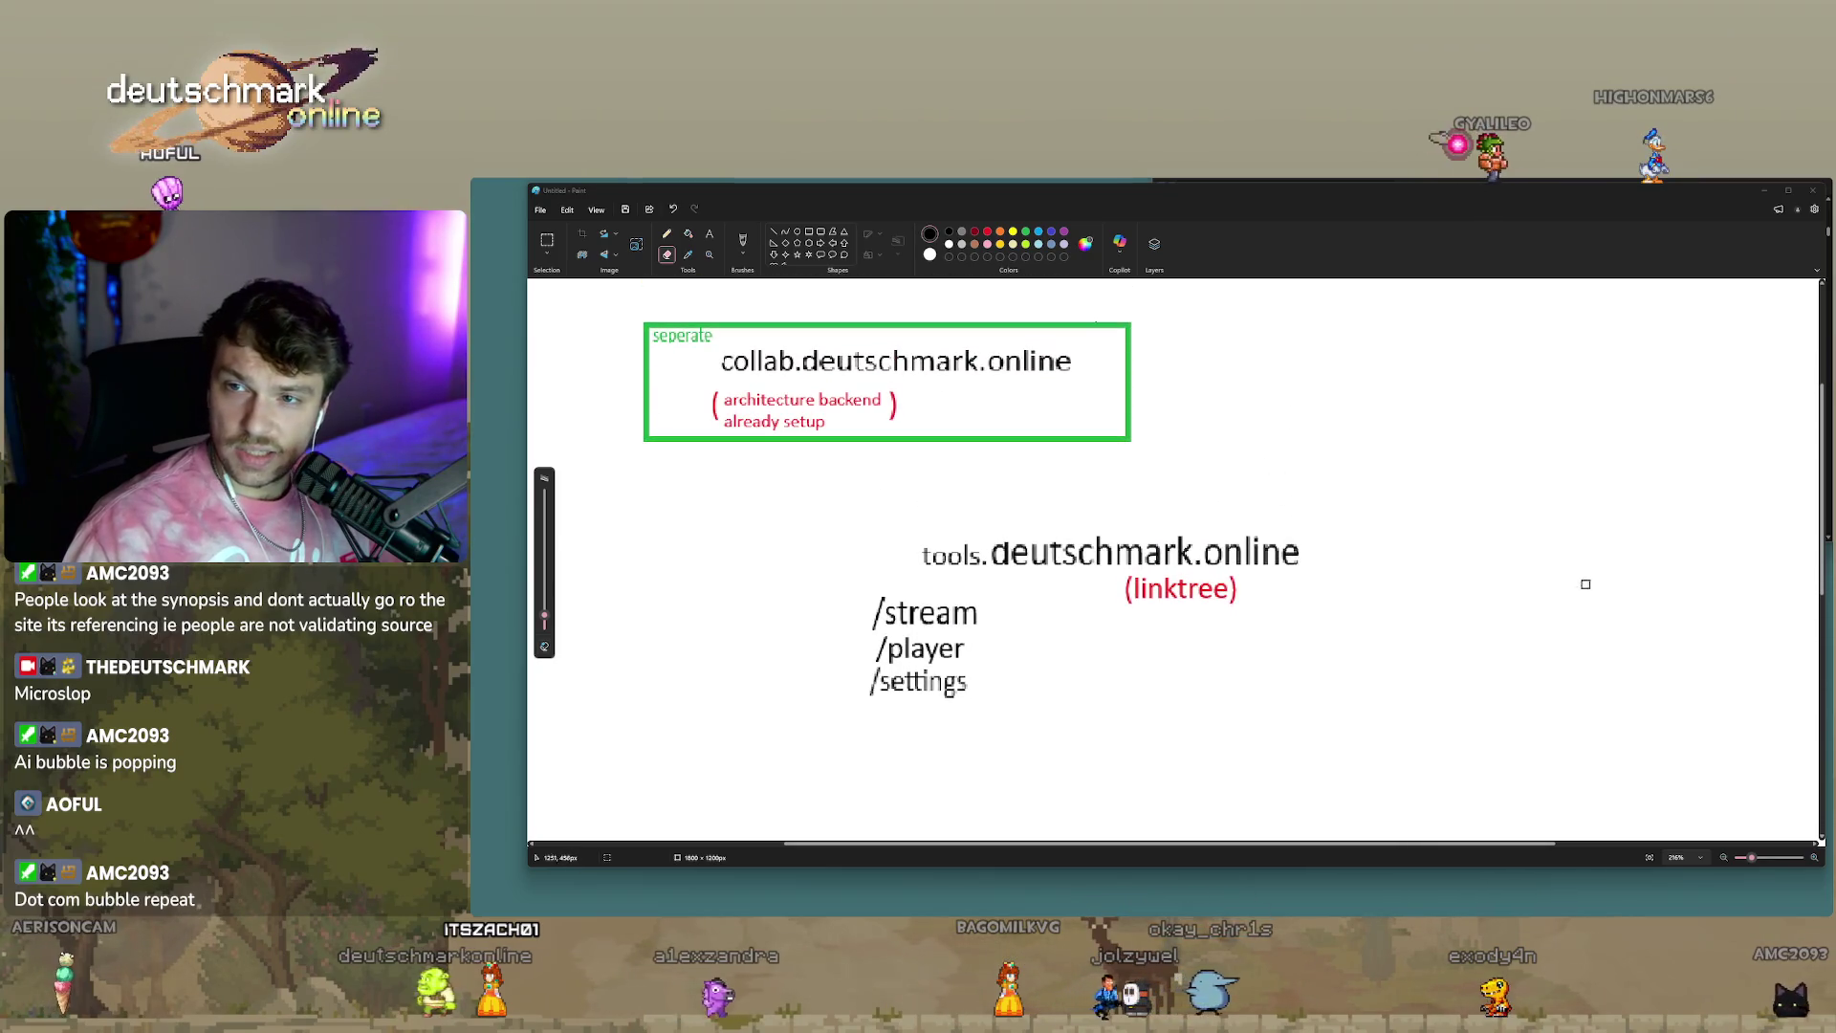
key("alt+Tab")
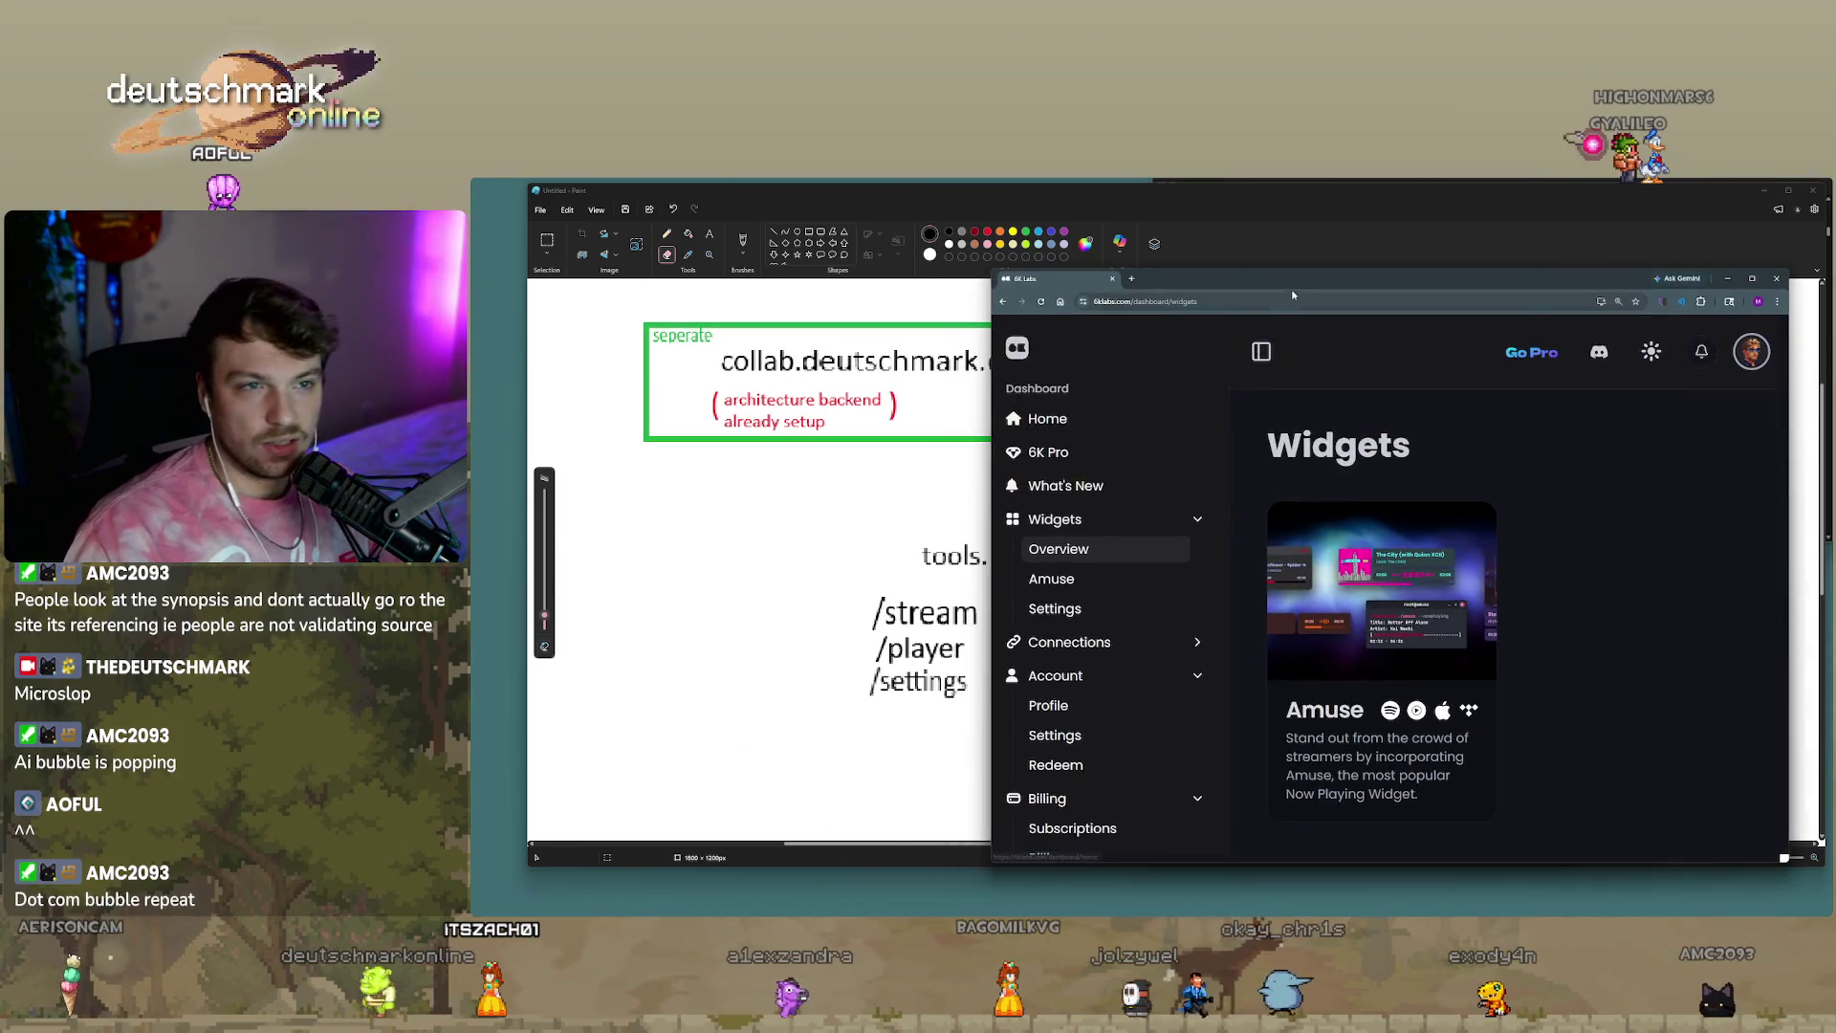
Drag the browser window to the right to uncover the Paint drawing.
left_click_drag(1291, 289, 1835, 289)
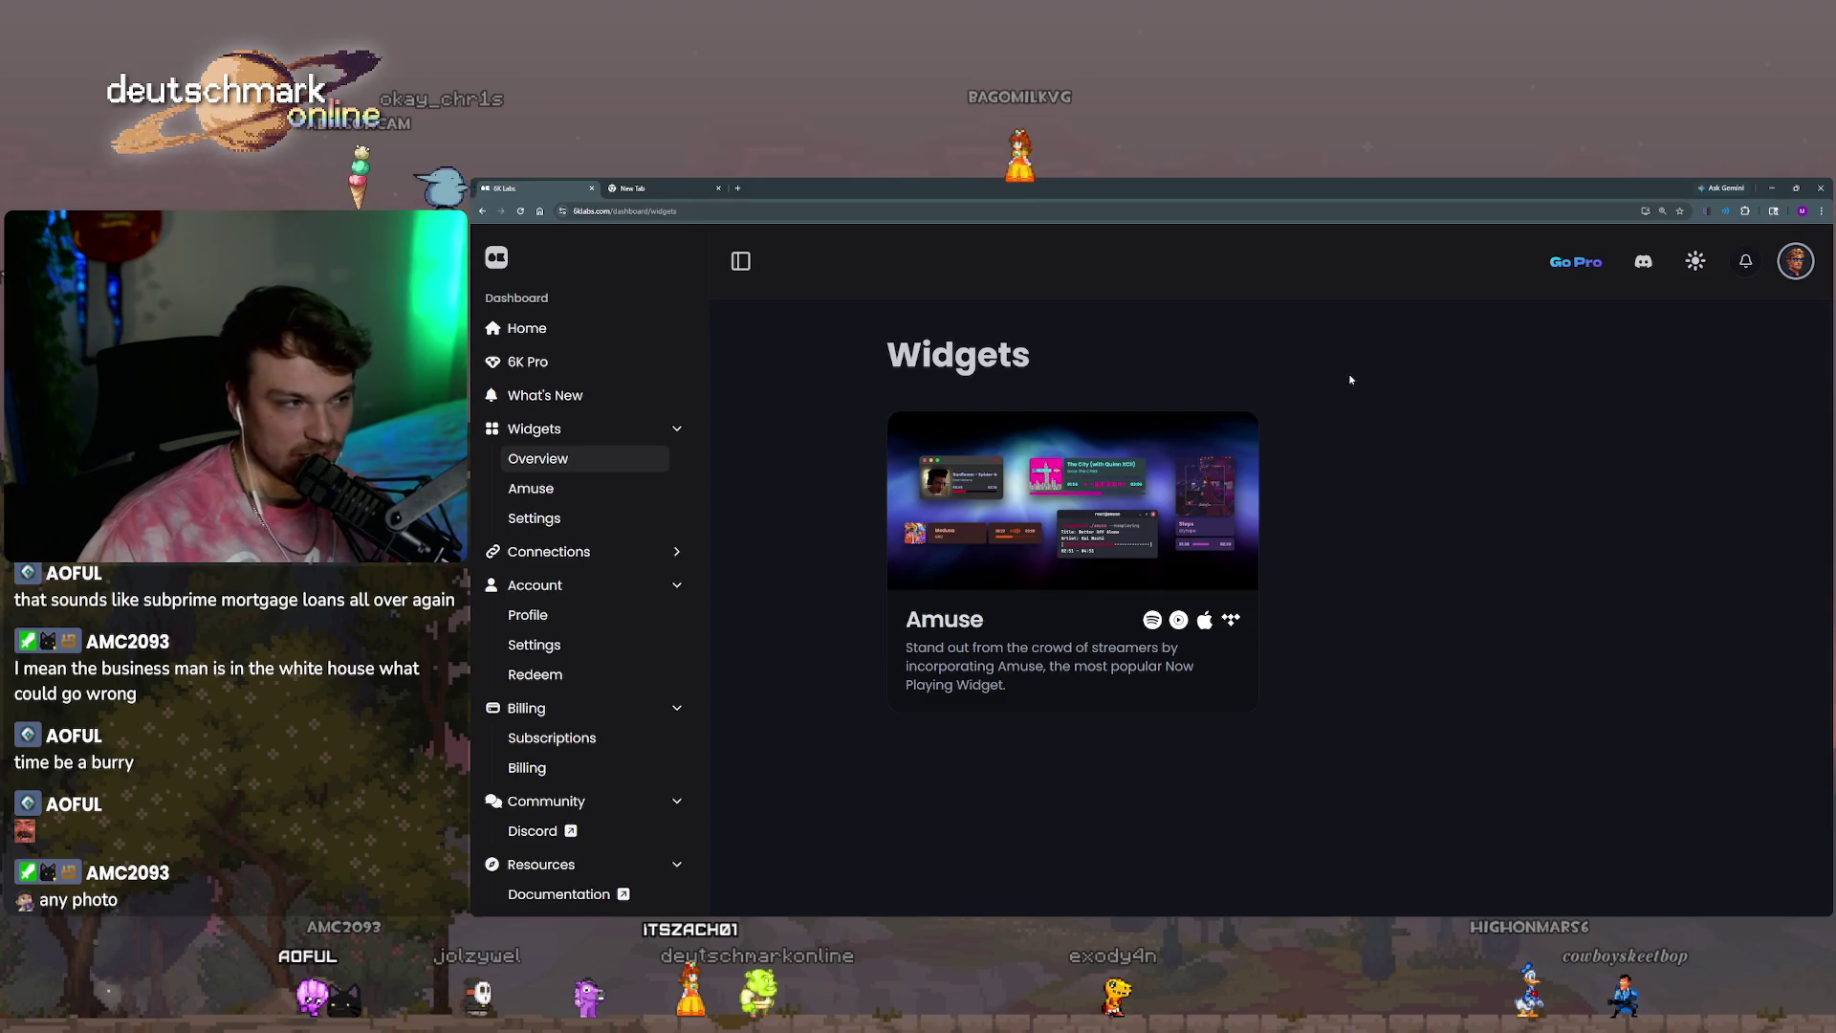
left_click(573, 487)
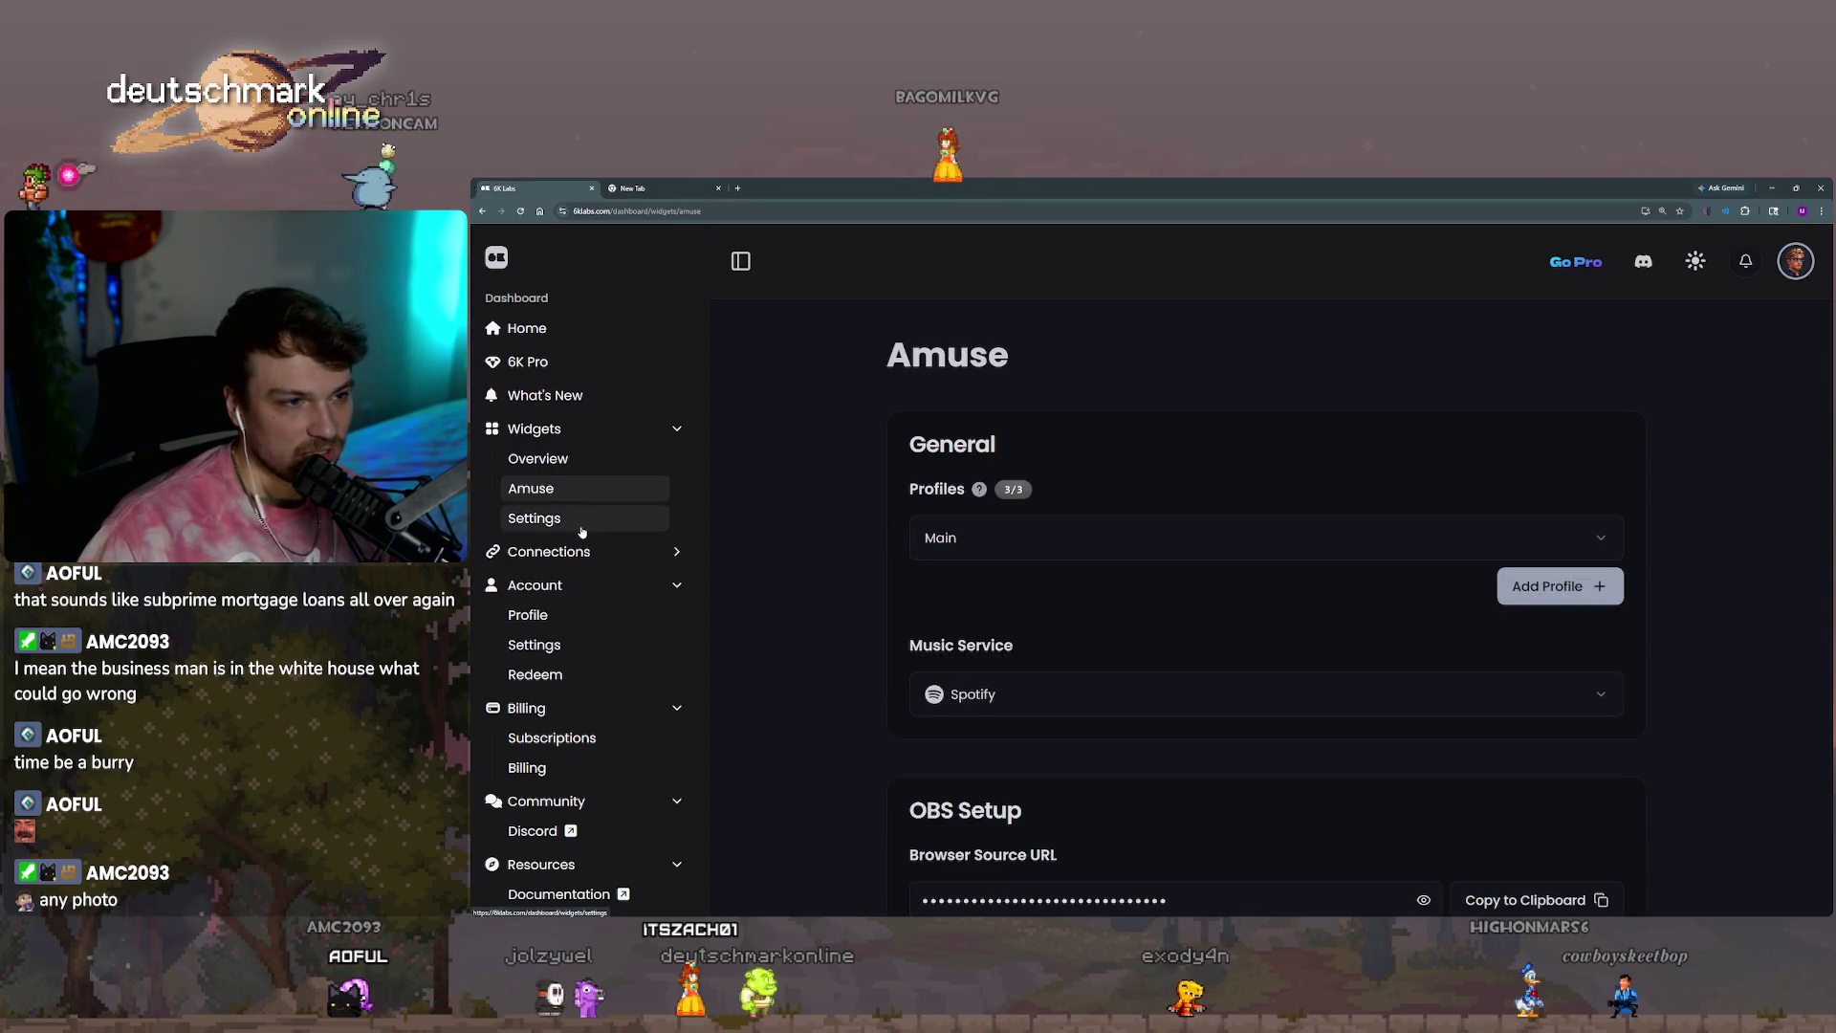
left_click(581, 524)
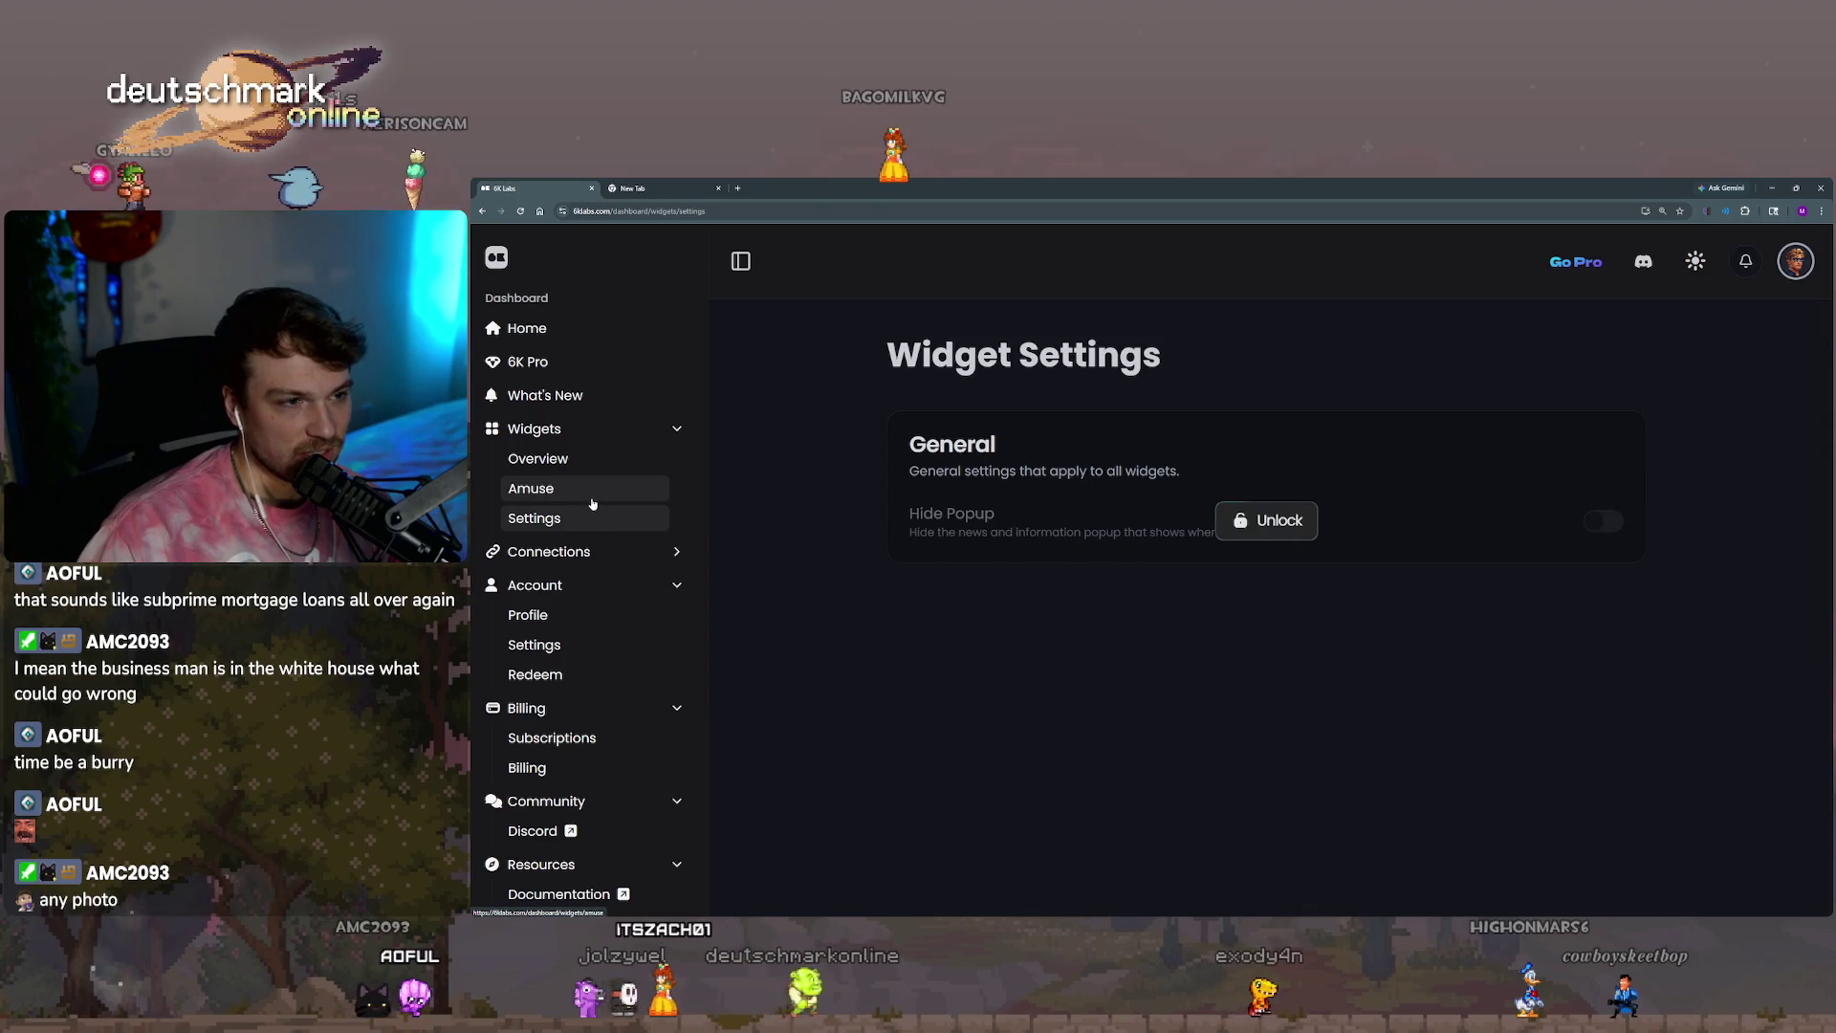
left_click(597, 464)
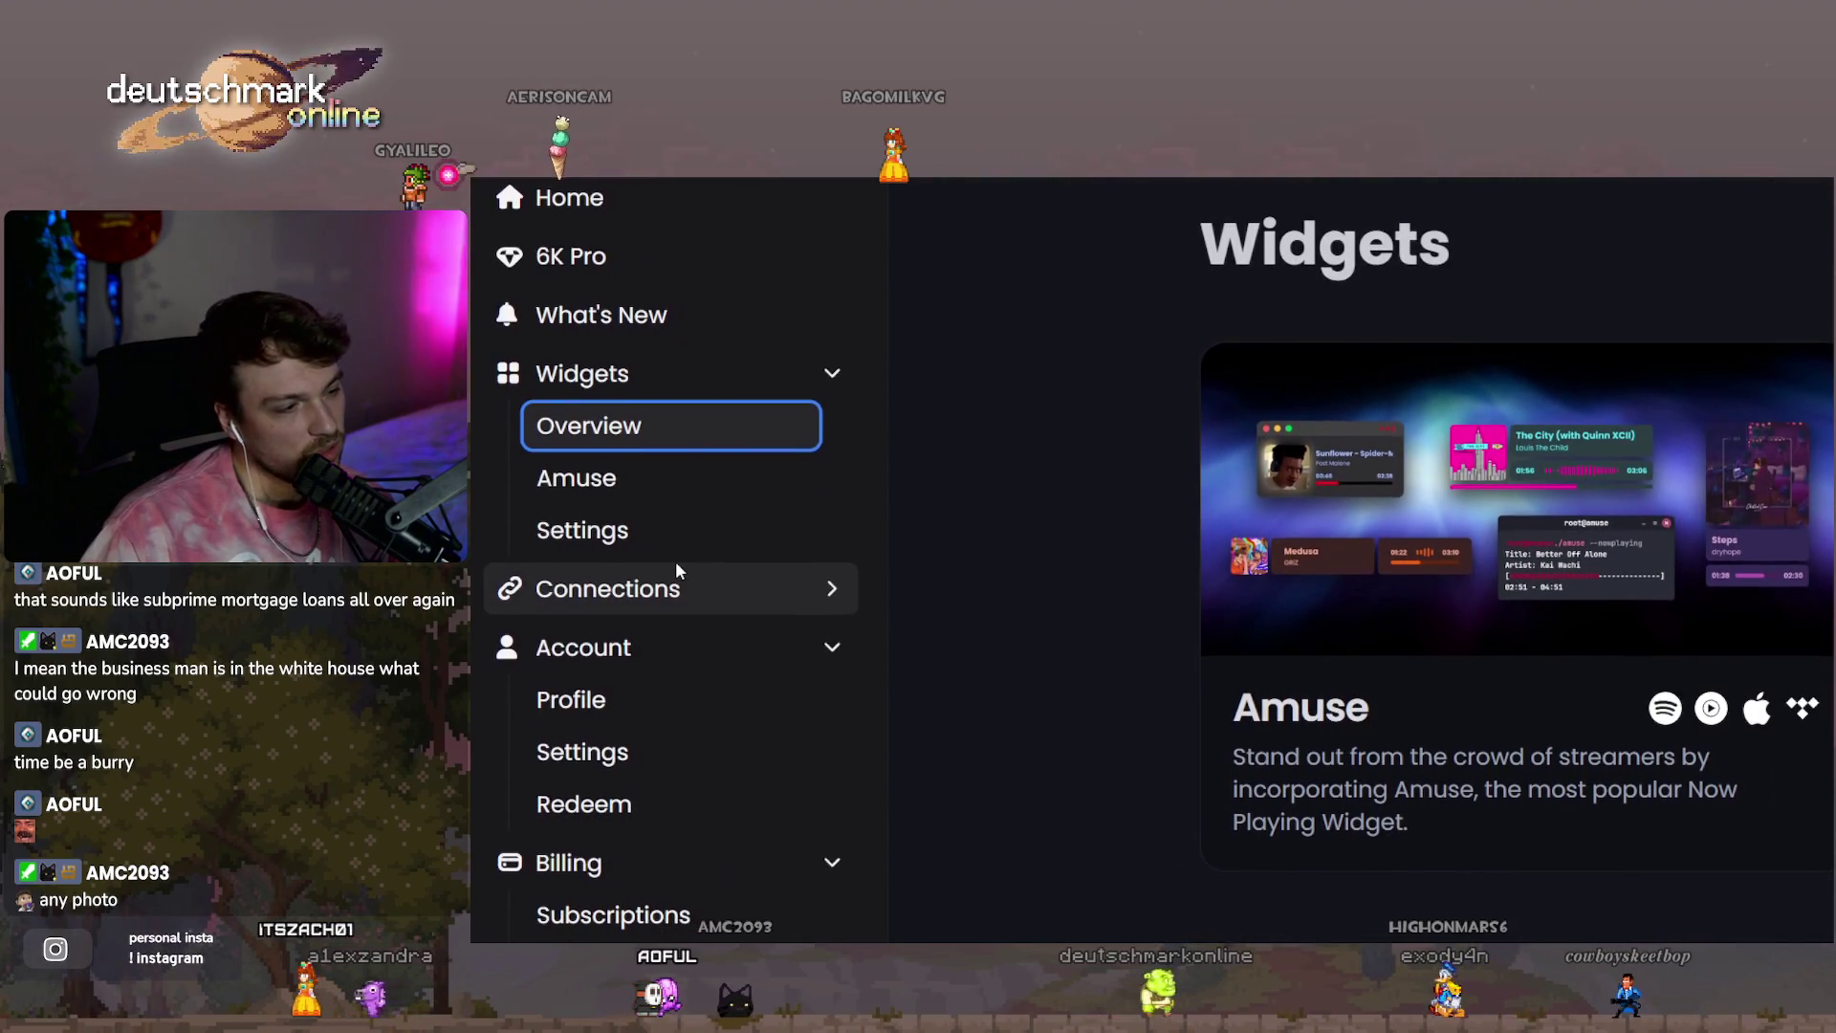
Toggle the sidebar's Connections section open and closed while scrolling the page.
left_click(718, 562)
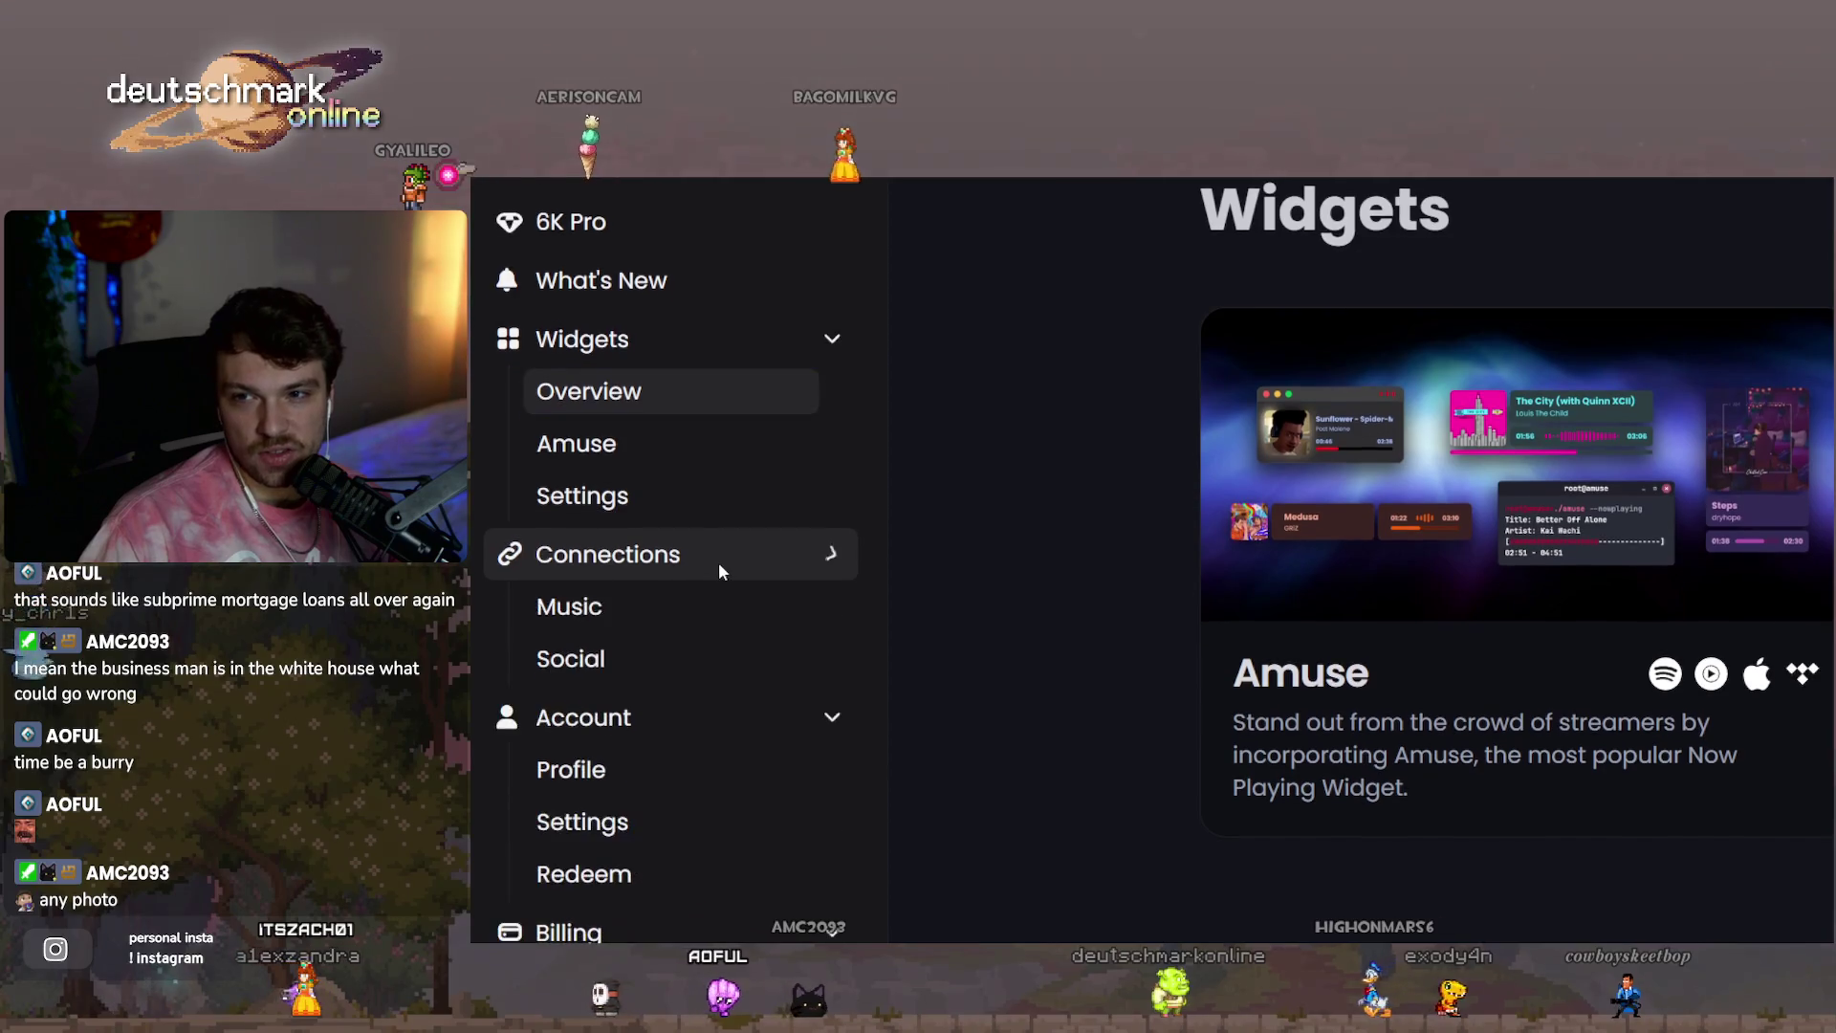
left_click(710, 563)
left_click(714, 561)
left_click(717, 561)
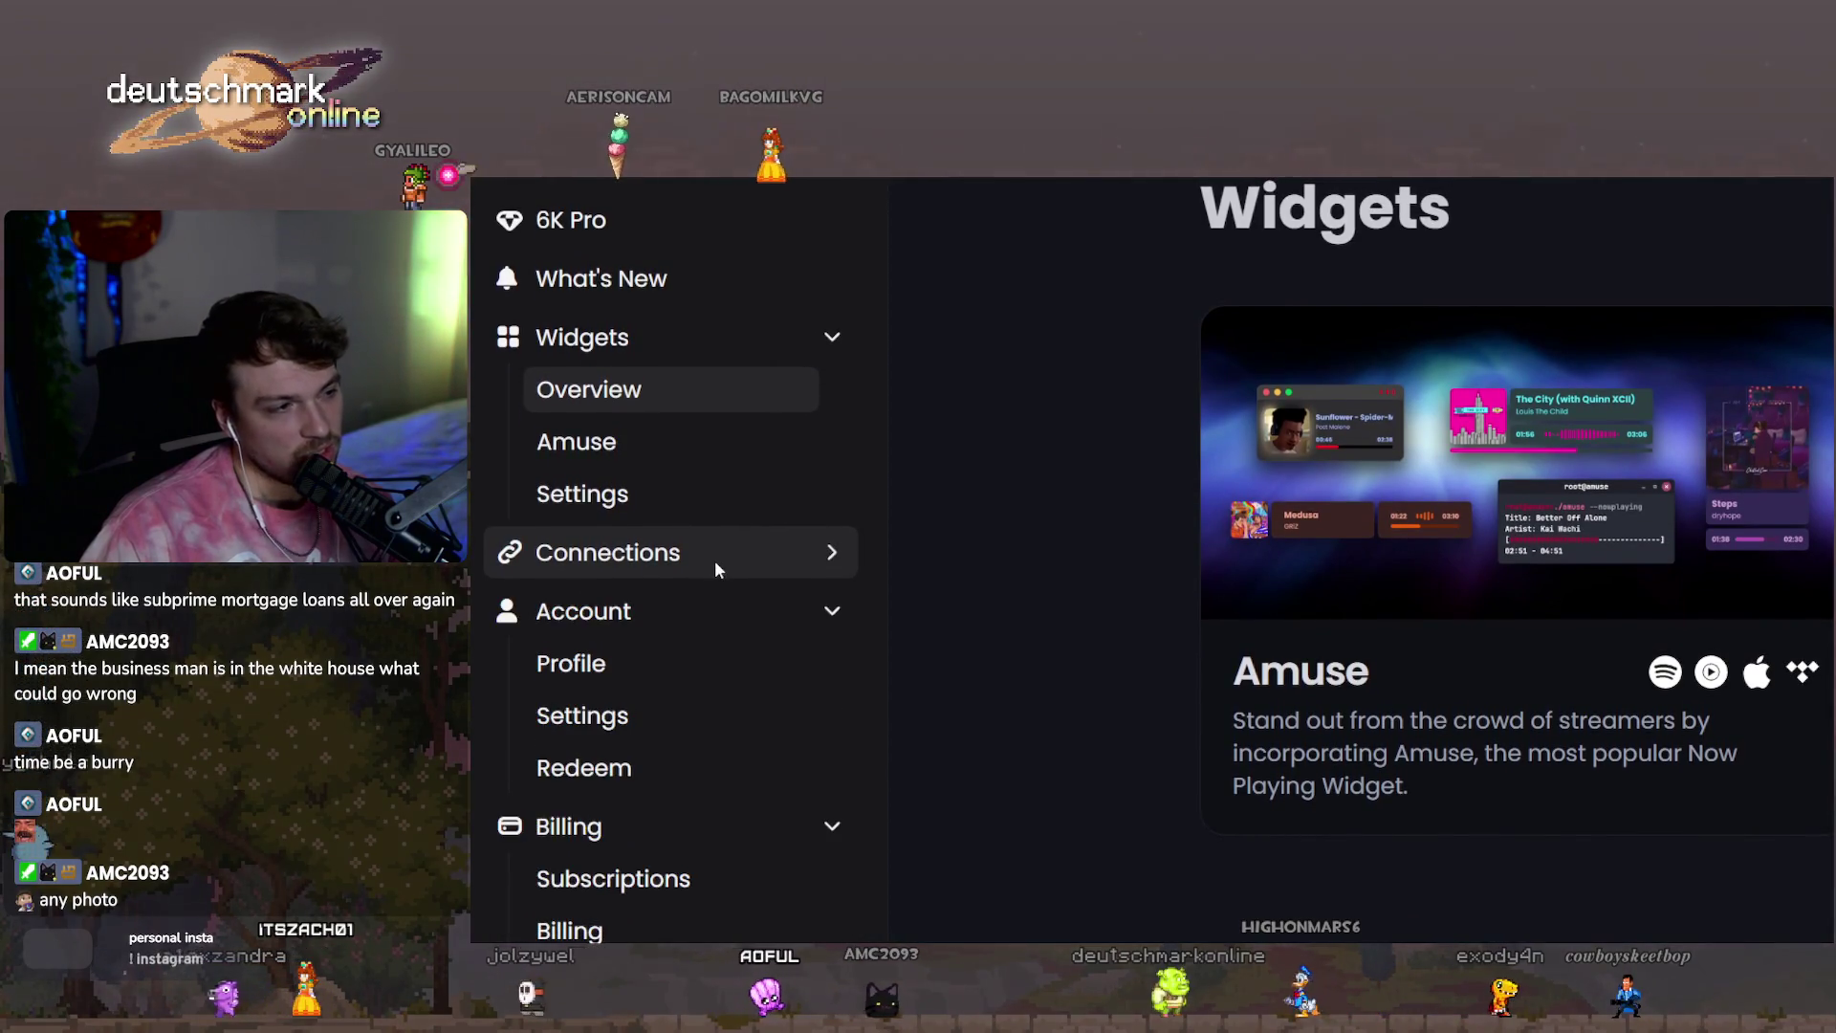
scroll(727, 573, "down", 1)
scroll(740, 593, "down", 1)
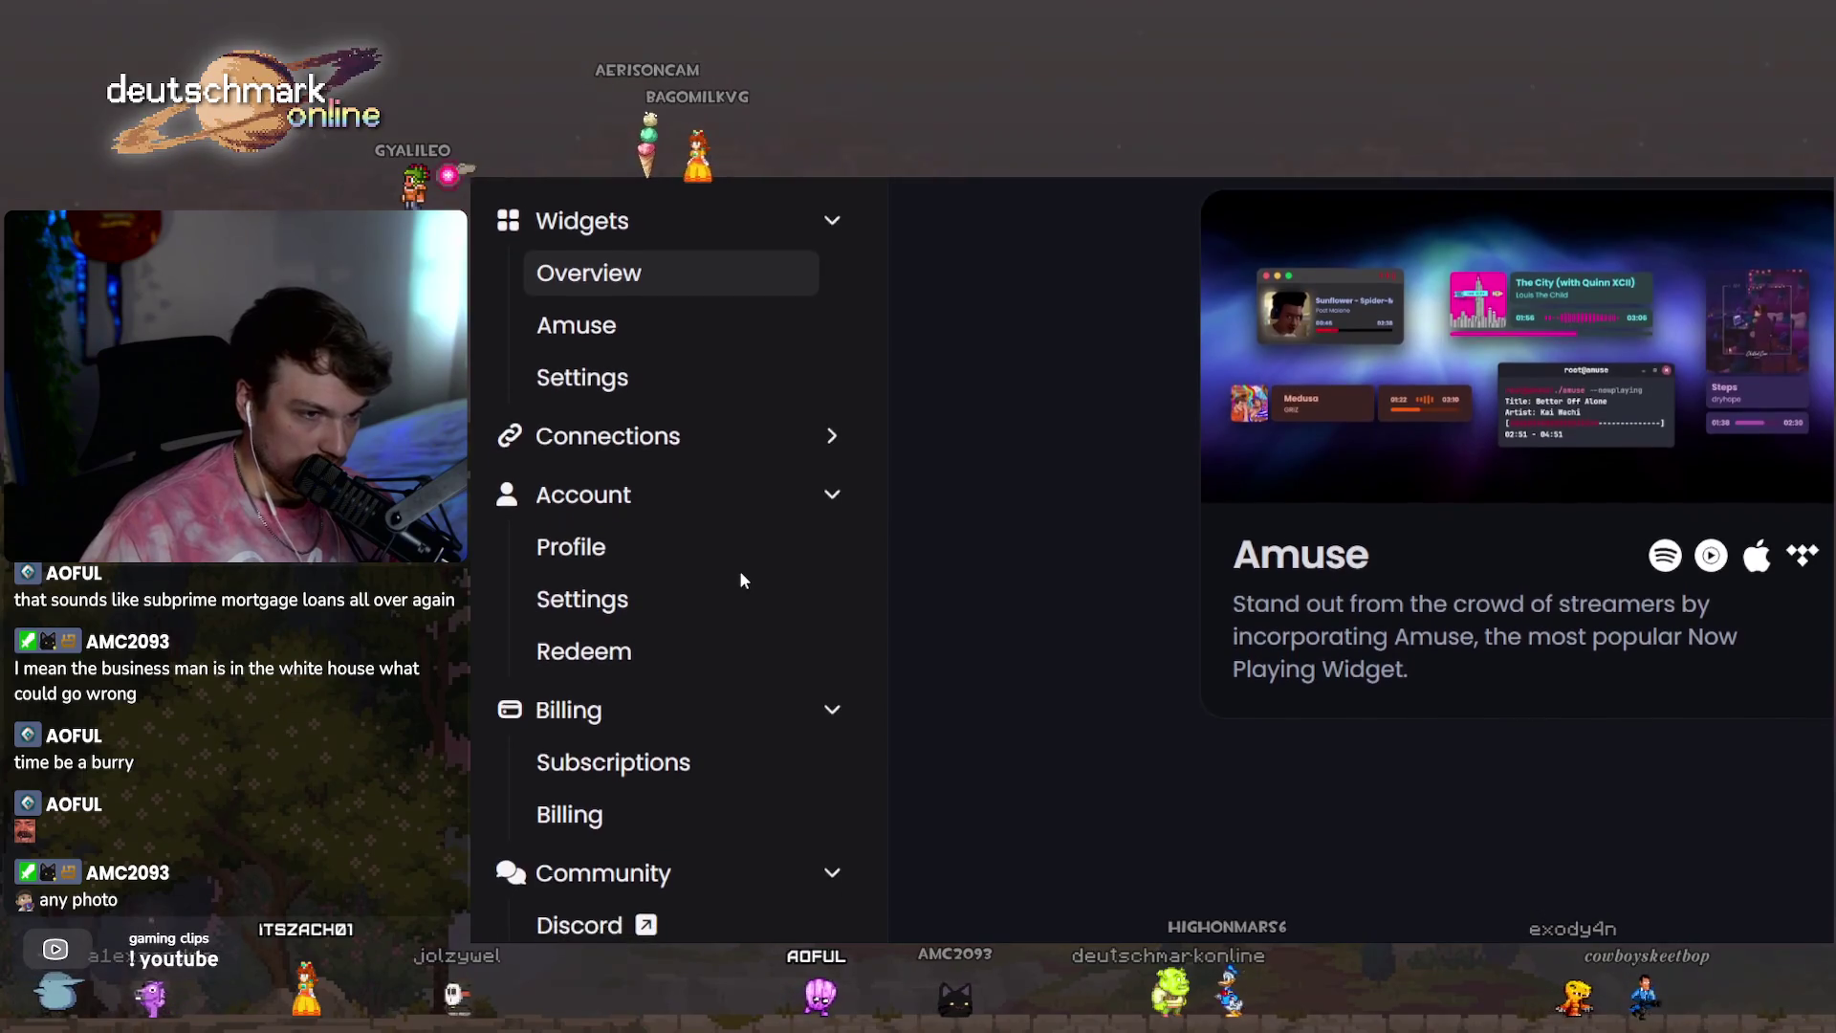
scroll(727, 570, "up", 1)
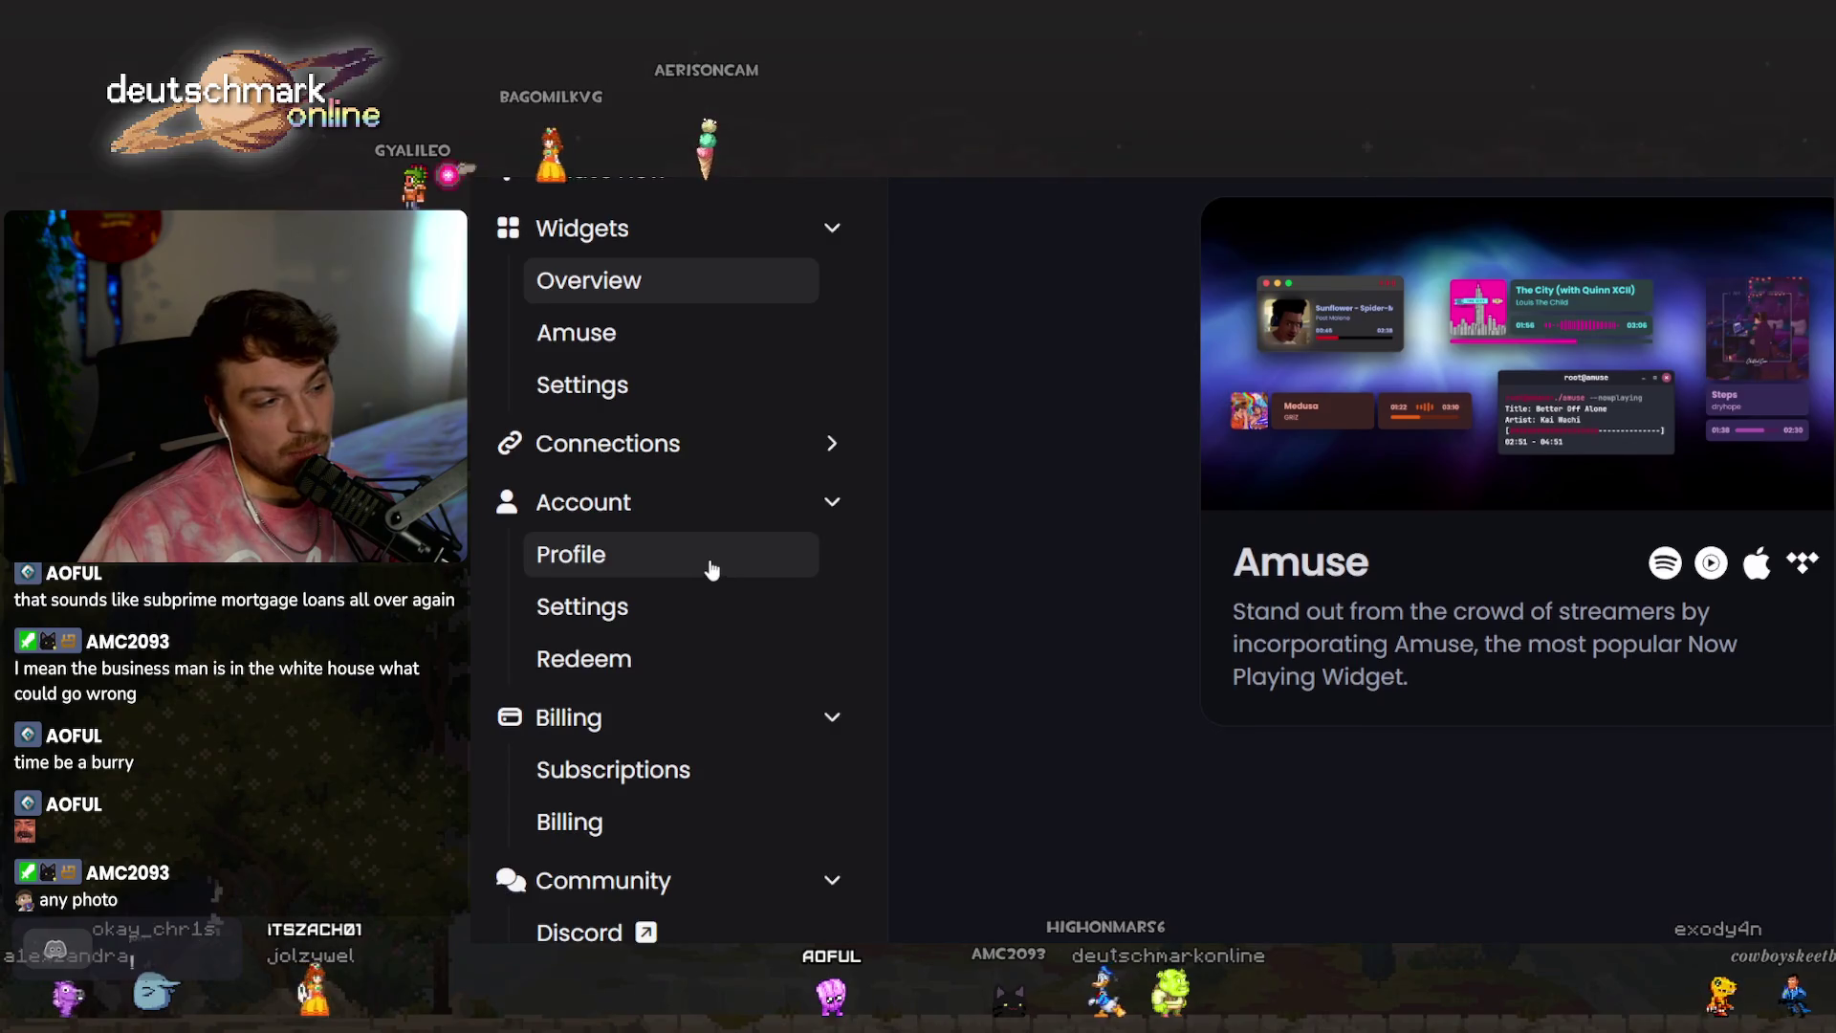
scroll(712, 570, "up", 2)
Expand Connections to reveal Music and Social, then scroll through the Widgets page.
left_click(721, 535)
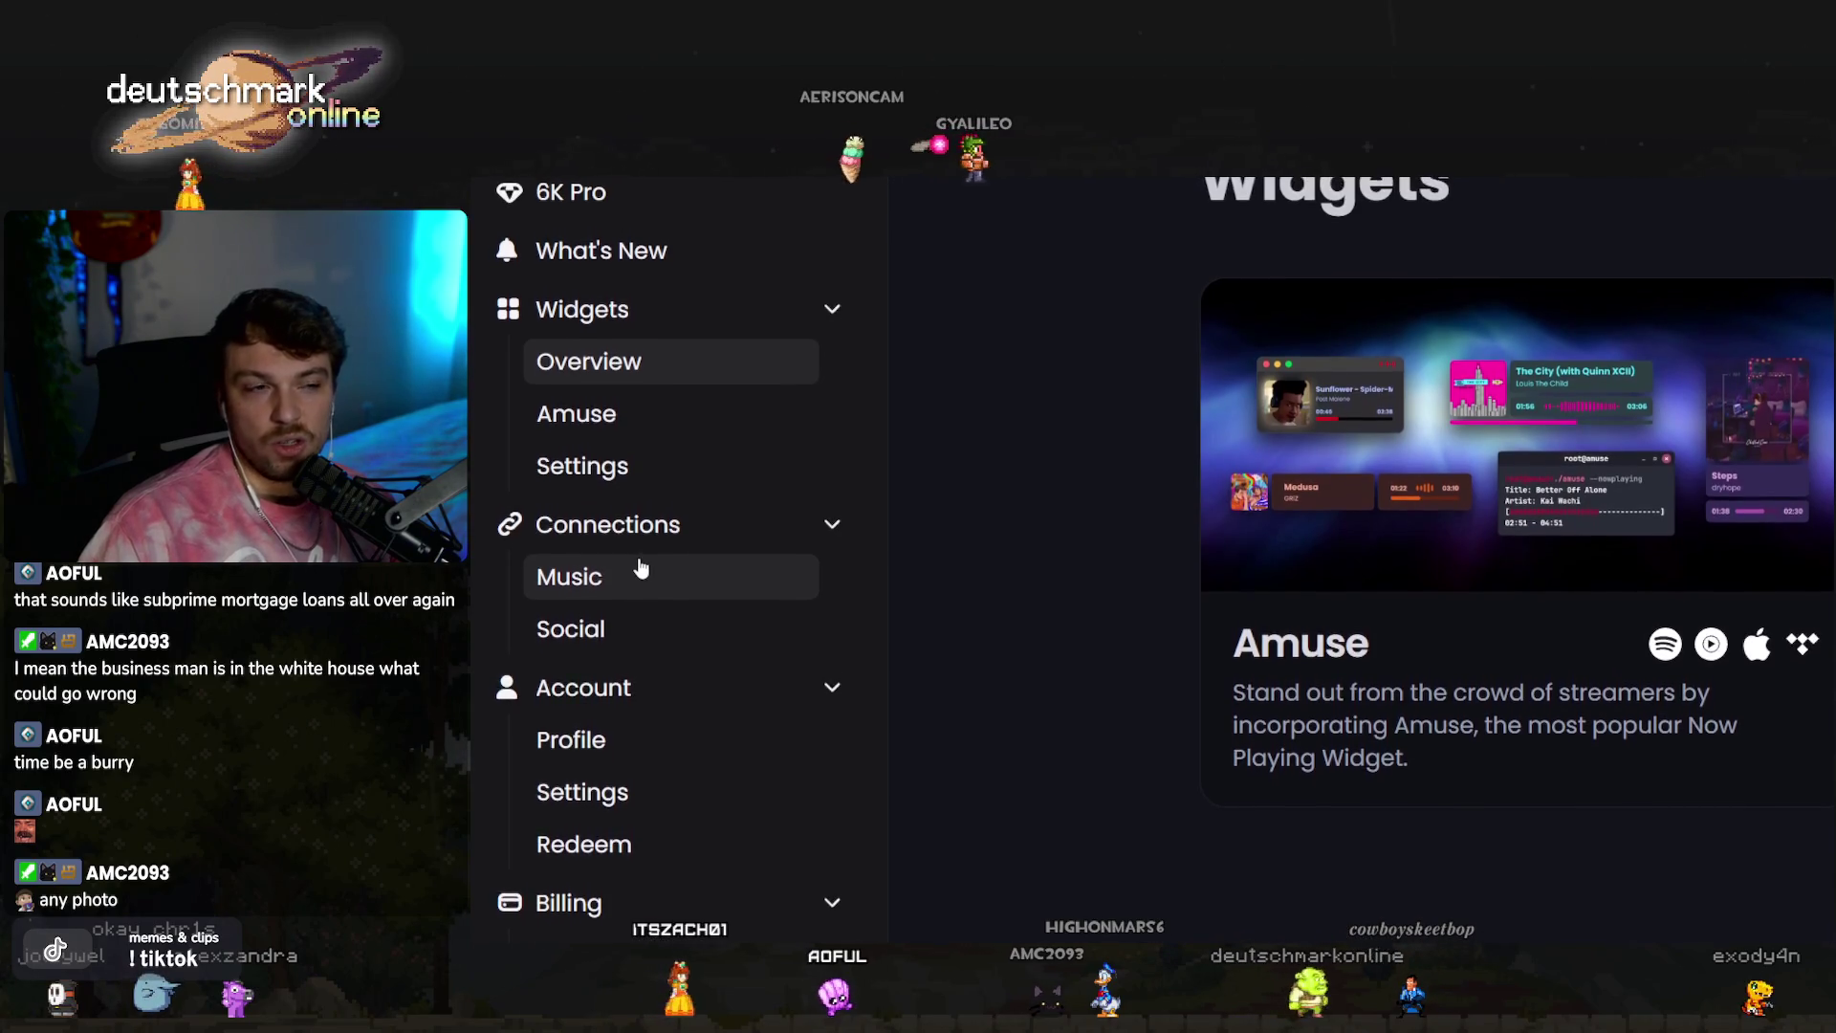
scroll(660, 560, "up", 1)
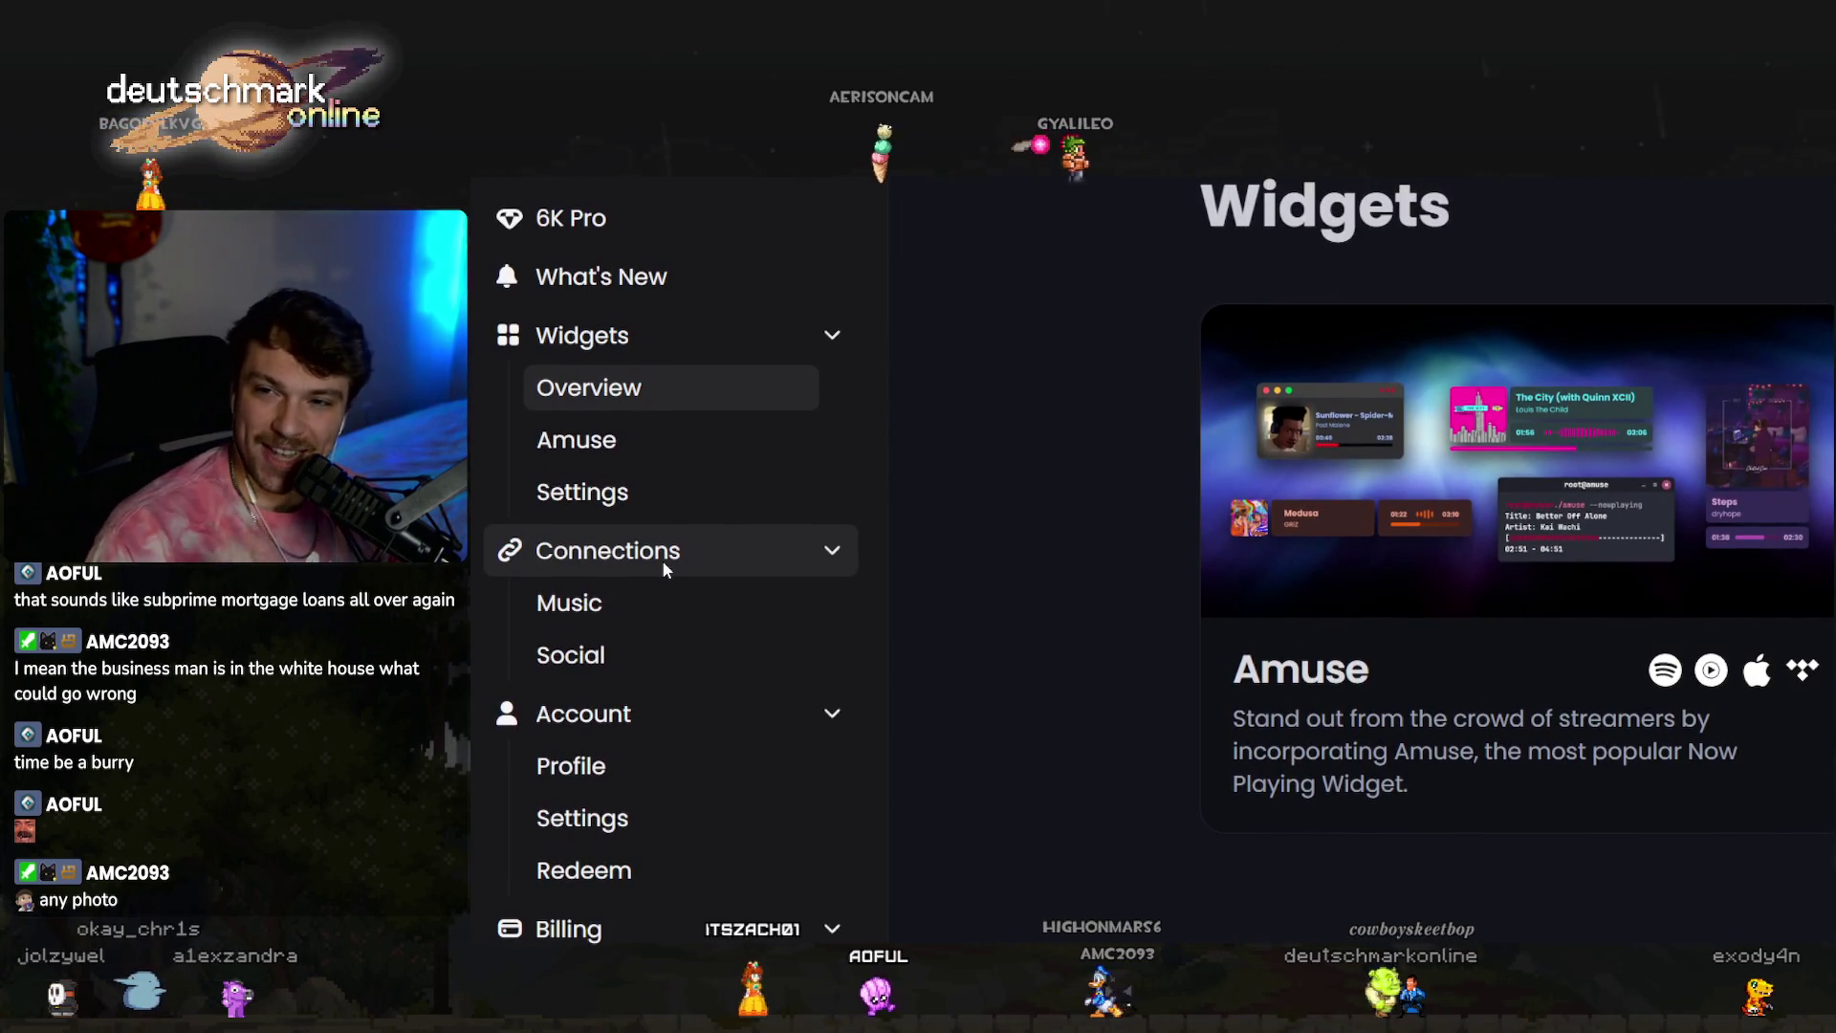
scroll(581, 600, "down", 1)
scroll(581, 600, "down", 1)
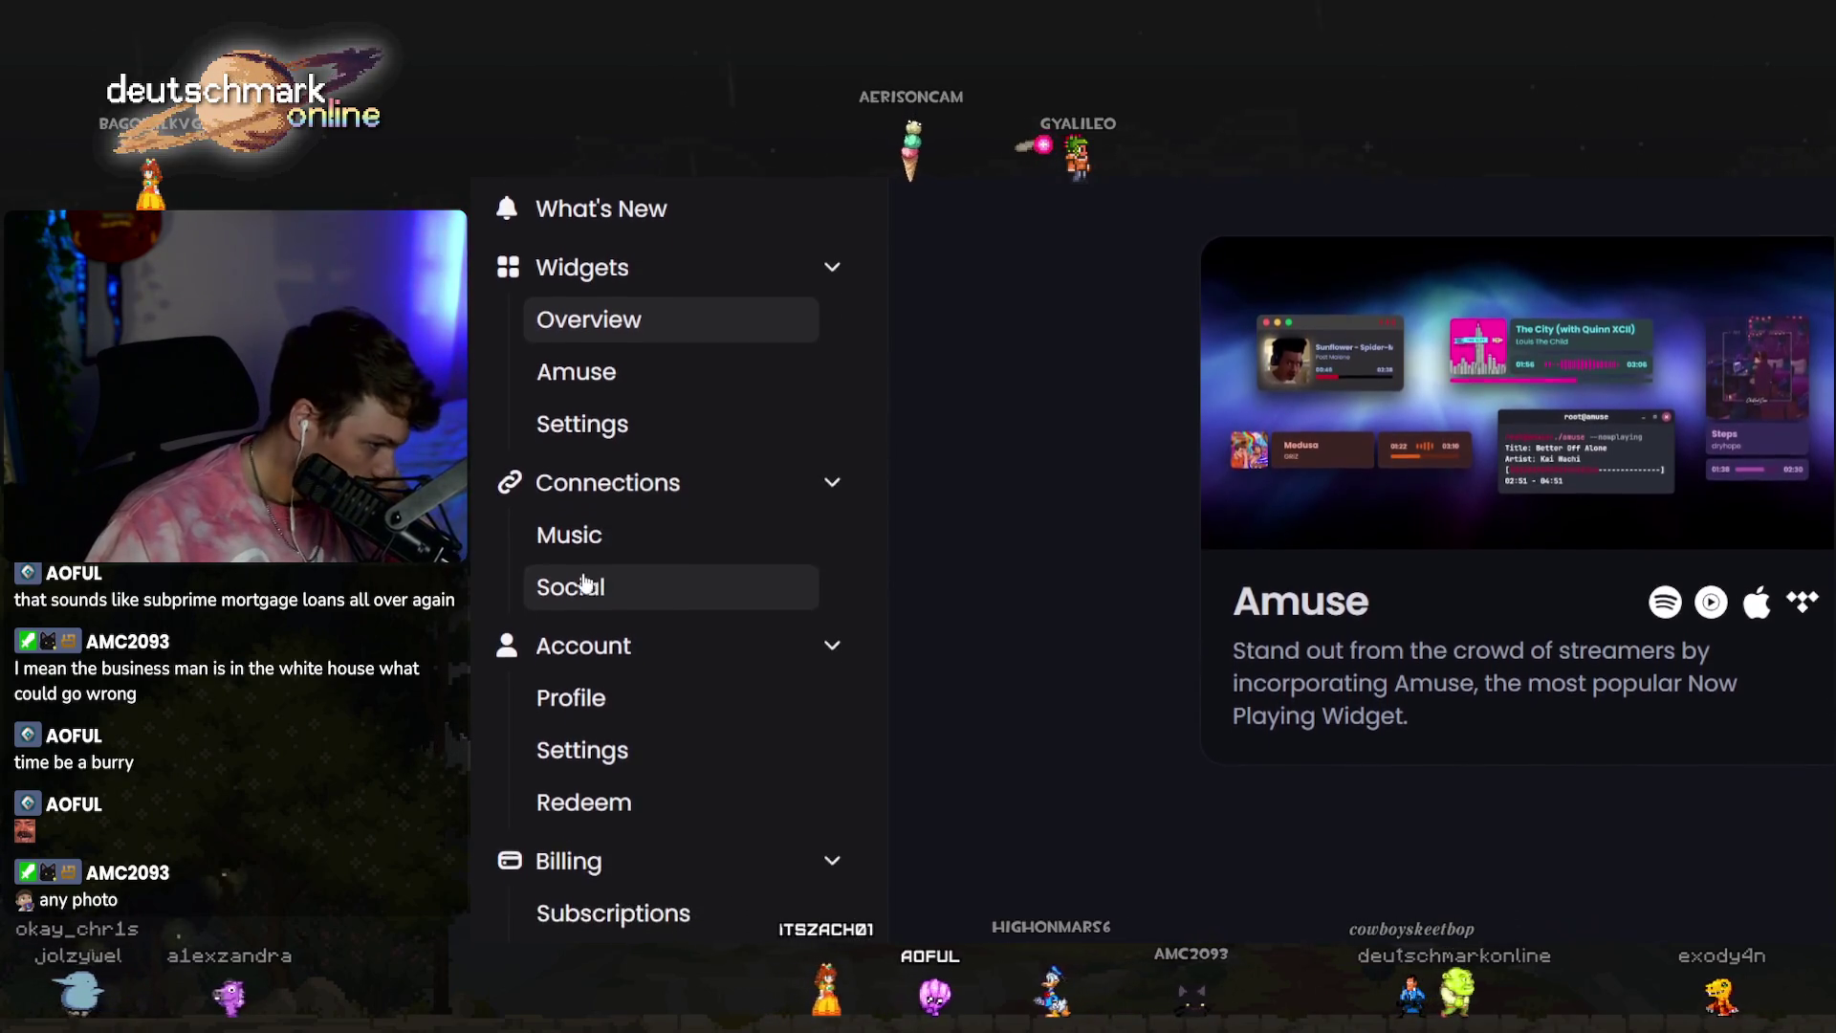
scroll(582, 669, "down", 2)
scroll(584, 687, "down", 3)
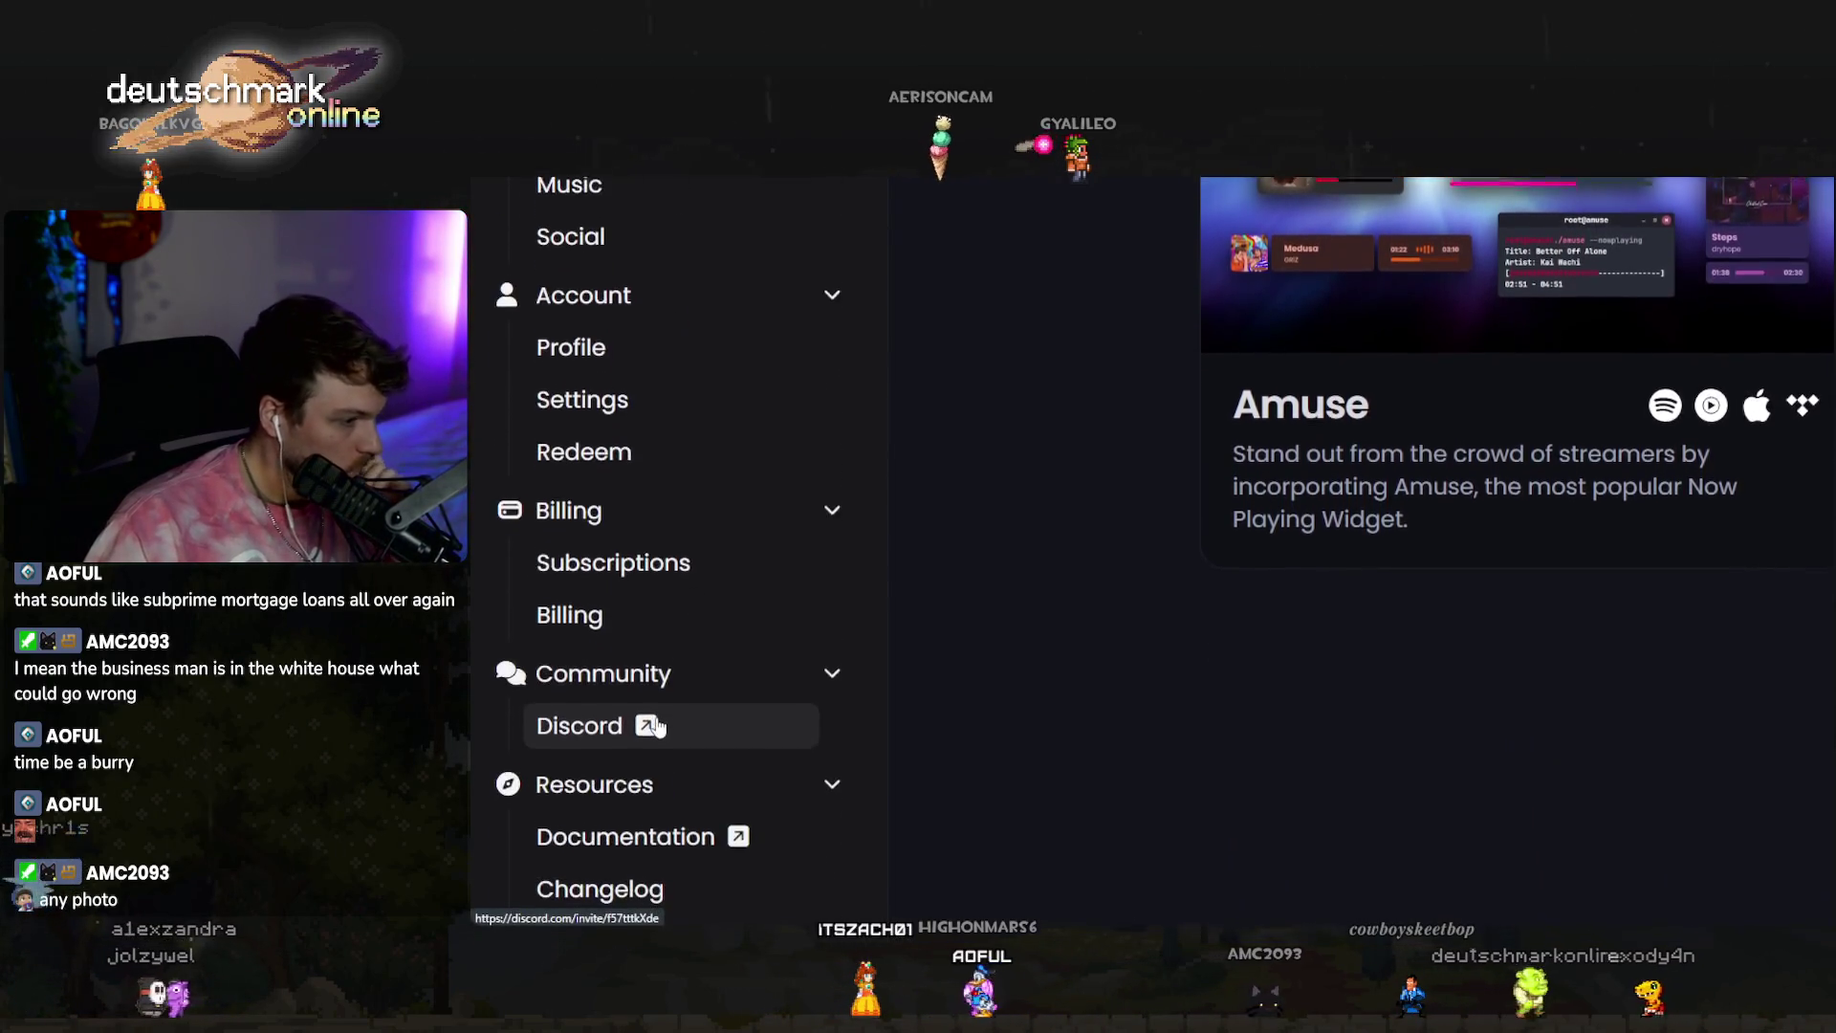
scroll(668, 752, "up", 2)
scroll(767, 492, "up", 2)
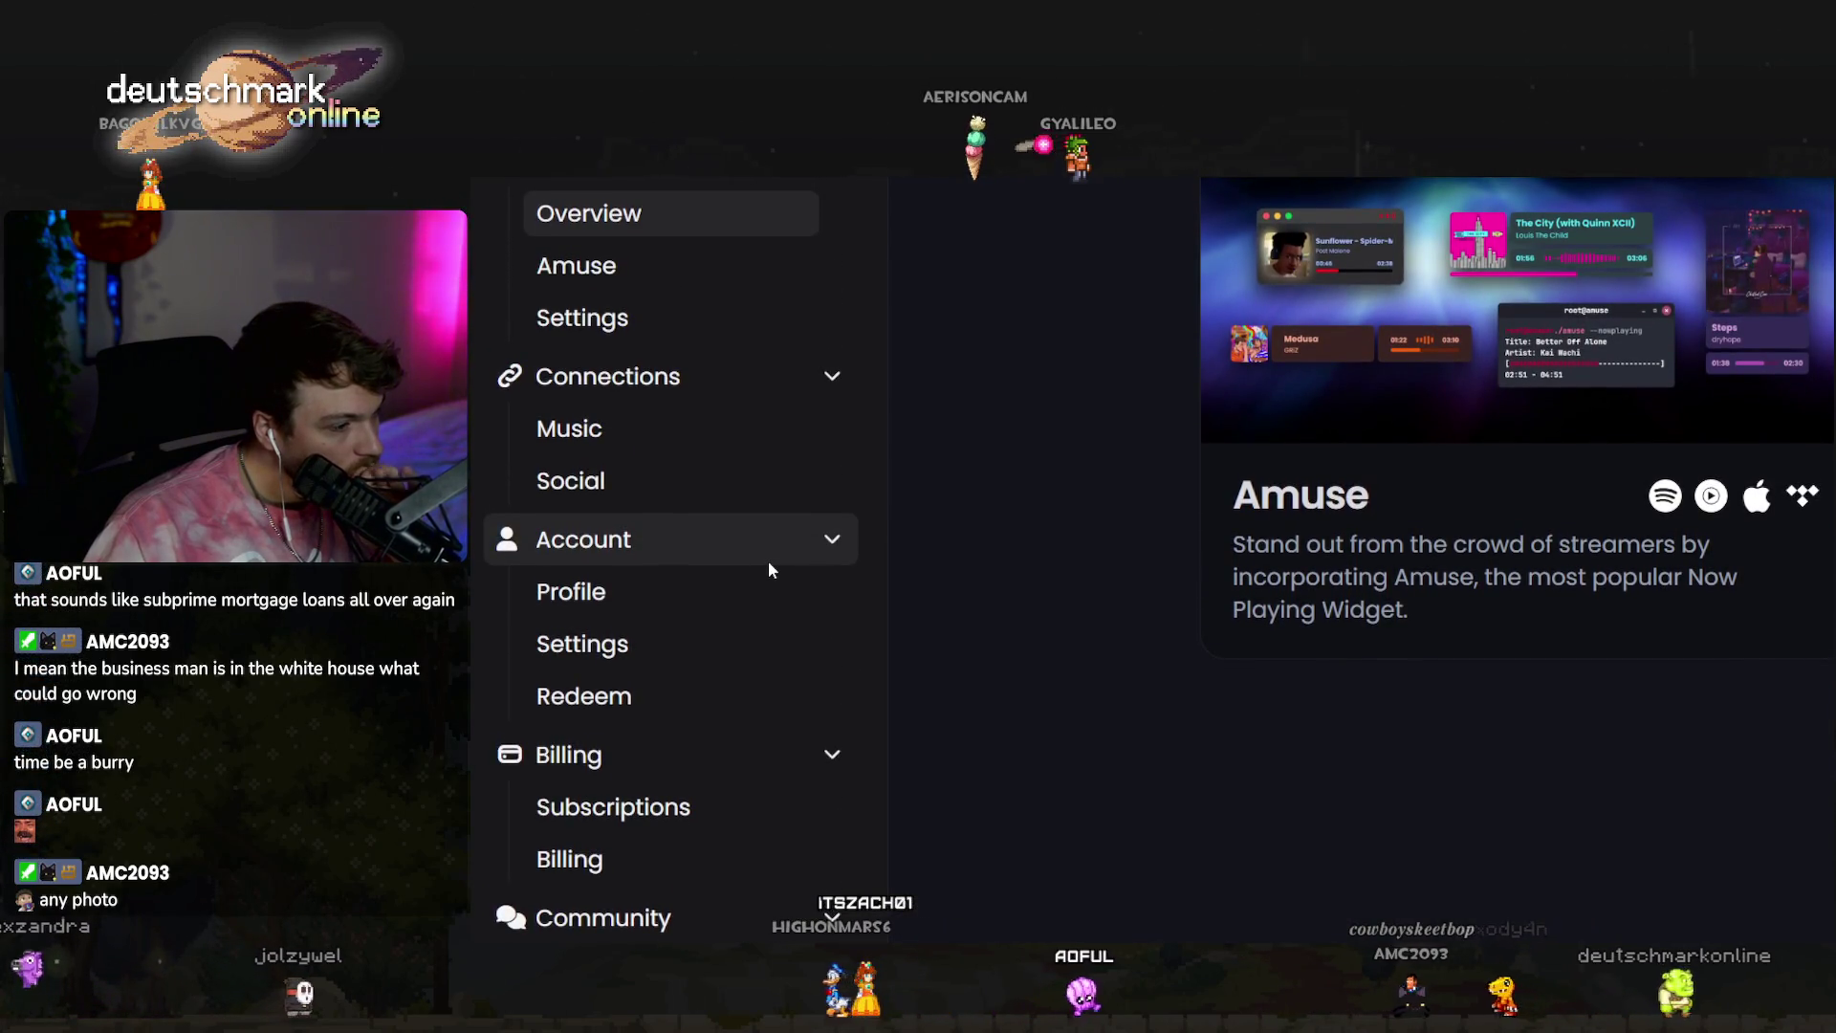
scroll(769, 568, "up", 1)
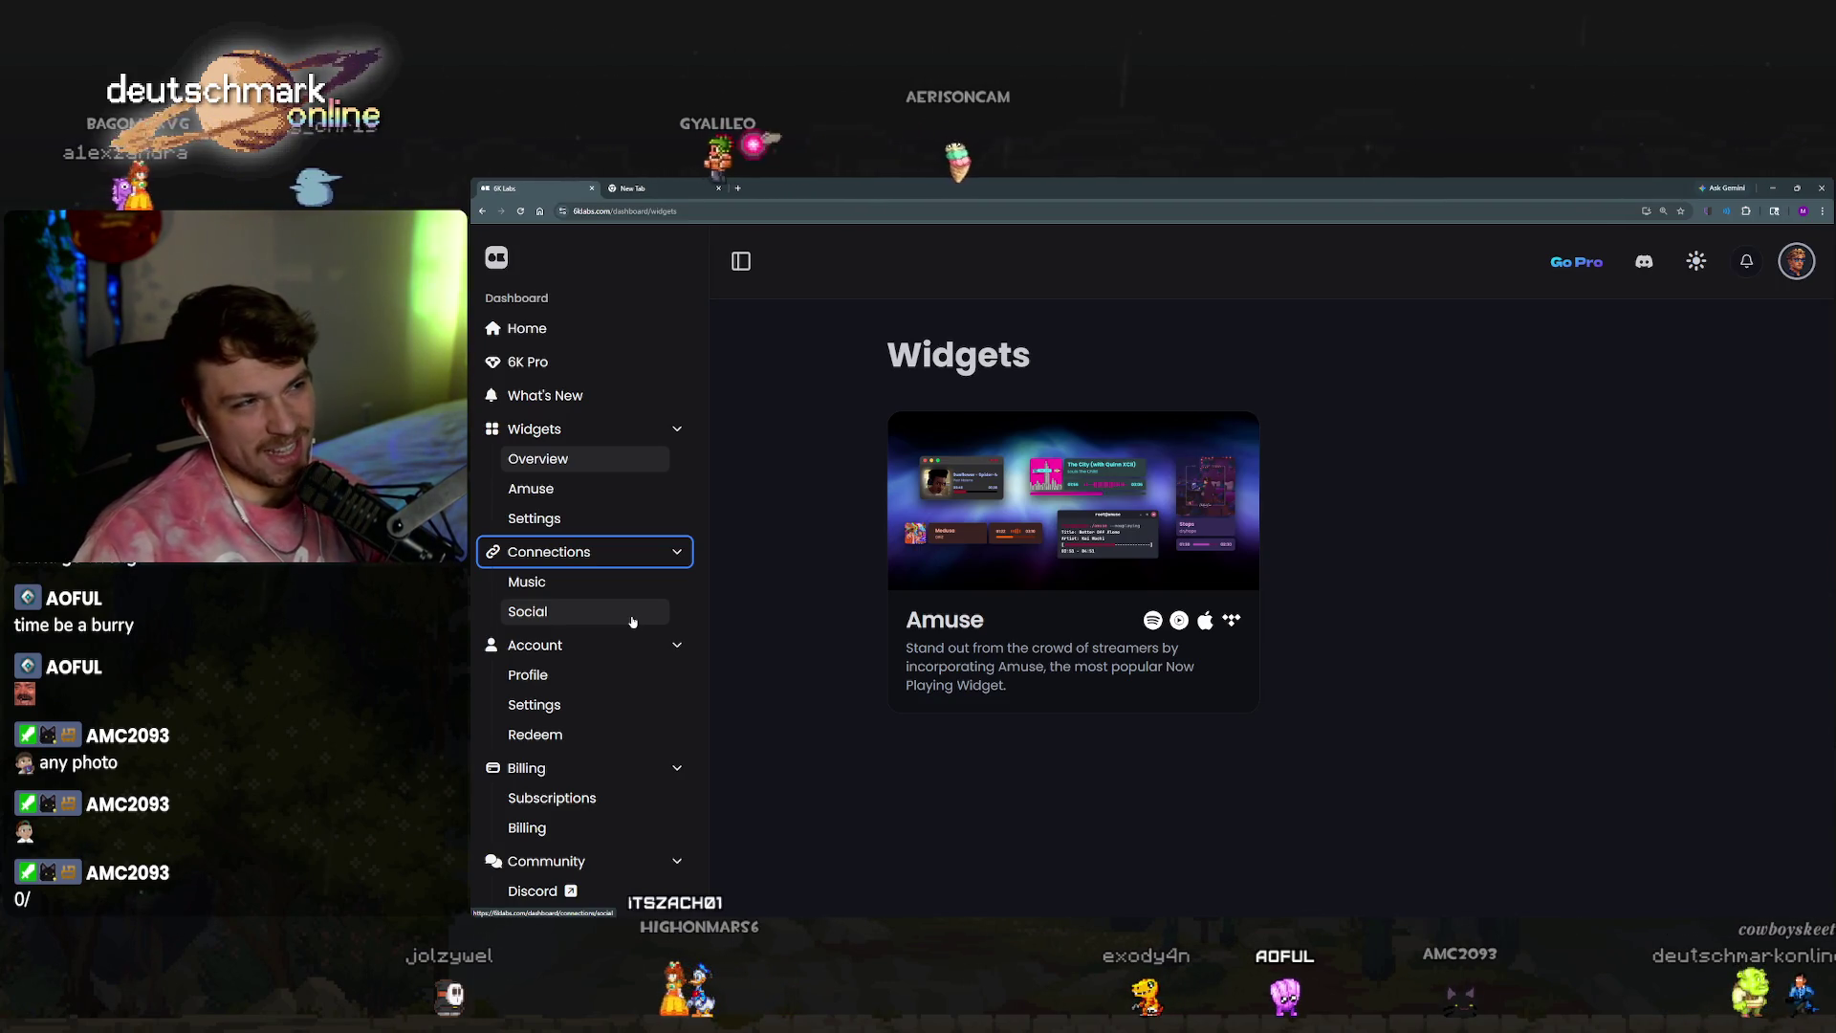
Check What's New and the 6K Pro page, then open the Home statistics page.
left_click(574, 395)
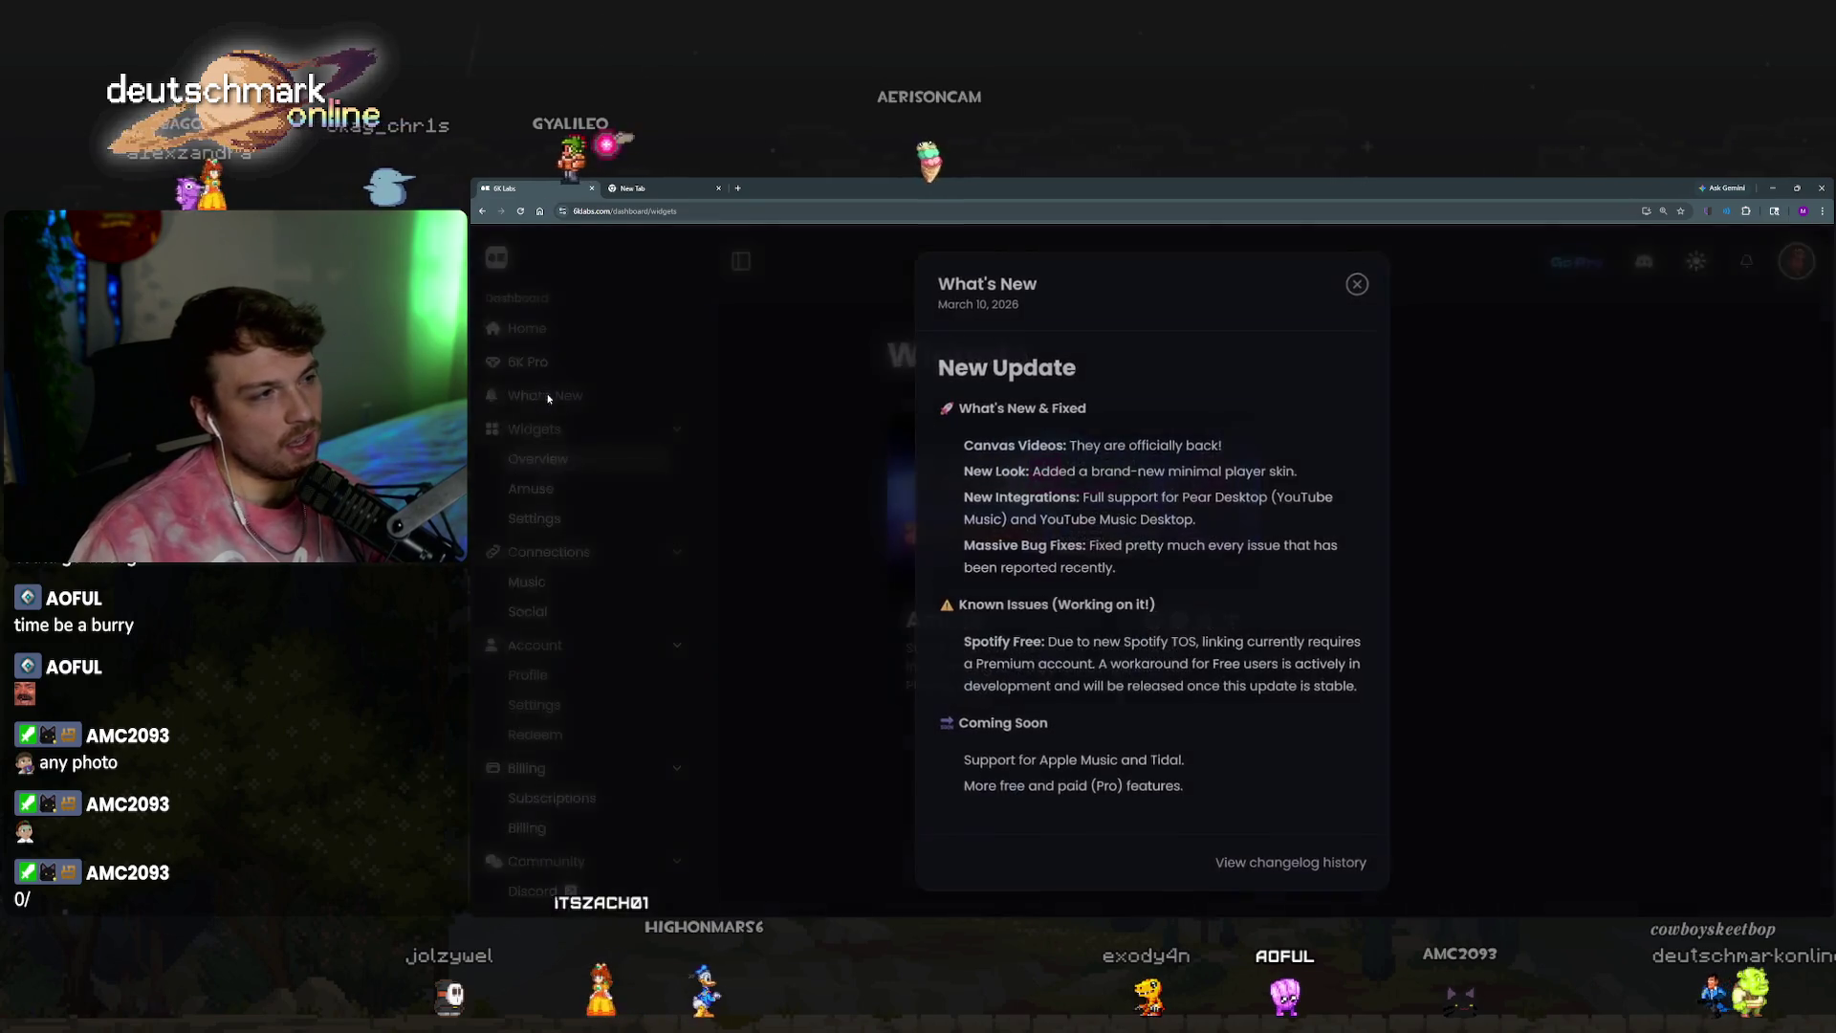
left_click(1356, 283)
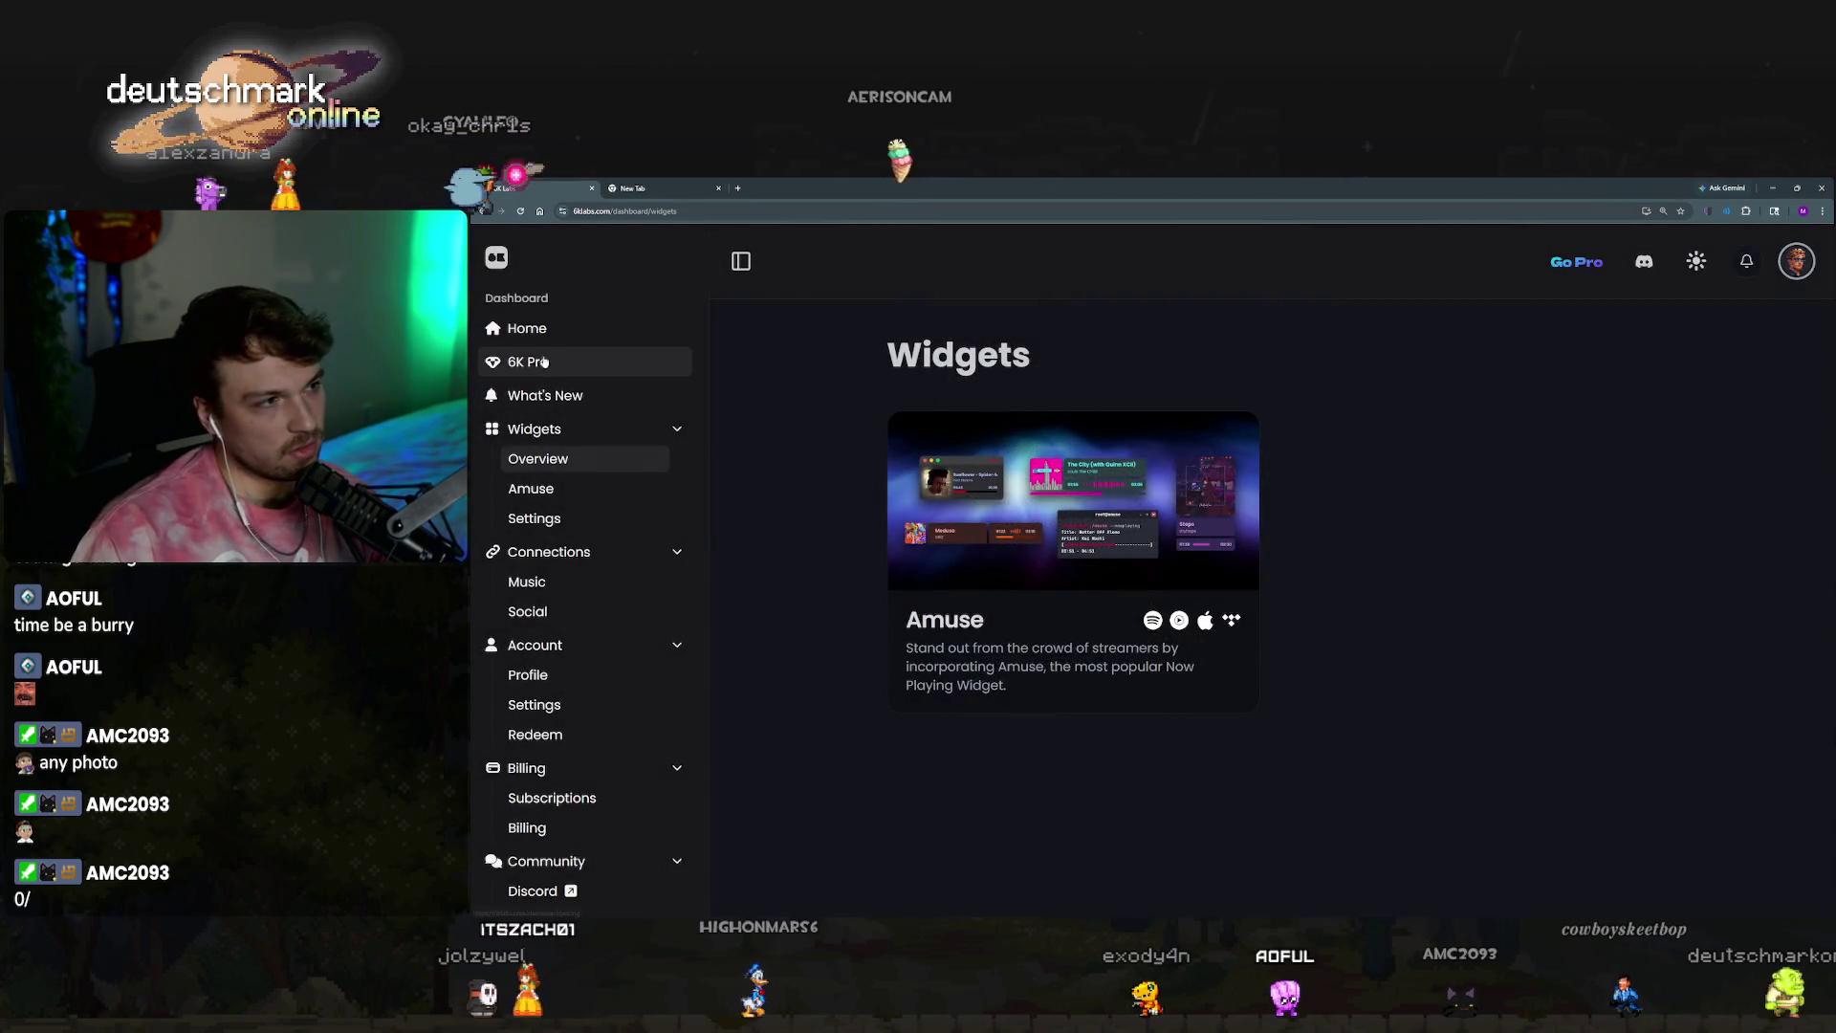
left_click(634, 364)
left_click(592, 342)
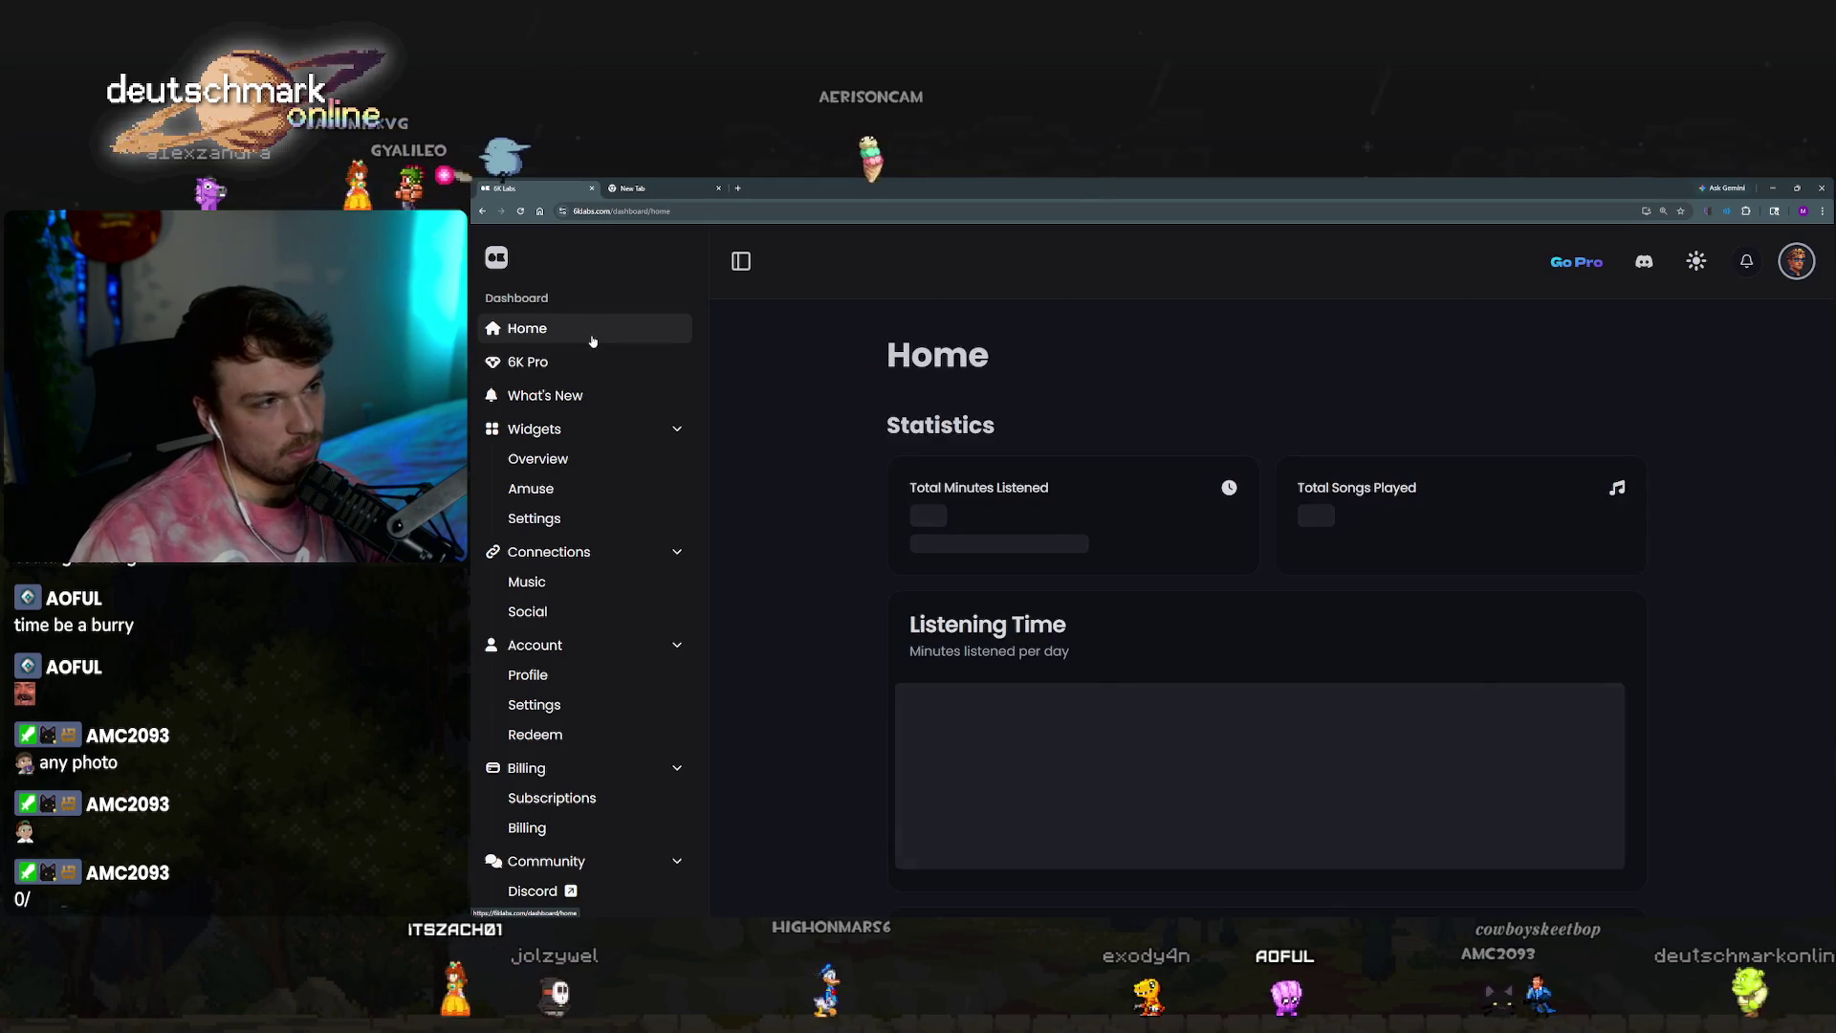
Review What's New again, return to the dashboard home, and select the URL's path.
left_click(574, 395)
left_click(1353, 287)
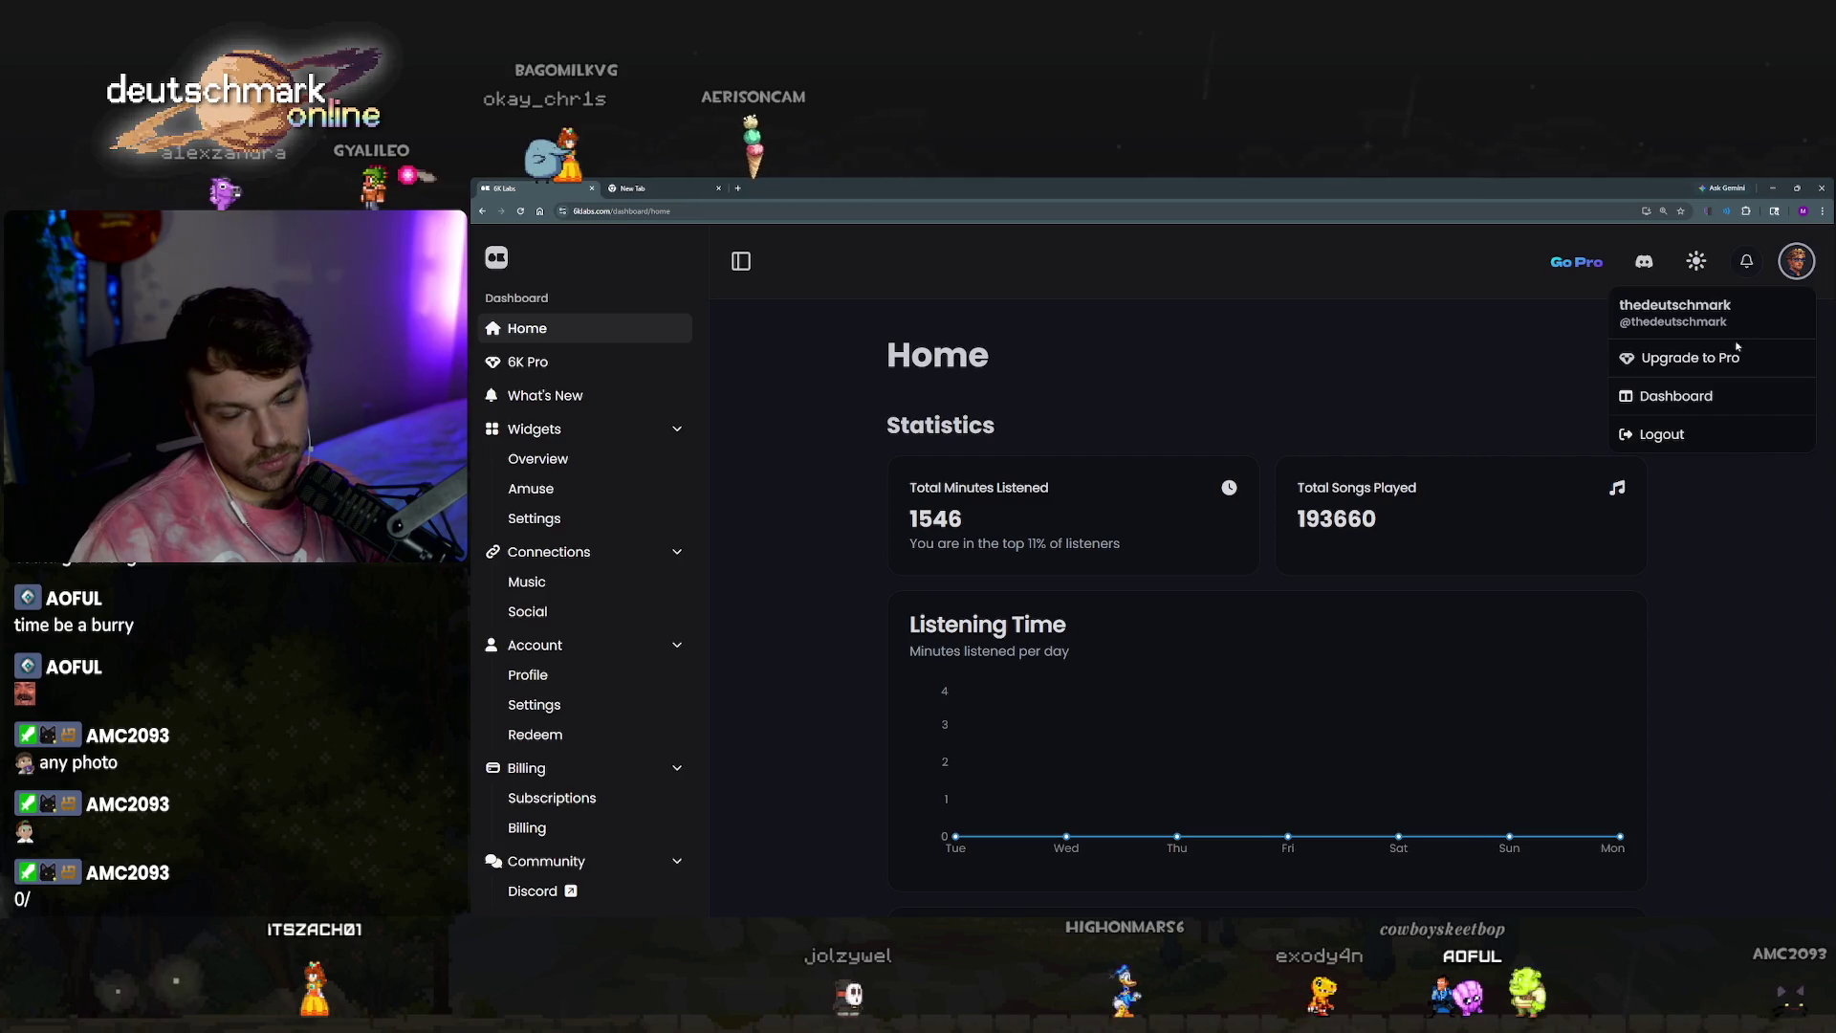
left_click(1690, 396)
left_click_drag(646, 210, 734, 212)
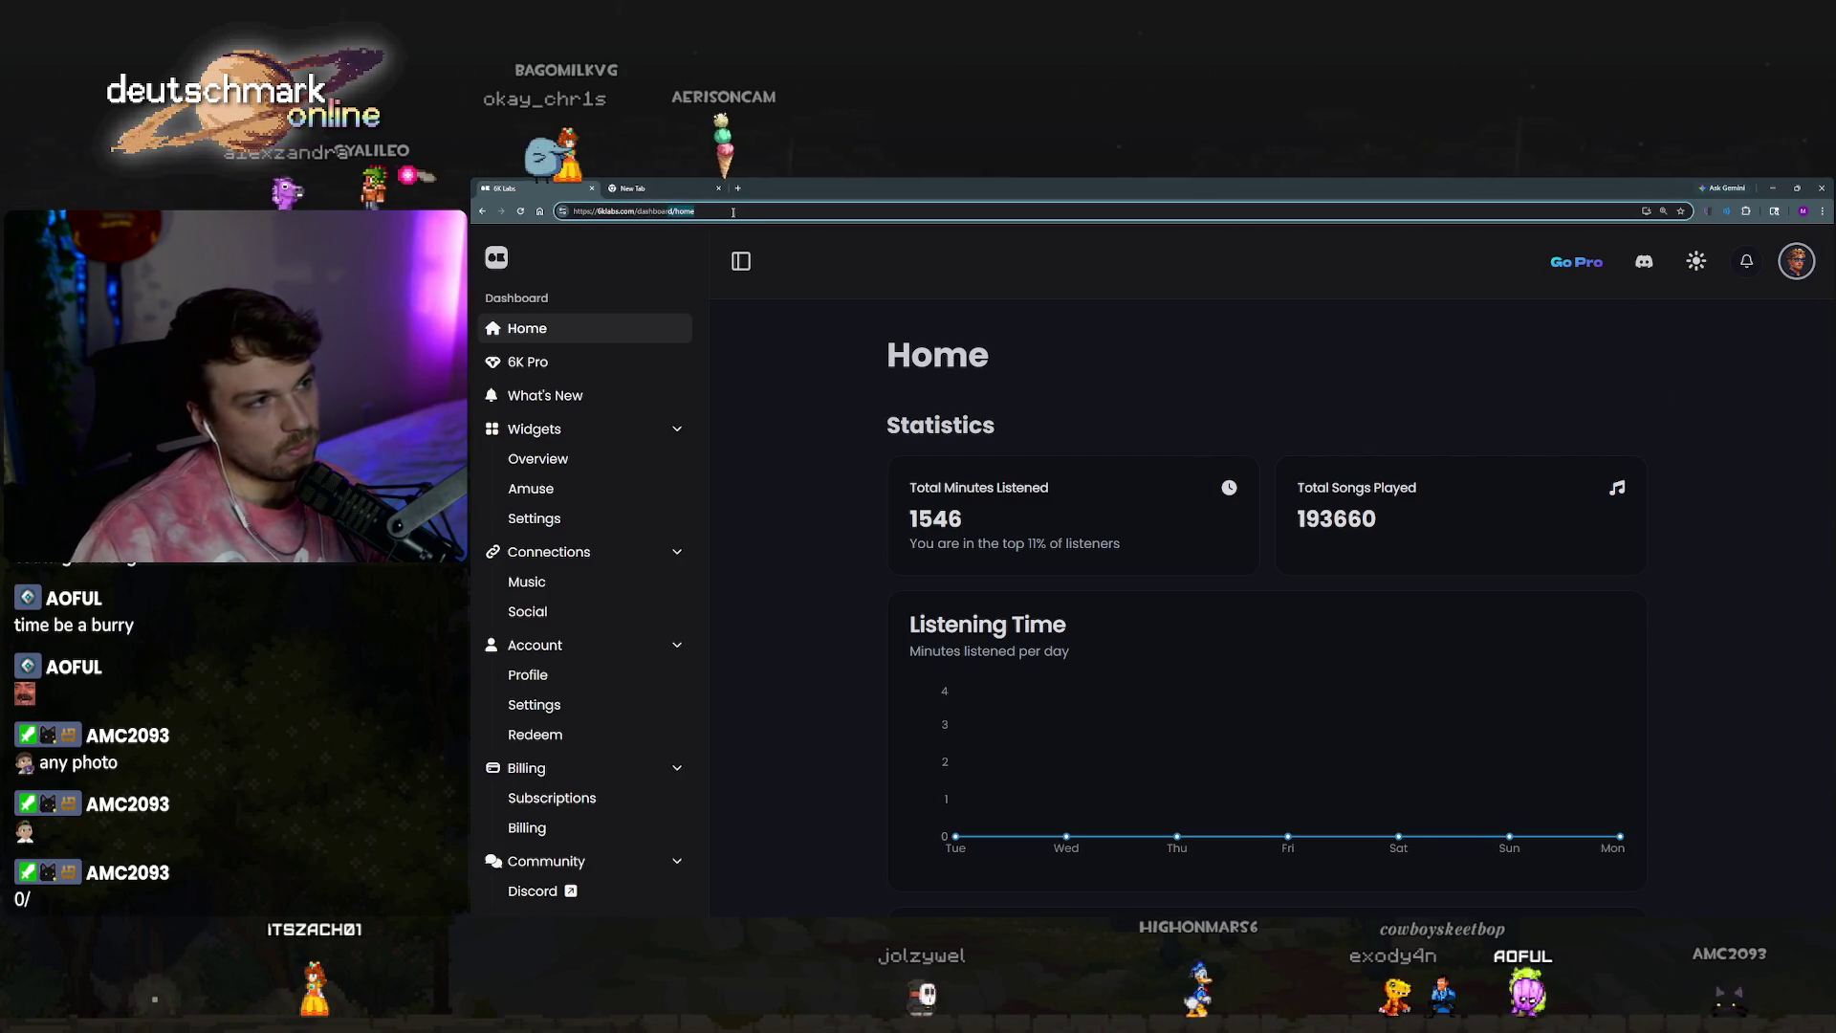
Load the 6klabs.com landing page and scroll through it, returning to the top hero.
key("BackSpace")
key("Return")
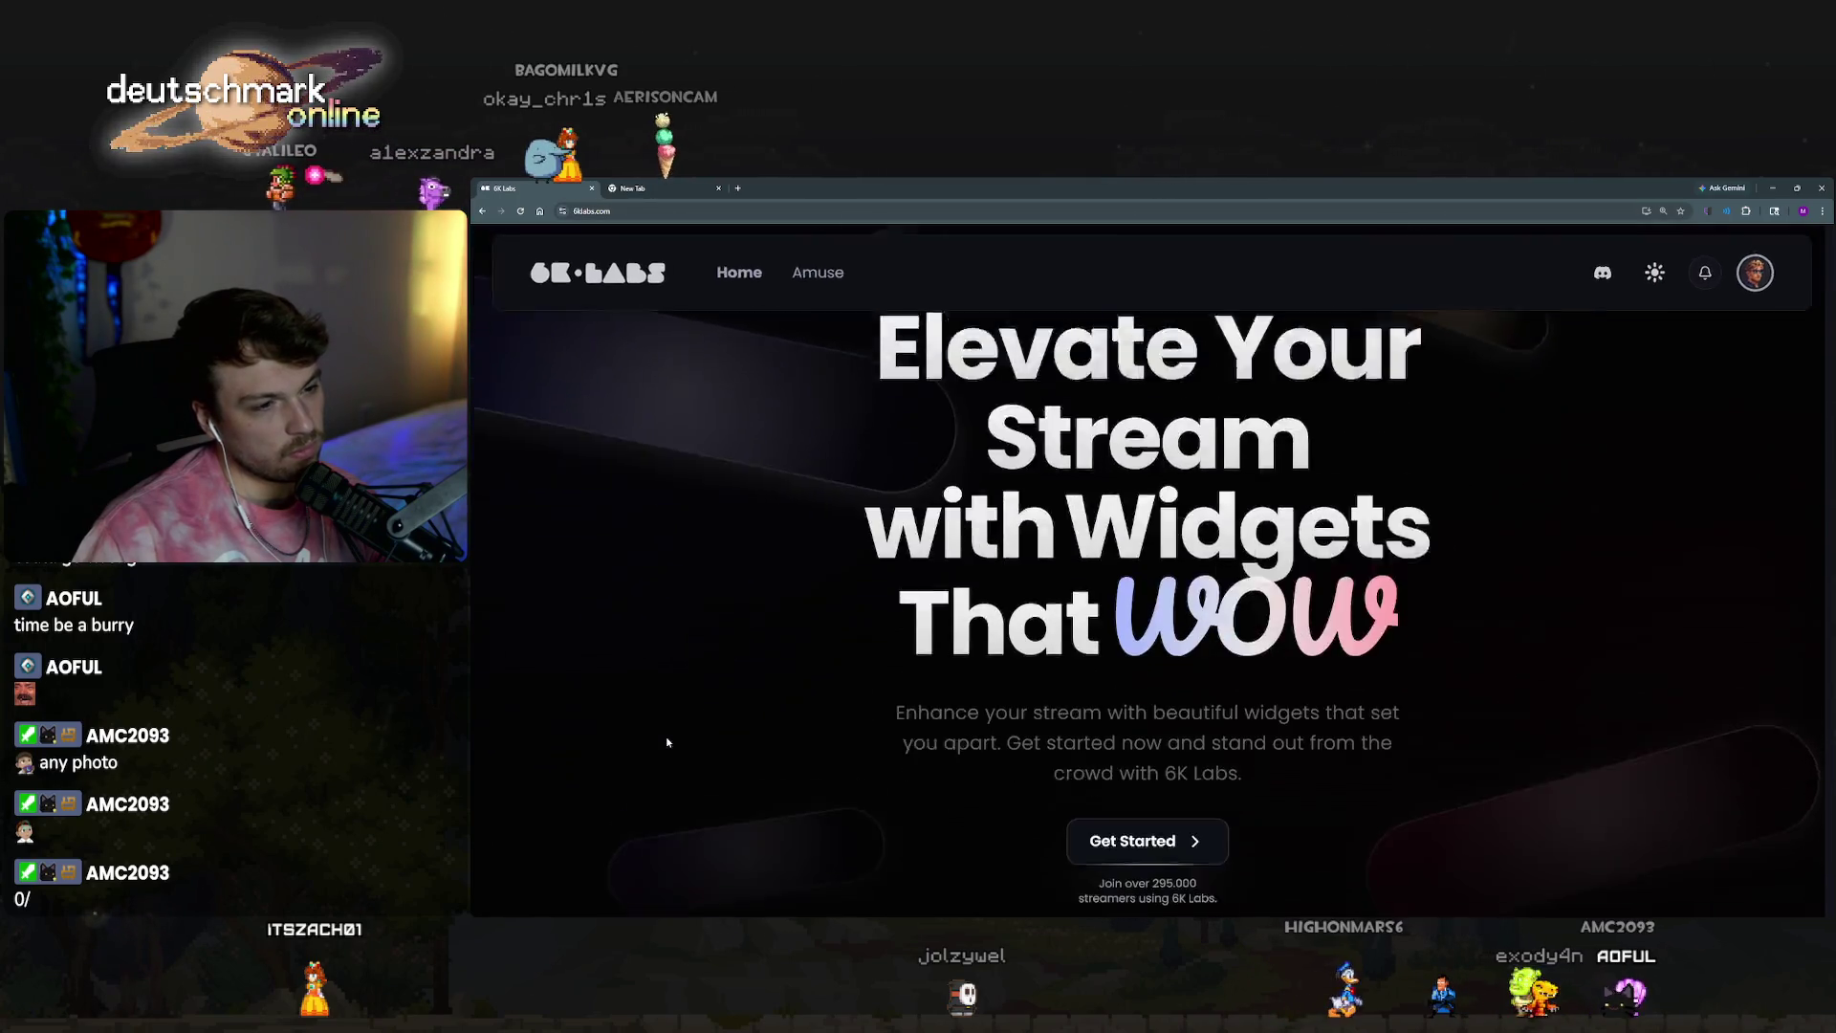
scroll(665, 735, "down", 3)
scroll(760, 727, "down", 5)
scroll(760, 727, "down", 2)
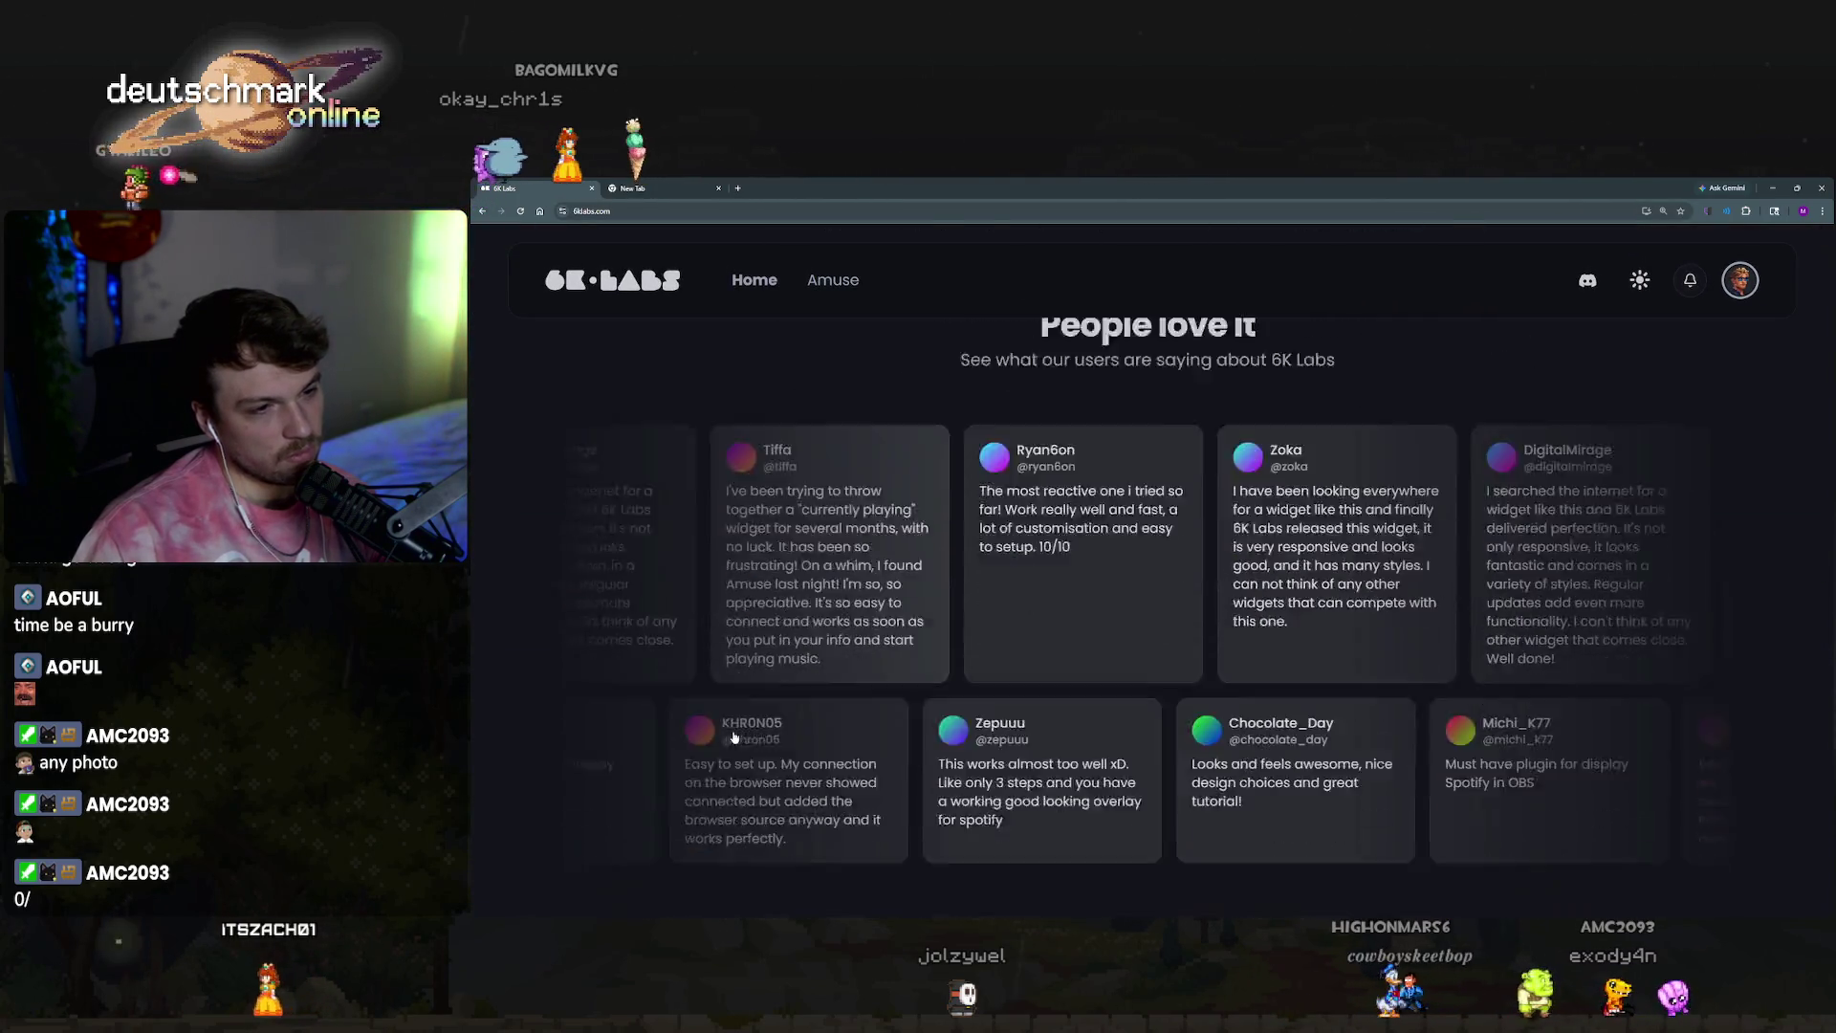
scroll(834, 755, "down", 4)
scroll(828, 761, "down", 5)
scroll(846, 746, "up", 2)
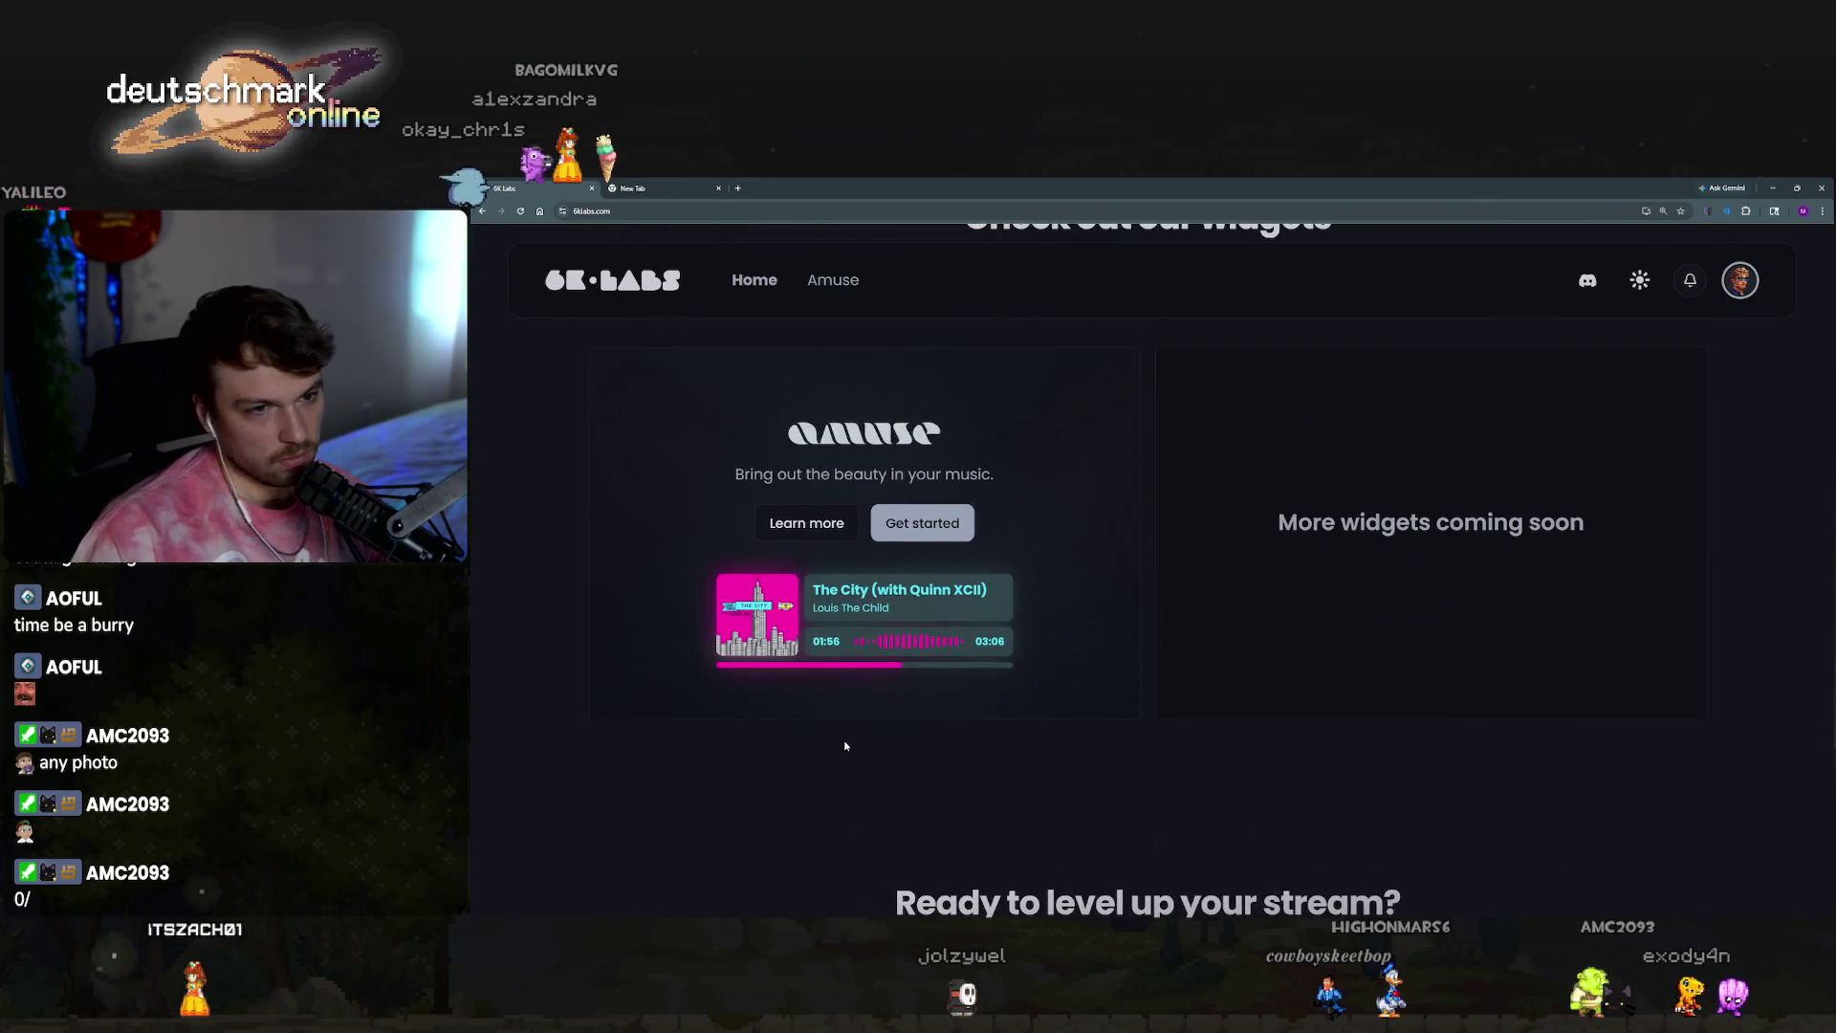
scroll(891, 745, "up", 1)
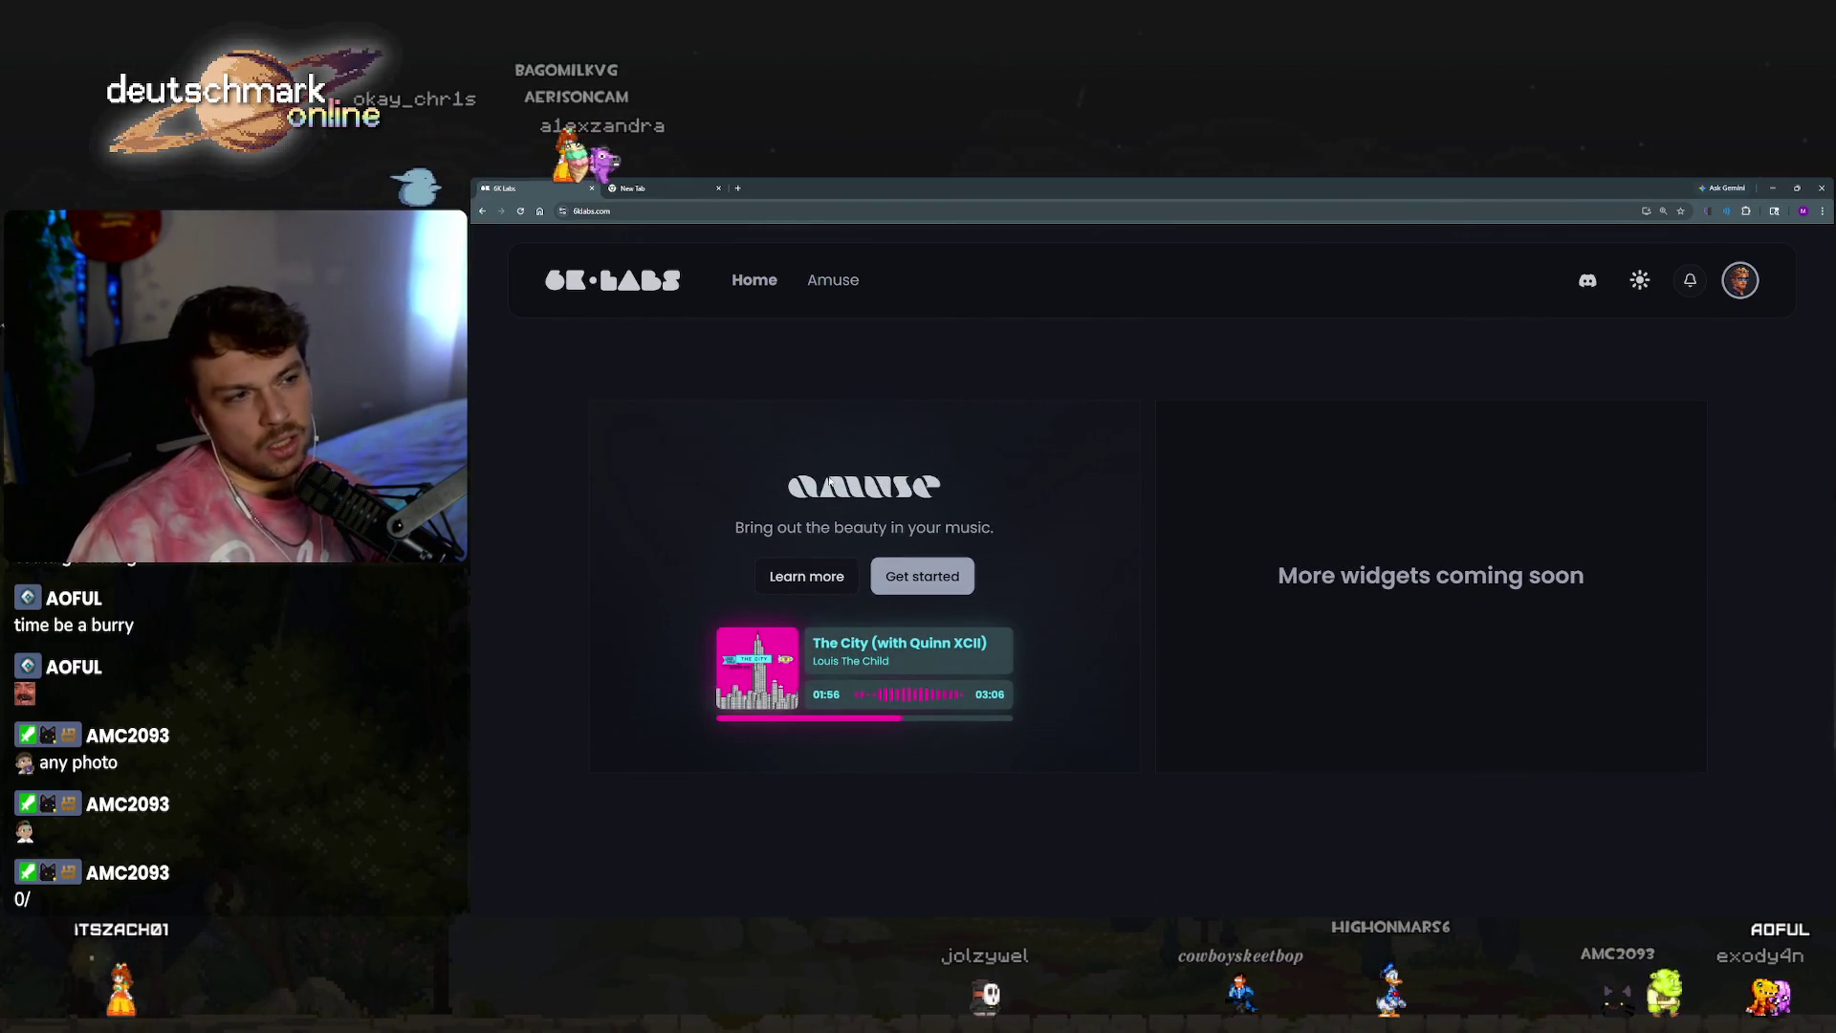
scroll(858, 517, "down", 3)
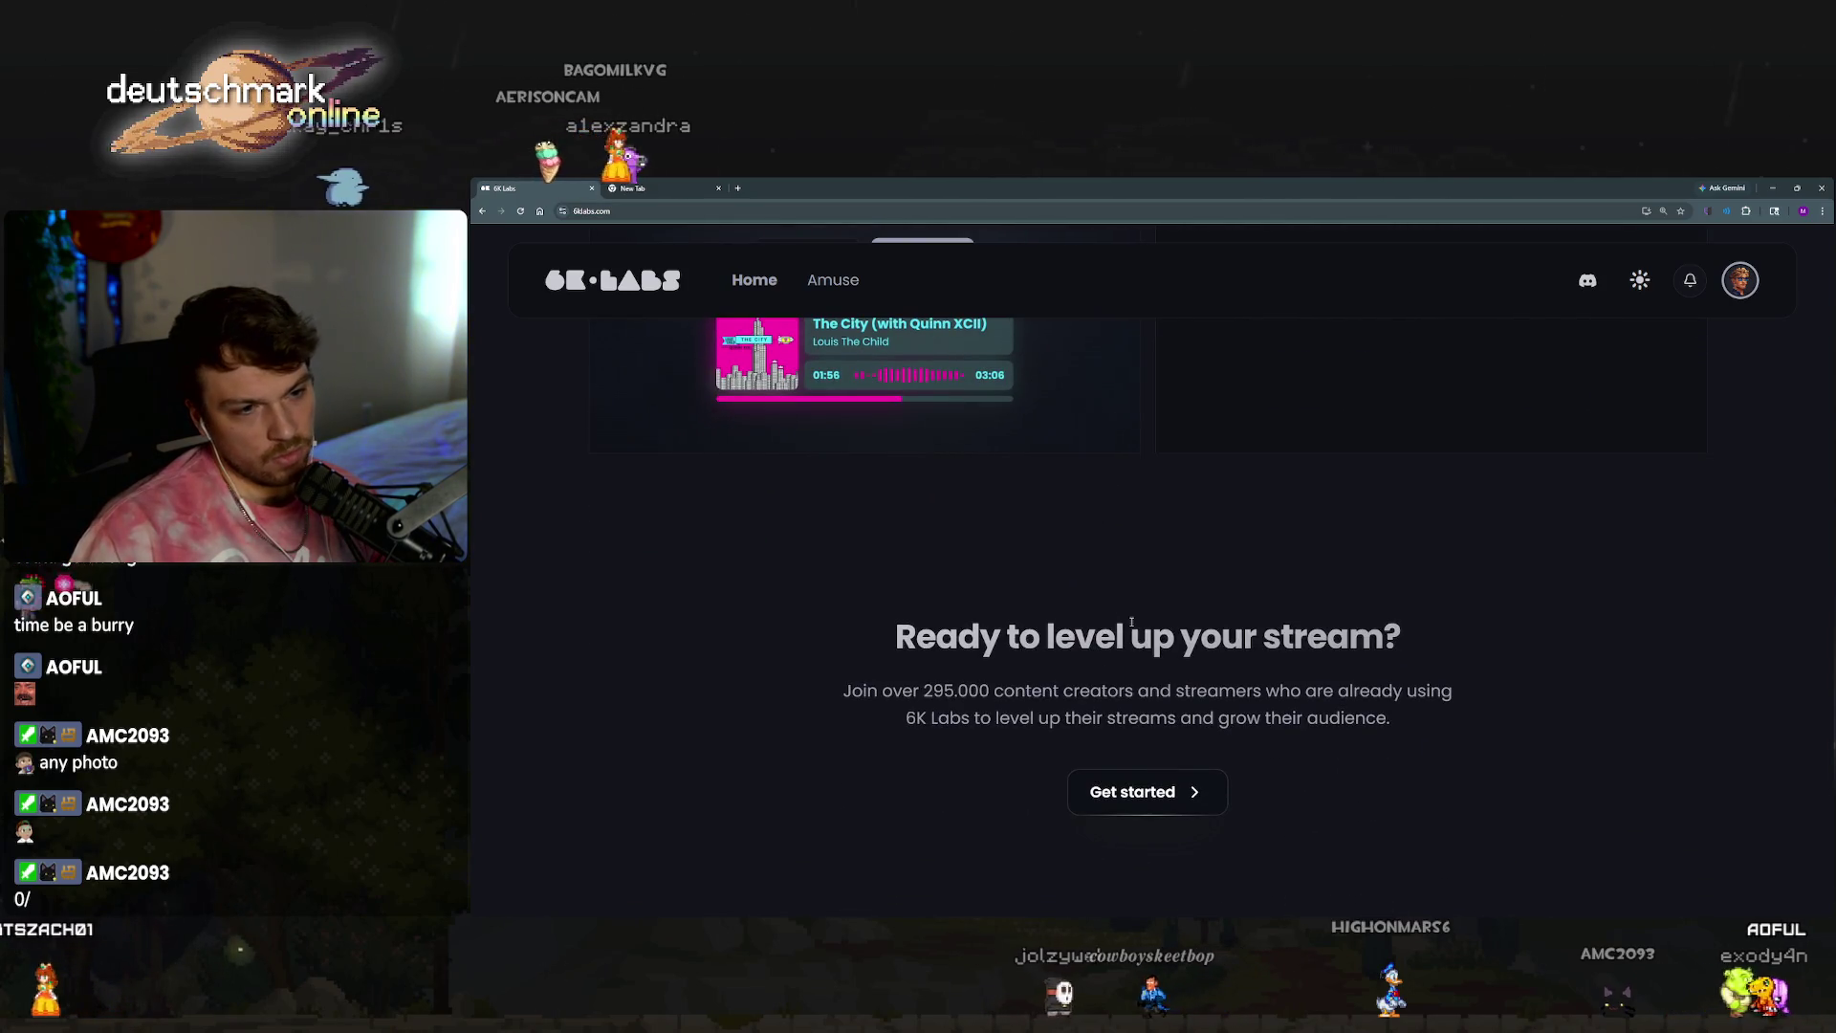
scroll(1132, 622, "down", 5)
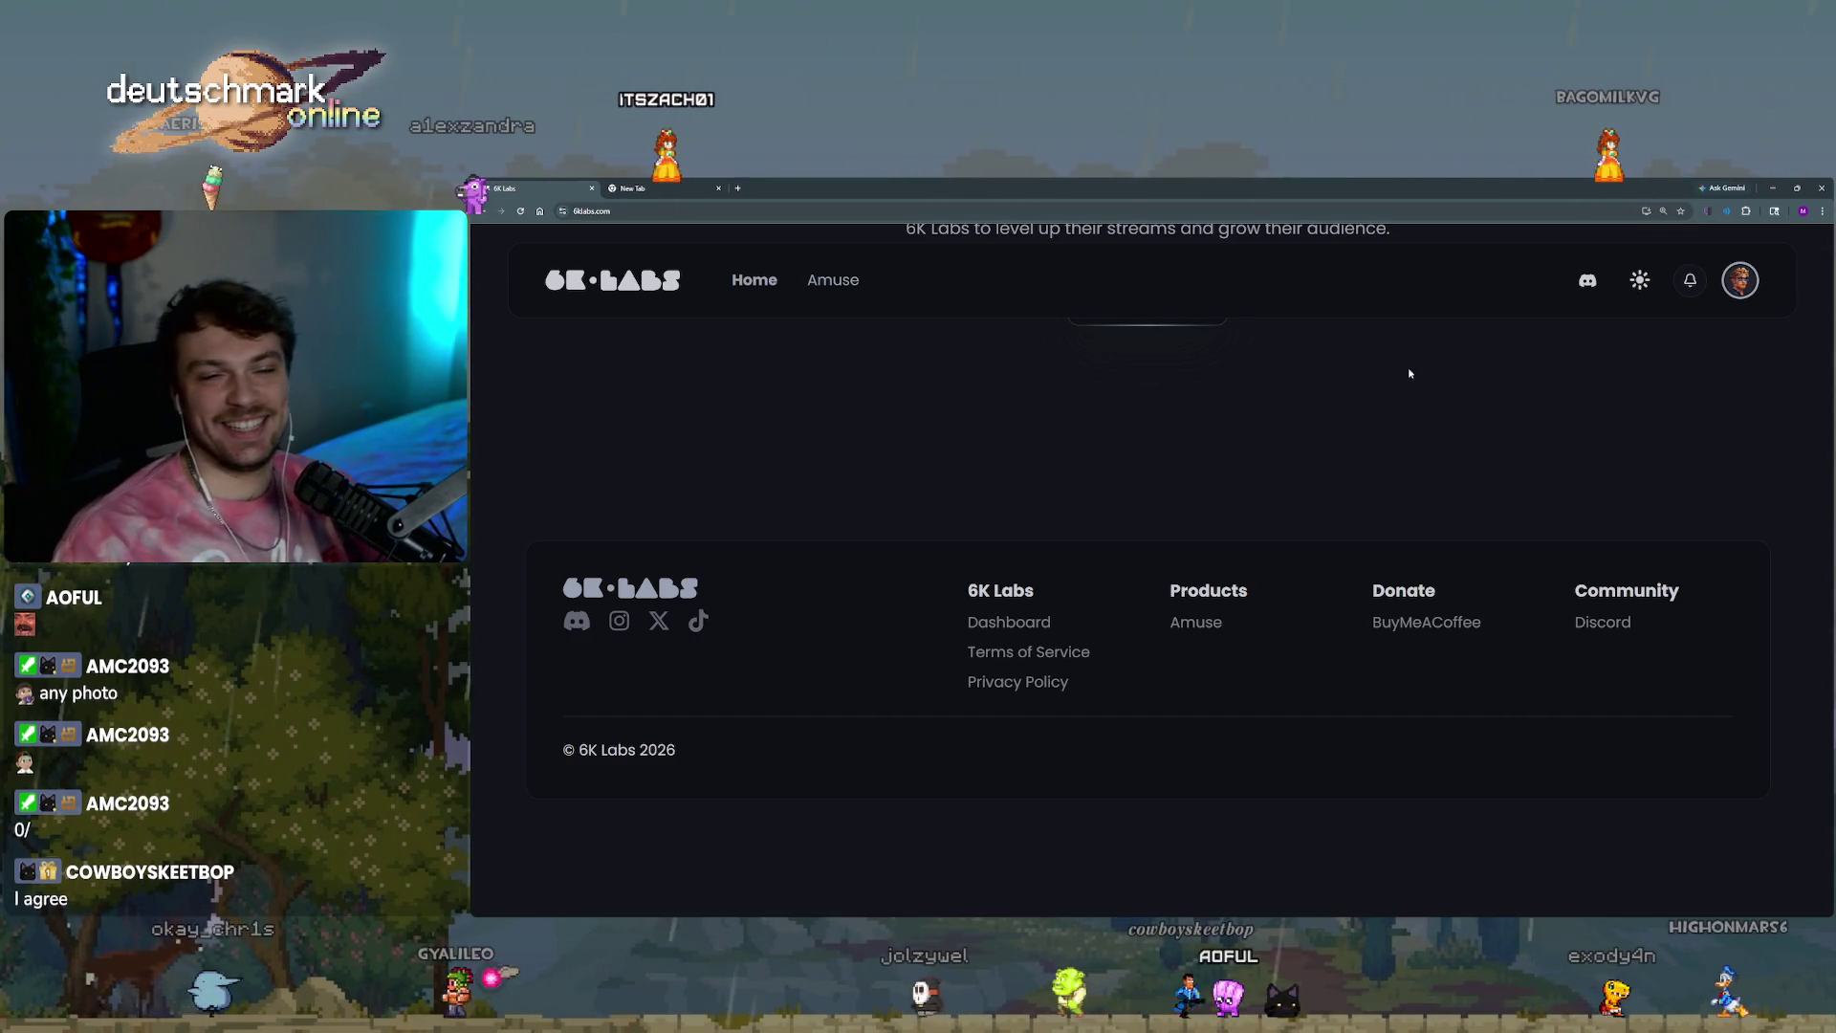
scroll(1353, 426, "up", 5)
scroll(1353, 434, "up", 3)
scroll(1419, 500, "up", 4)
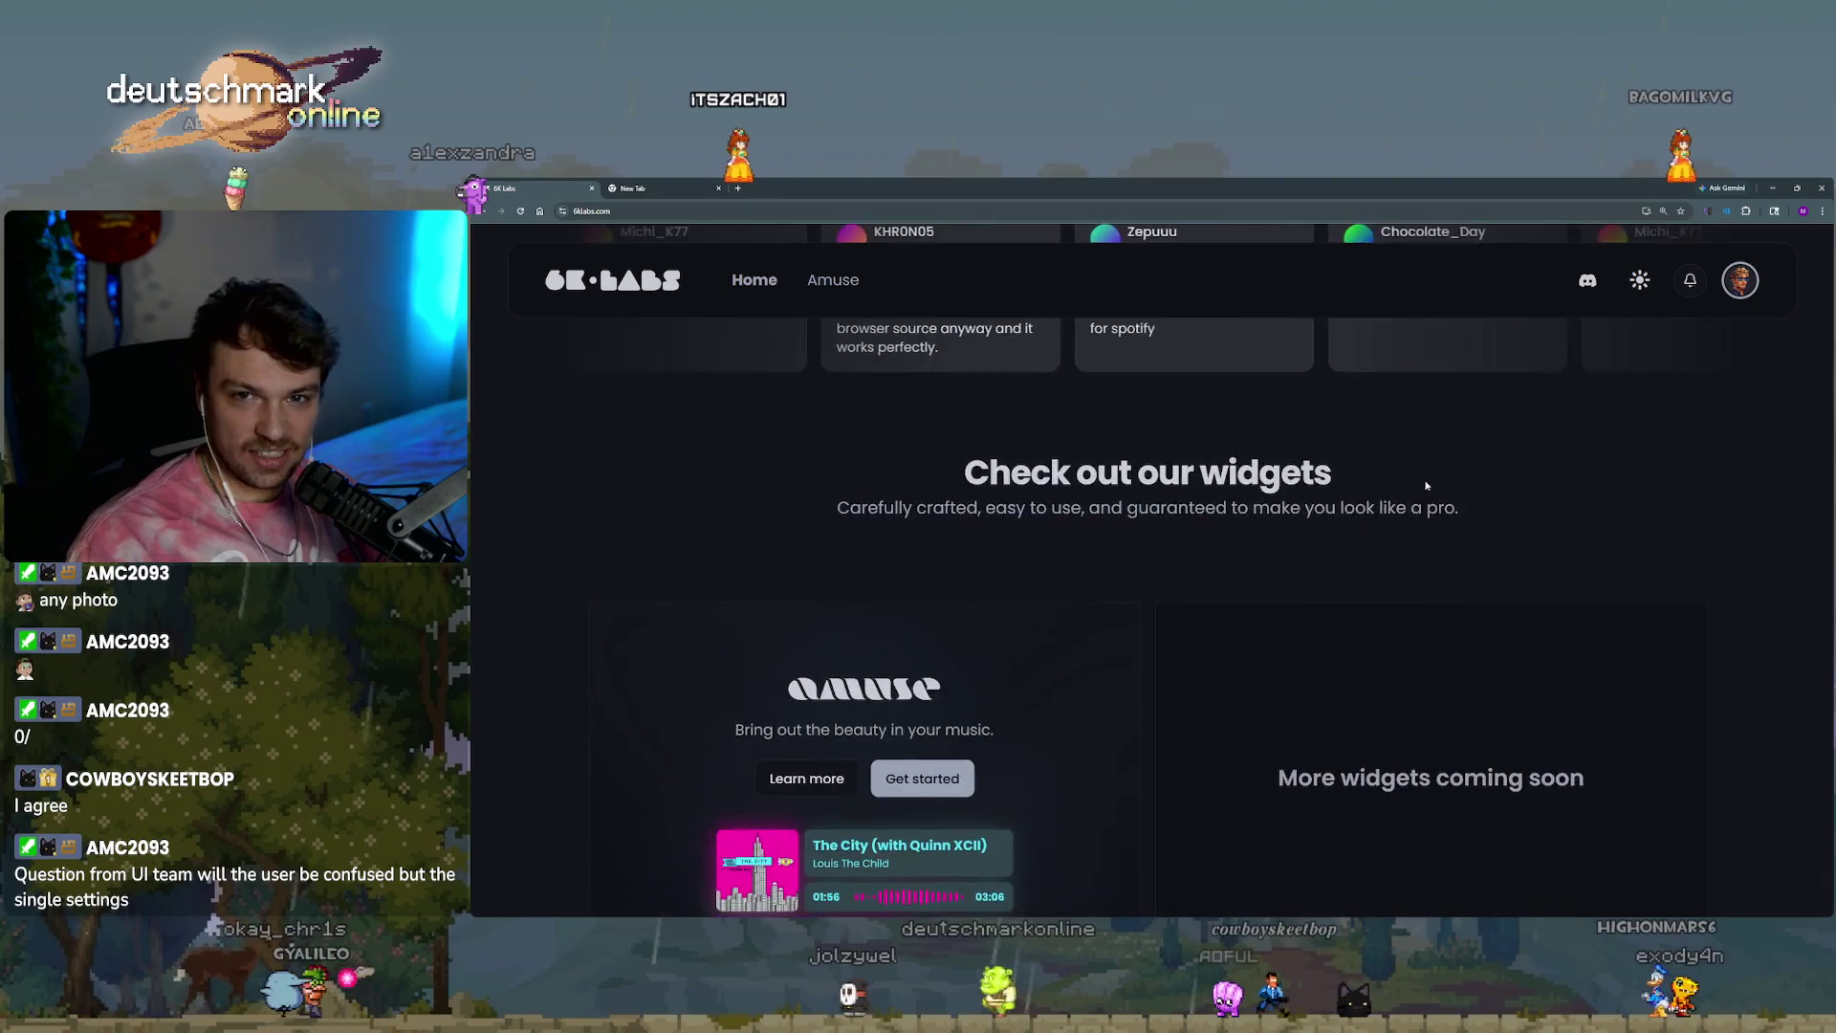
scroll(1419, 485, "up", 3)
scroll(1420, 485, "up", 2)
scroll(1420, 485, "up", 4)
scroll(1415, 489, "up", 3)
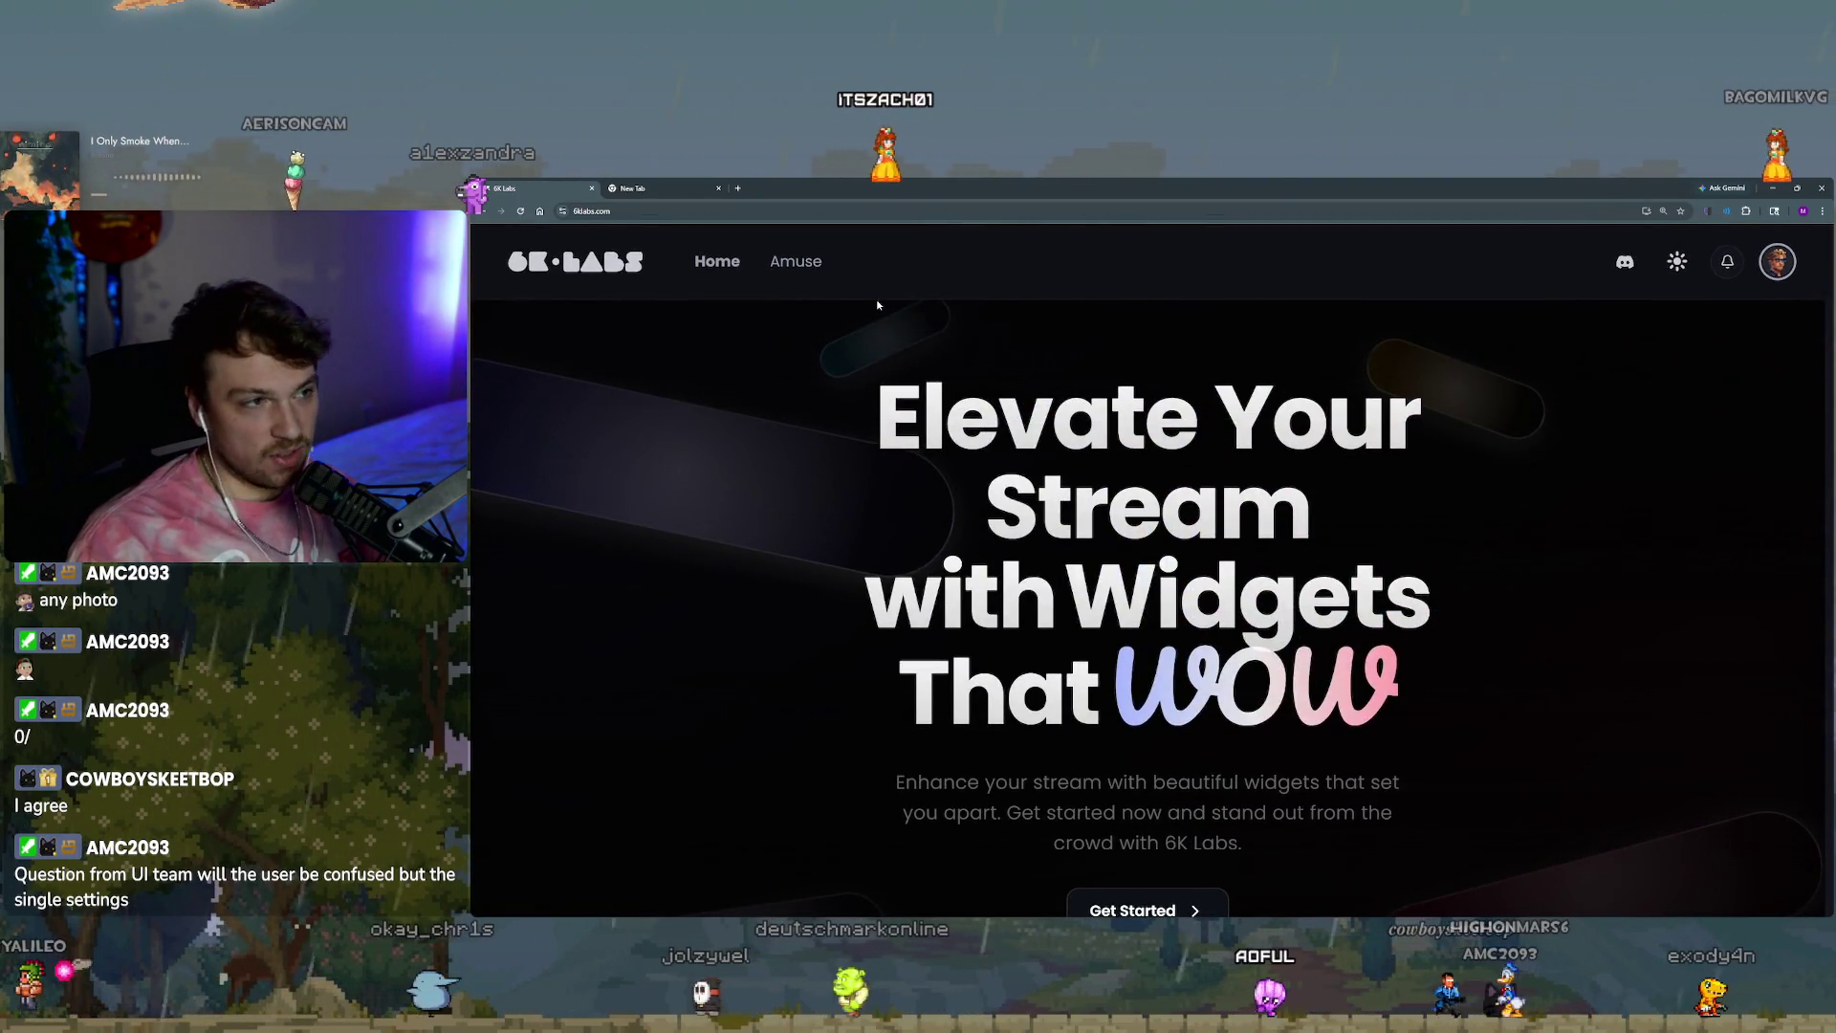
Check the account options, then move the Claude Code terminal off to the right edge.
left_click(1777, 261)
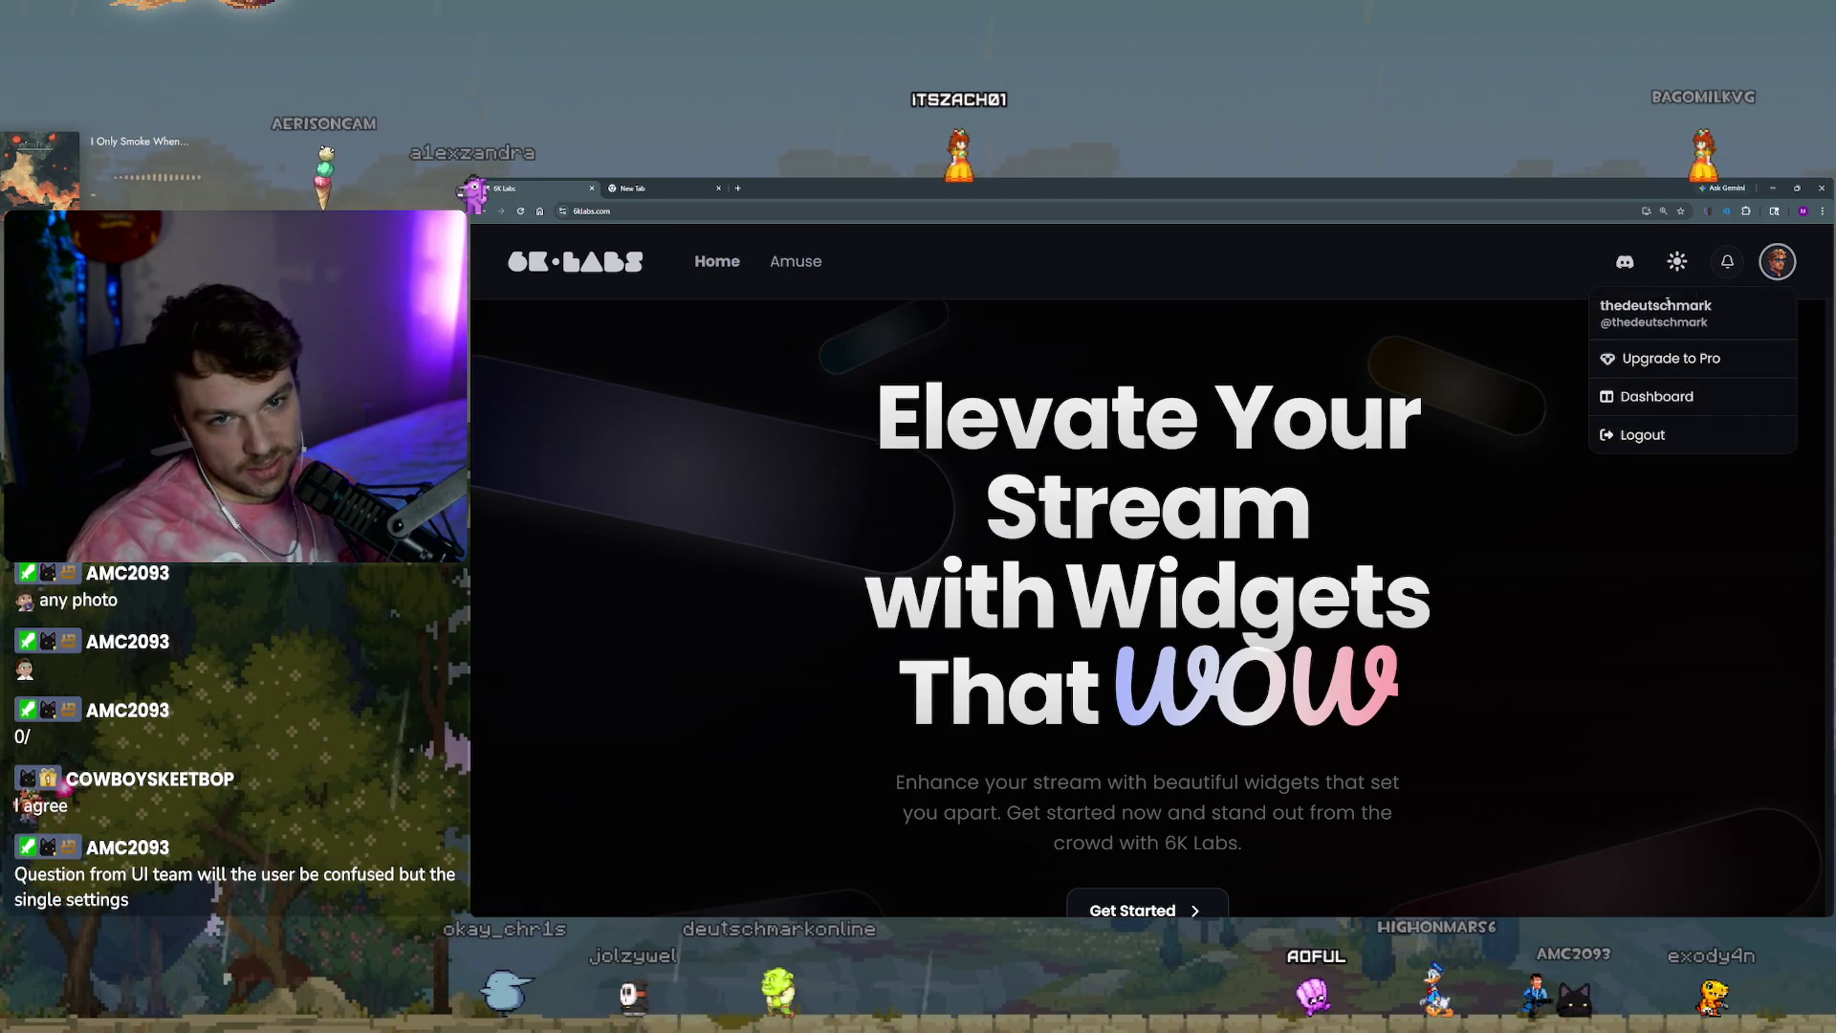
left_click(1577, 296)
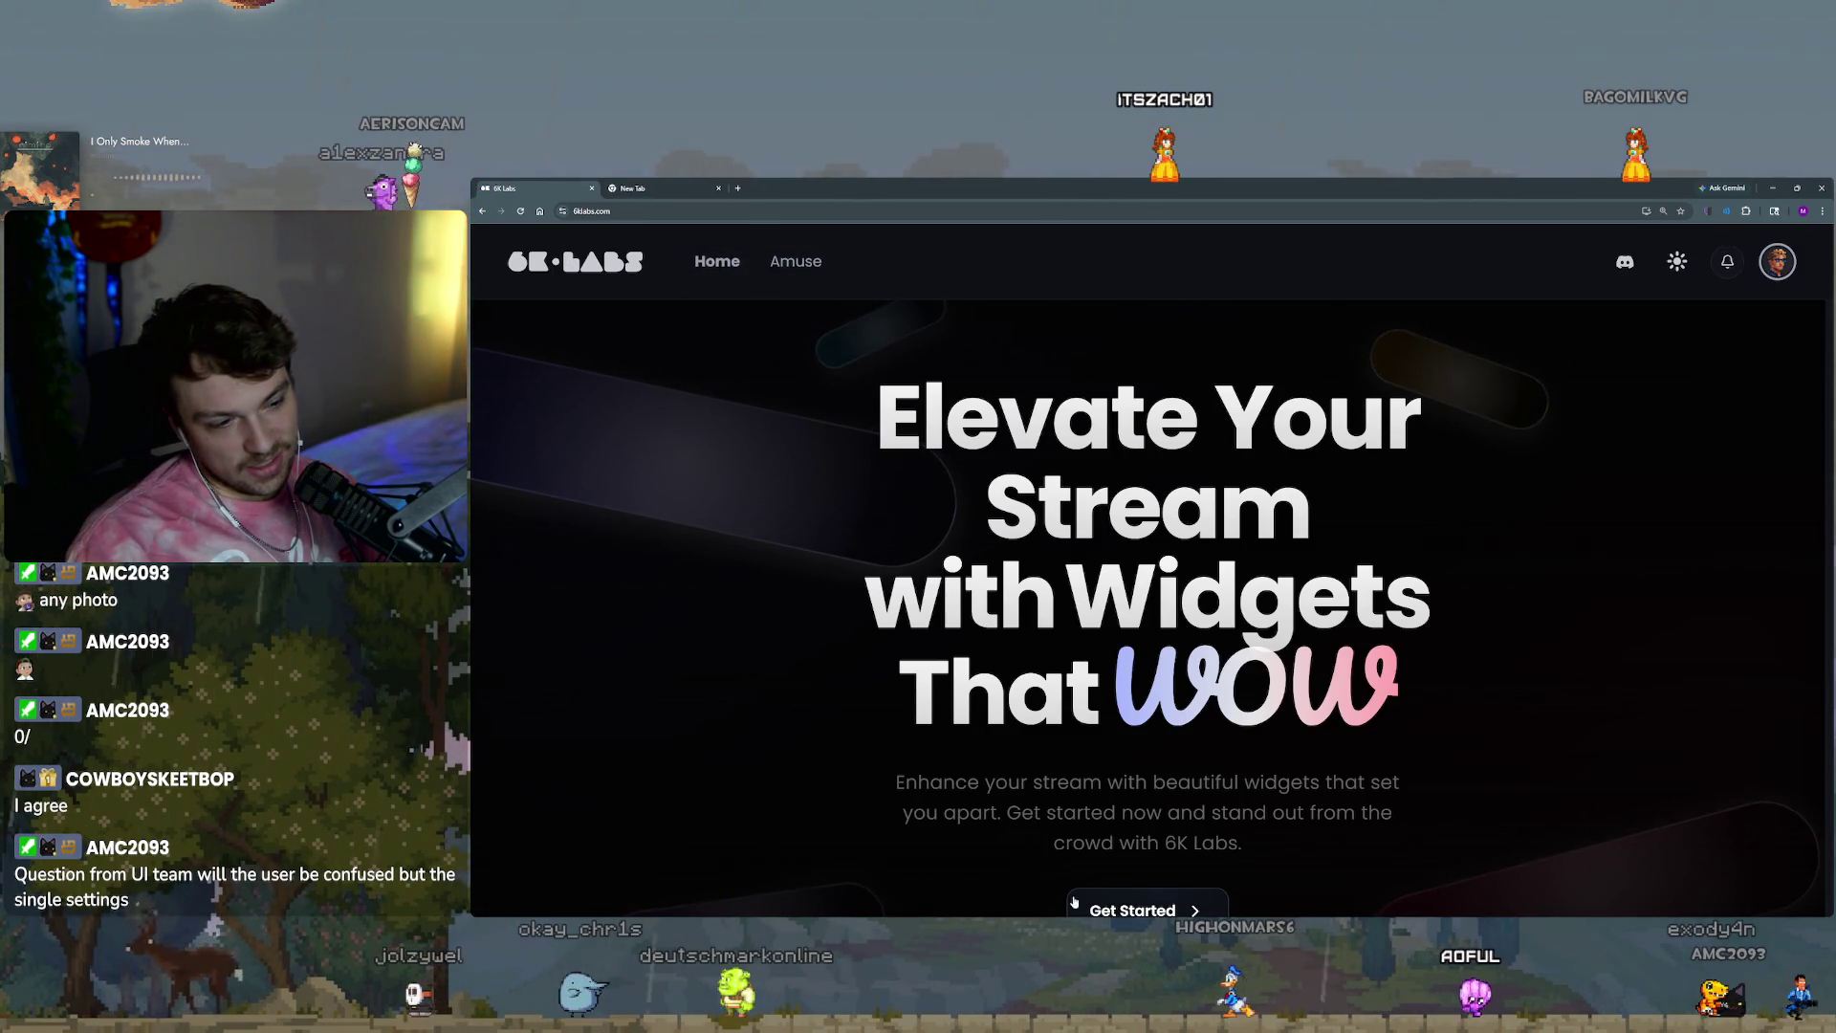
key("alt+Tab")
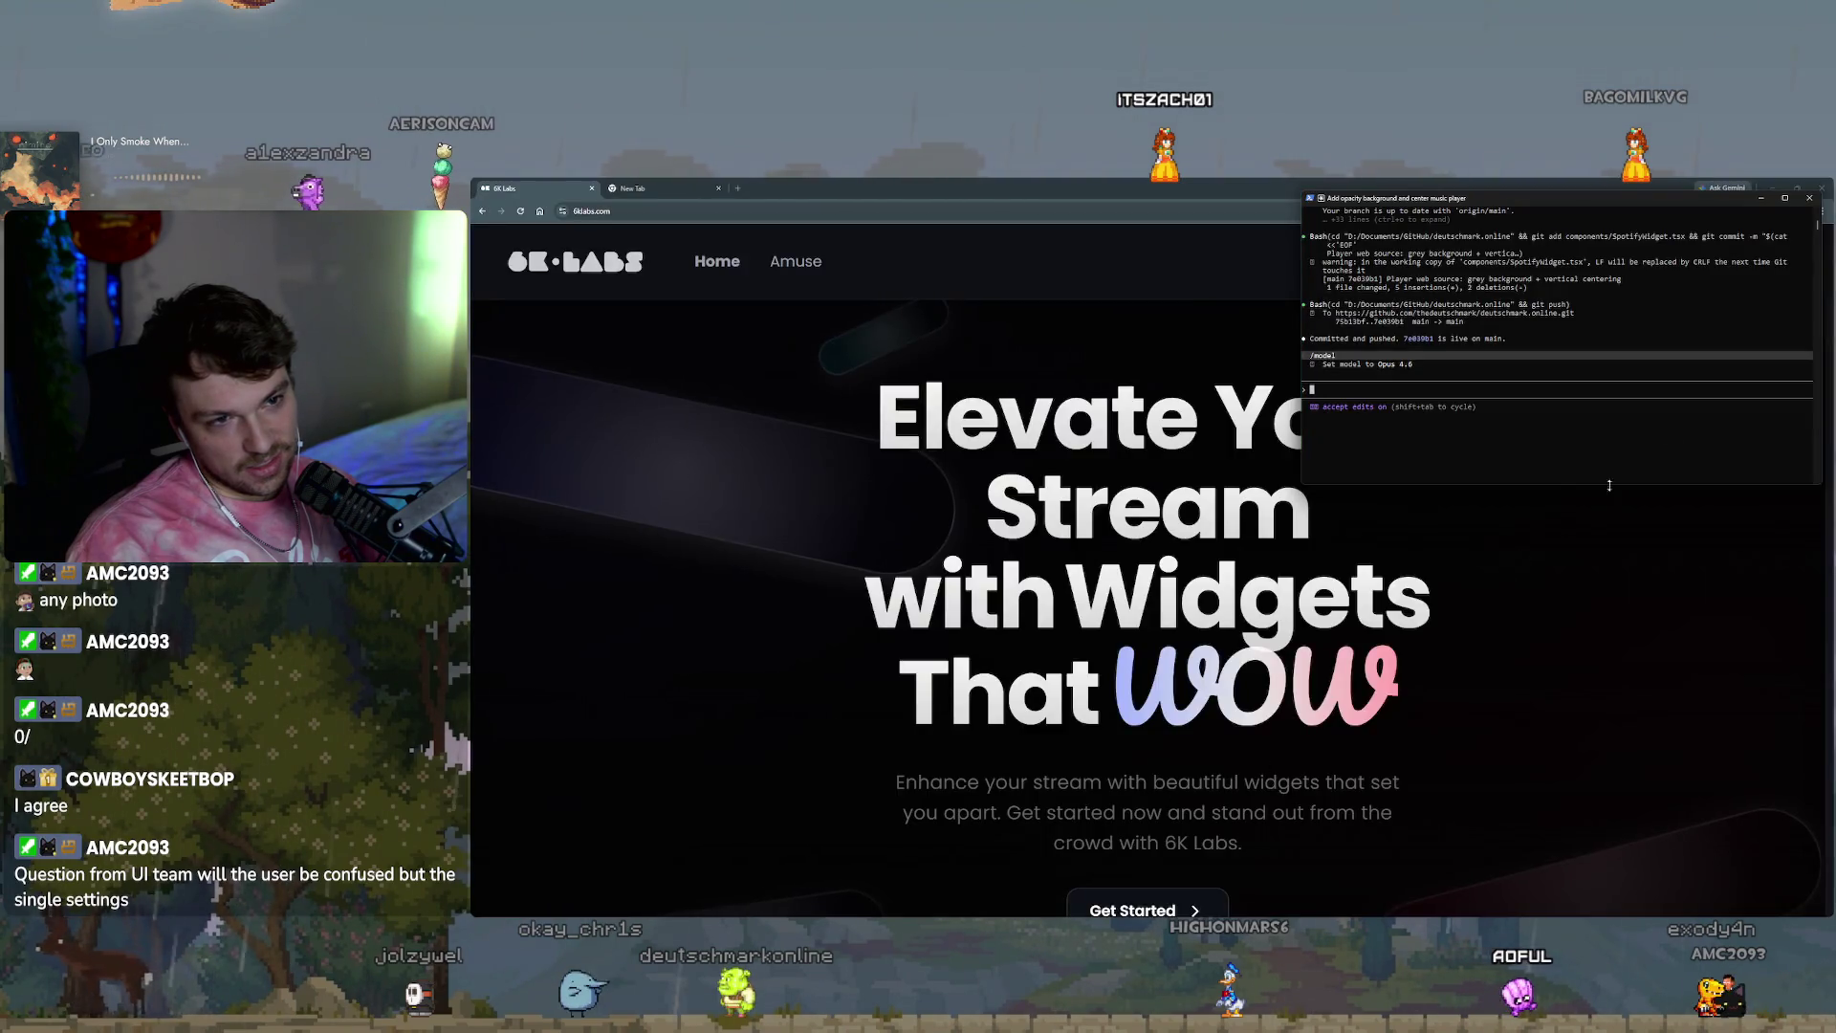
left_click_drag(1649, 188, 1835, 256)
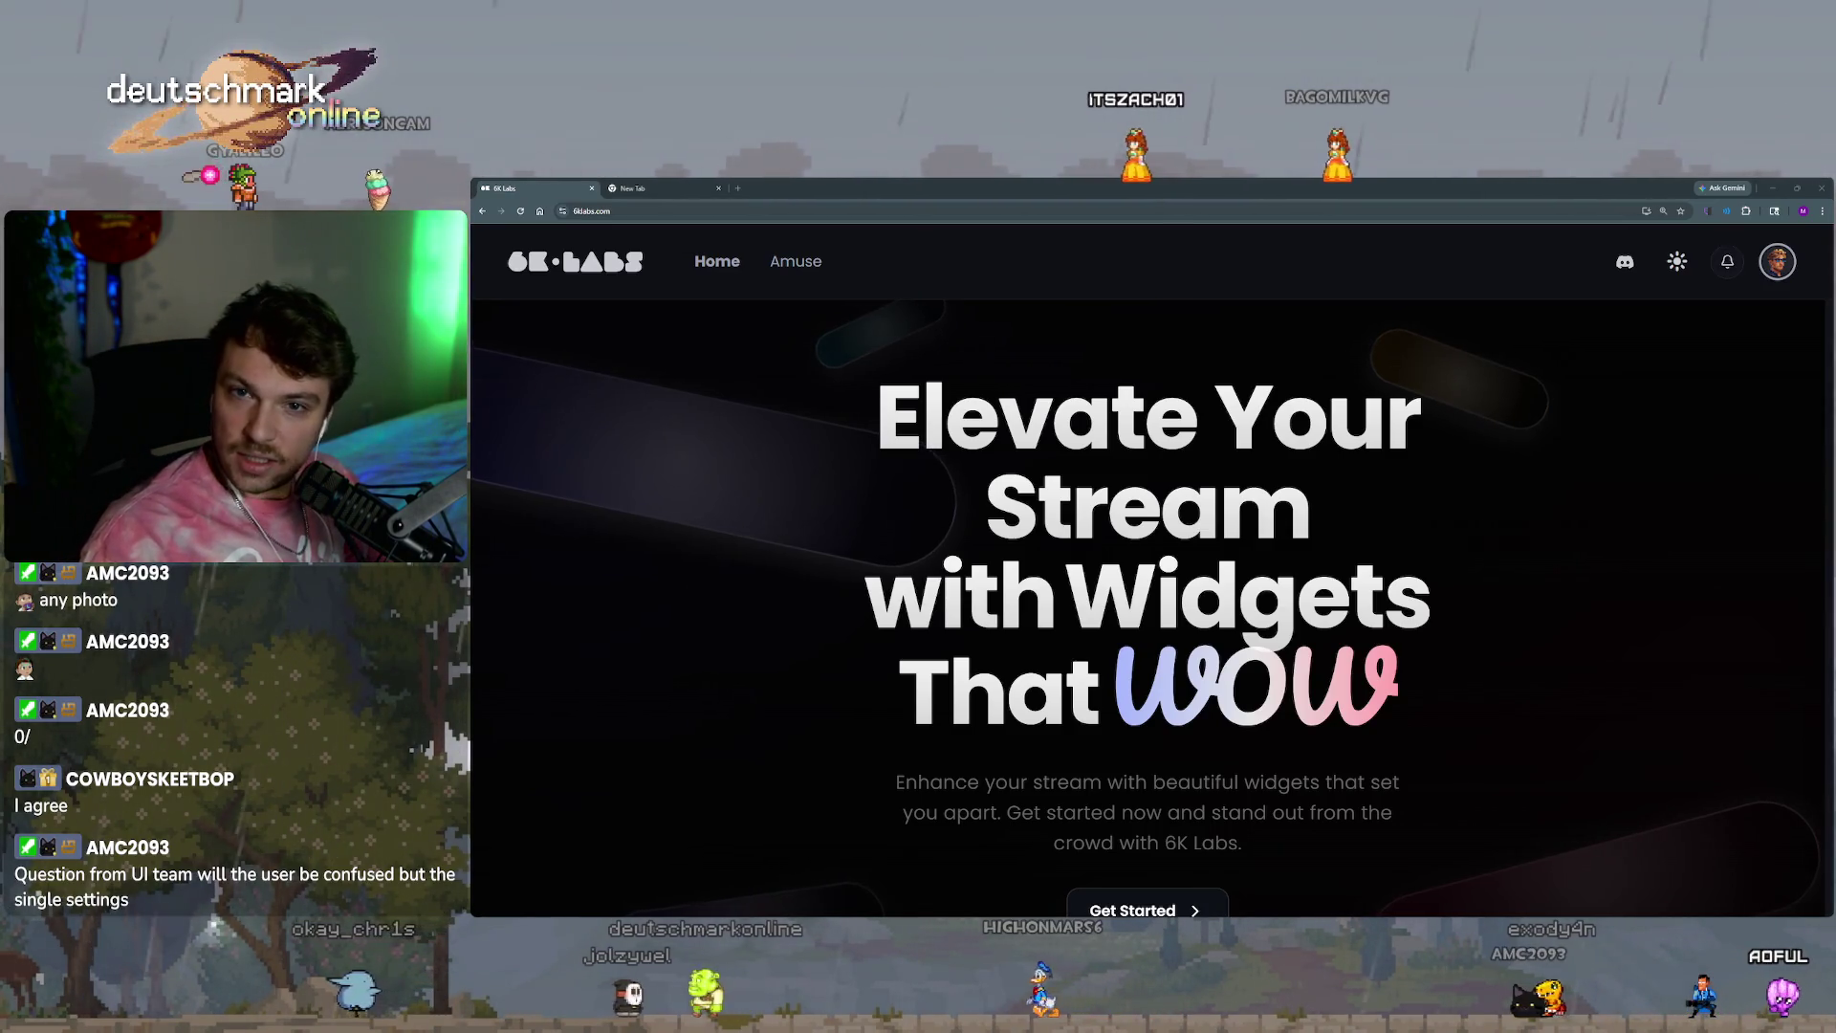
Cycle the Win+V clipboard history three times, finally picking the second saved item.
key("super+v")
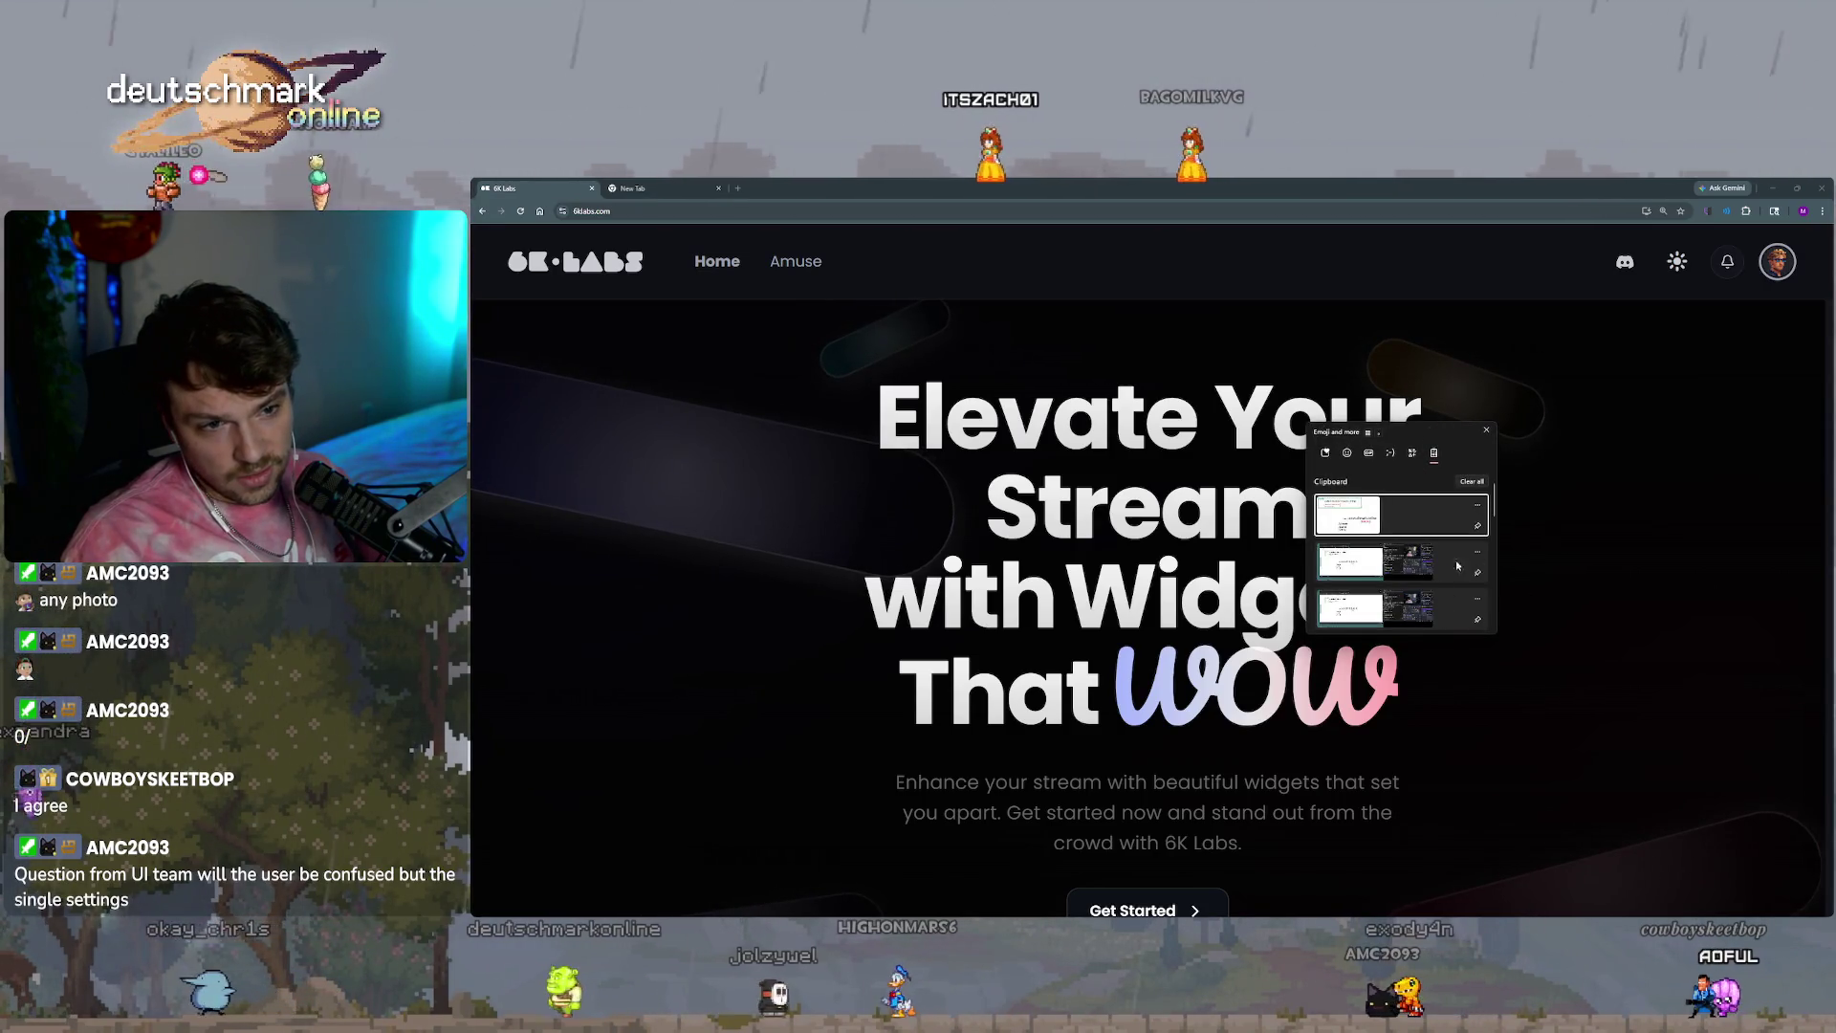
left_click(1507, 533)
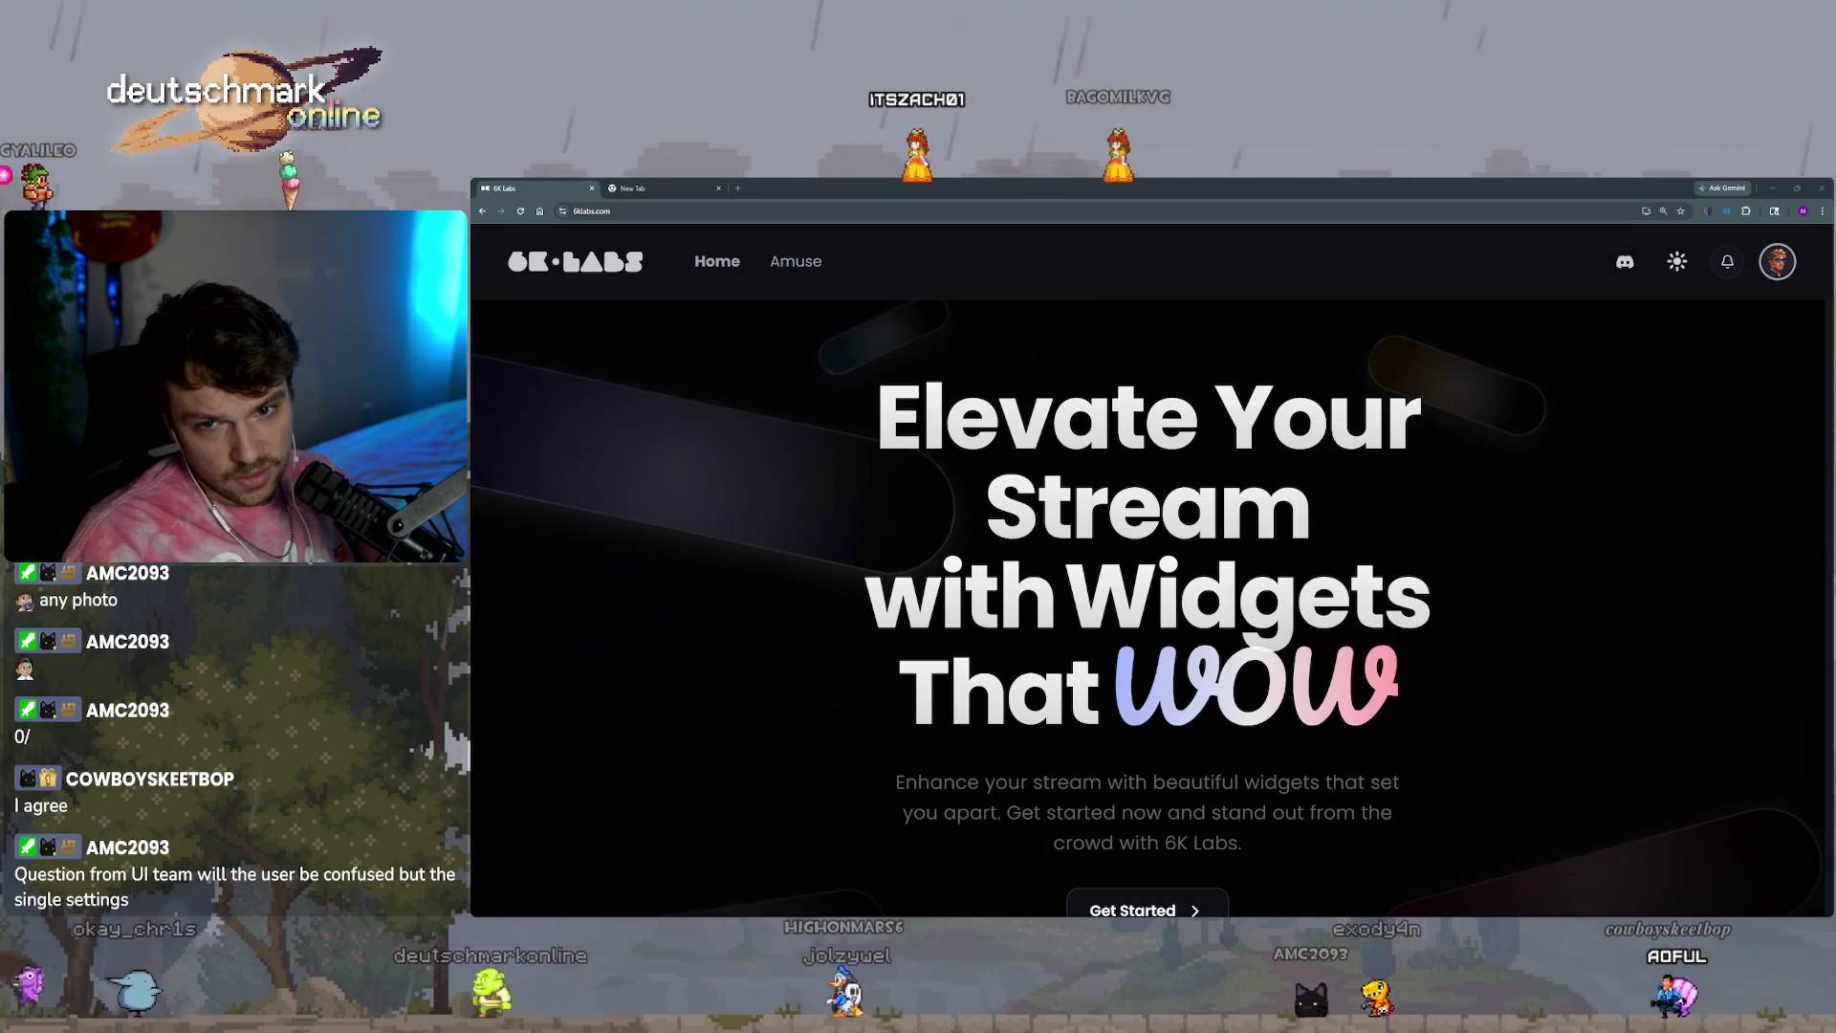
key("super+v")
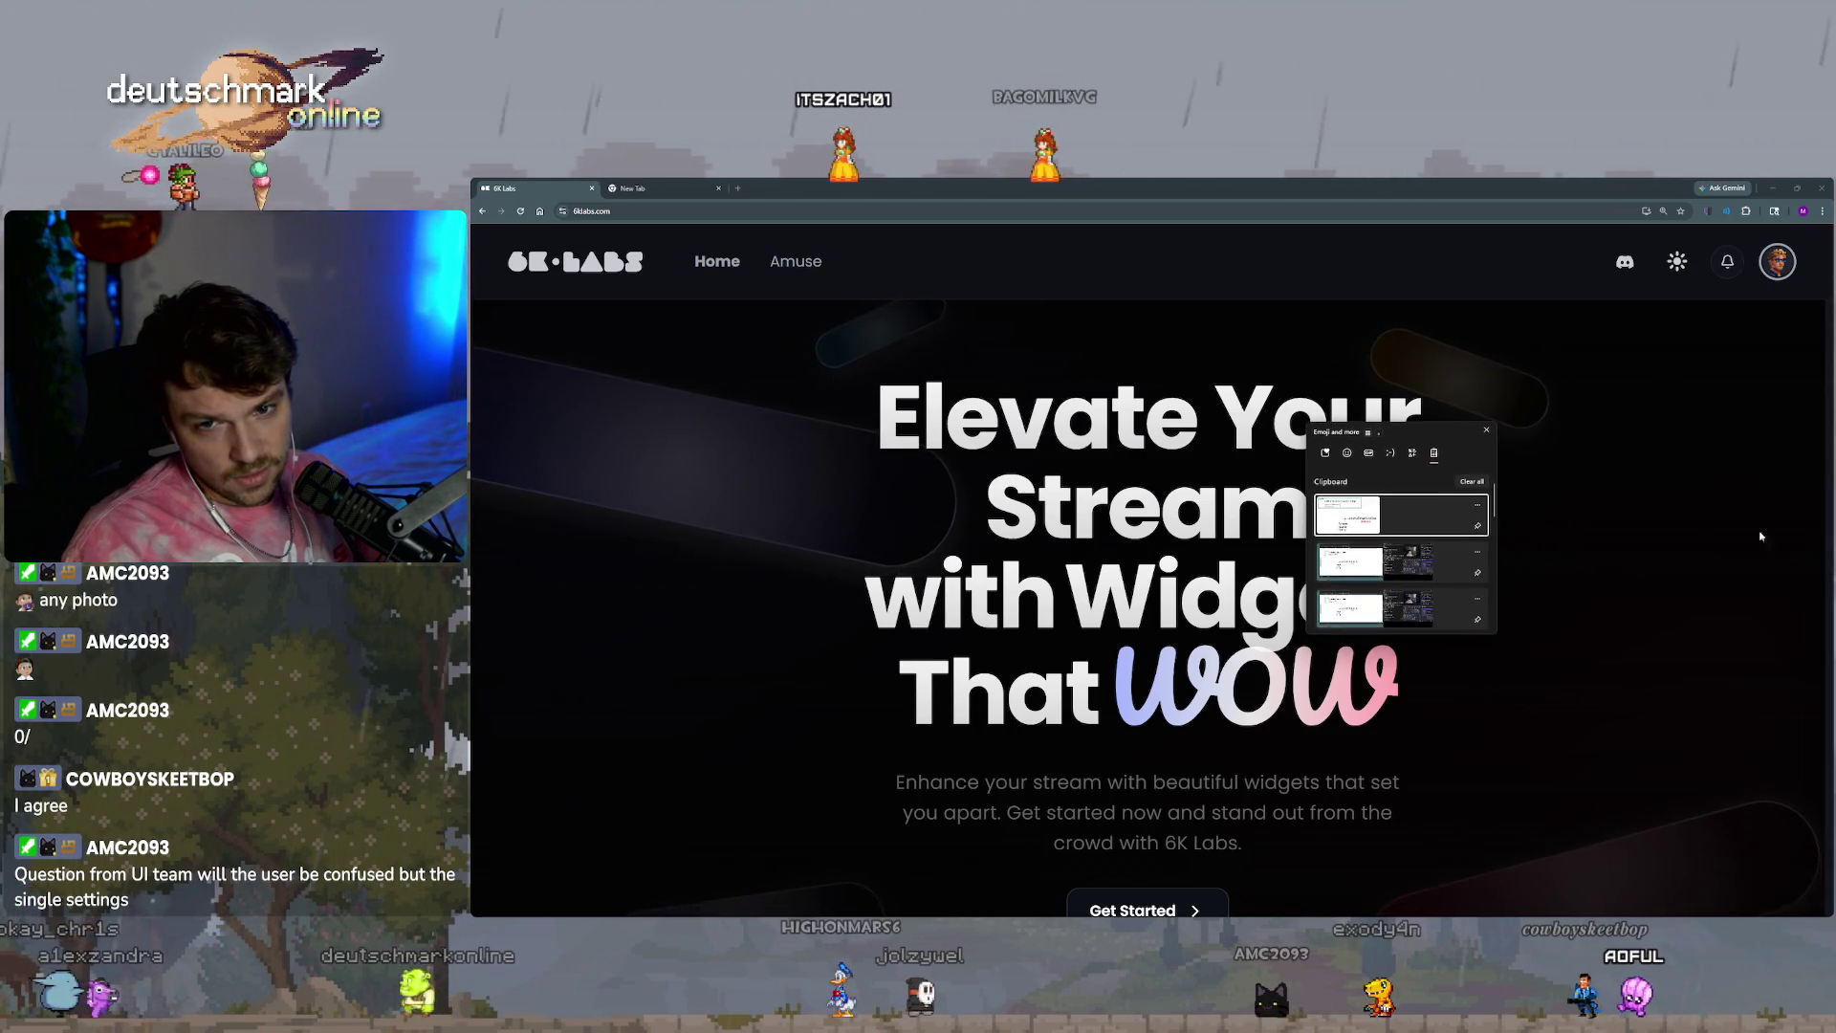
left_click(1426, 538)
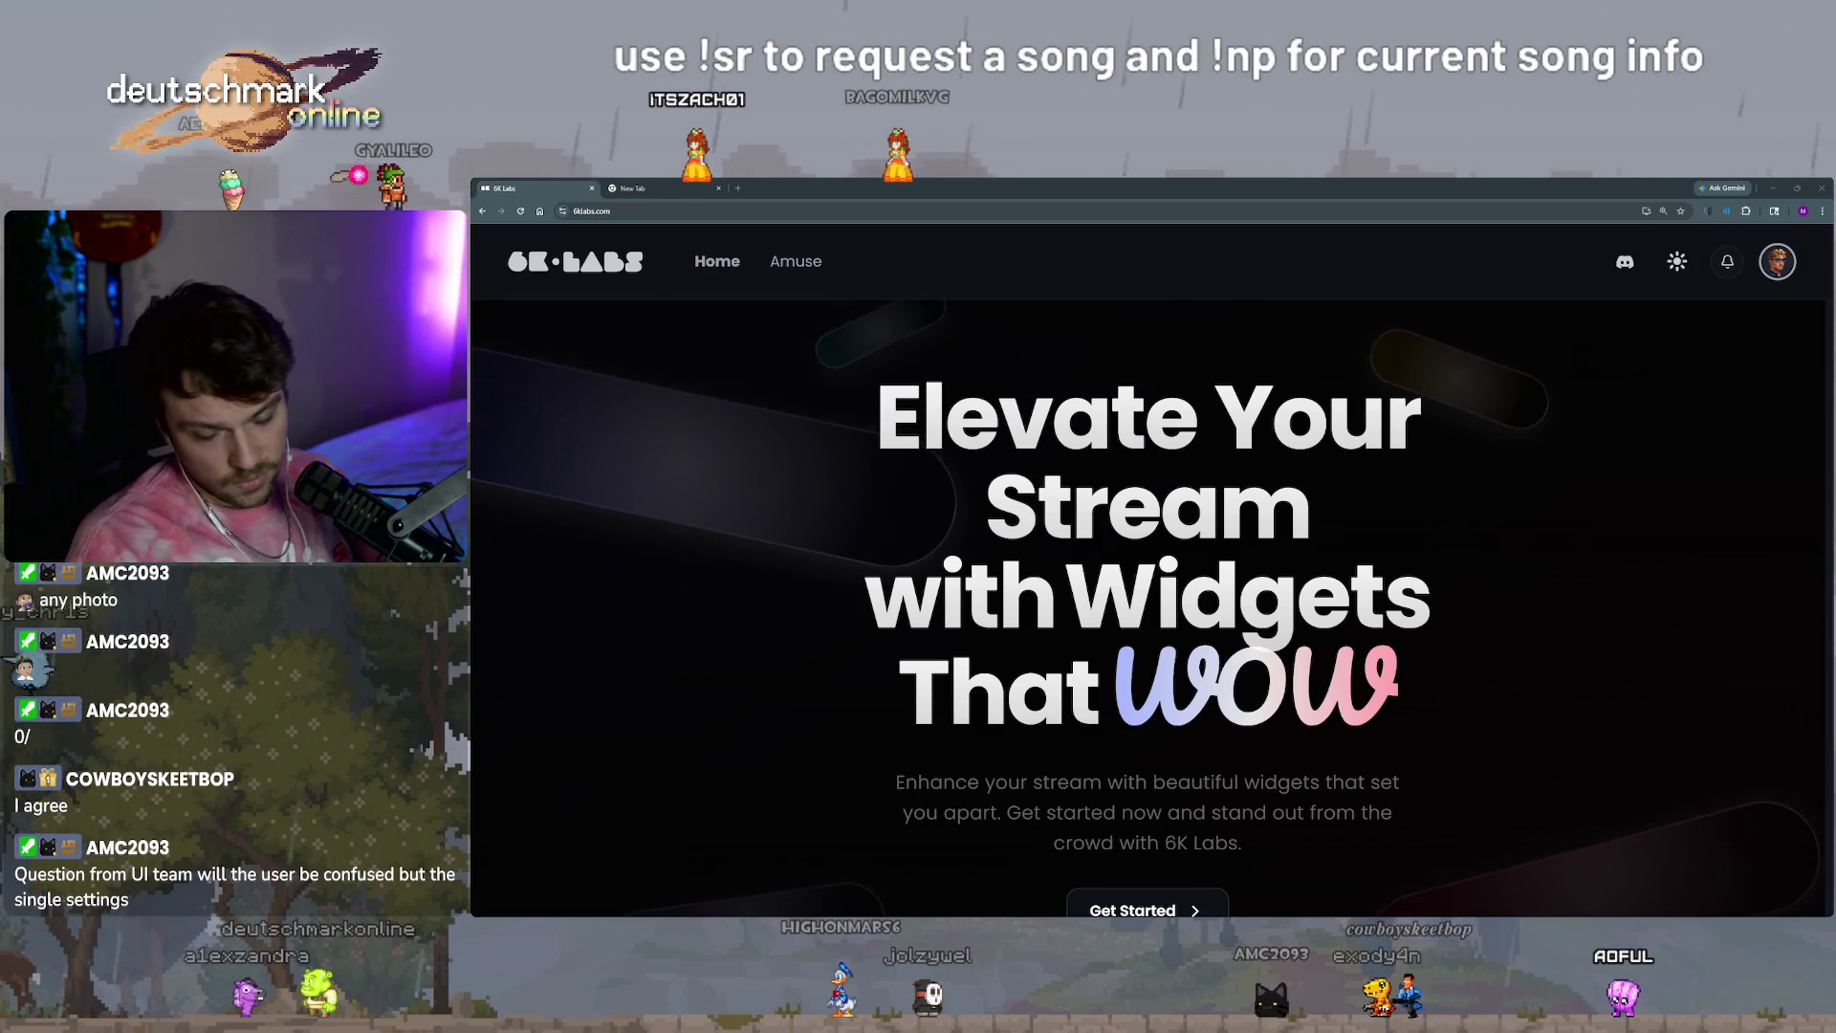
key("super+v")
left_click(1363, 562)
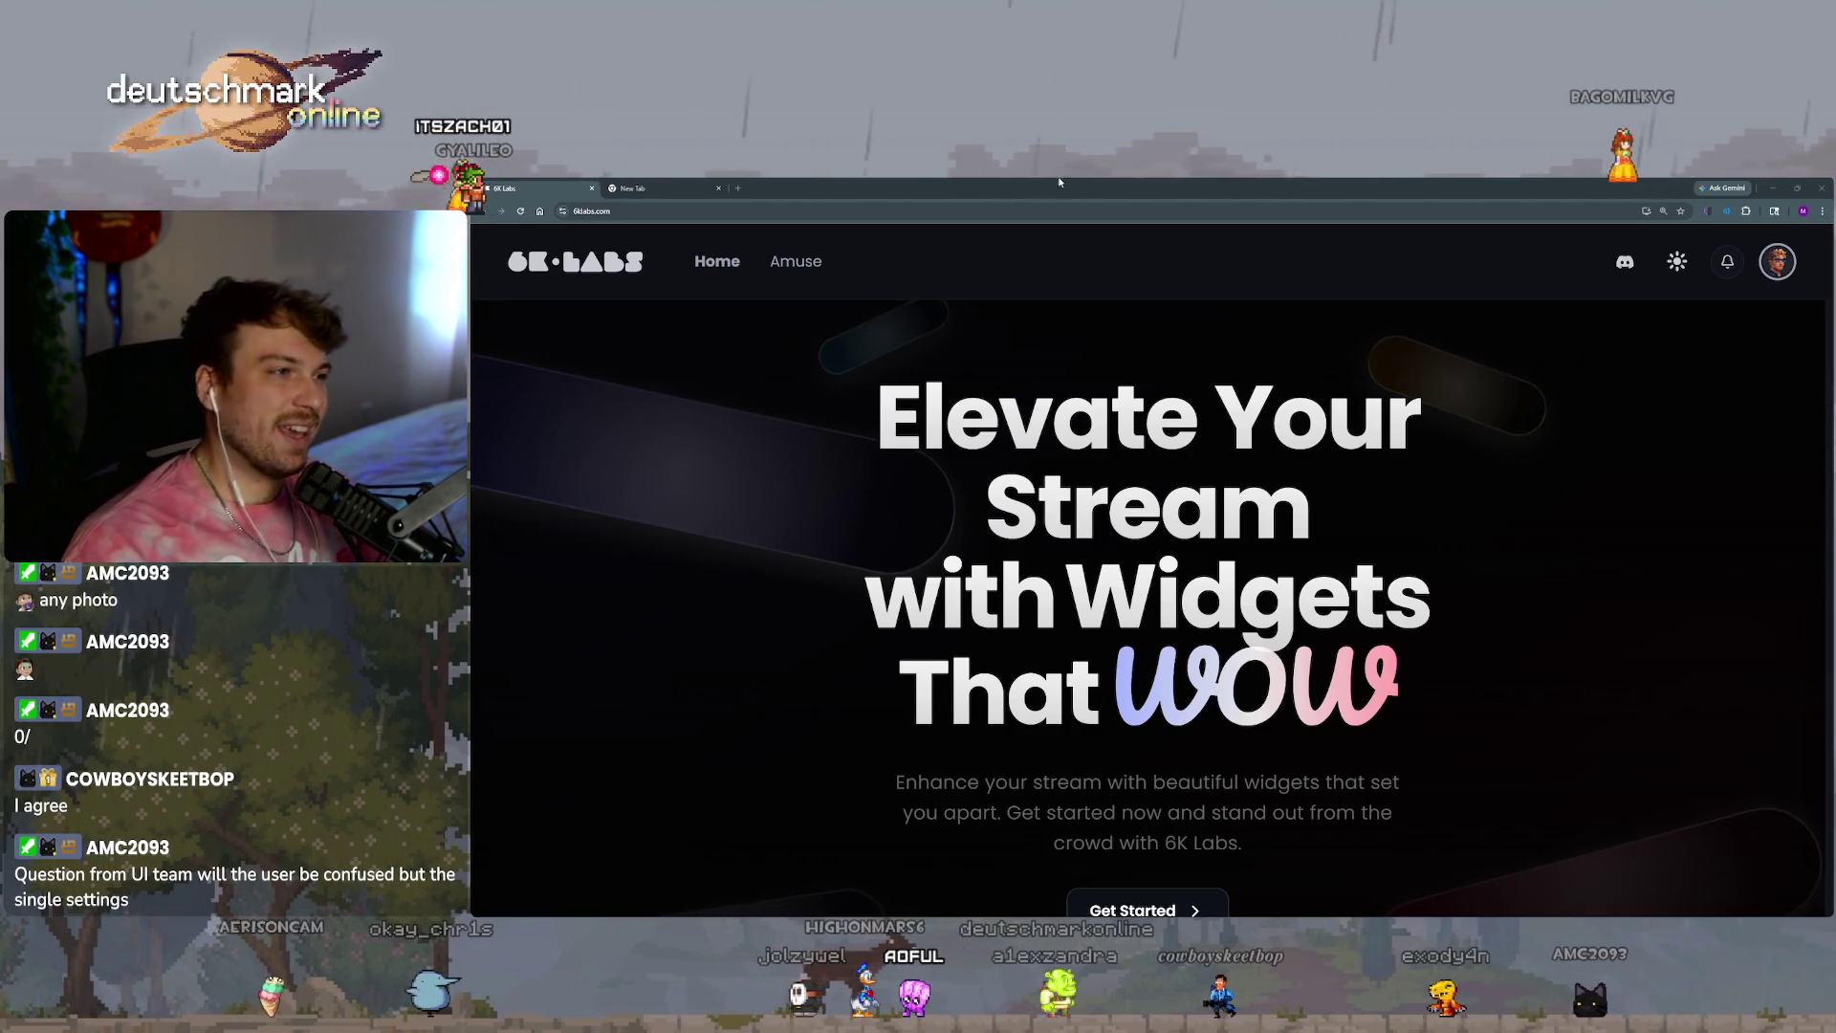
left_click(655, 191)
Load deutschmark.online in the new tab after a first mistaken 'deuth' search.
left_click(767, 211)
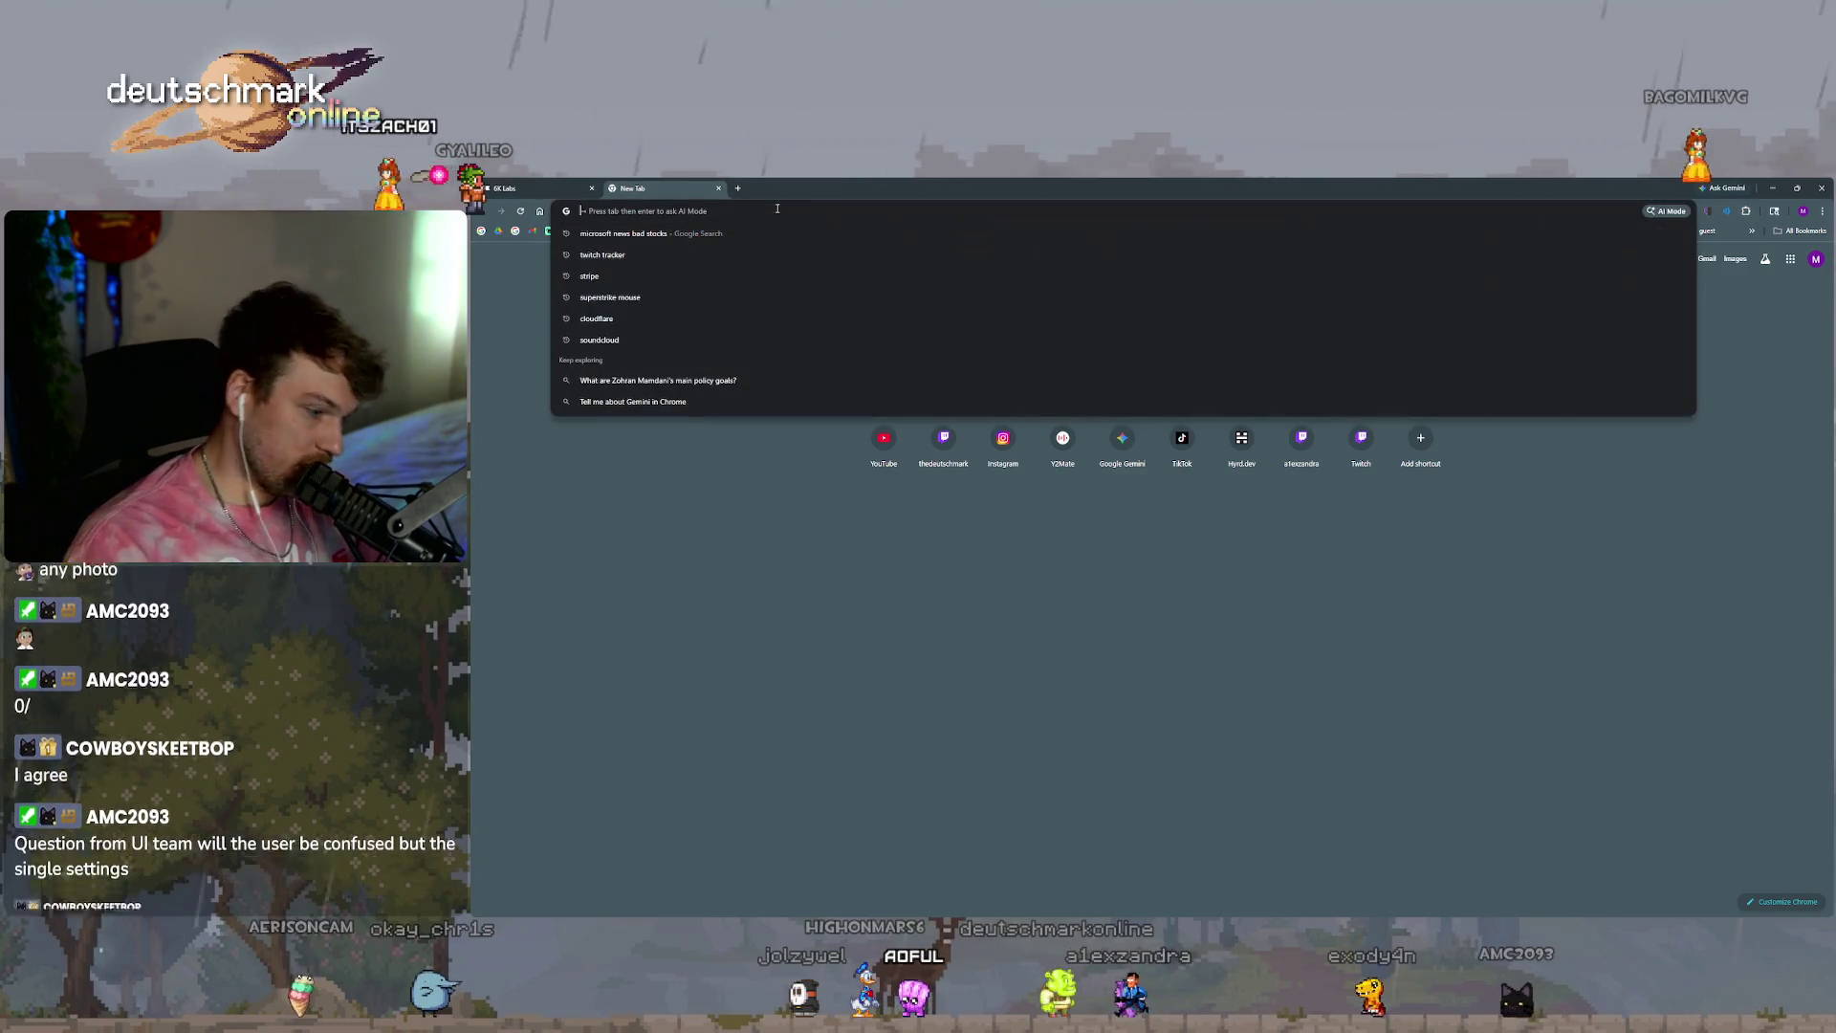
type("deuth")
key("Return")
left_click(777, 210)
type("deutschmark.online")
key("Return")
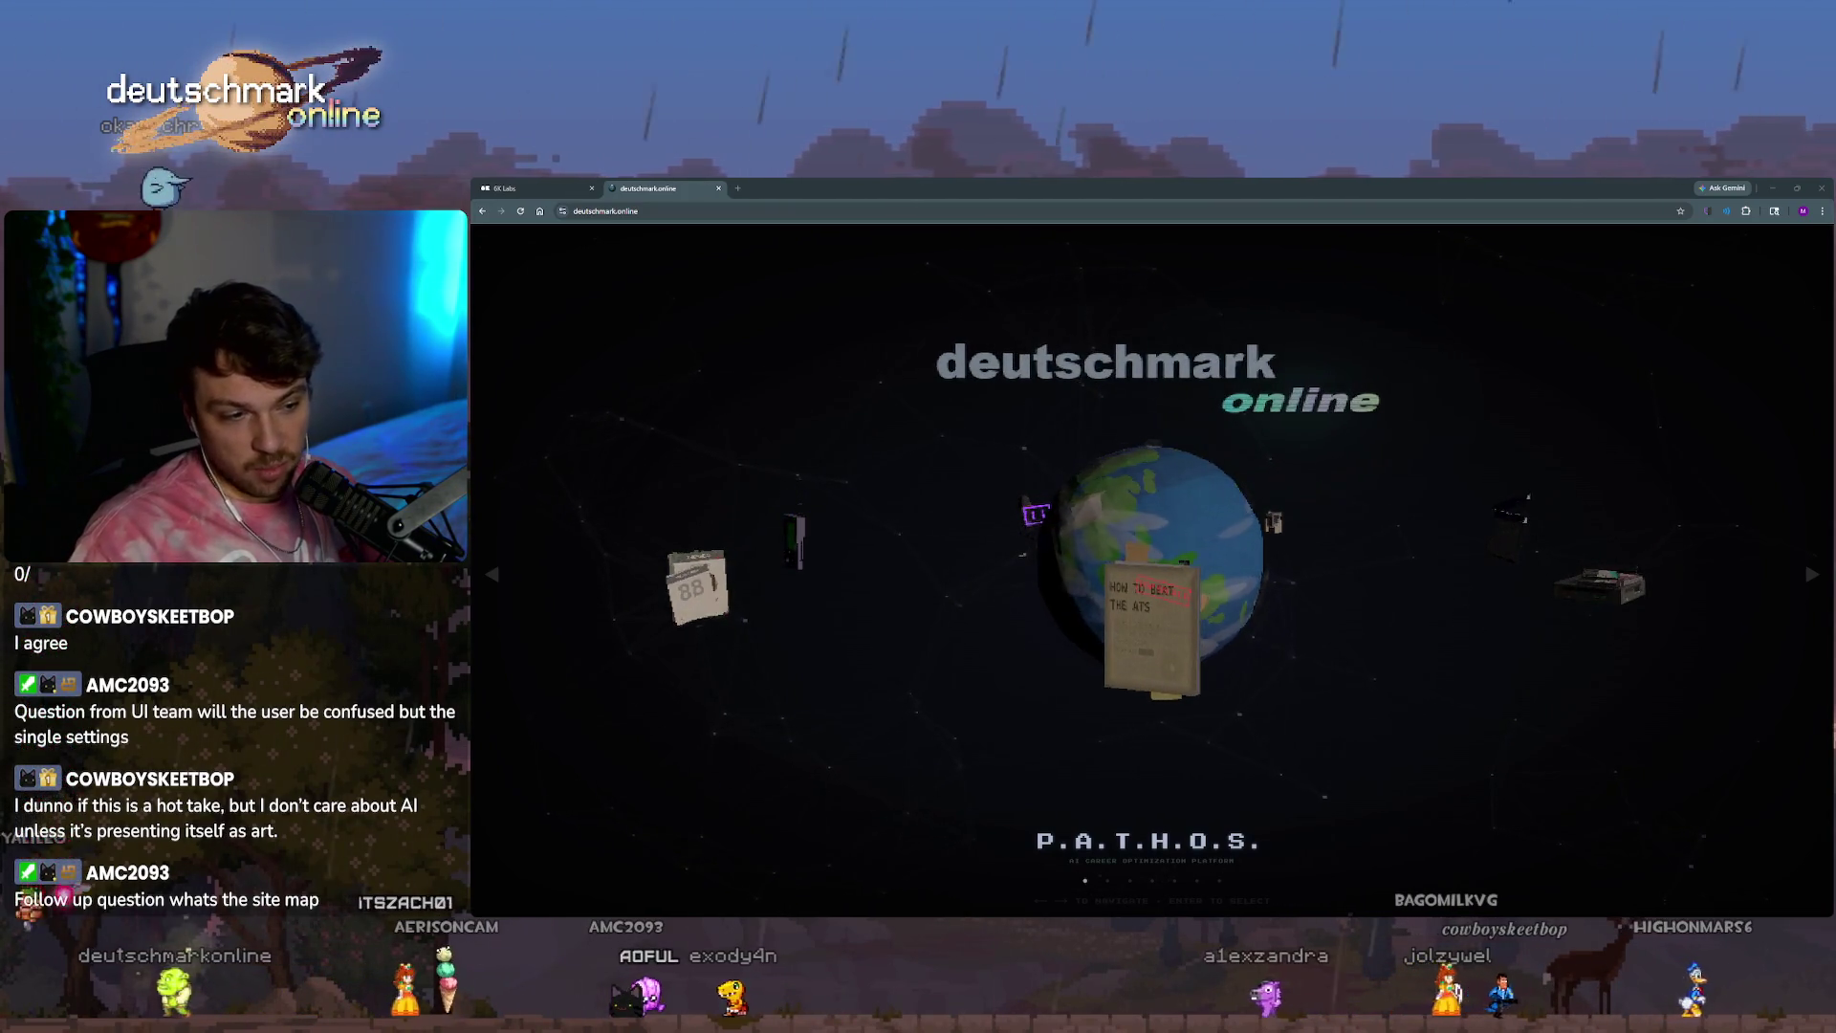
mouse_move(908, 913)
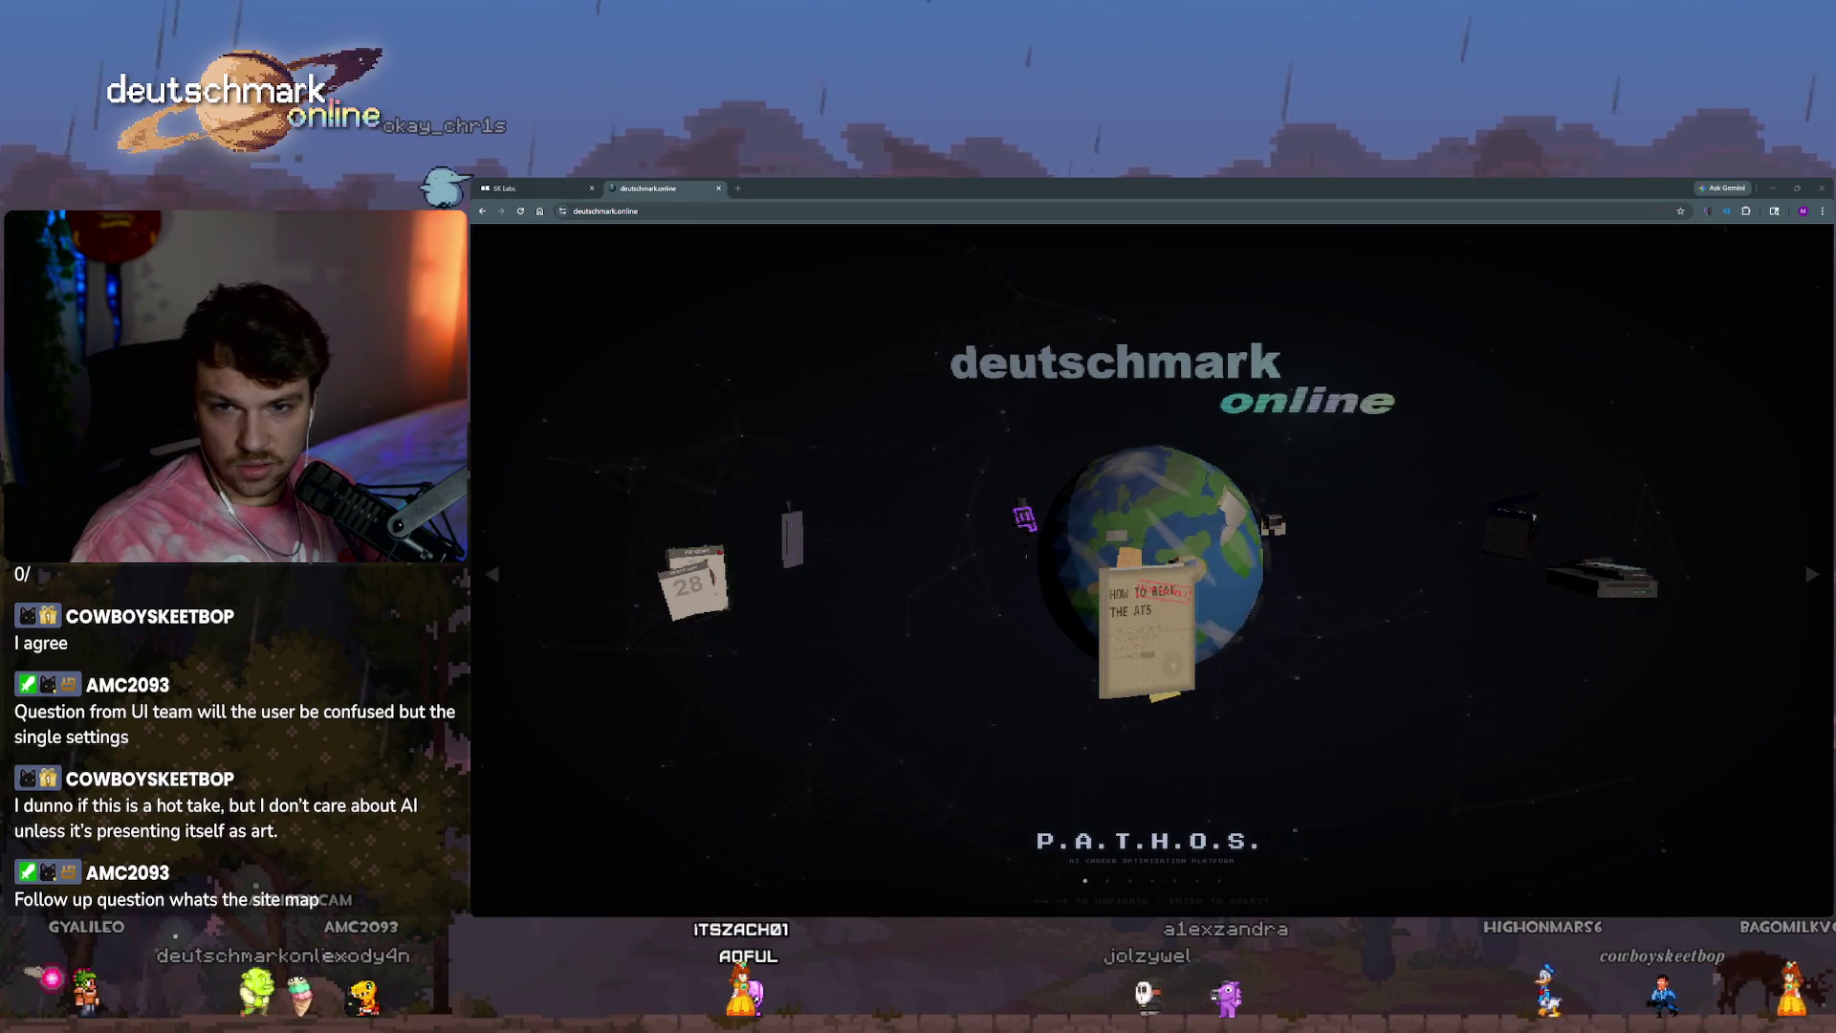
Review Claude Code's output, ask 'whats the site map', and return to Paint.
mouse_move(966, 867)
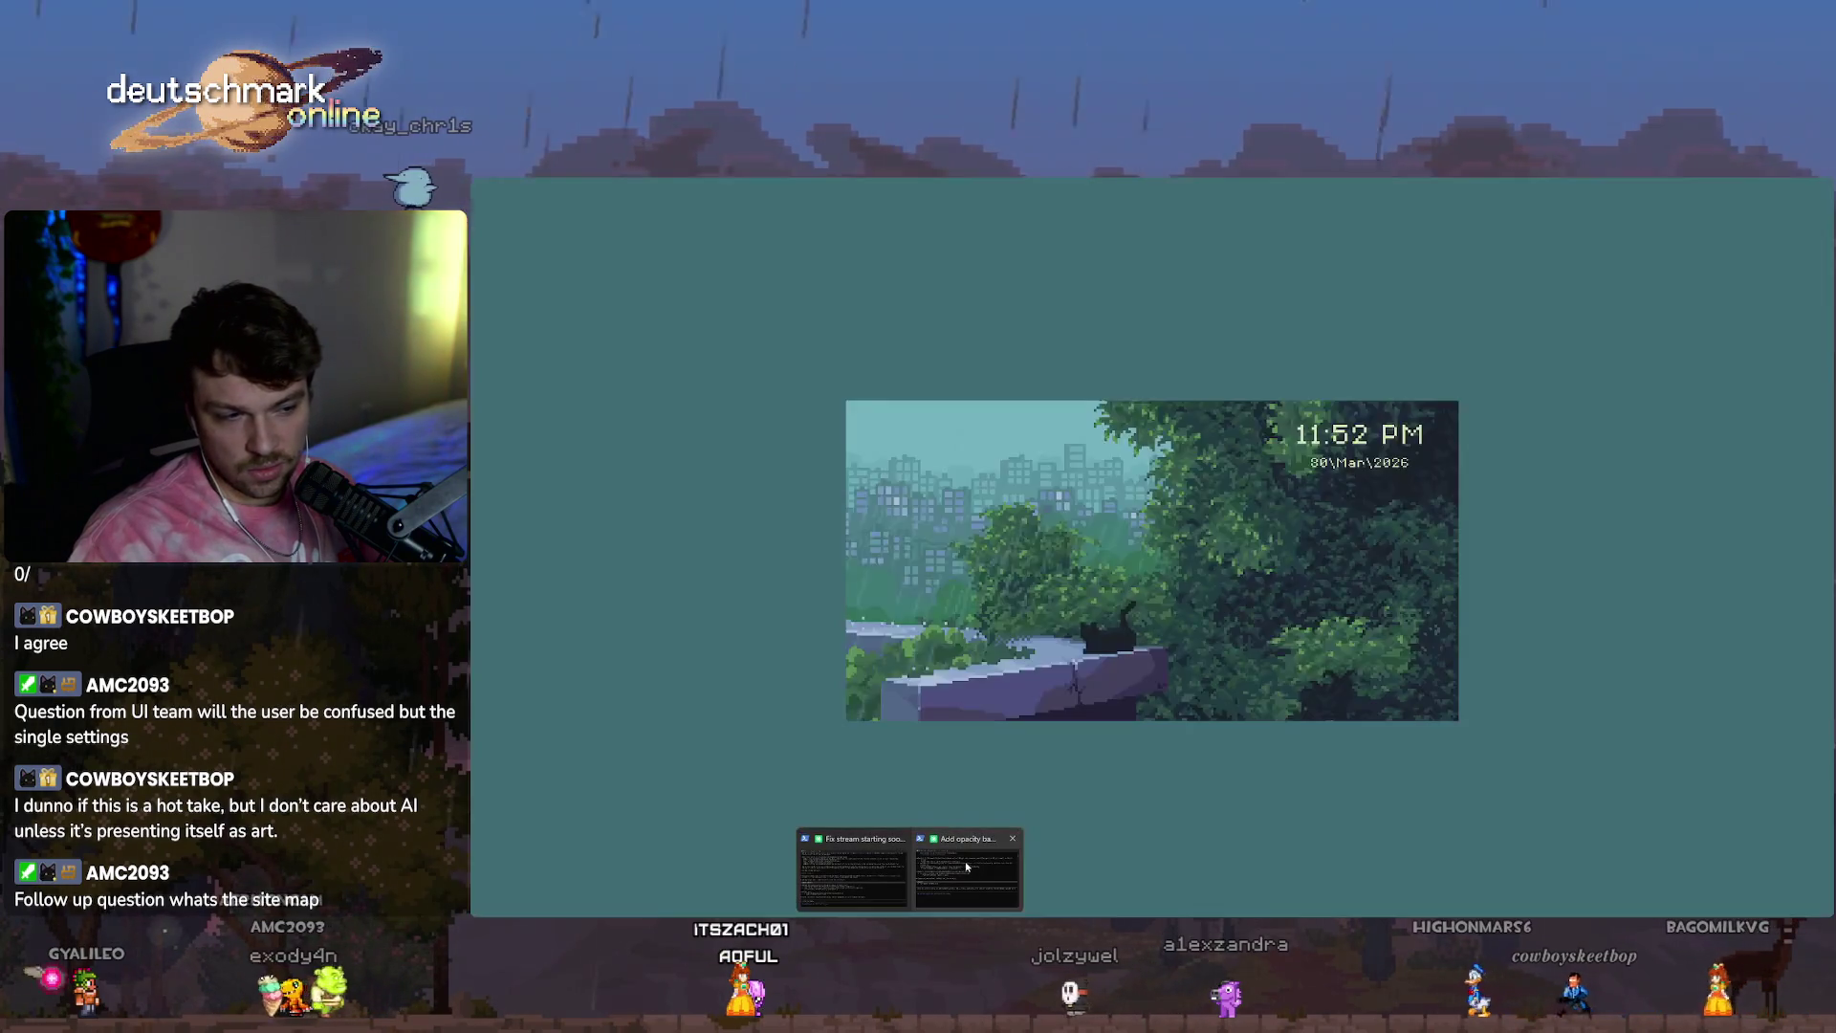
left_click(869, 883)
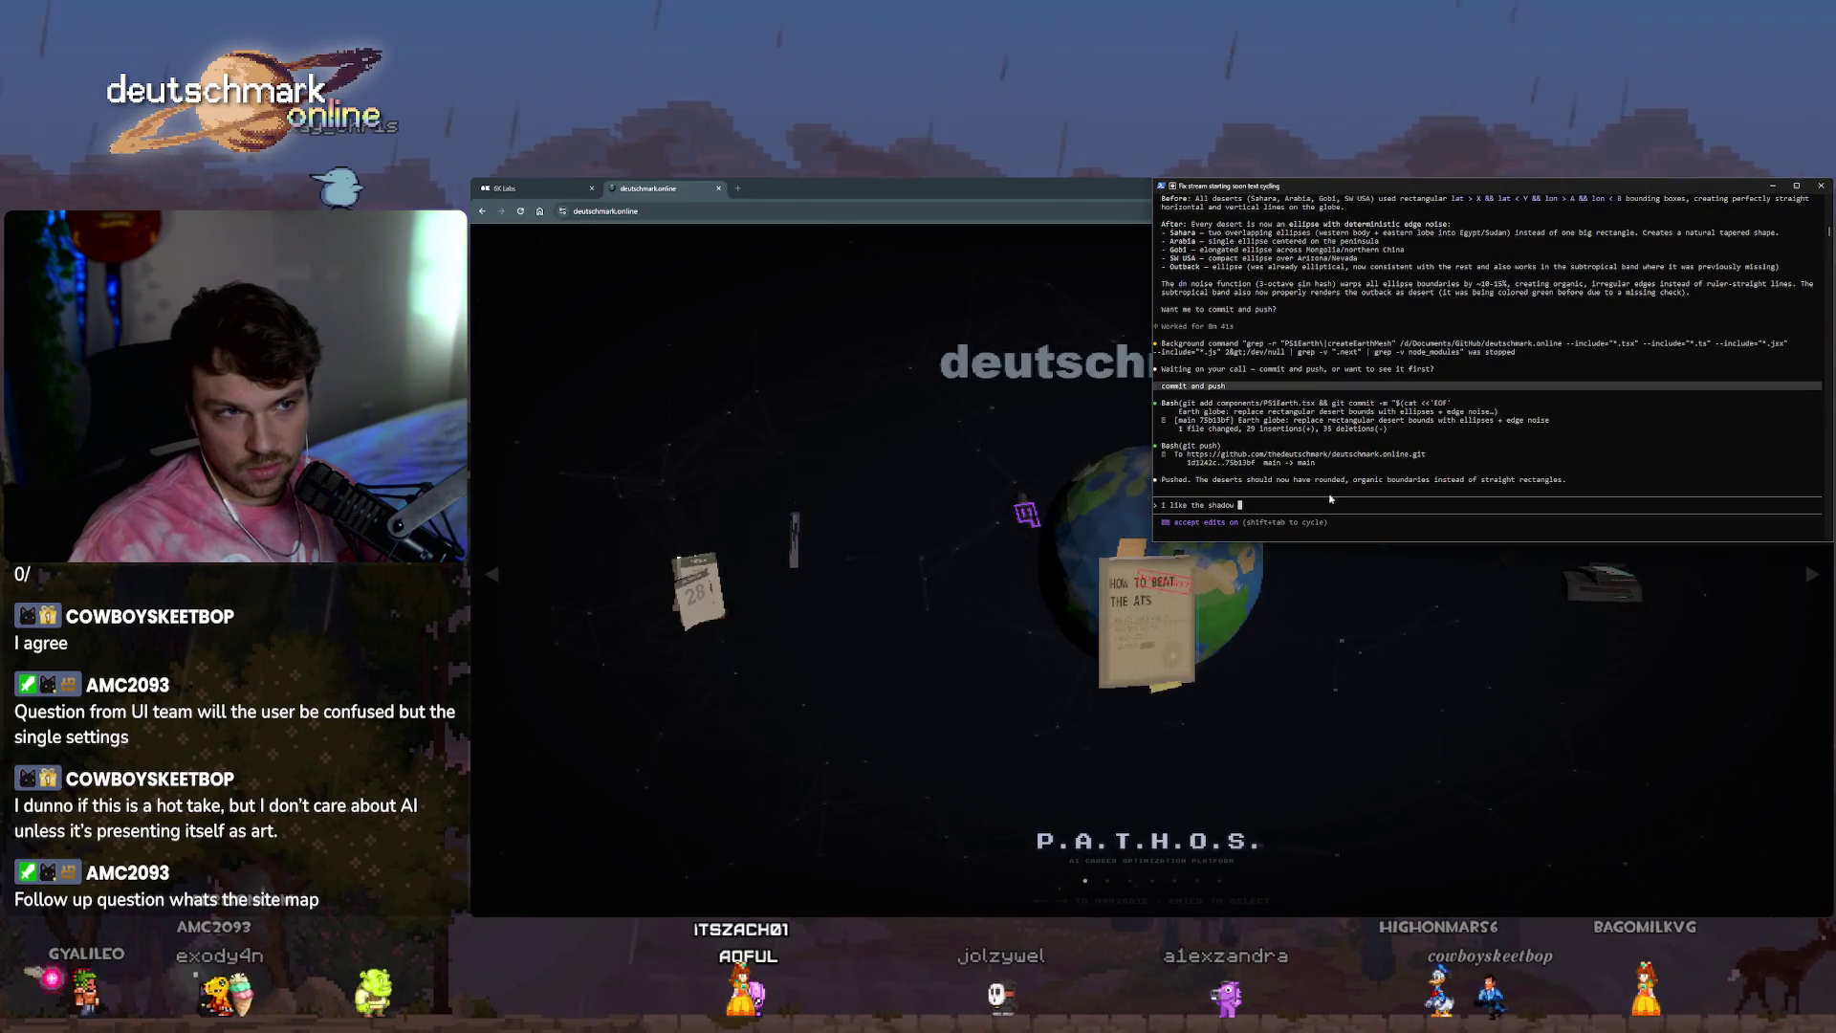
scroll(1330, 495, "up", 3)
scroll(1333, 489, "up", 3)
scroll(1335, 483, "up", 3)
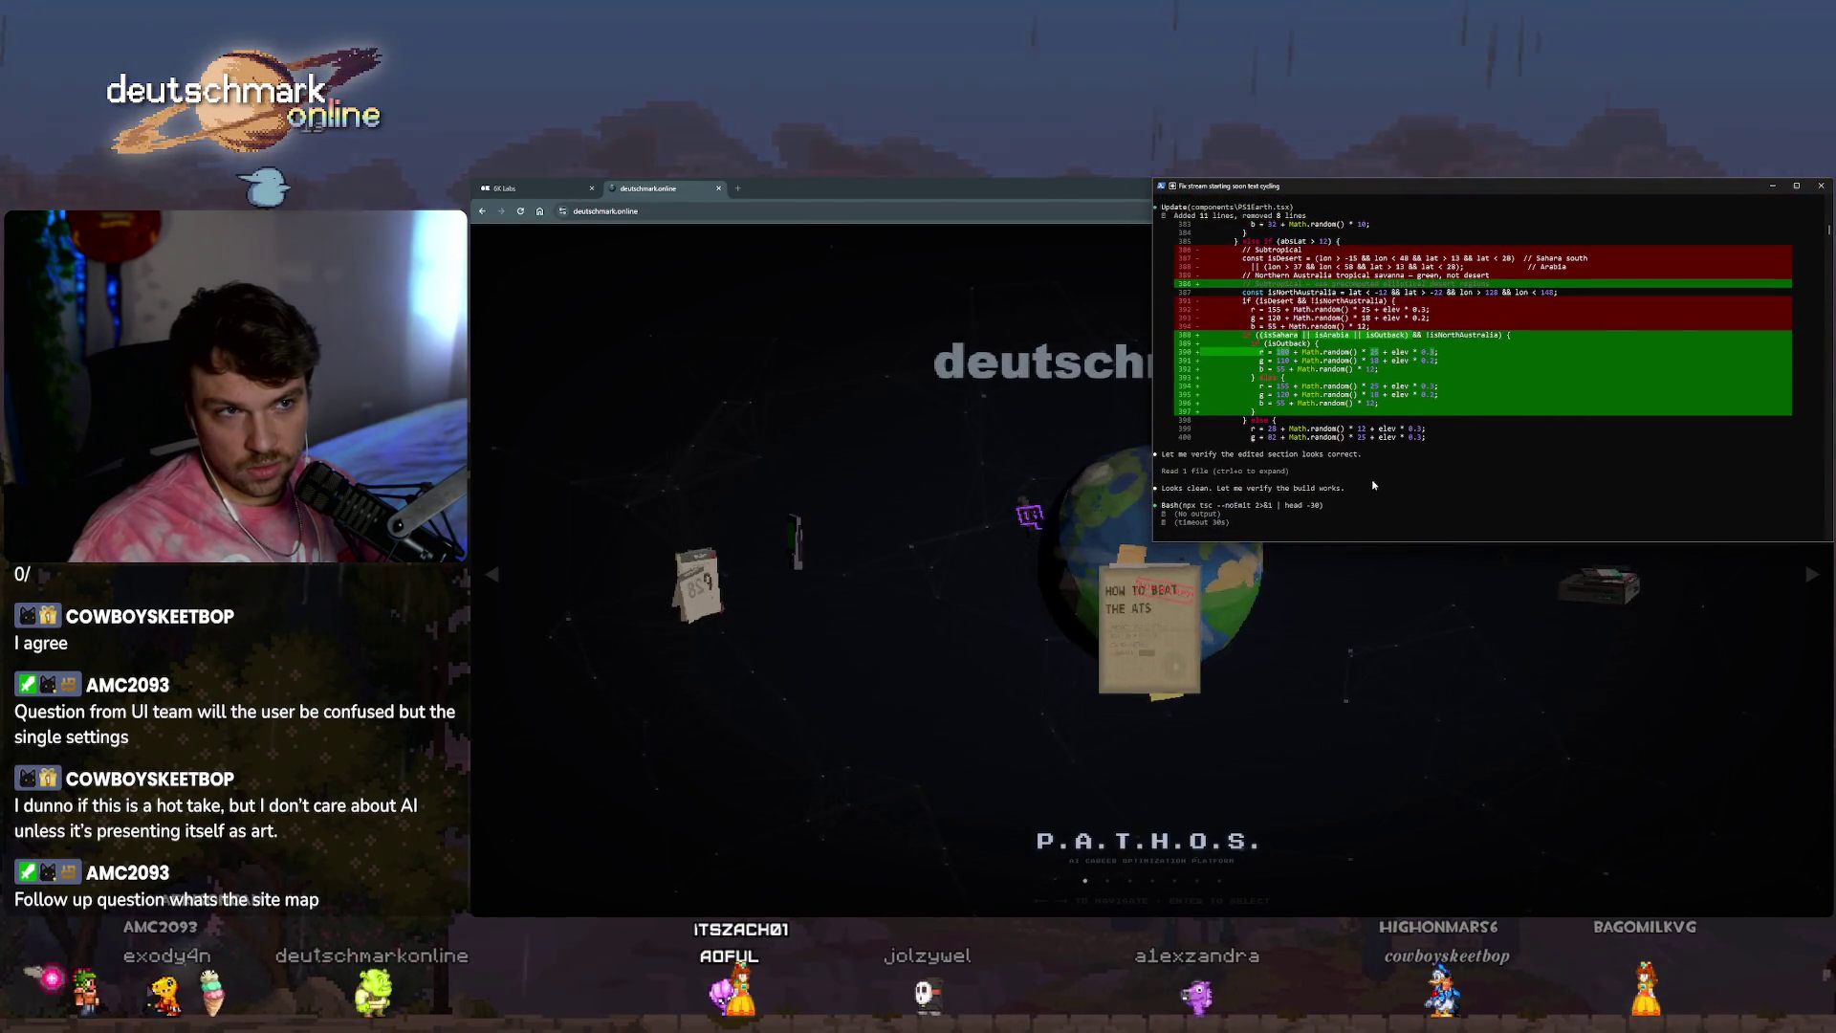
scroll(1374, 485, "up", 5)
scroll(1286, 481, "down", 5)
scroll(1290, 480, "down", 5)
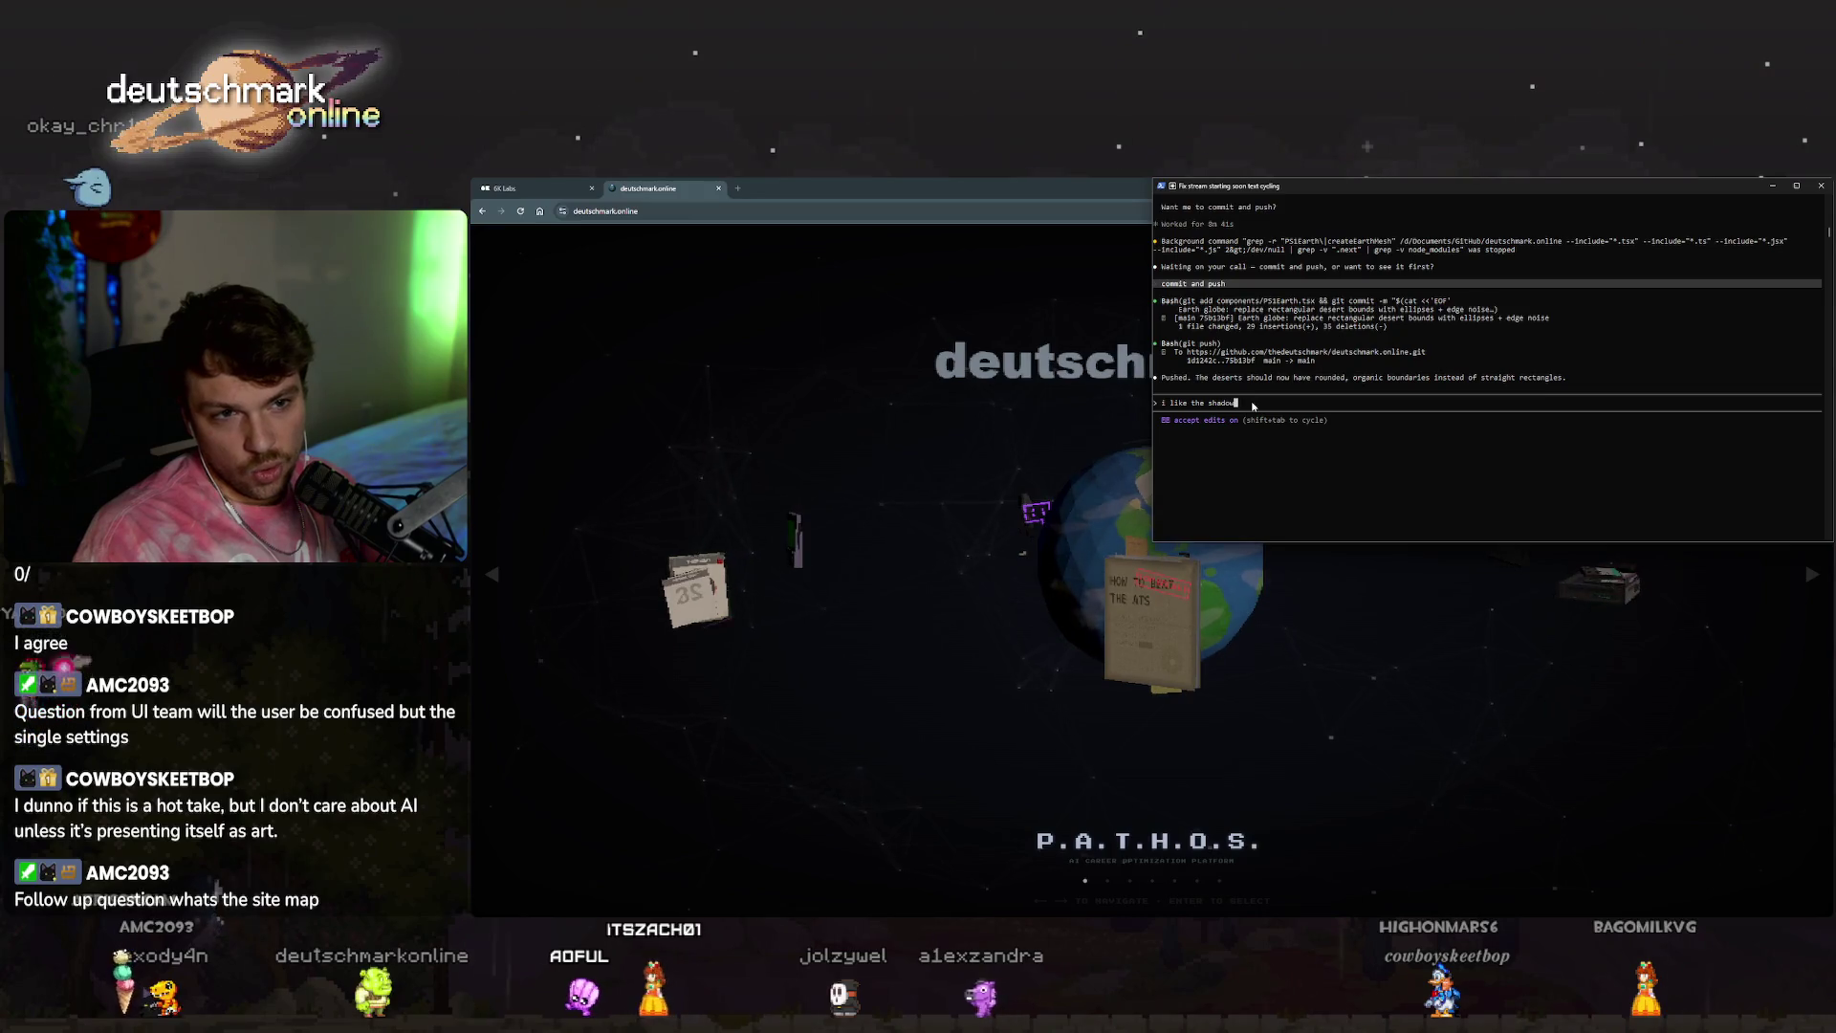
type("whats the")
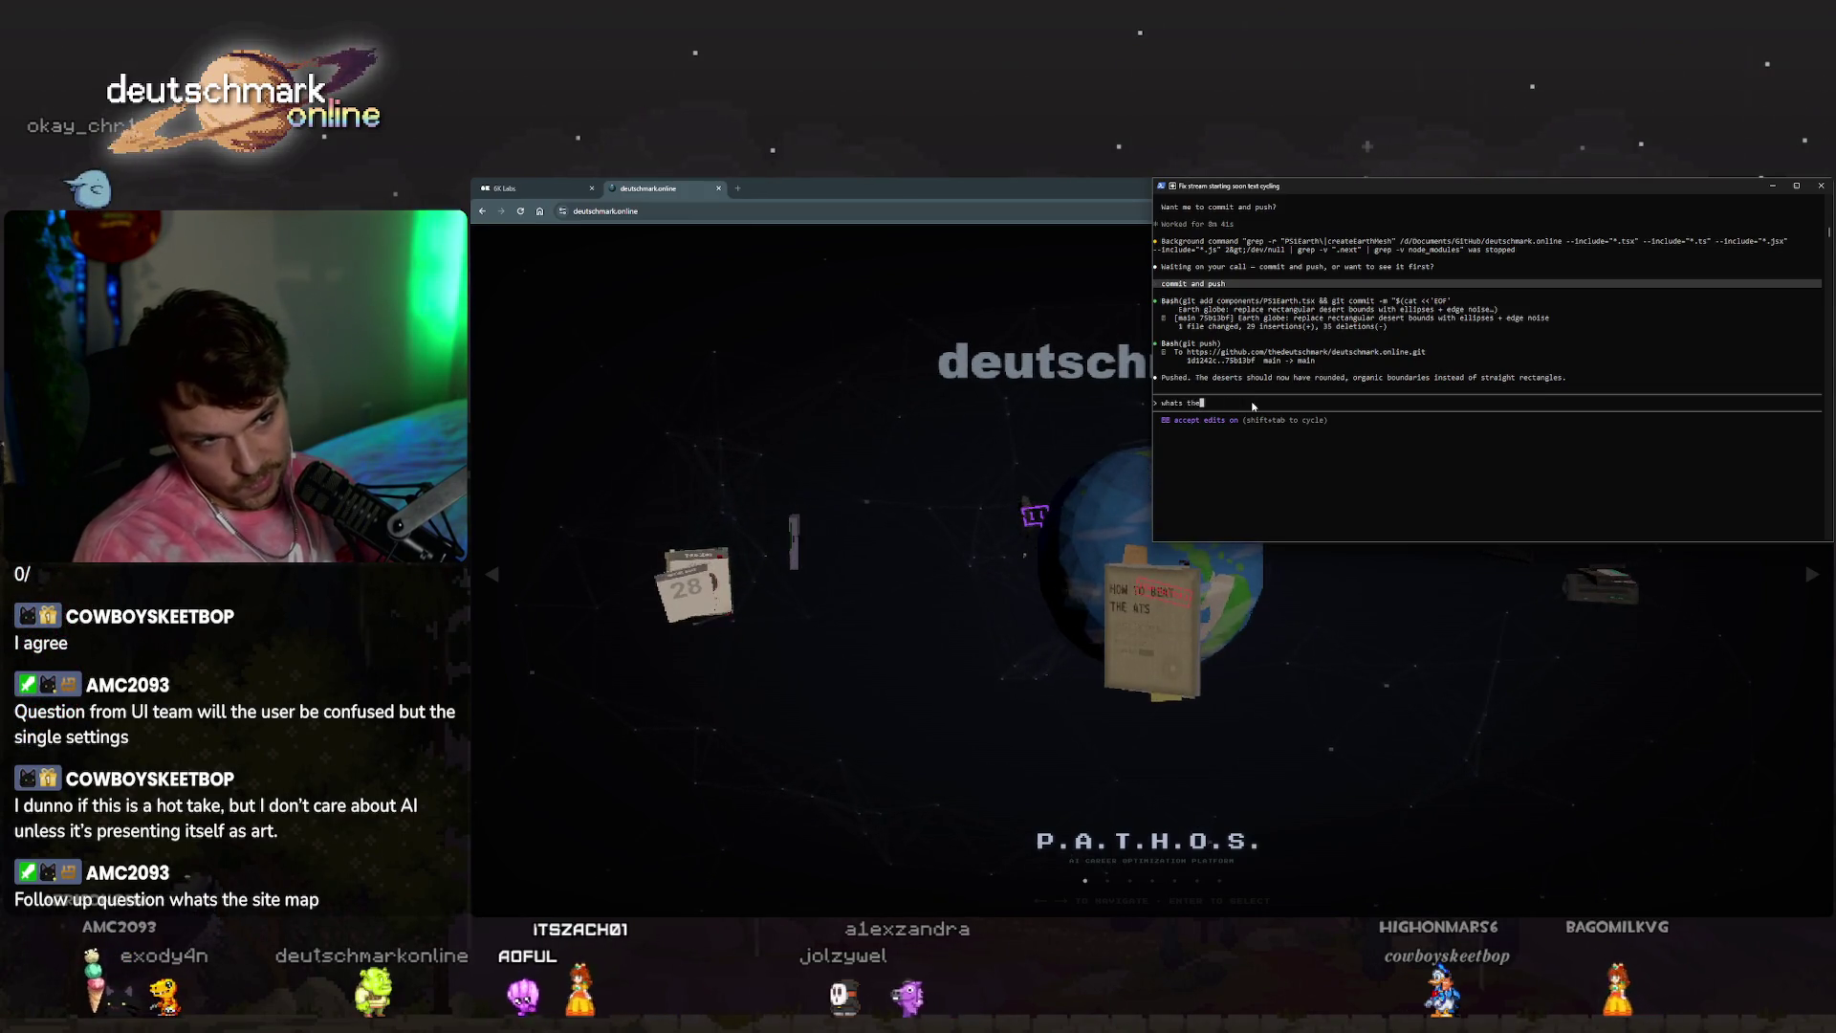
type(" site map")
key("Return")
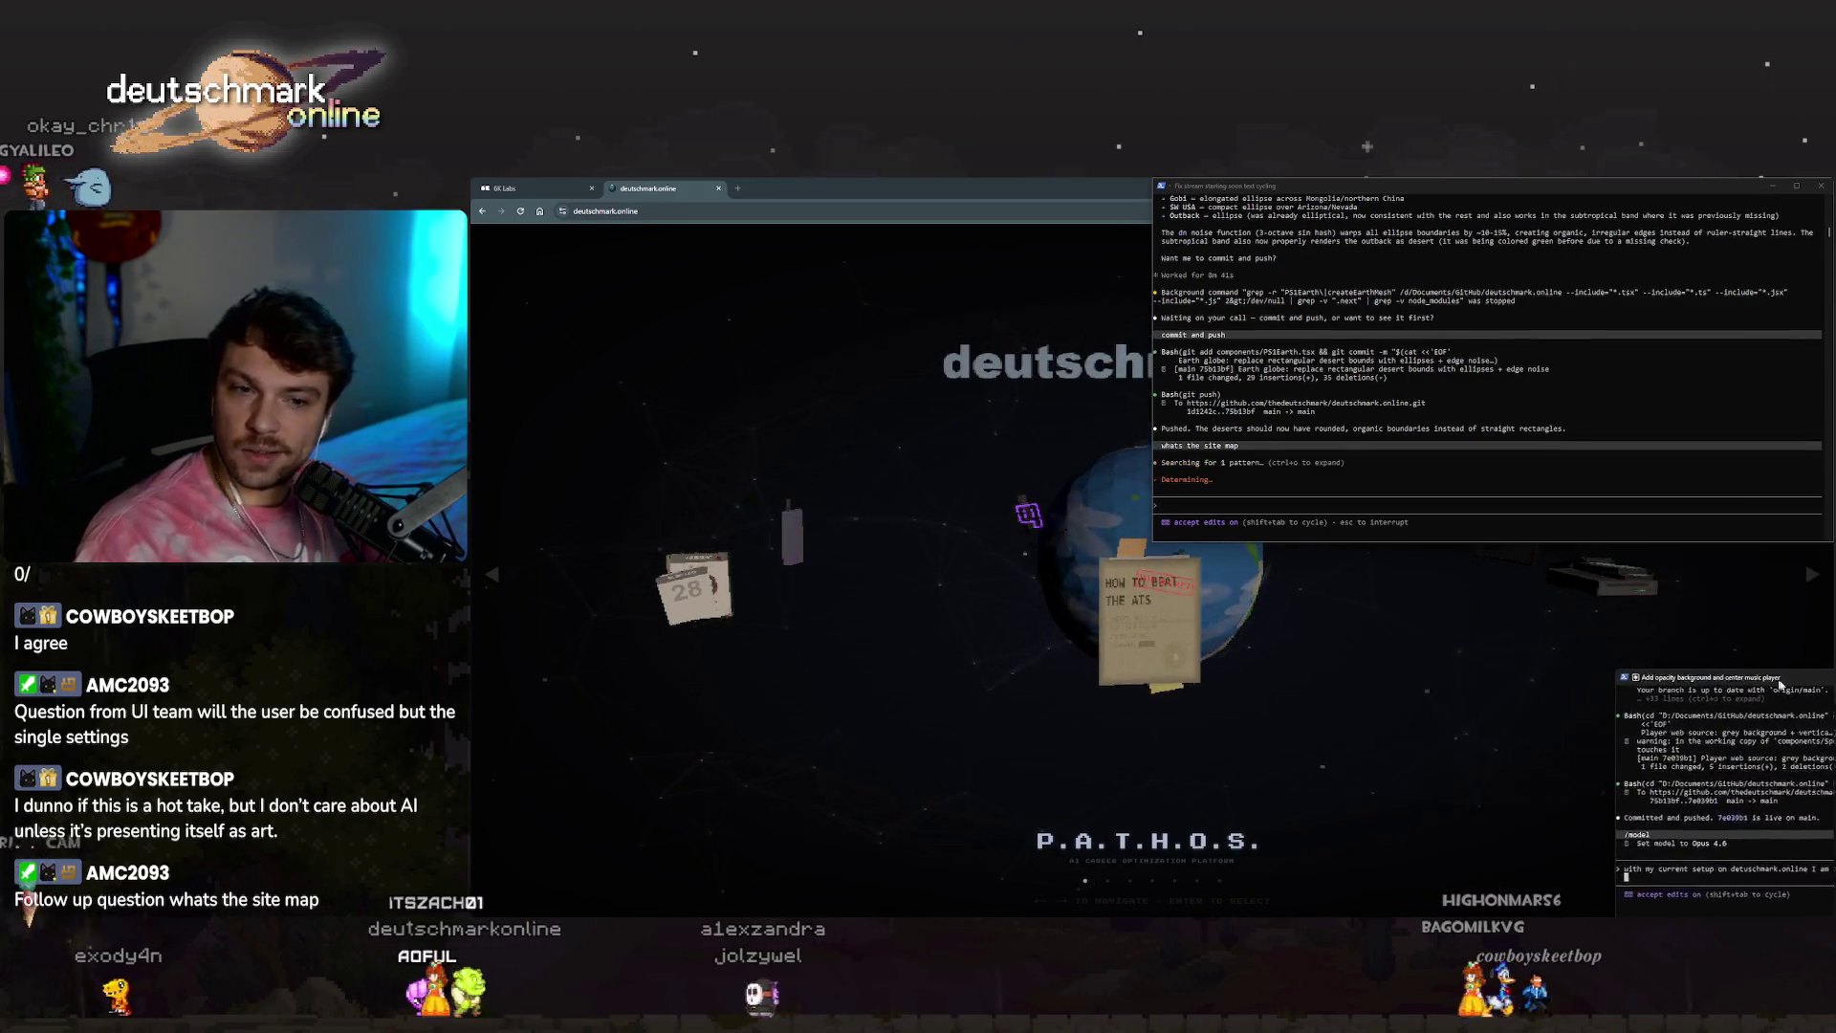
key("alt+Tab")
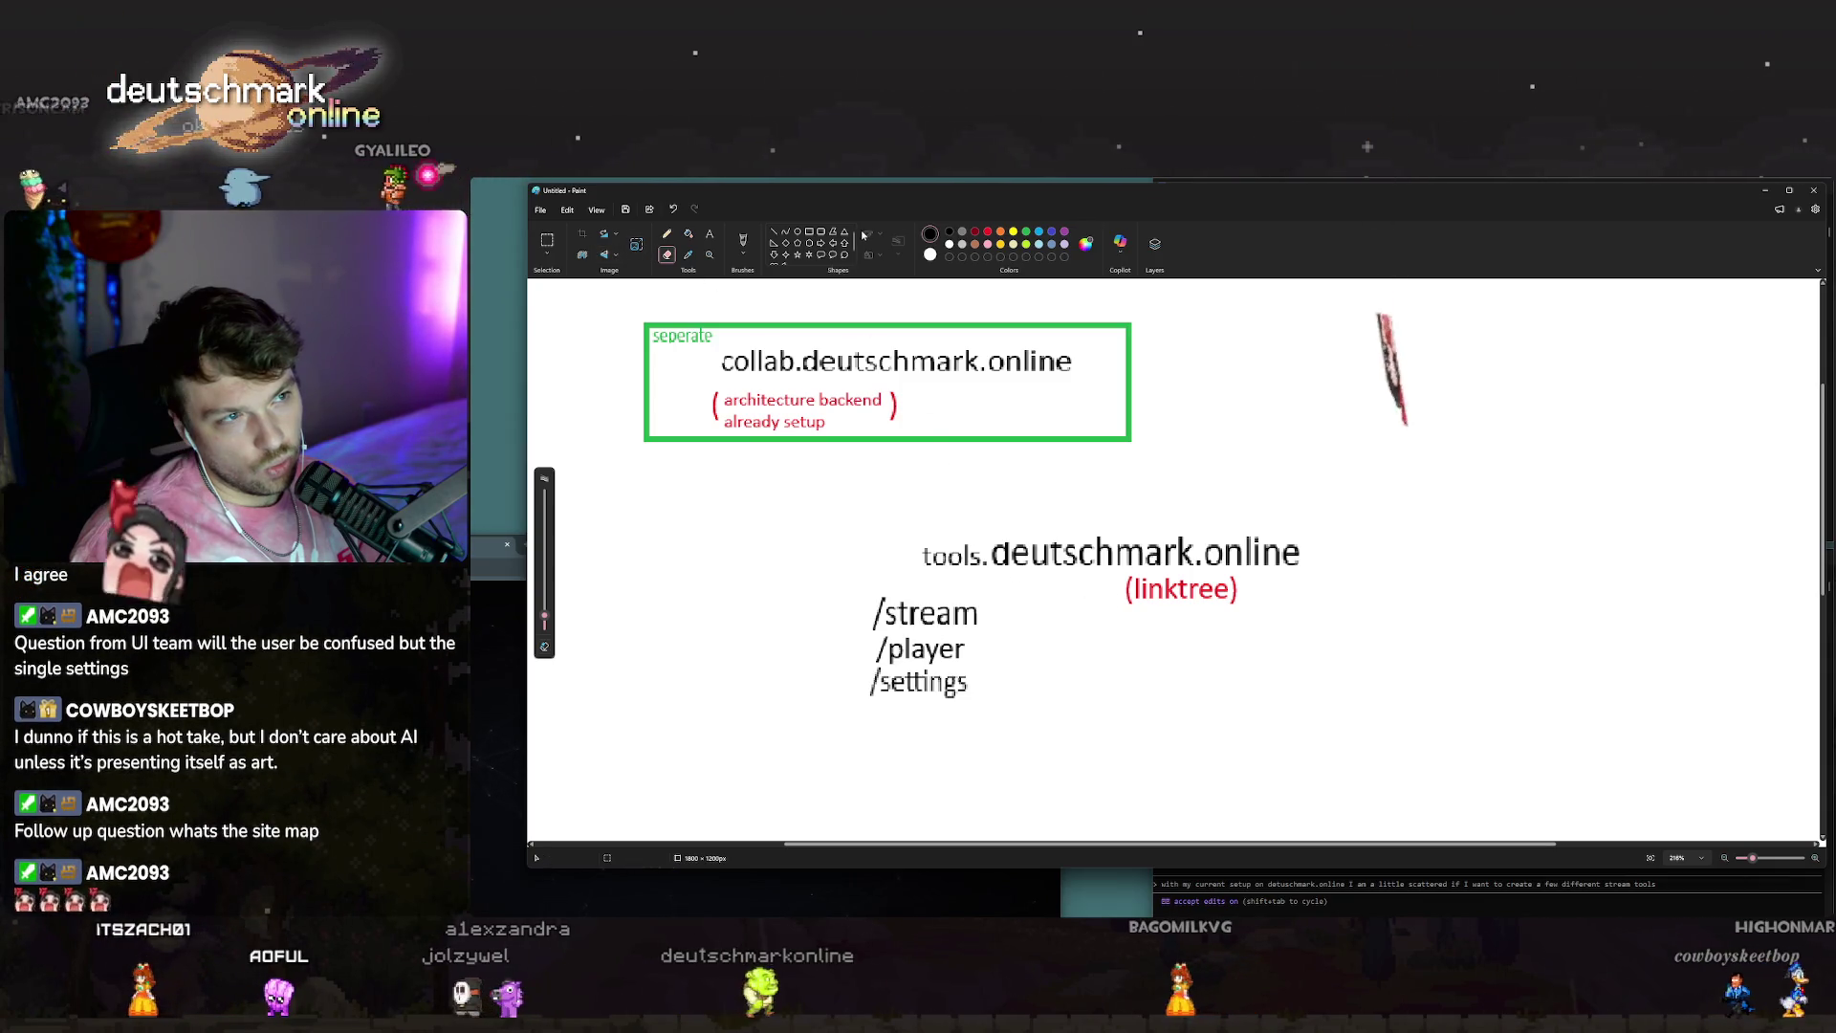
Add a 'dashboard.' text label to the site-map canvas.
left_click(710, 233)
type("dashboard.")
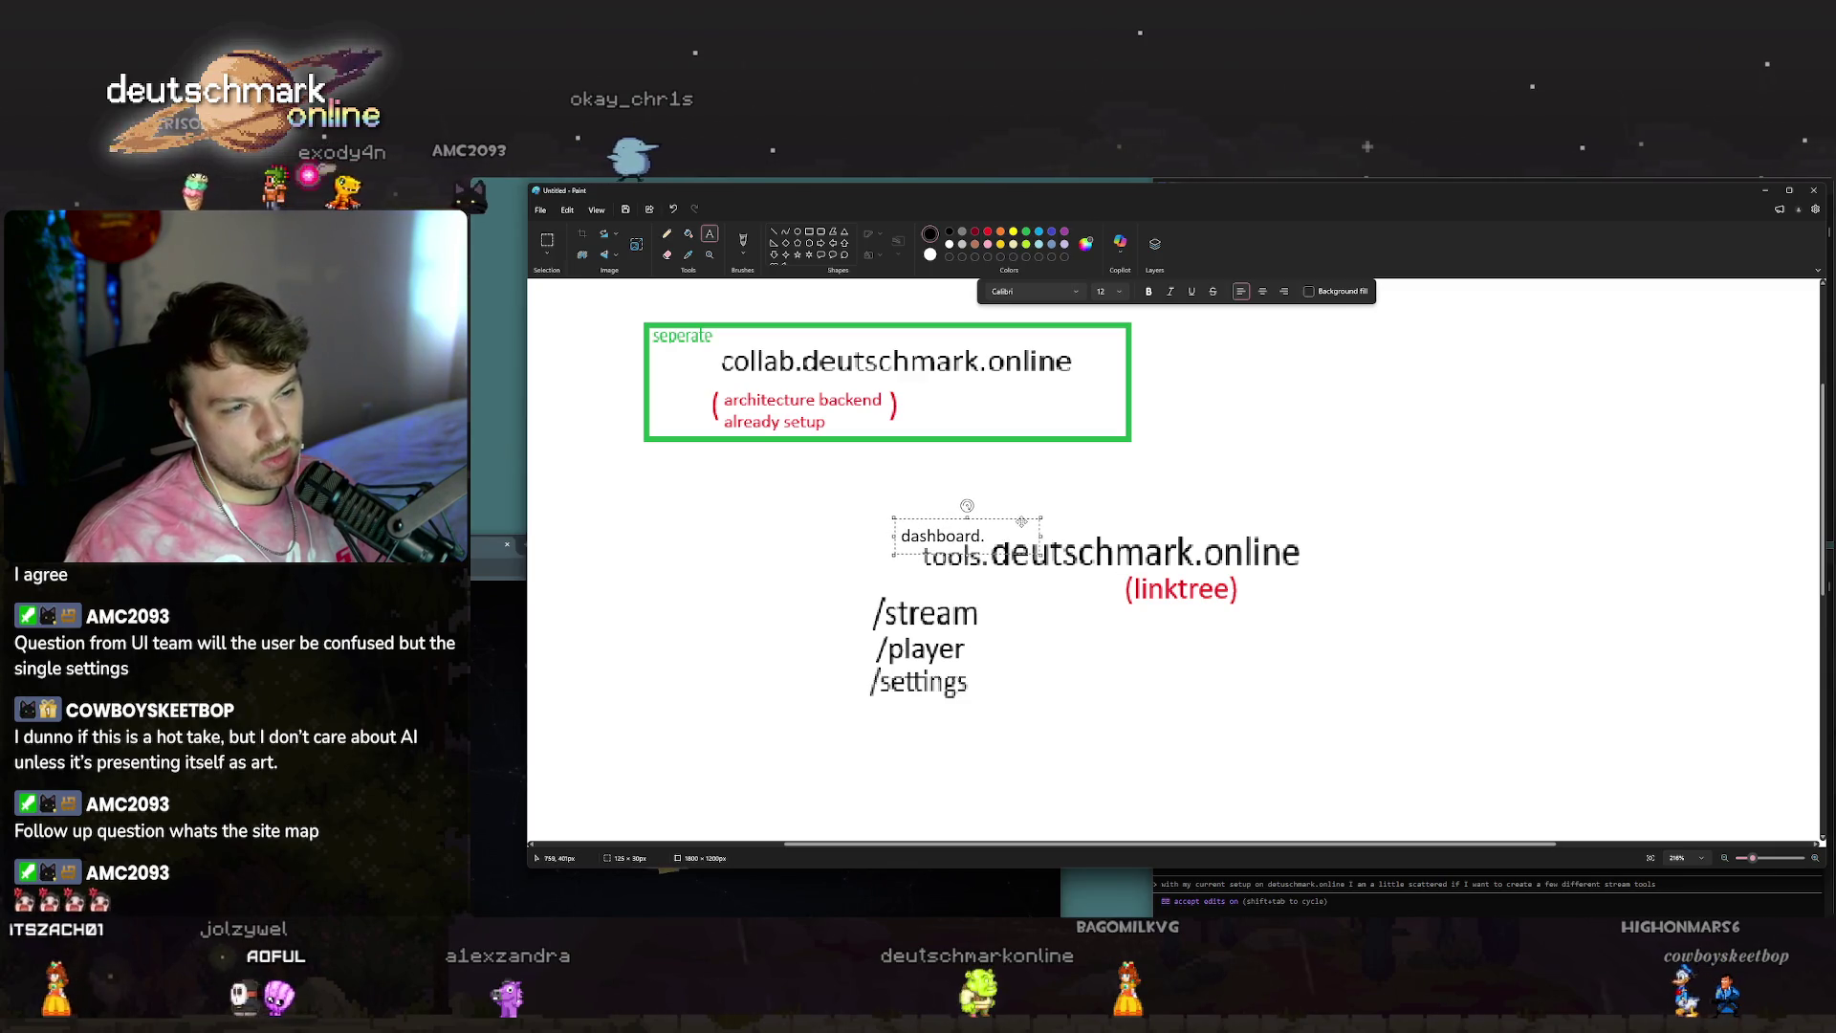
left_click_drag(892, 519, 866, 500)
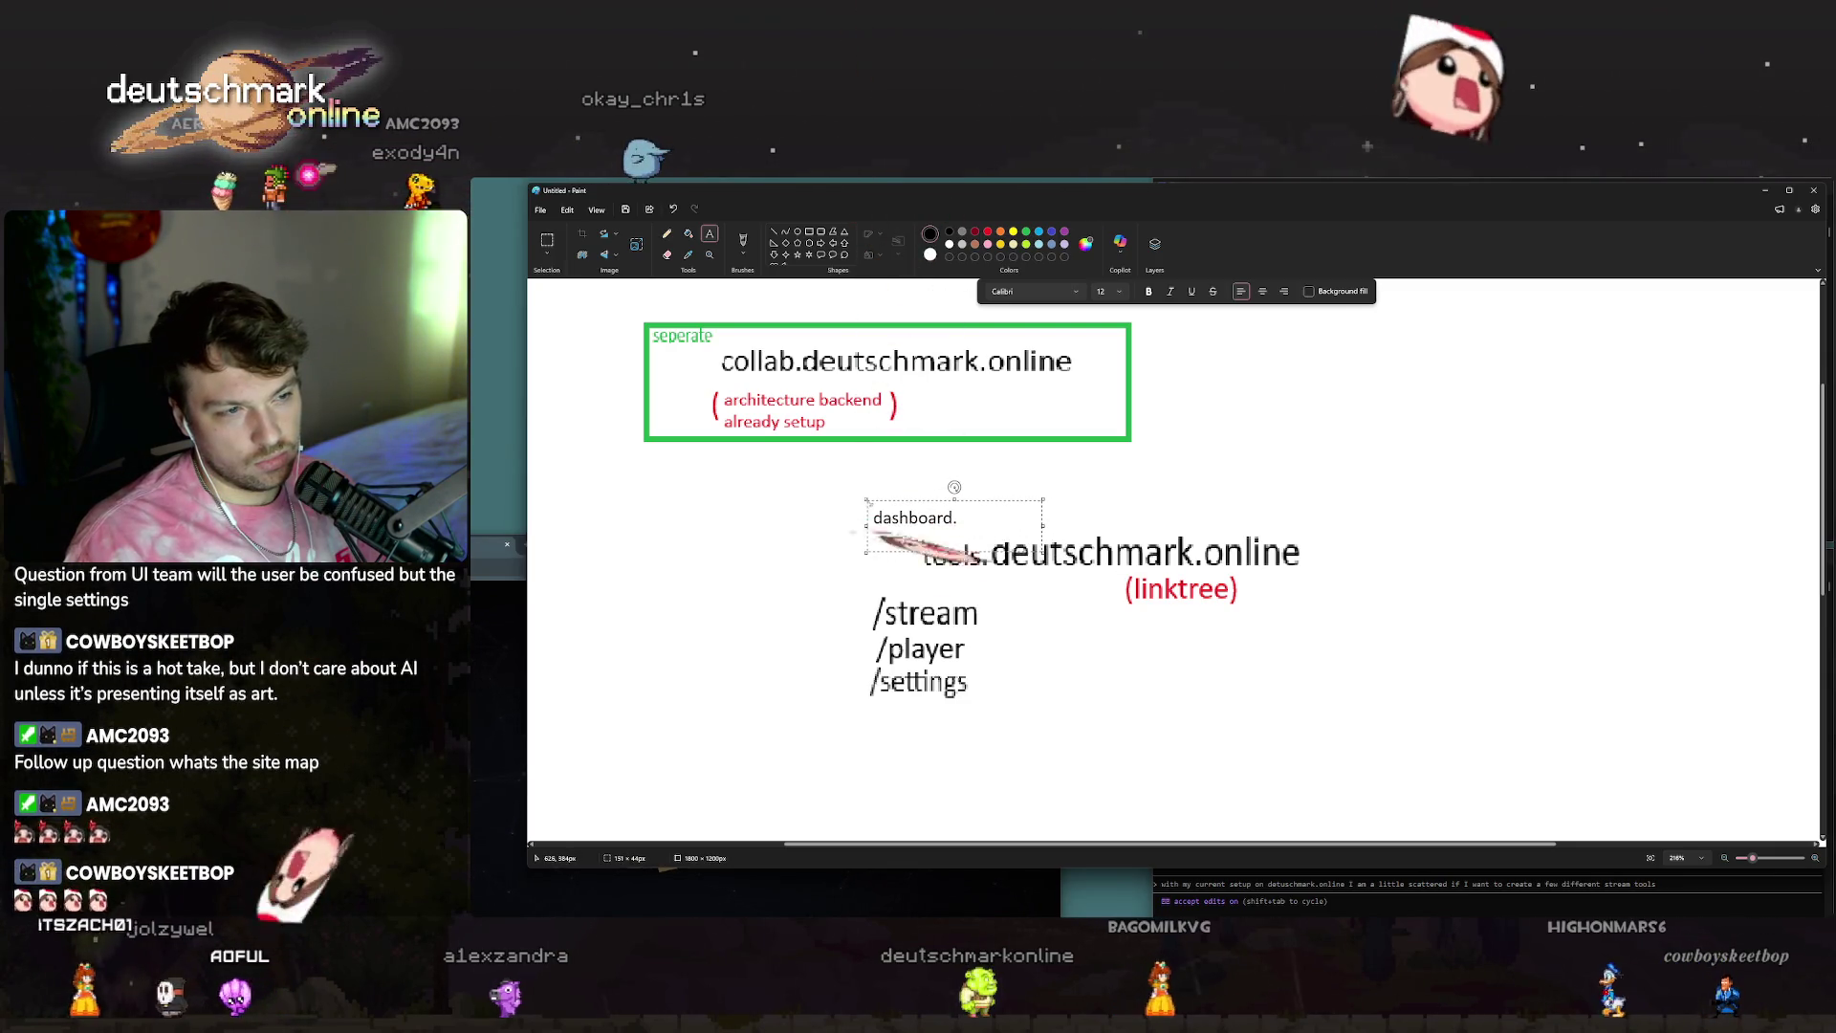
left_click(1227, 421)
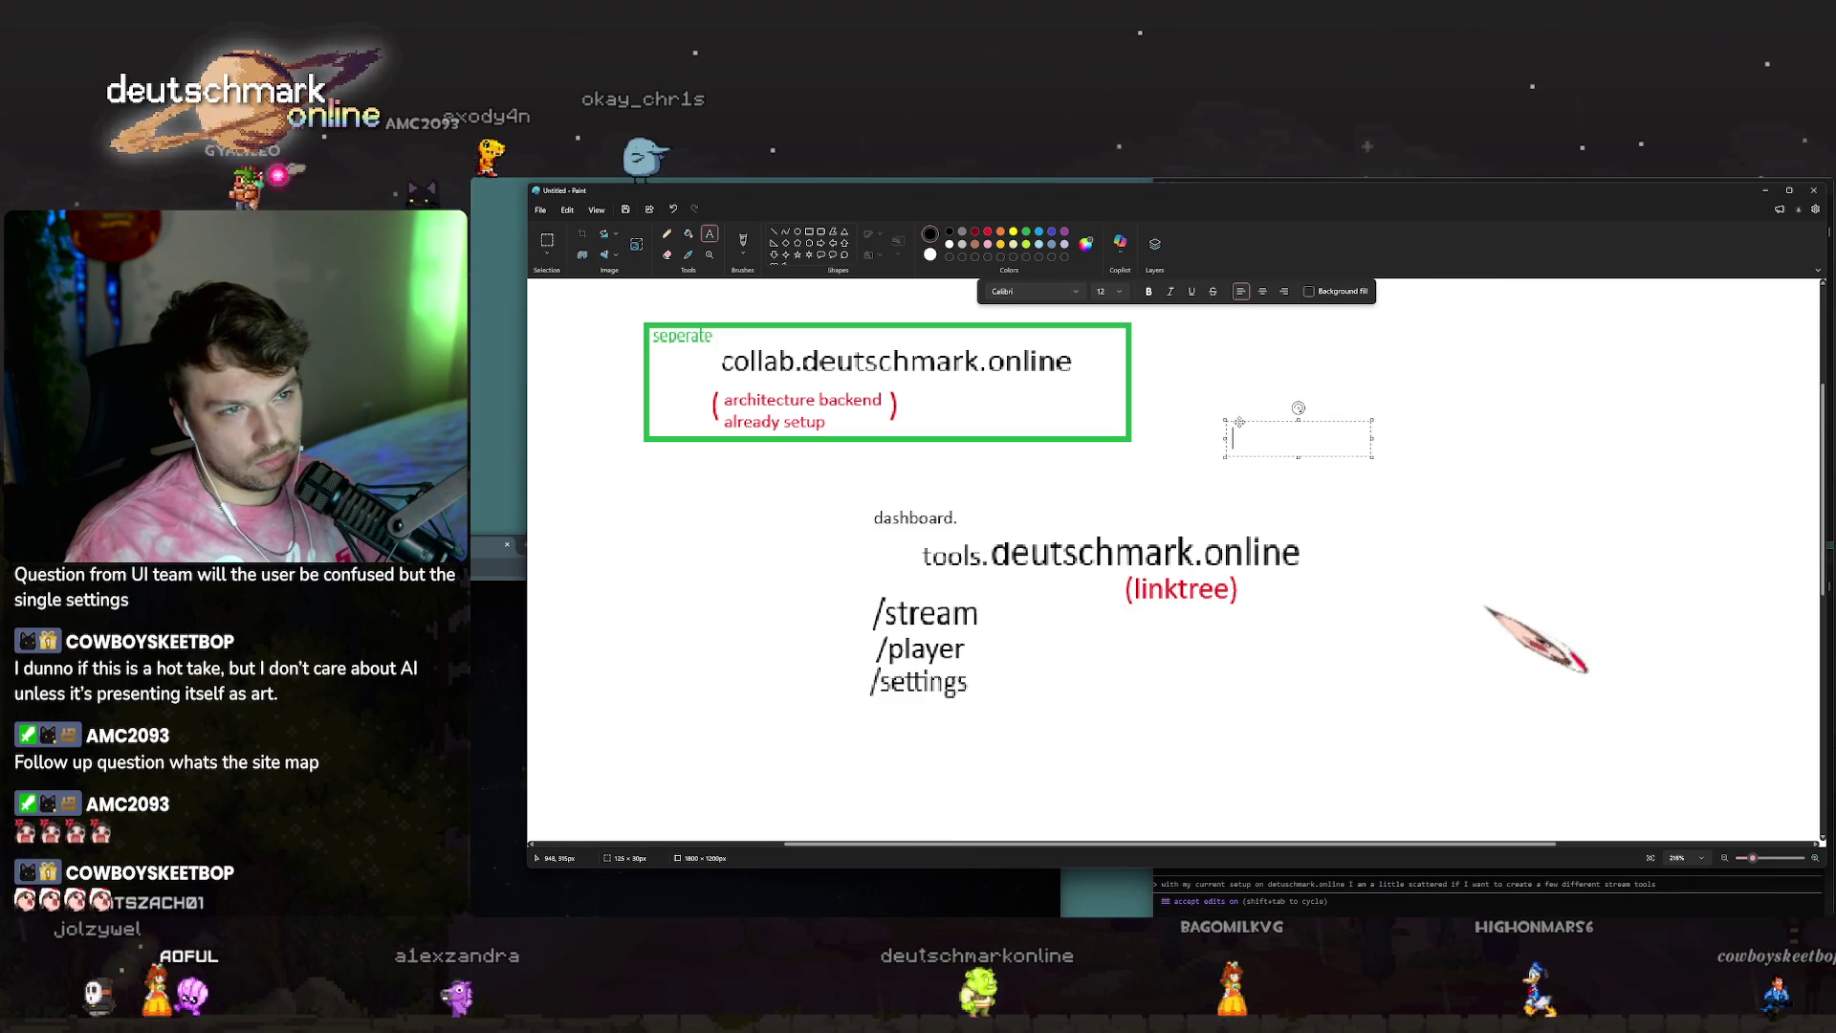
key("Escape")
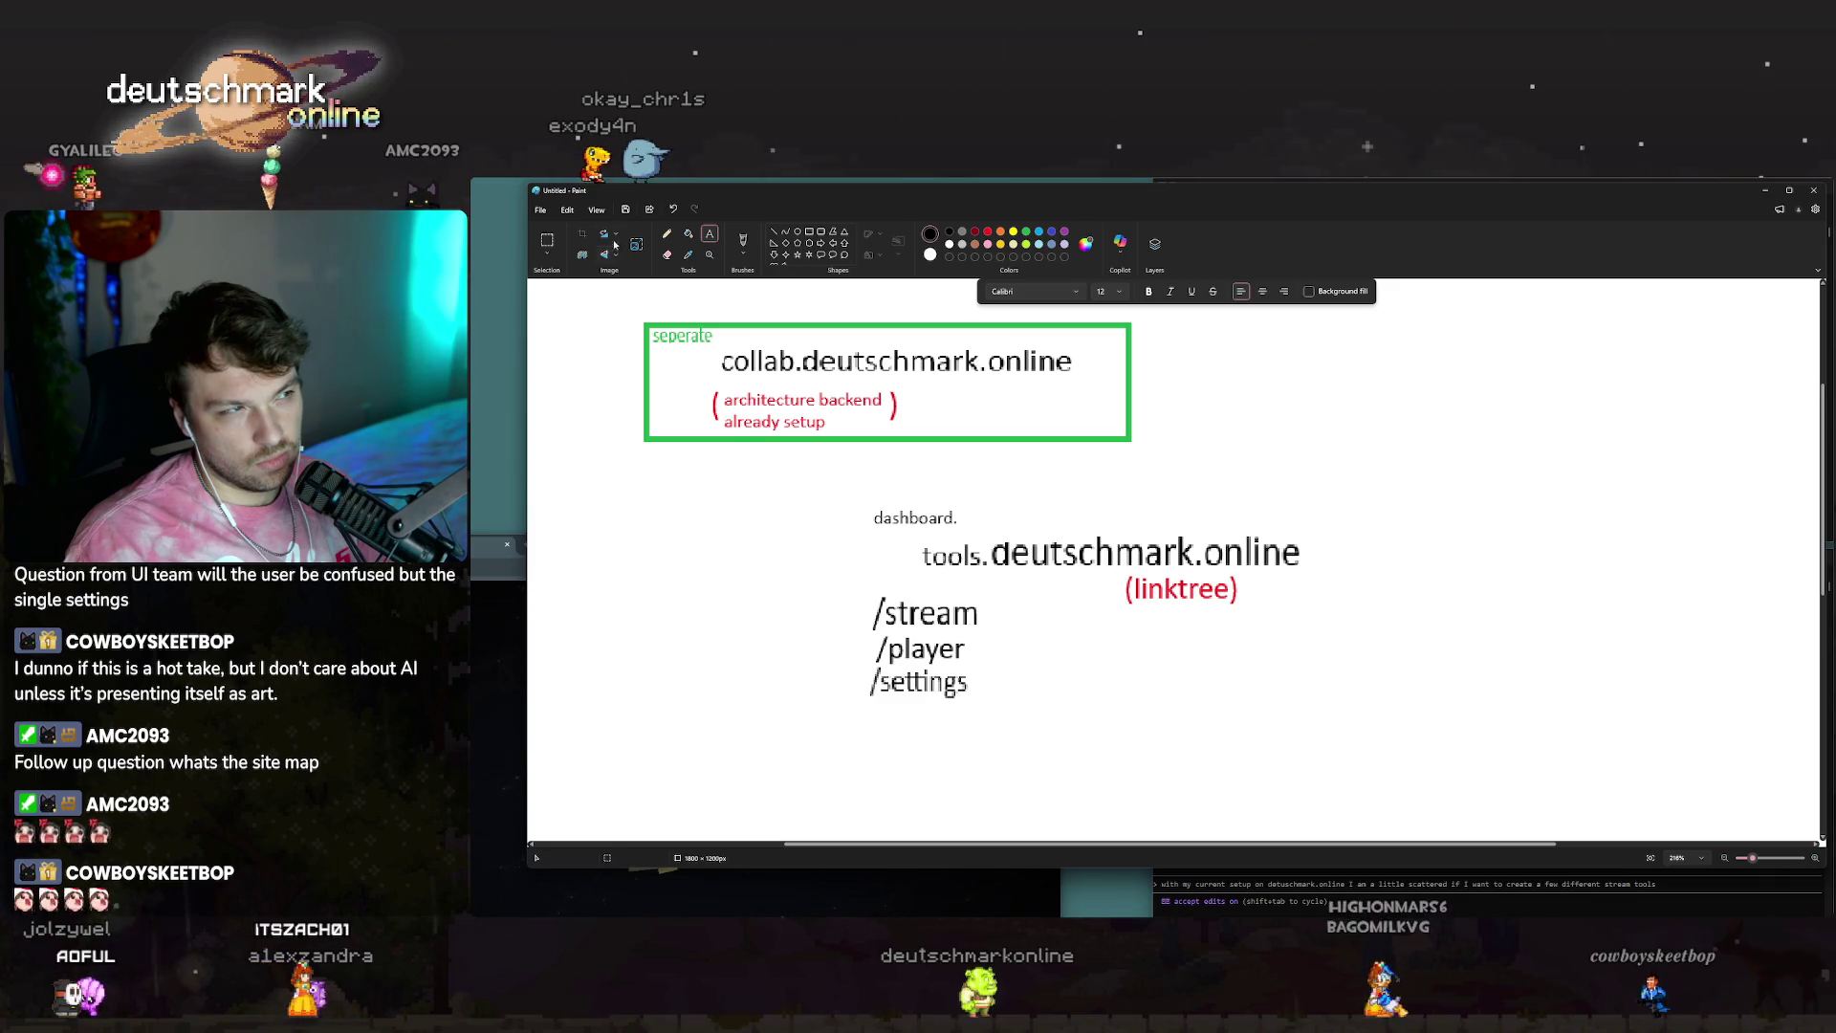
Move 'tools.' beside /player and place 'dashboard.' before deutschmark.online.
left_click(547, 240)
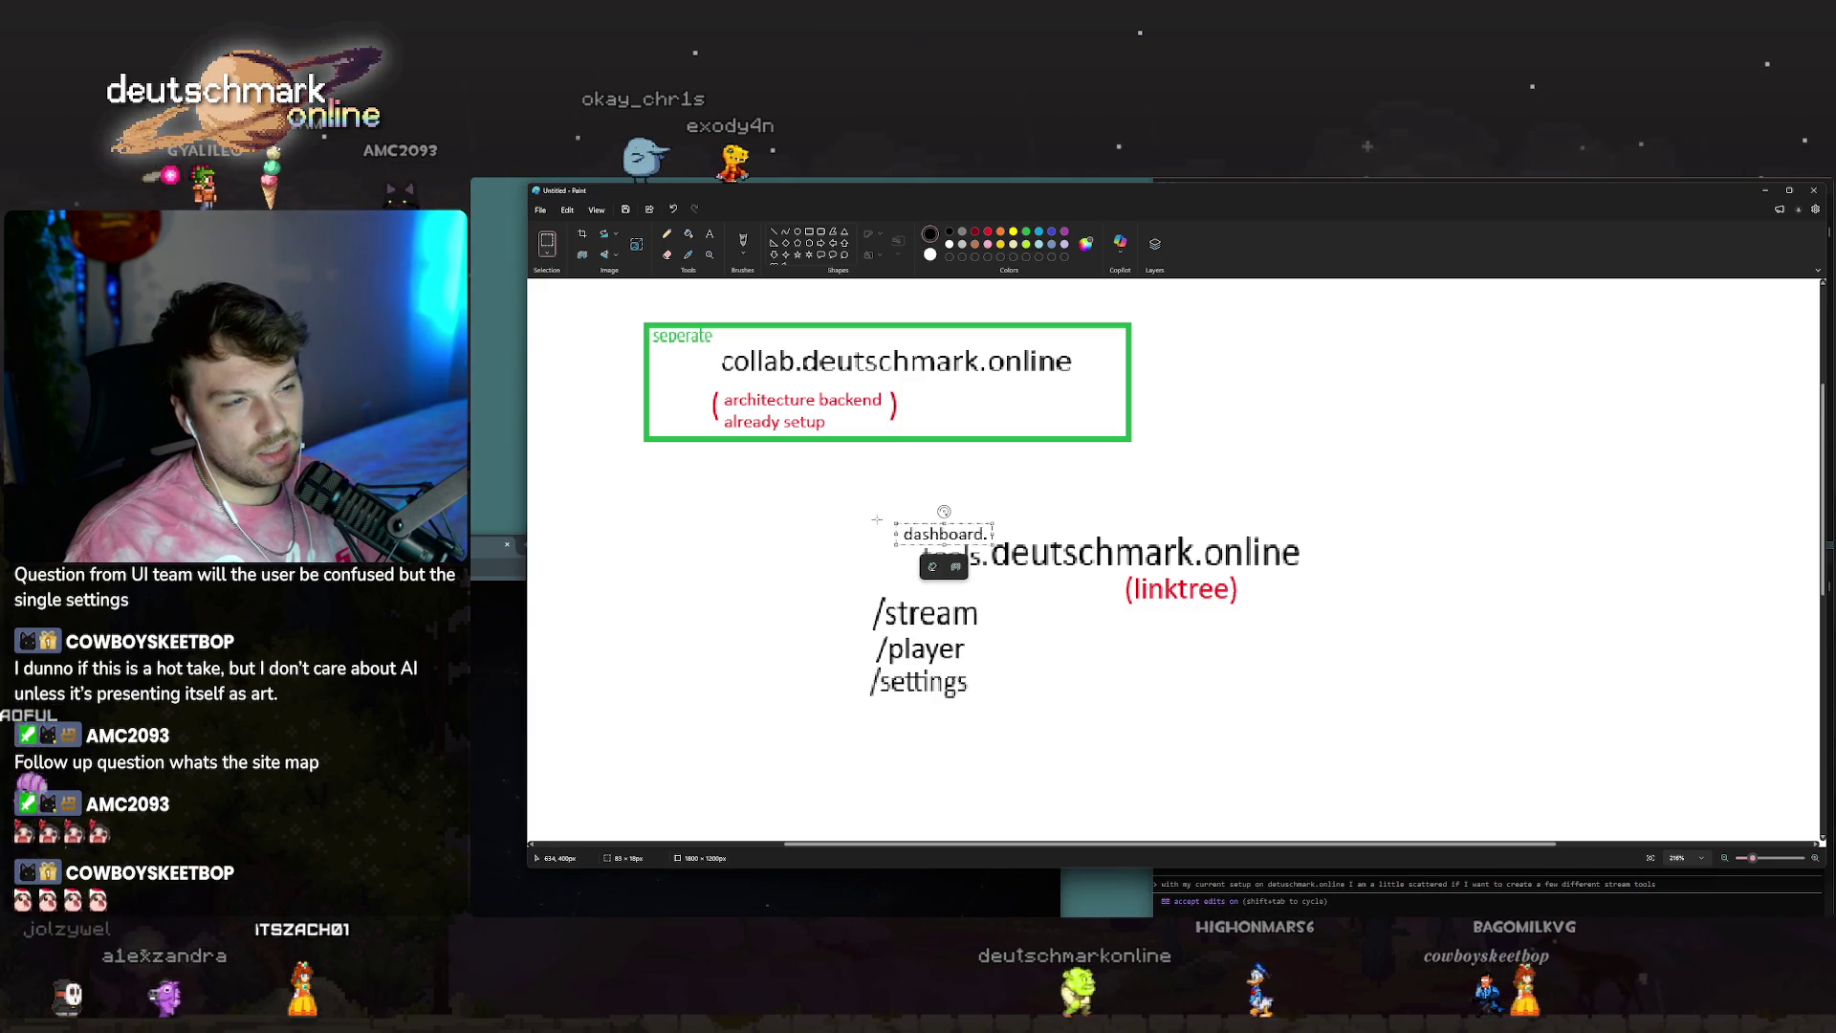
left_click_drag(891, 522, 864, 496)
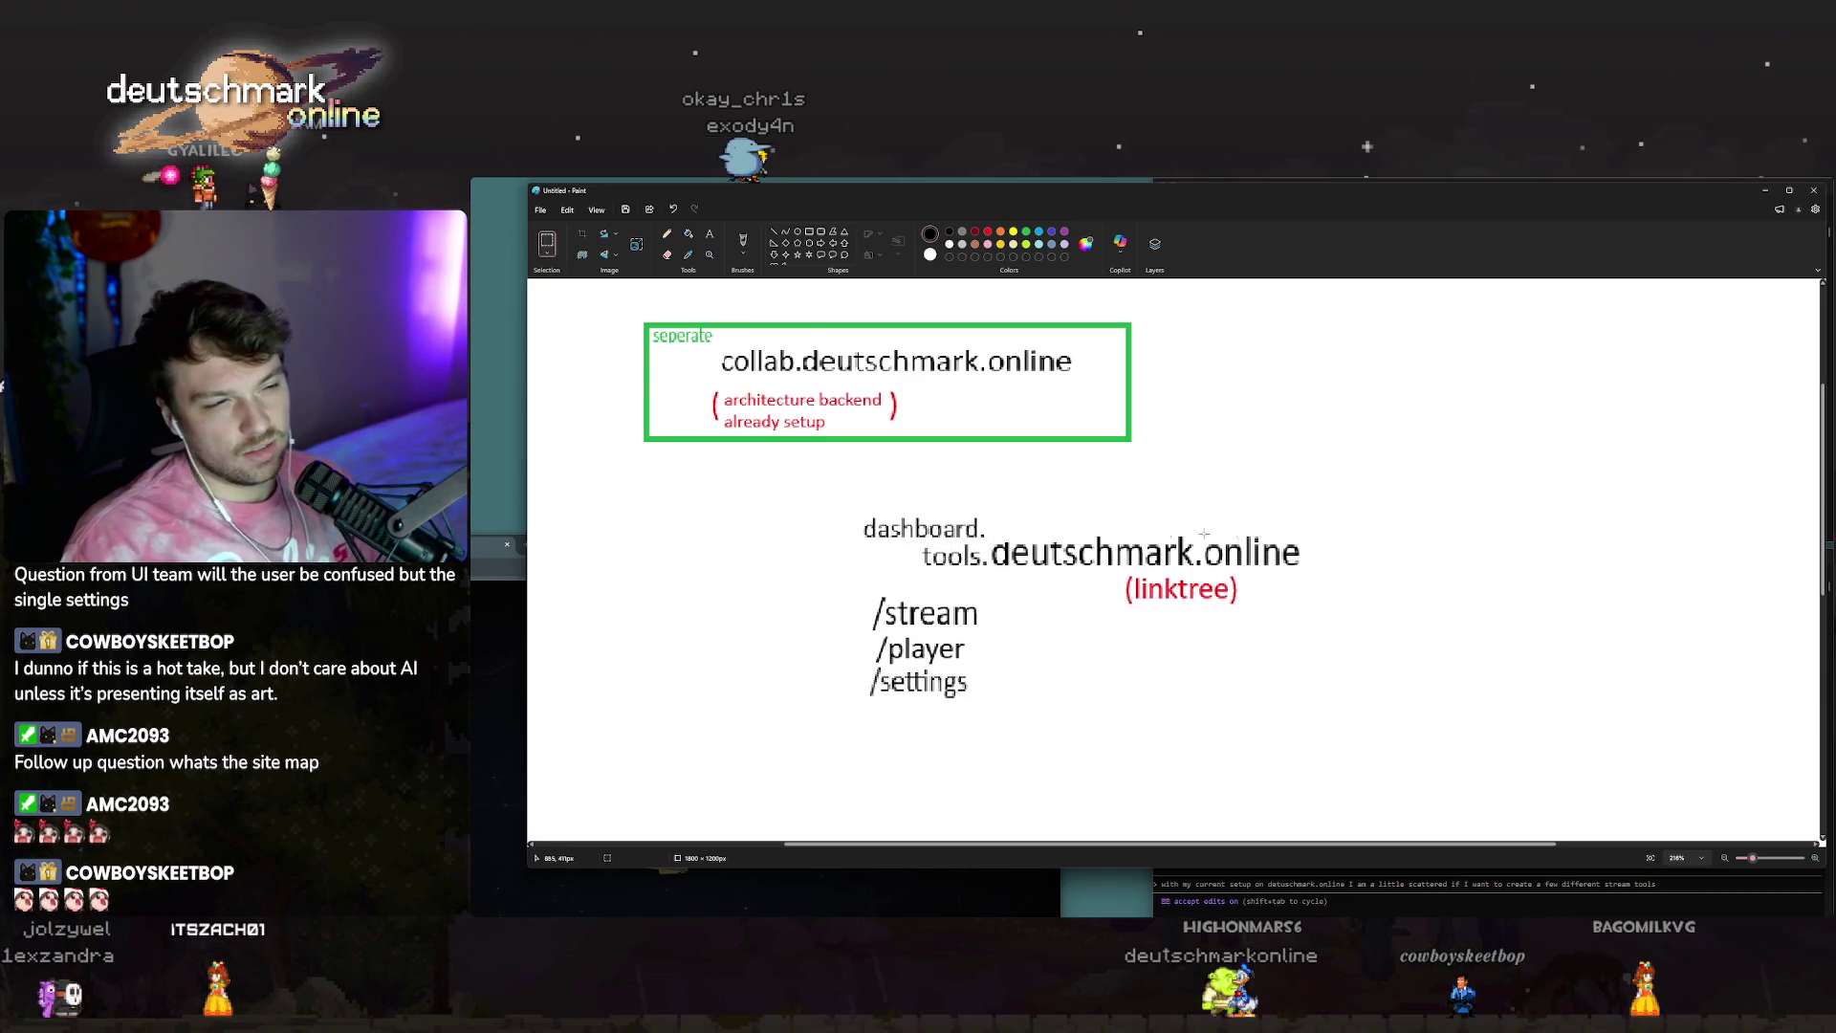
mouse_move(852, 505)
left_mouse_down()
mouse_move(1005, 564)
mouse_move(991, 572)
mouse_move(1055, 656)
left_mouse_up()
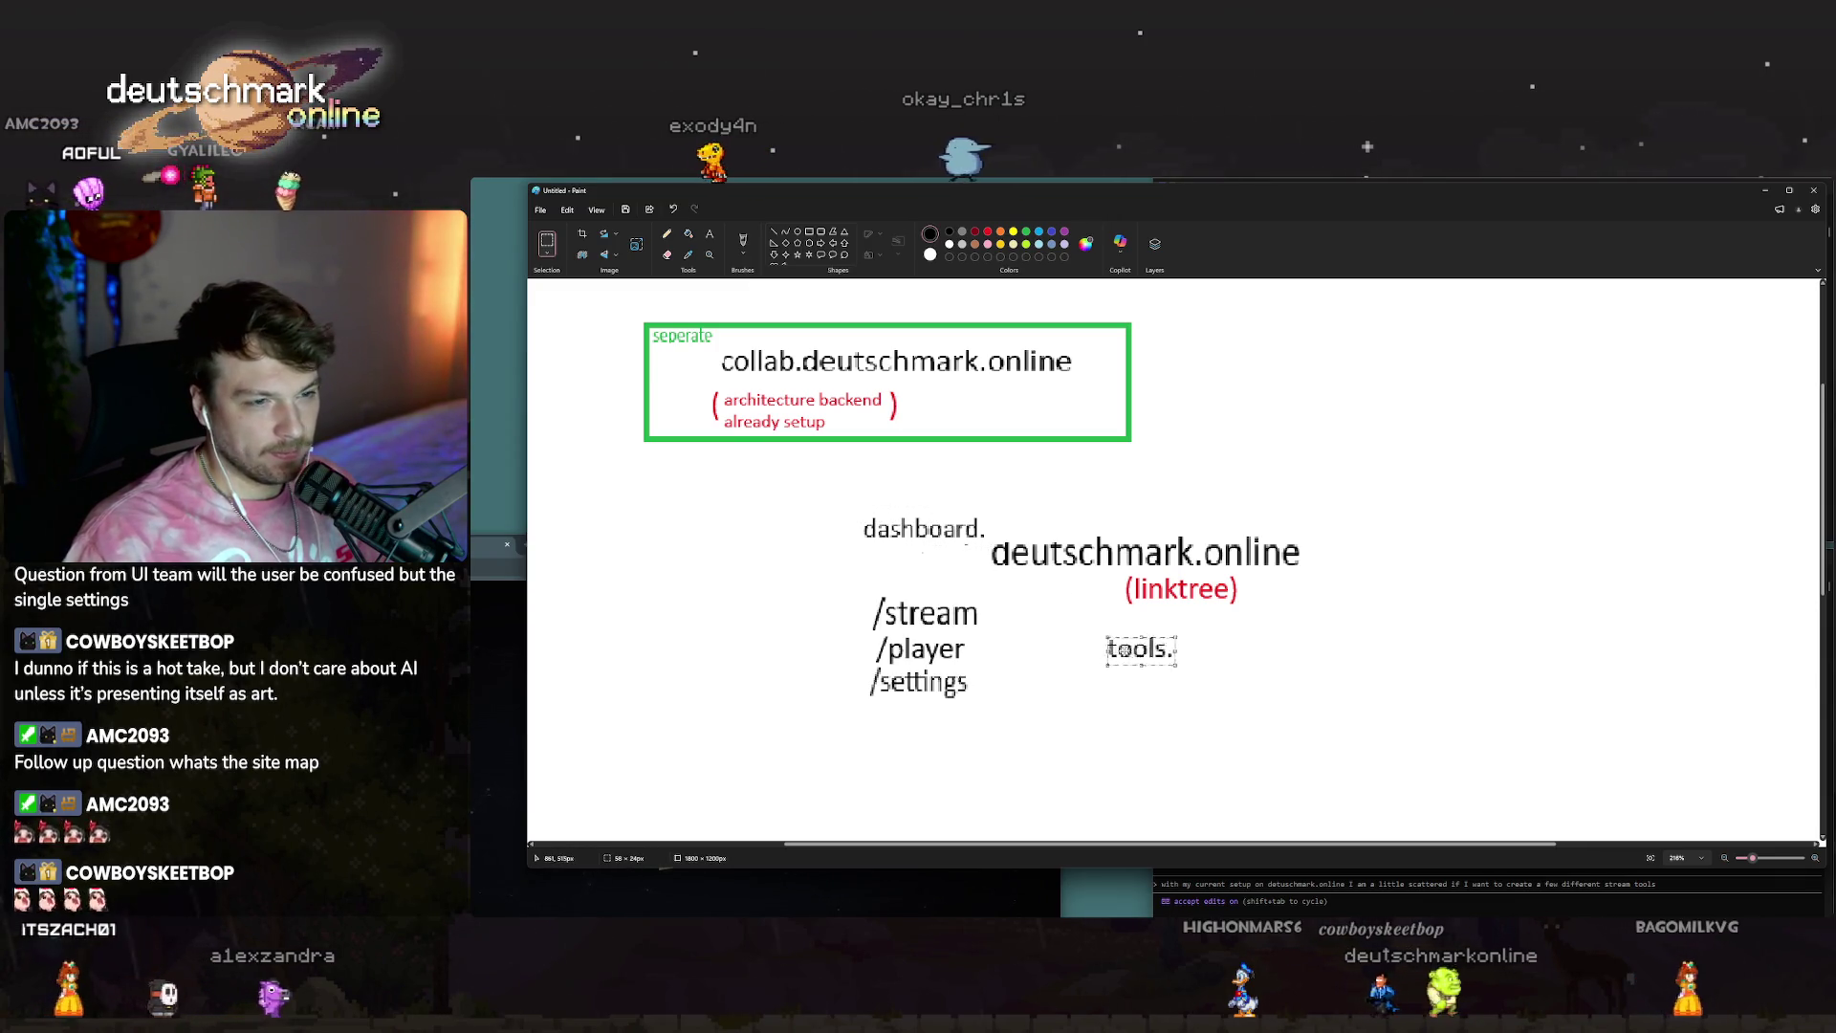
mouse_move(856, 505)
left_mouse_down()
mouse_move(995, 551)
mouse_move(959, 560)
left_mouse_up()
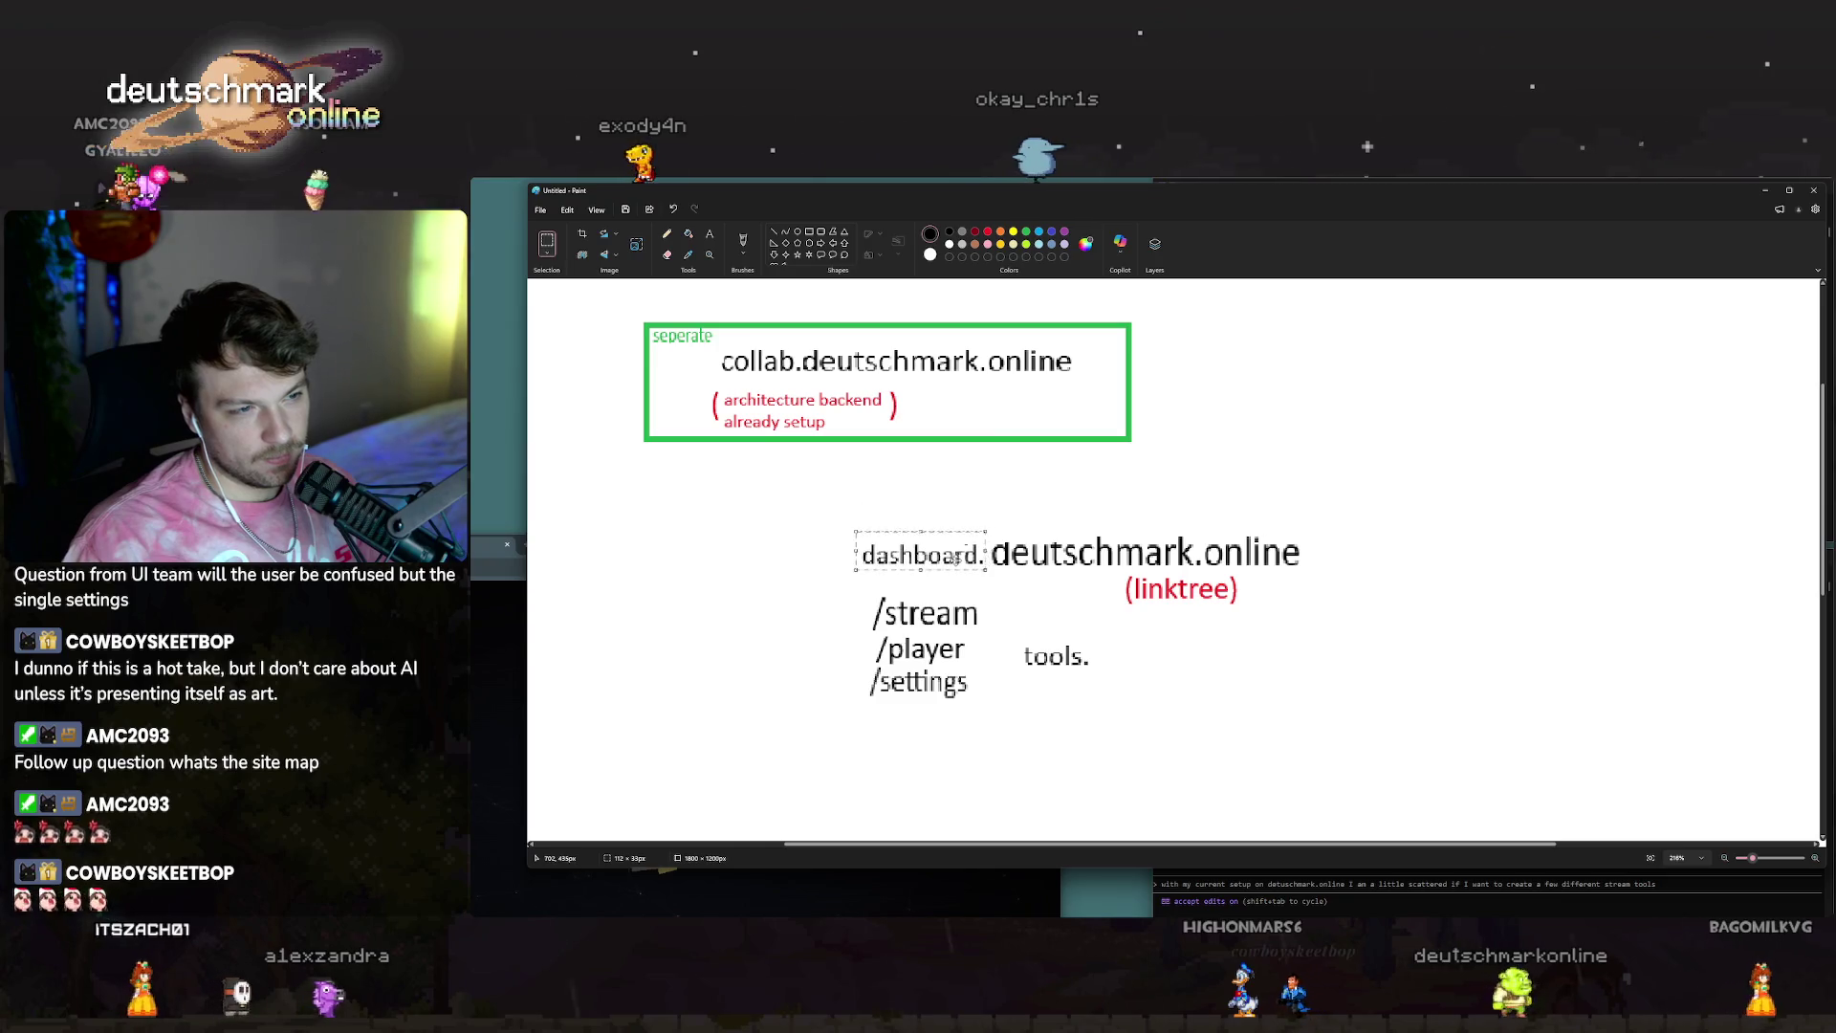
left_click(1310, 661)
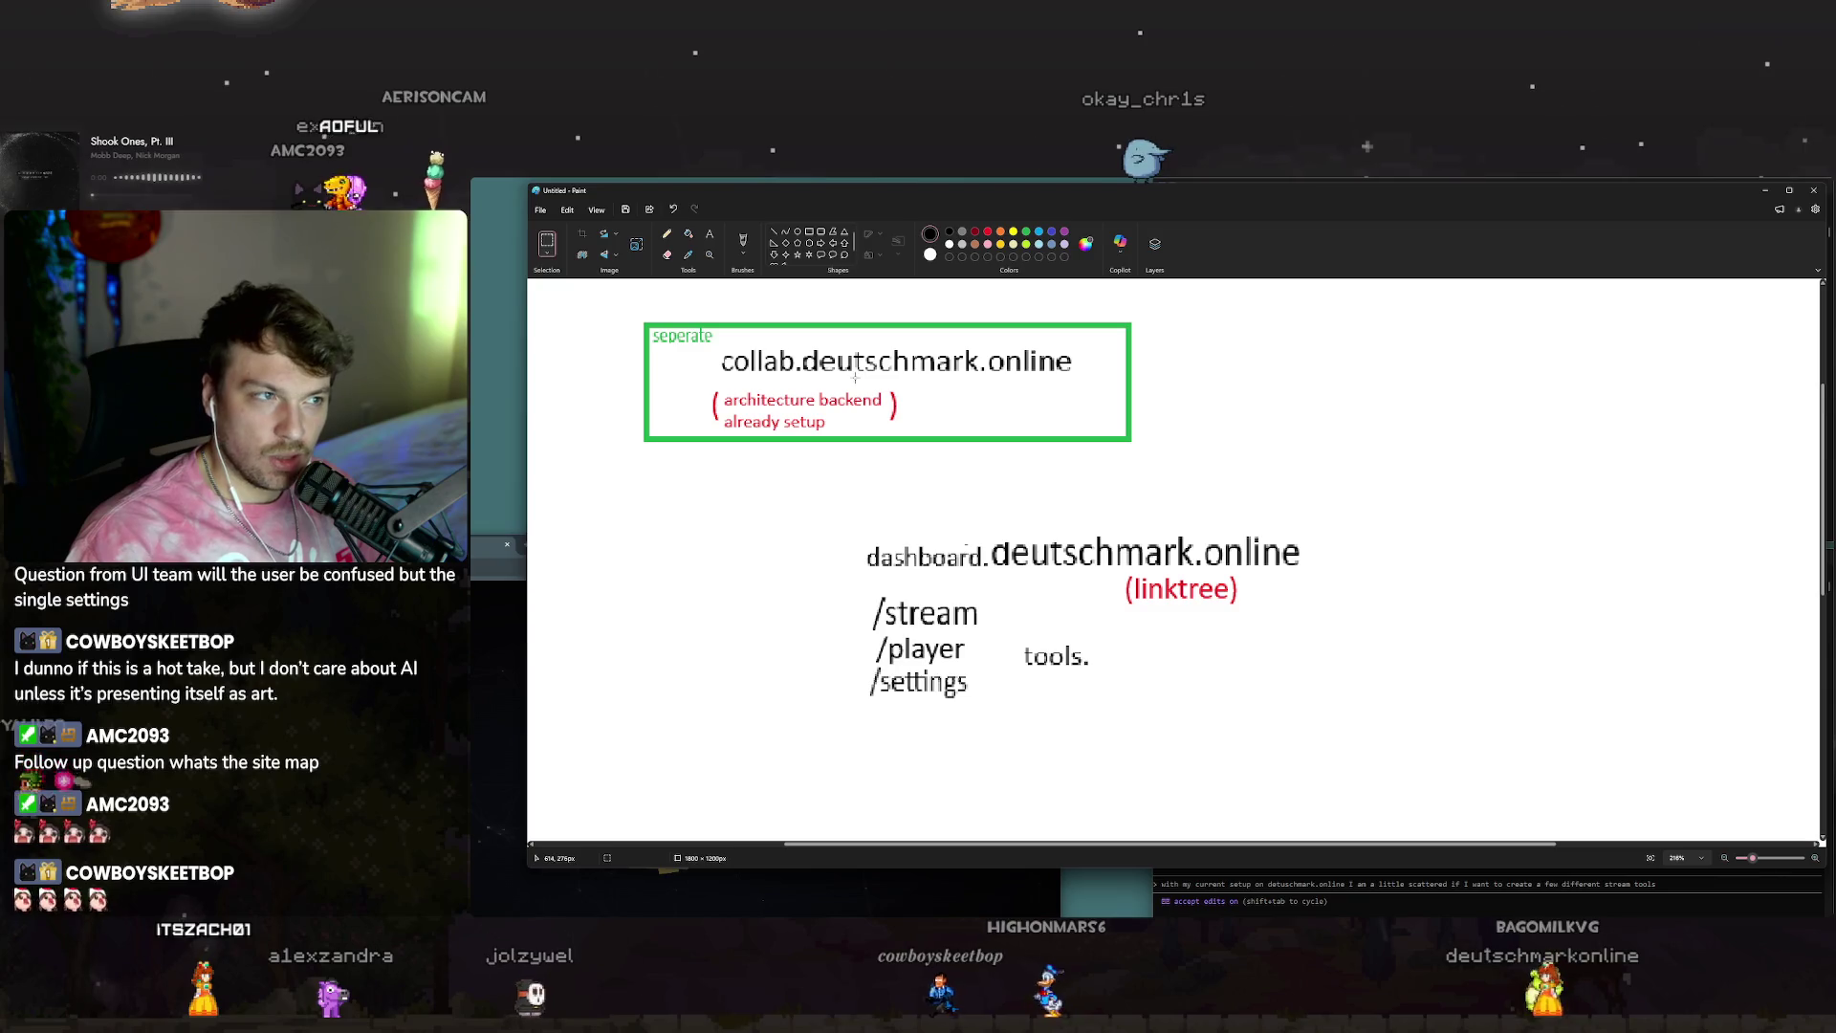
left_click(774, 254)
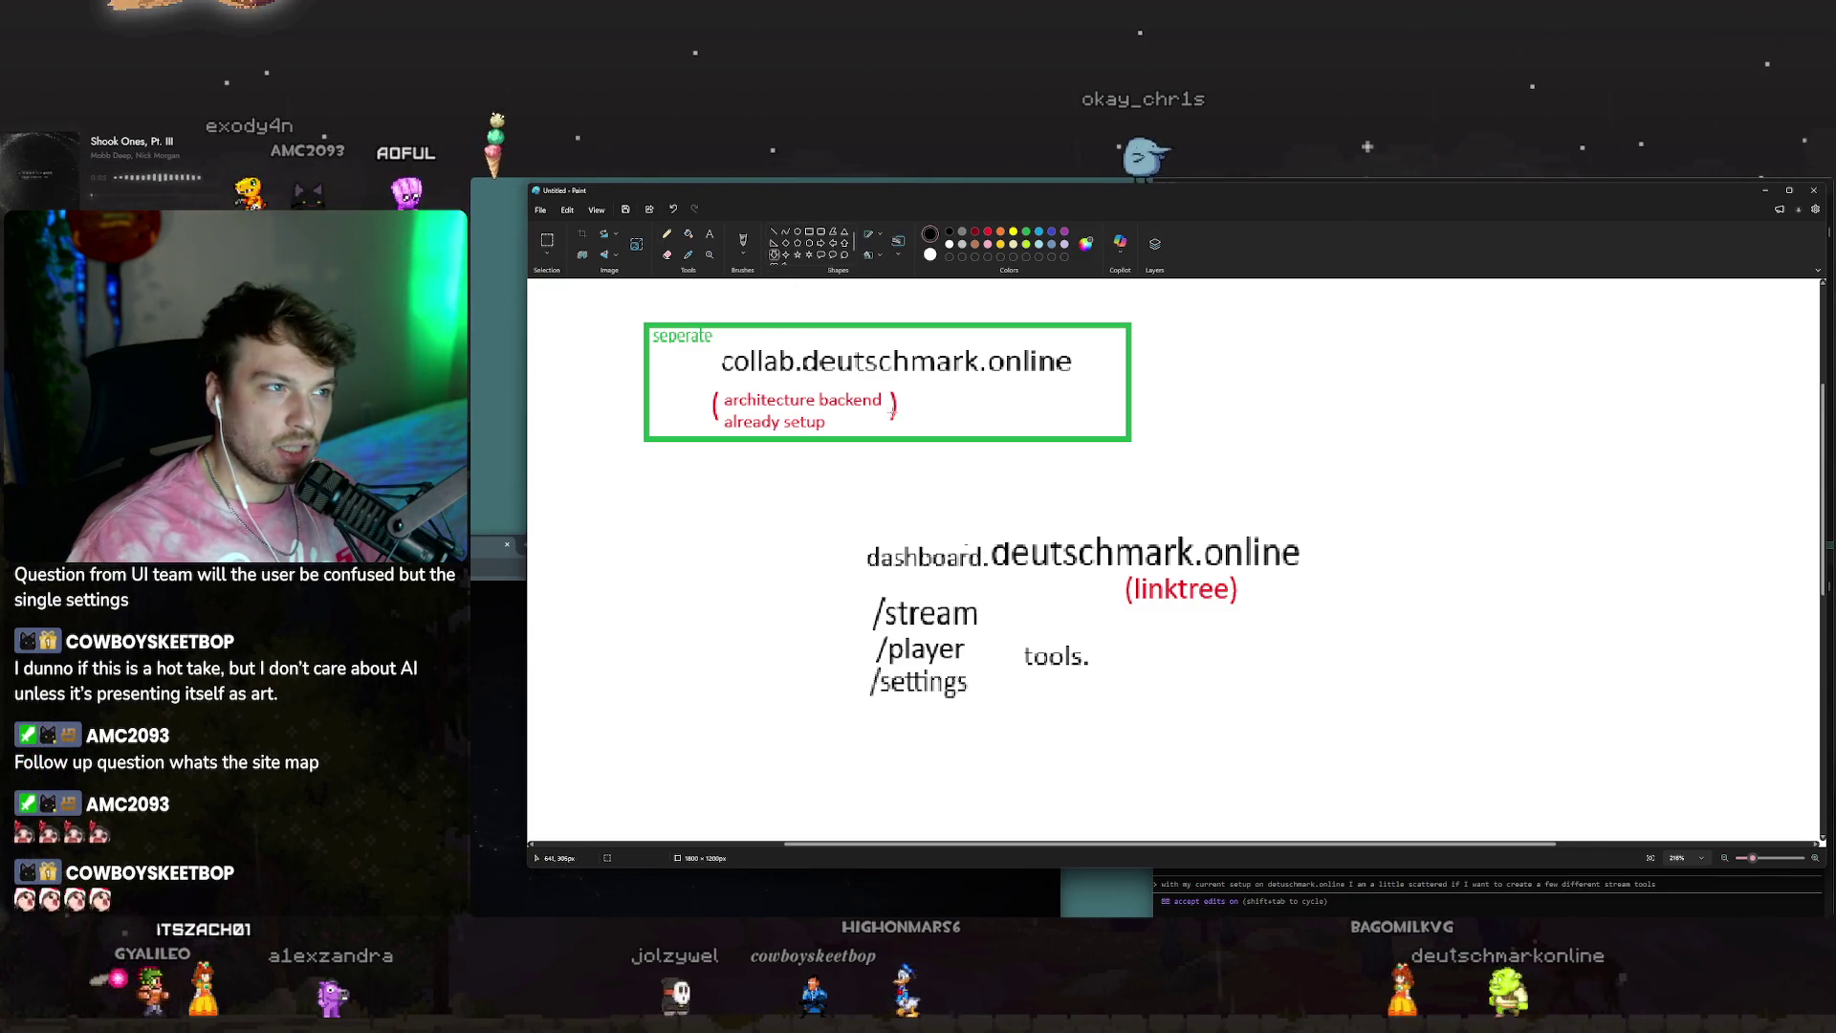
Add a 'login' text label under the collab box.
left_click(709, 235)
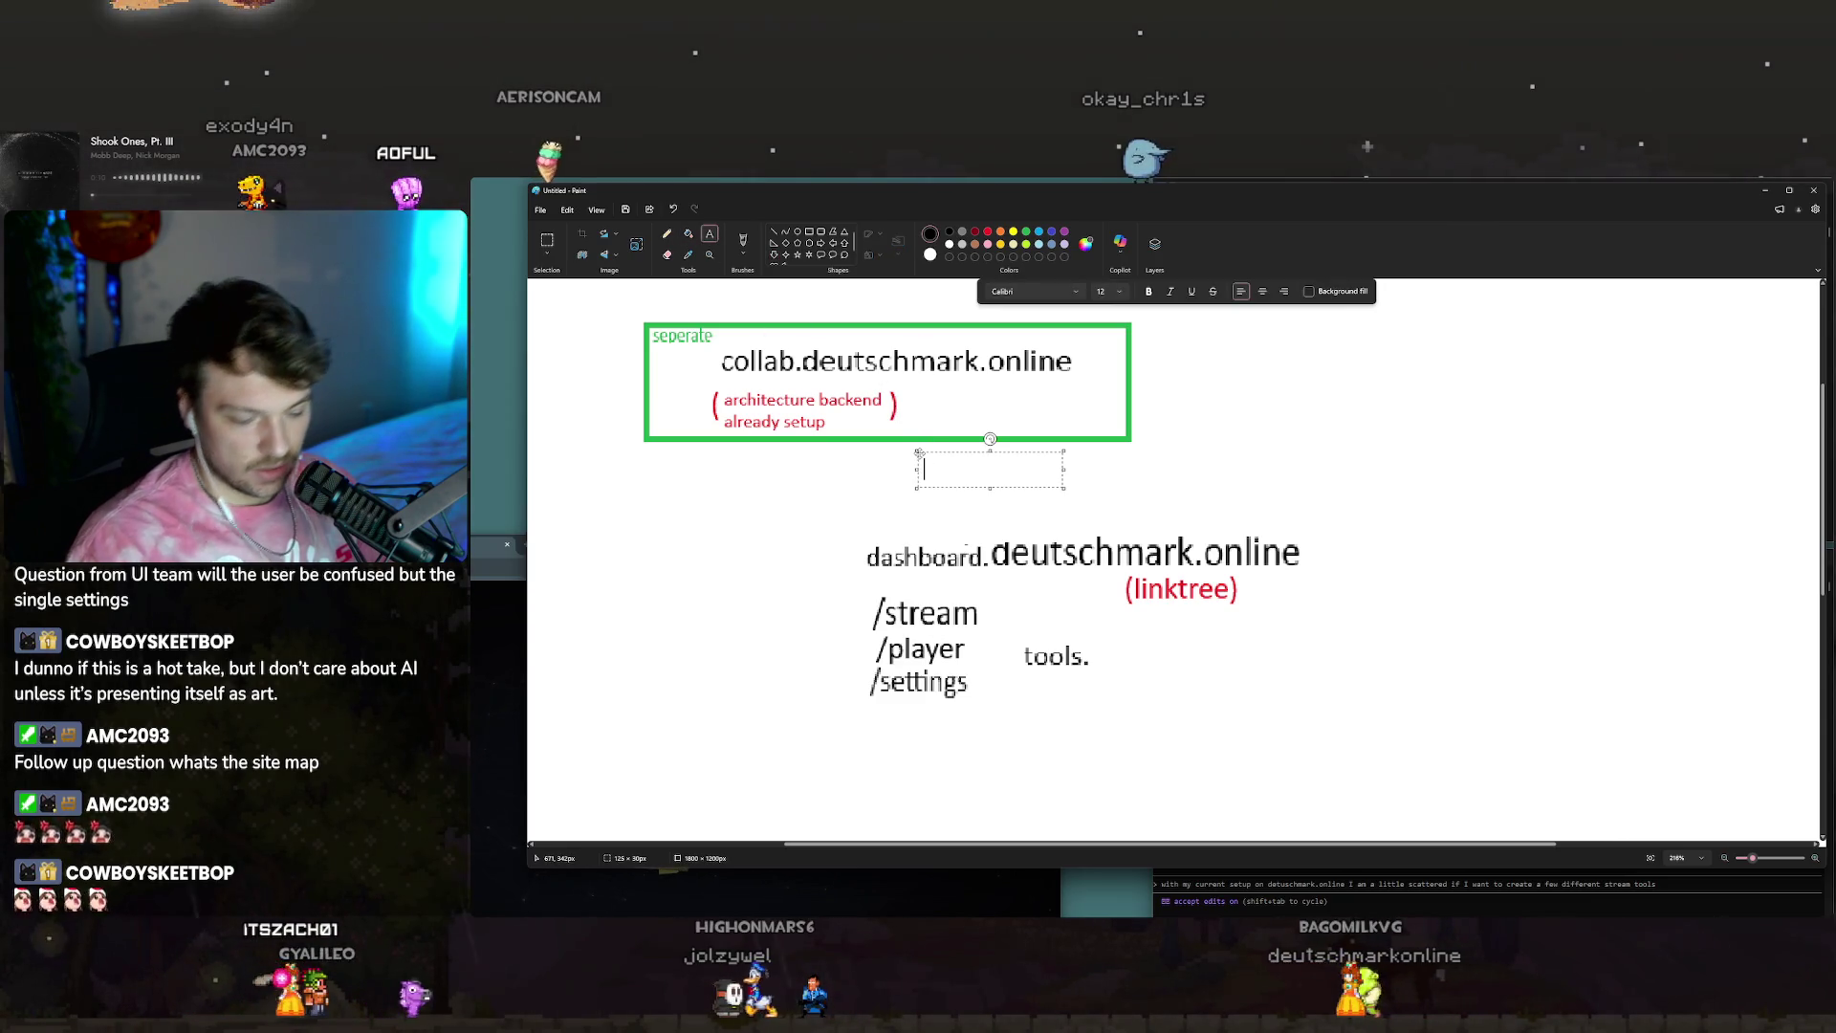
type("login")
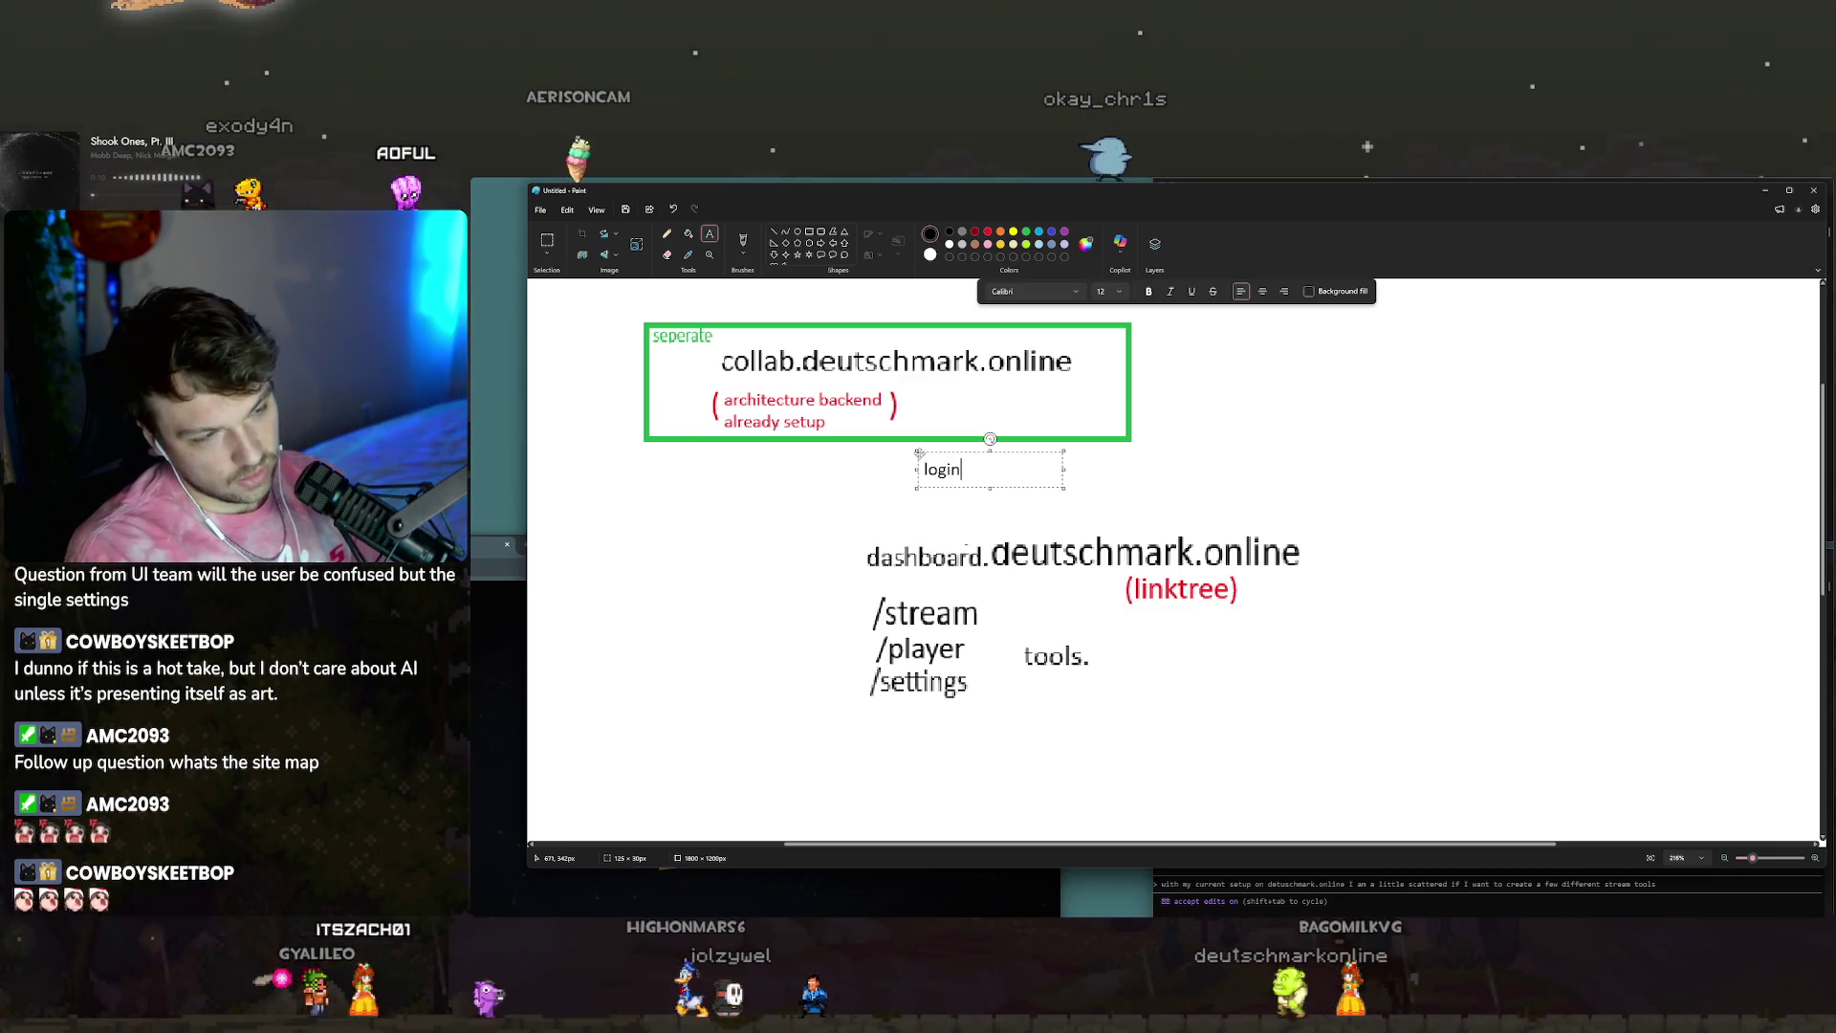
key("Escape")
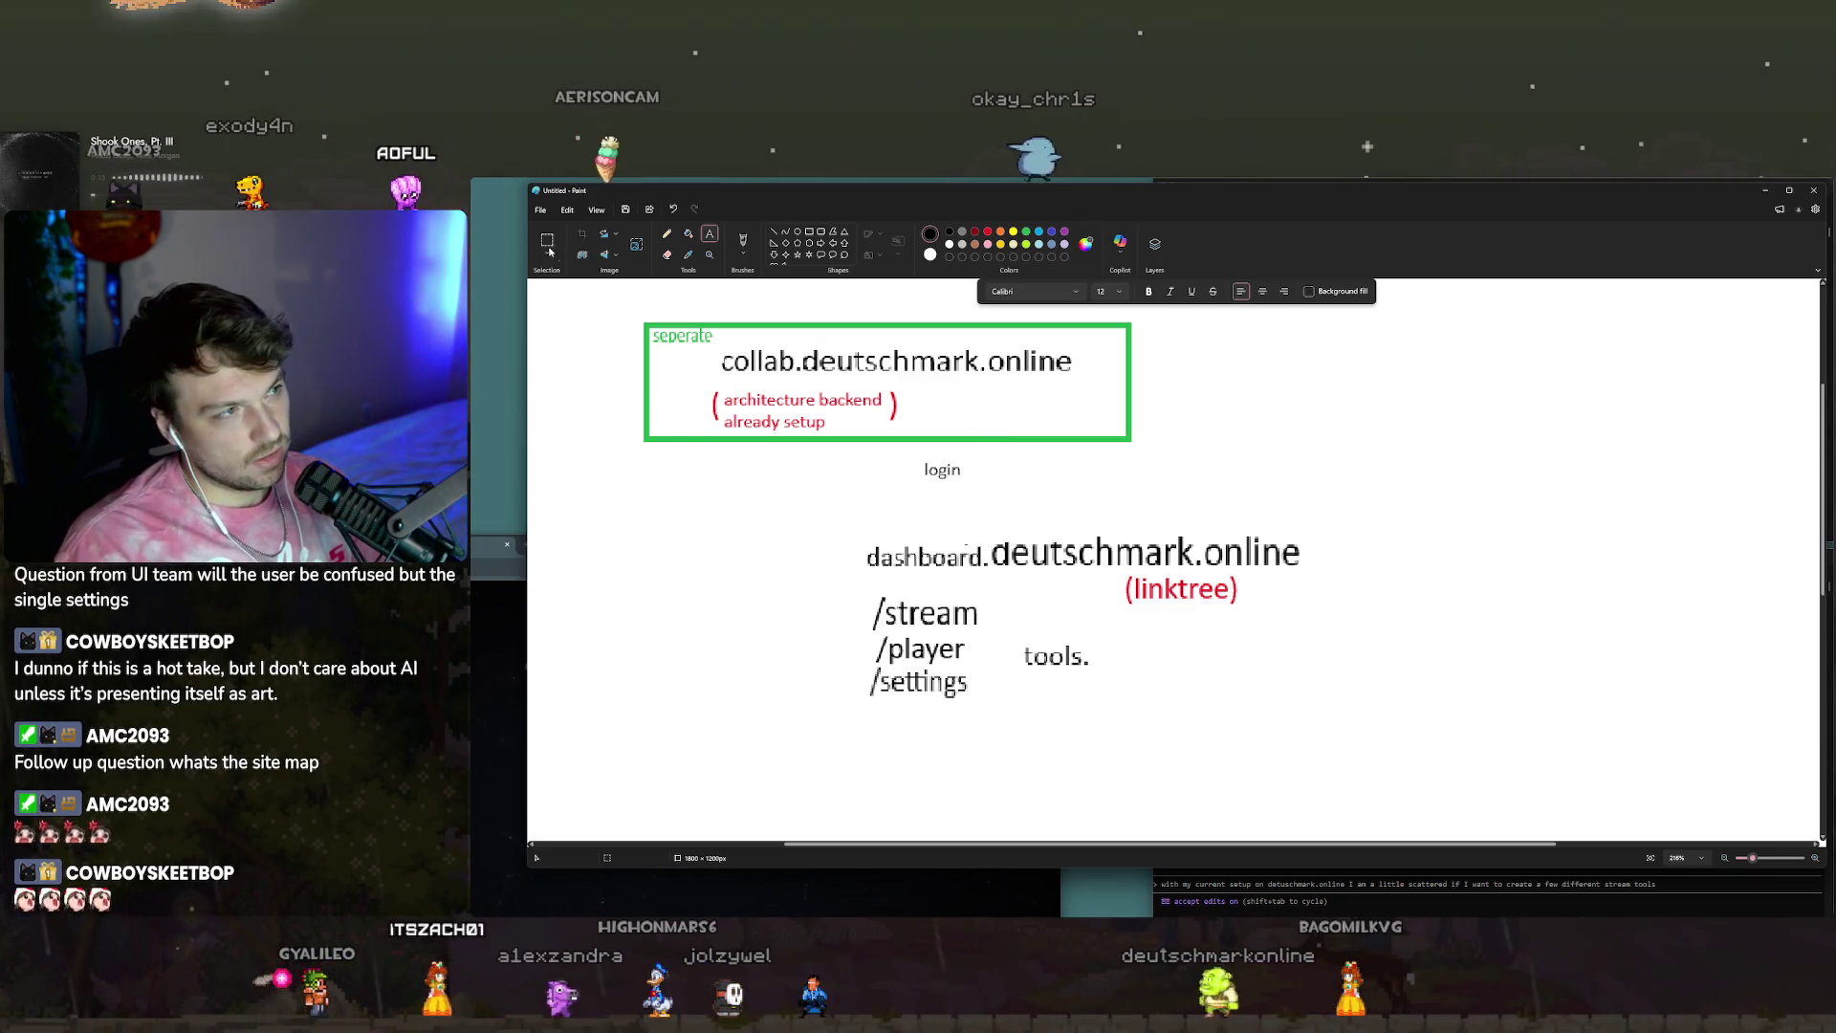
Copy the arrow below login pointing down to dashboard, and delete /settings.
left_click(550, 252)
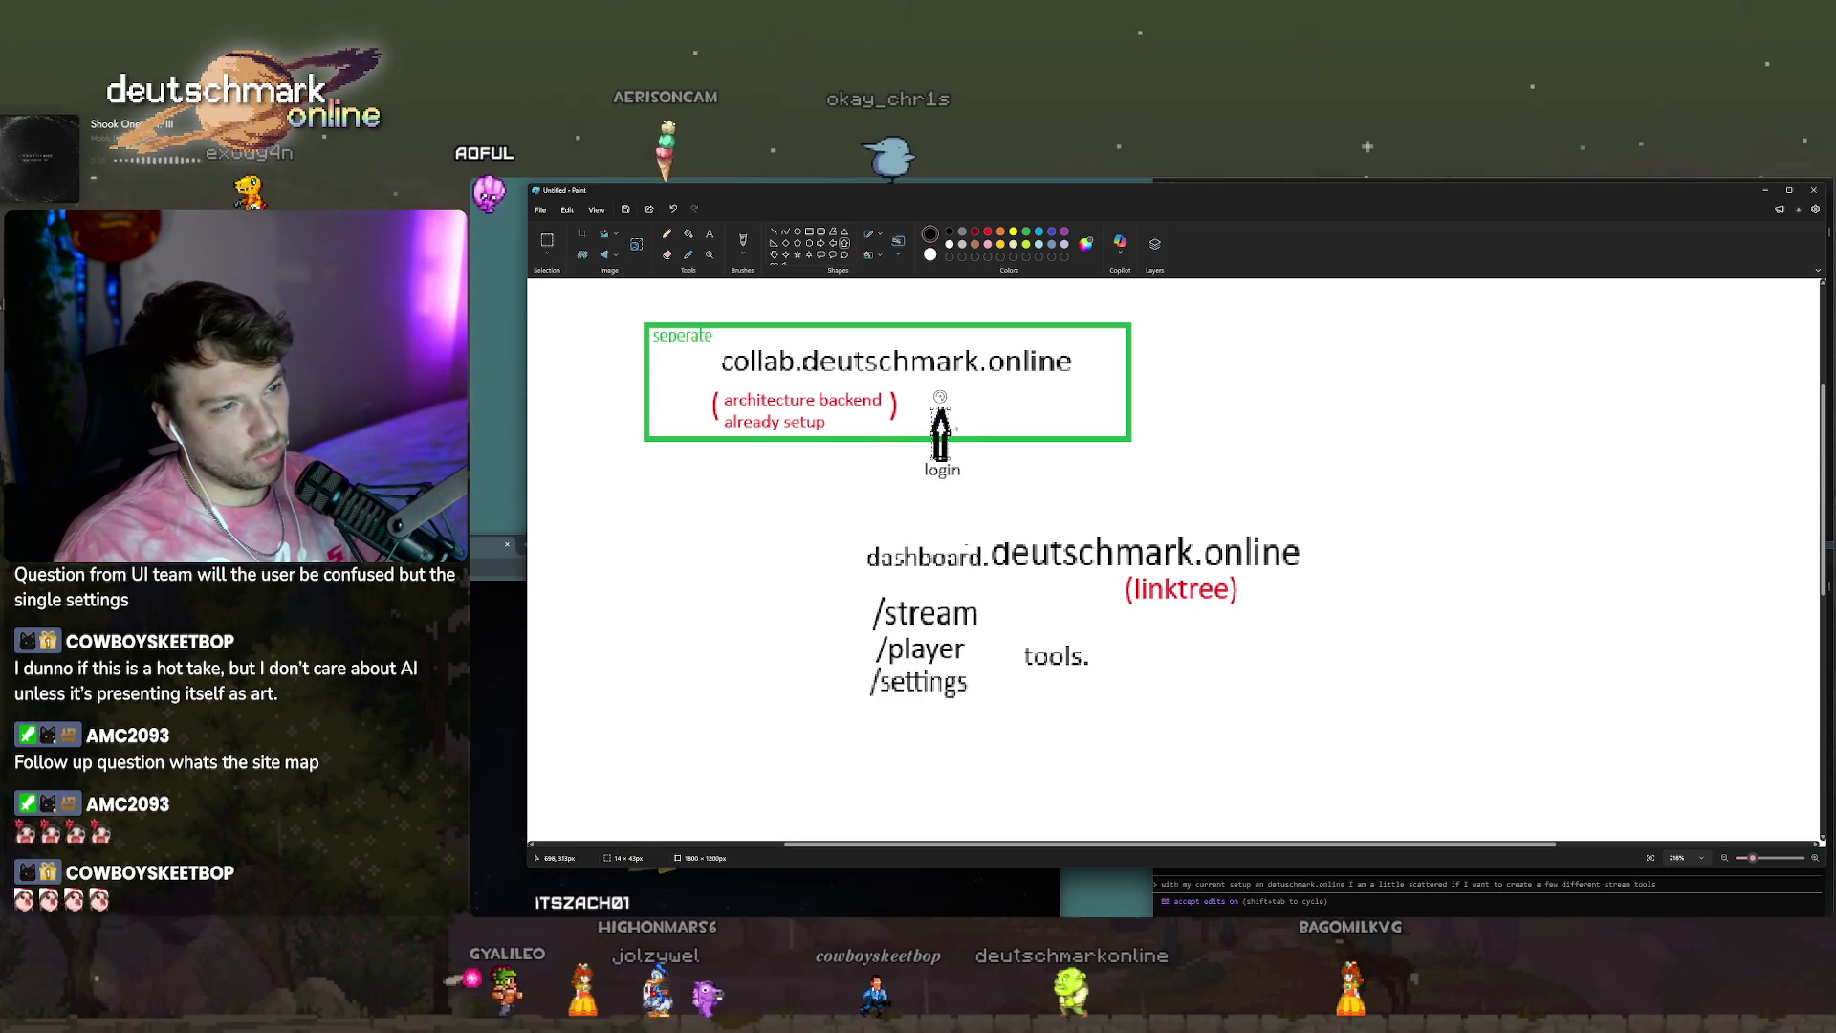
left_click_drag(951, 430, 961, 543)
left_click_drag(950, 480, 938, 554)
left_click(1078, 492)
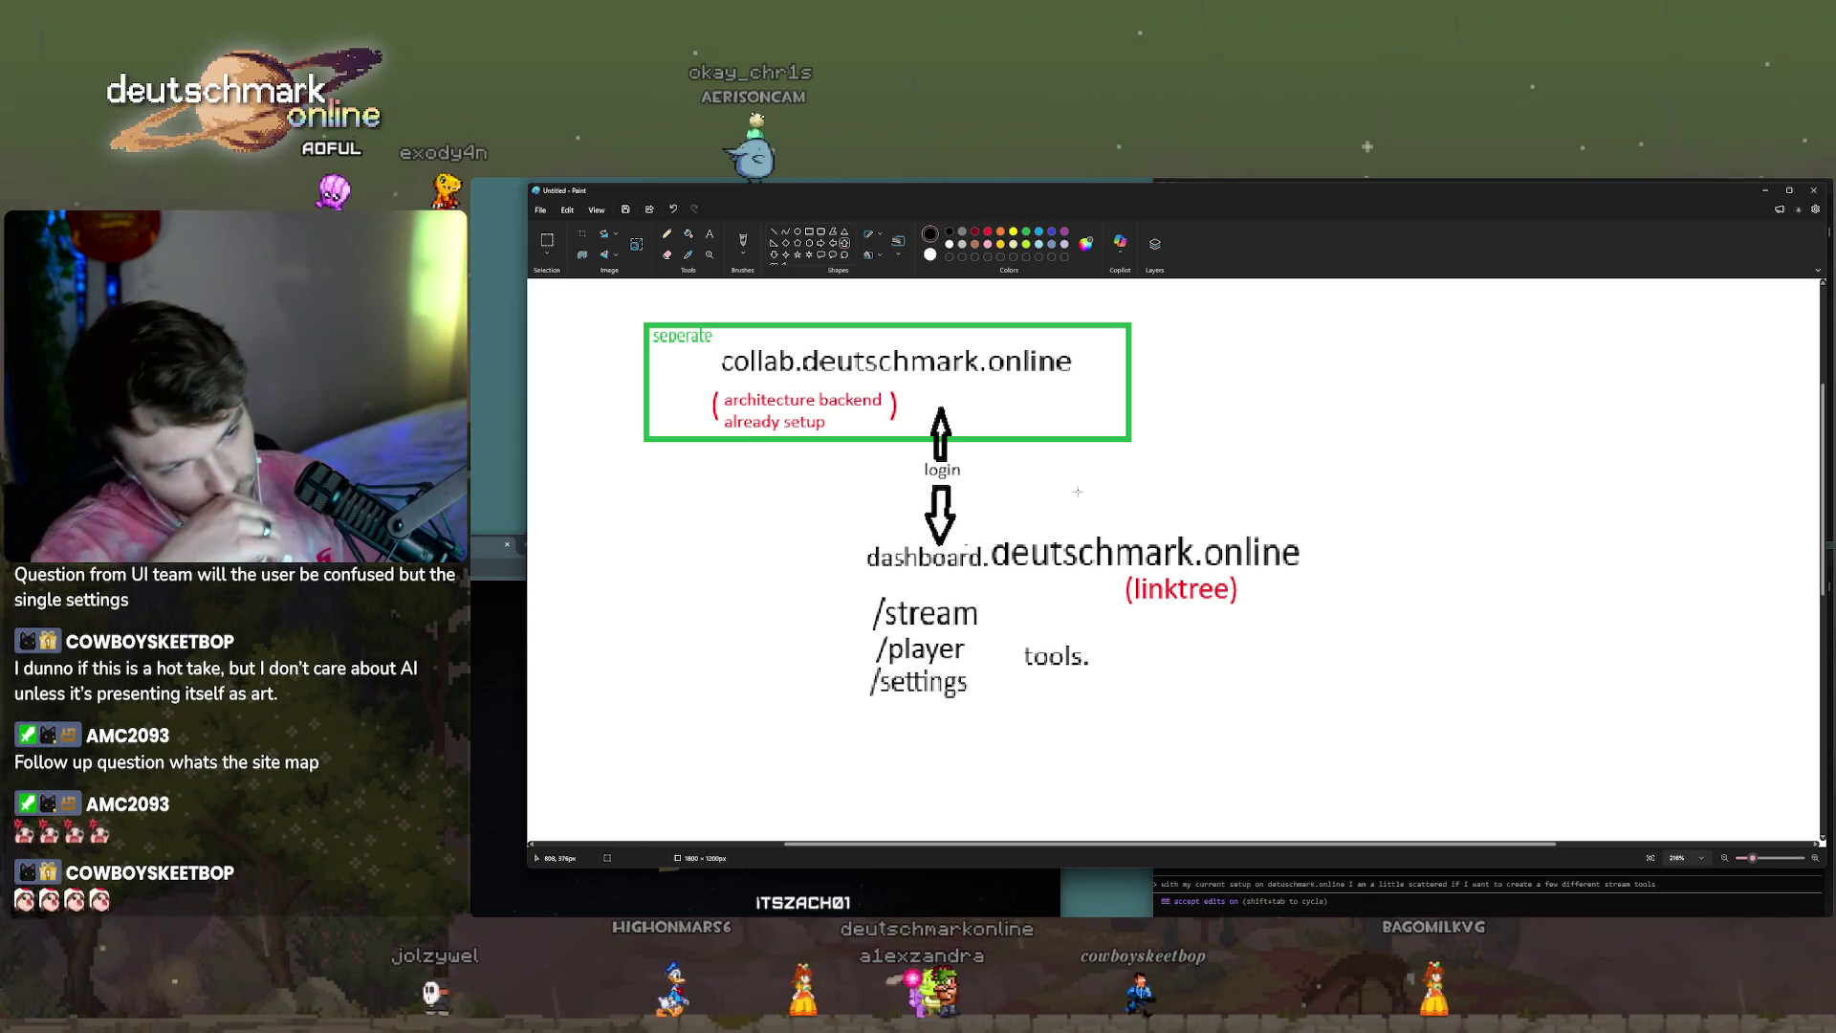
left_click_drag(866, 663, 972, 703)
key("Delete")
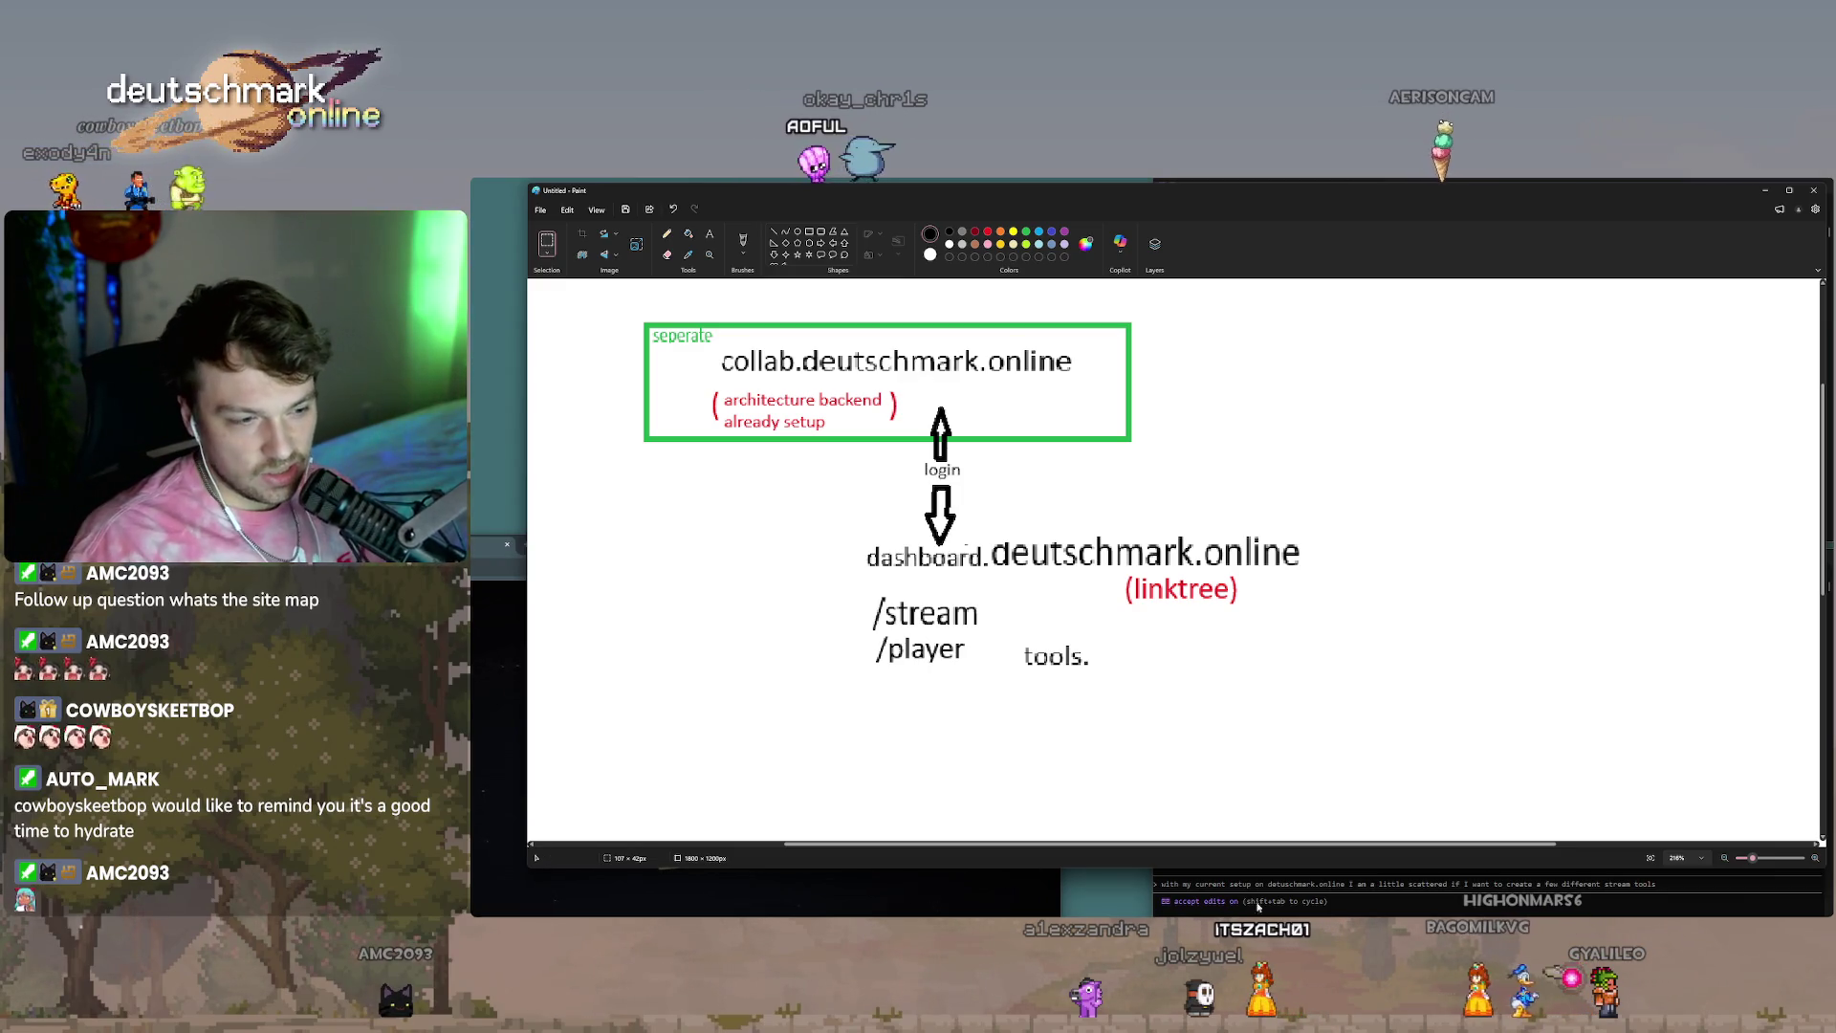
Bring the Claude Code terminal forward and minimize the Paint site map.
left_click(1387, 884)
key("super+Down")
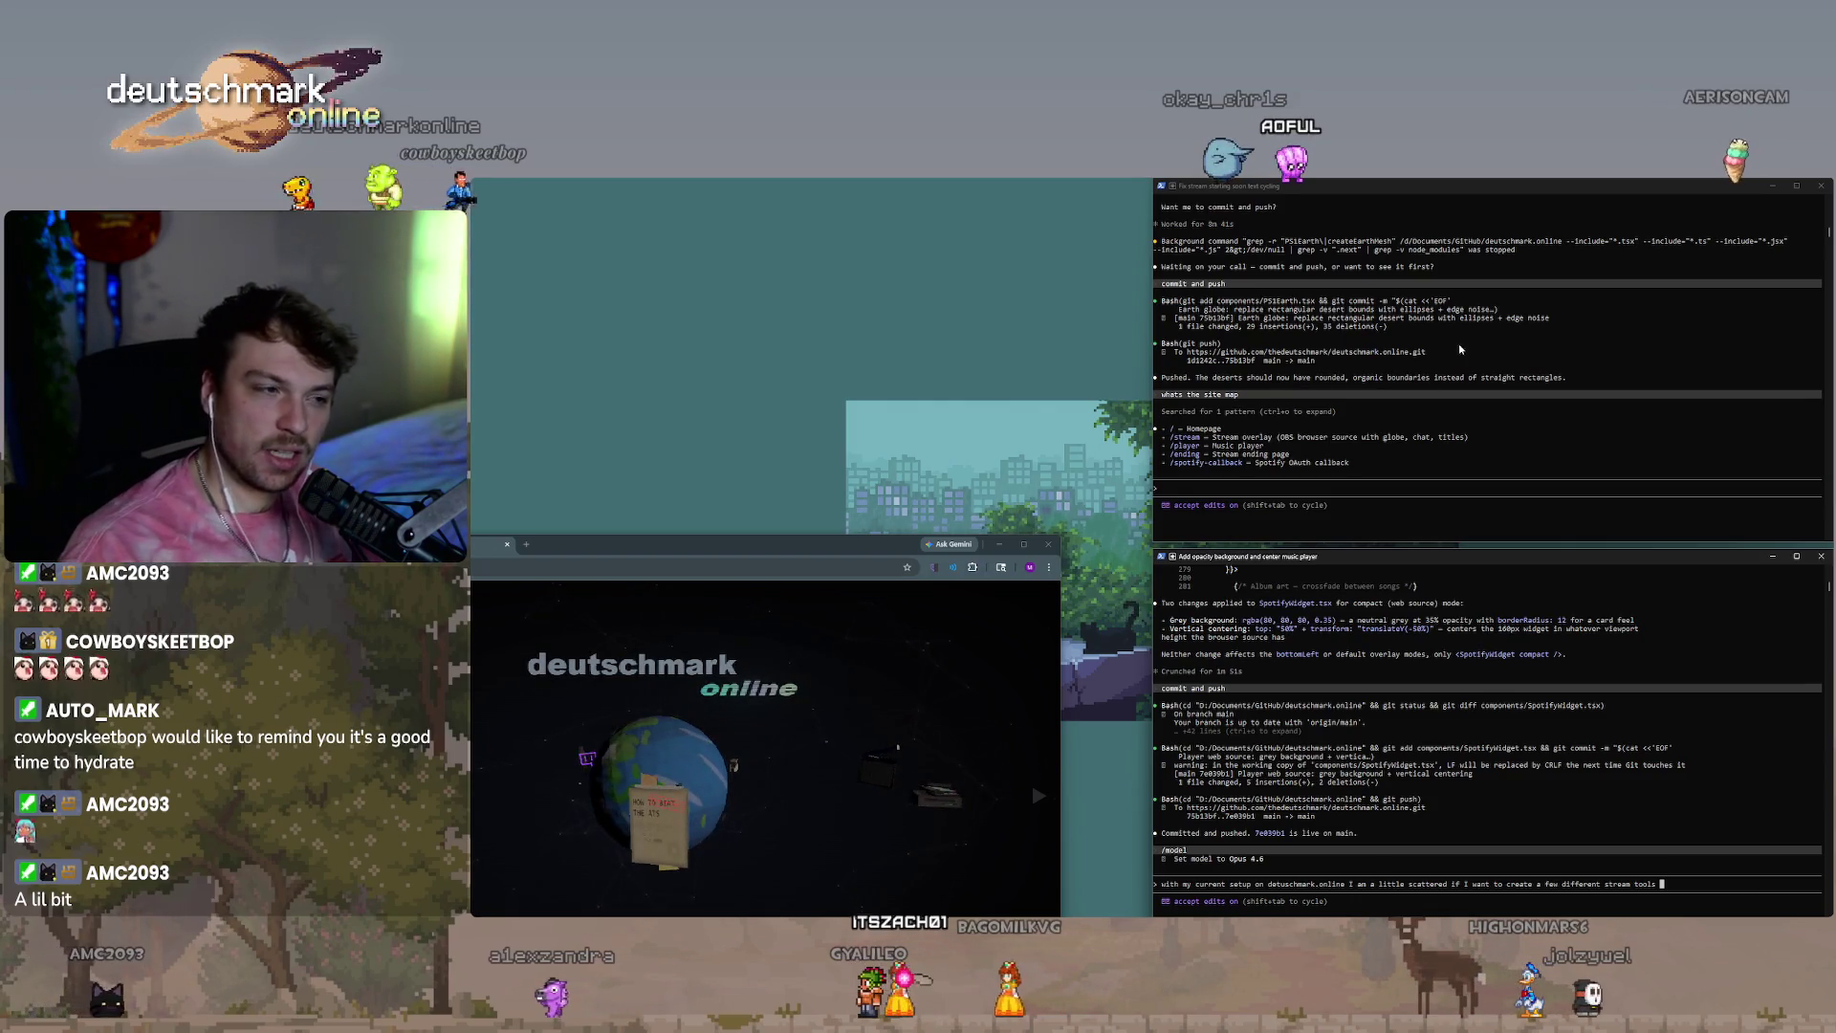
Reposition the browser window to uncover the lower Claude Code terminal.
left_click_drag(850, 555, 1071, 434)
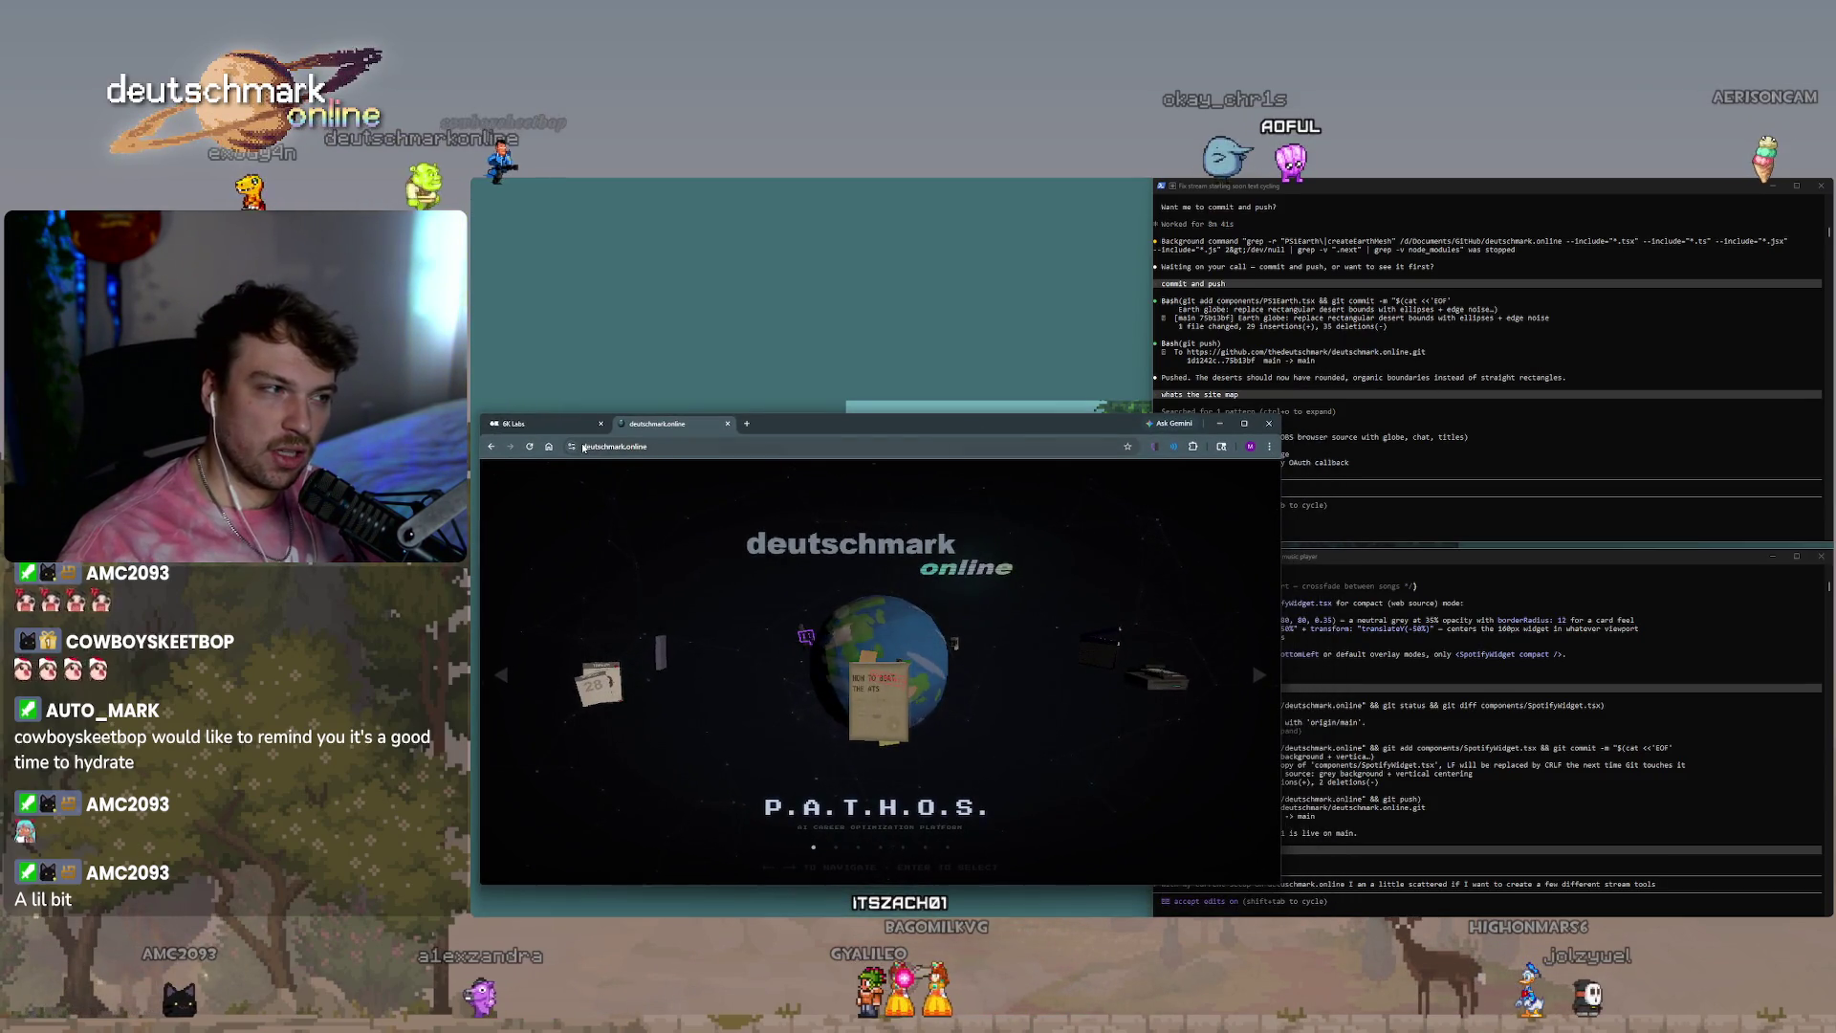
left_click(585, 447)
mouse_move(792, 439)
left_mouse_down()
mouse_move(771, 525)
mouse_move(683, 389)
left_mouse_up()
left_click(1296, 494)
left_click(1360, 691)
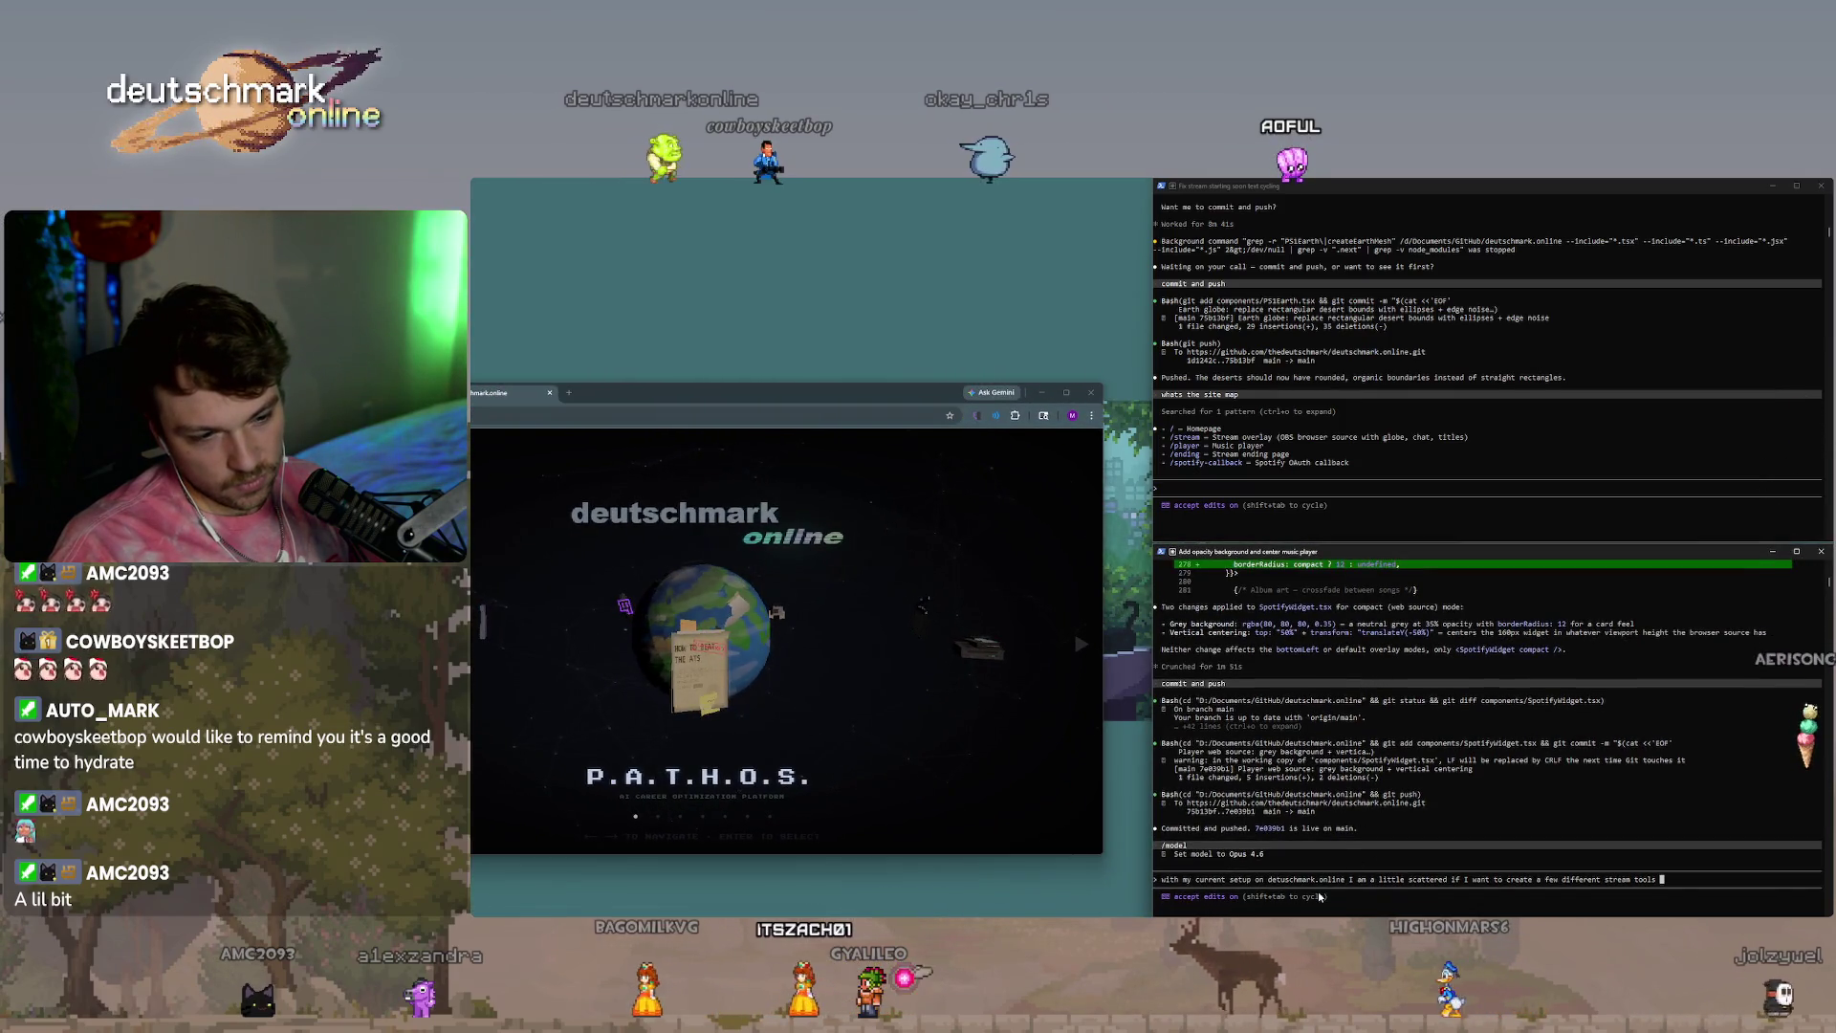
Send the centralized settings-and-auth dashboard request, then draft 'do I get a completely new domain for'.
left_click(1695, 880)
type("I want a centralized dashboard ")
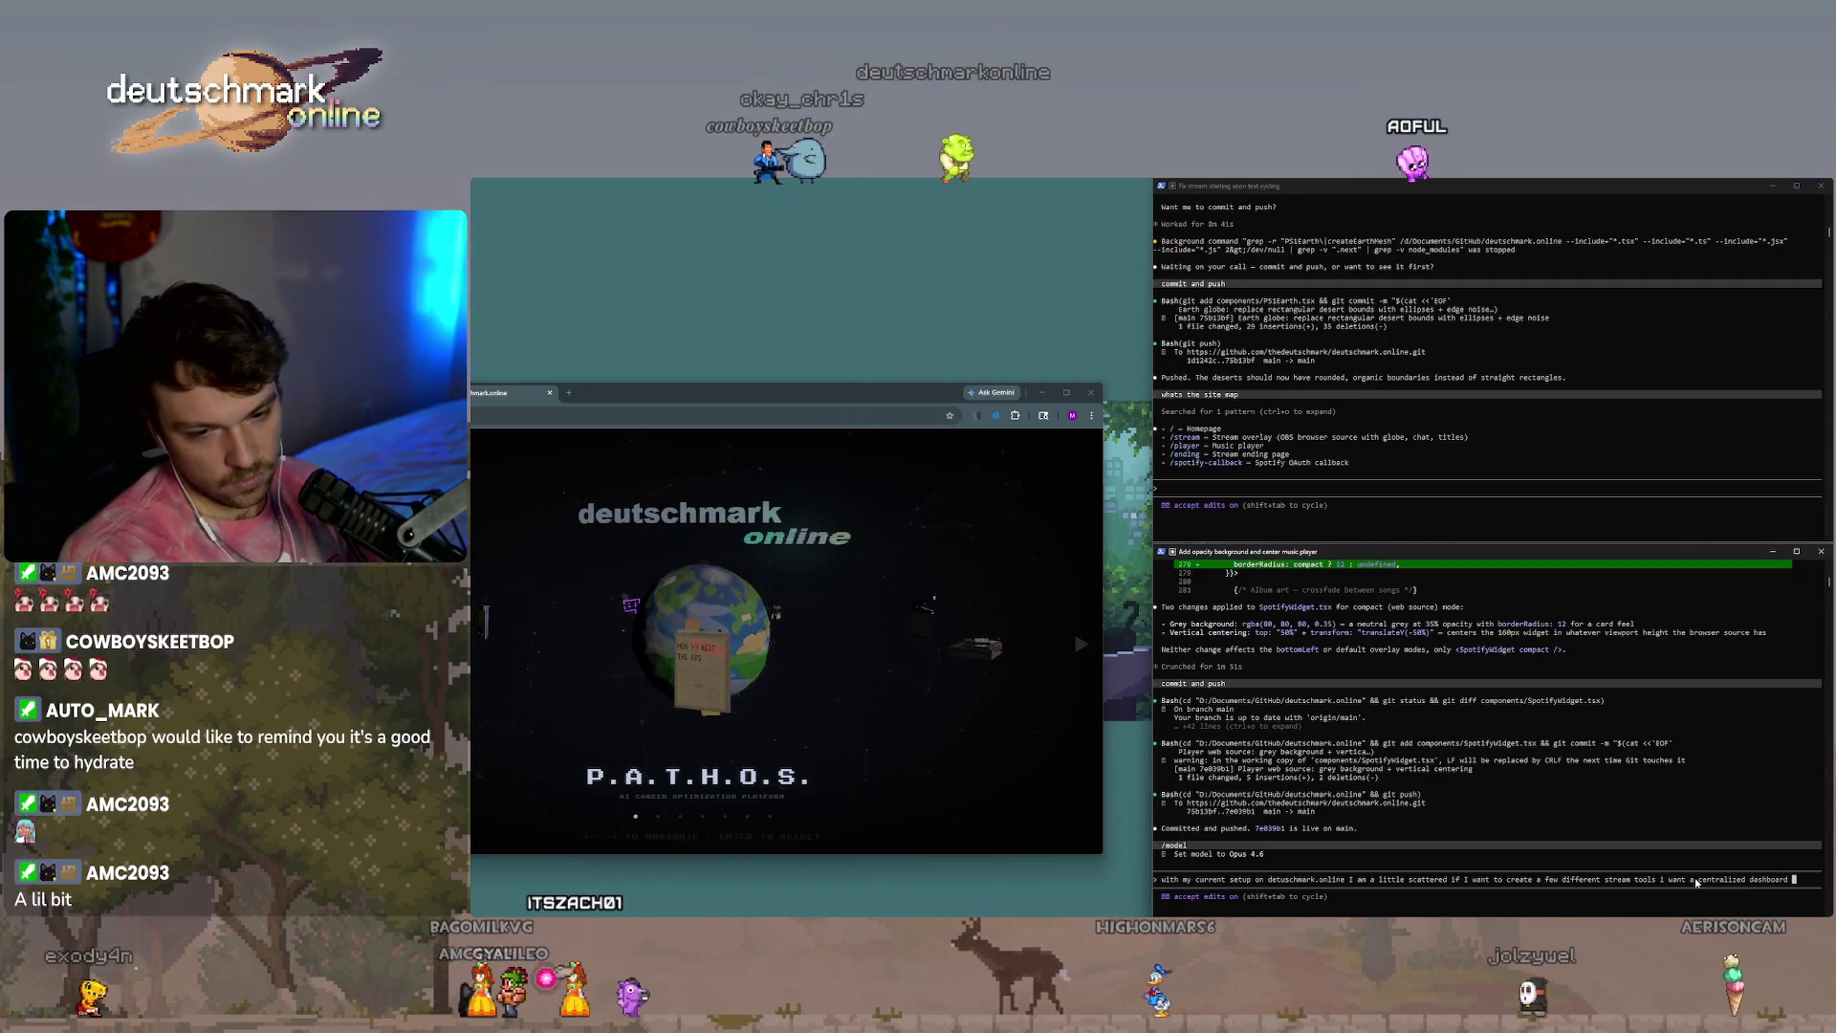
type("for settings to")
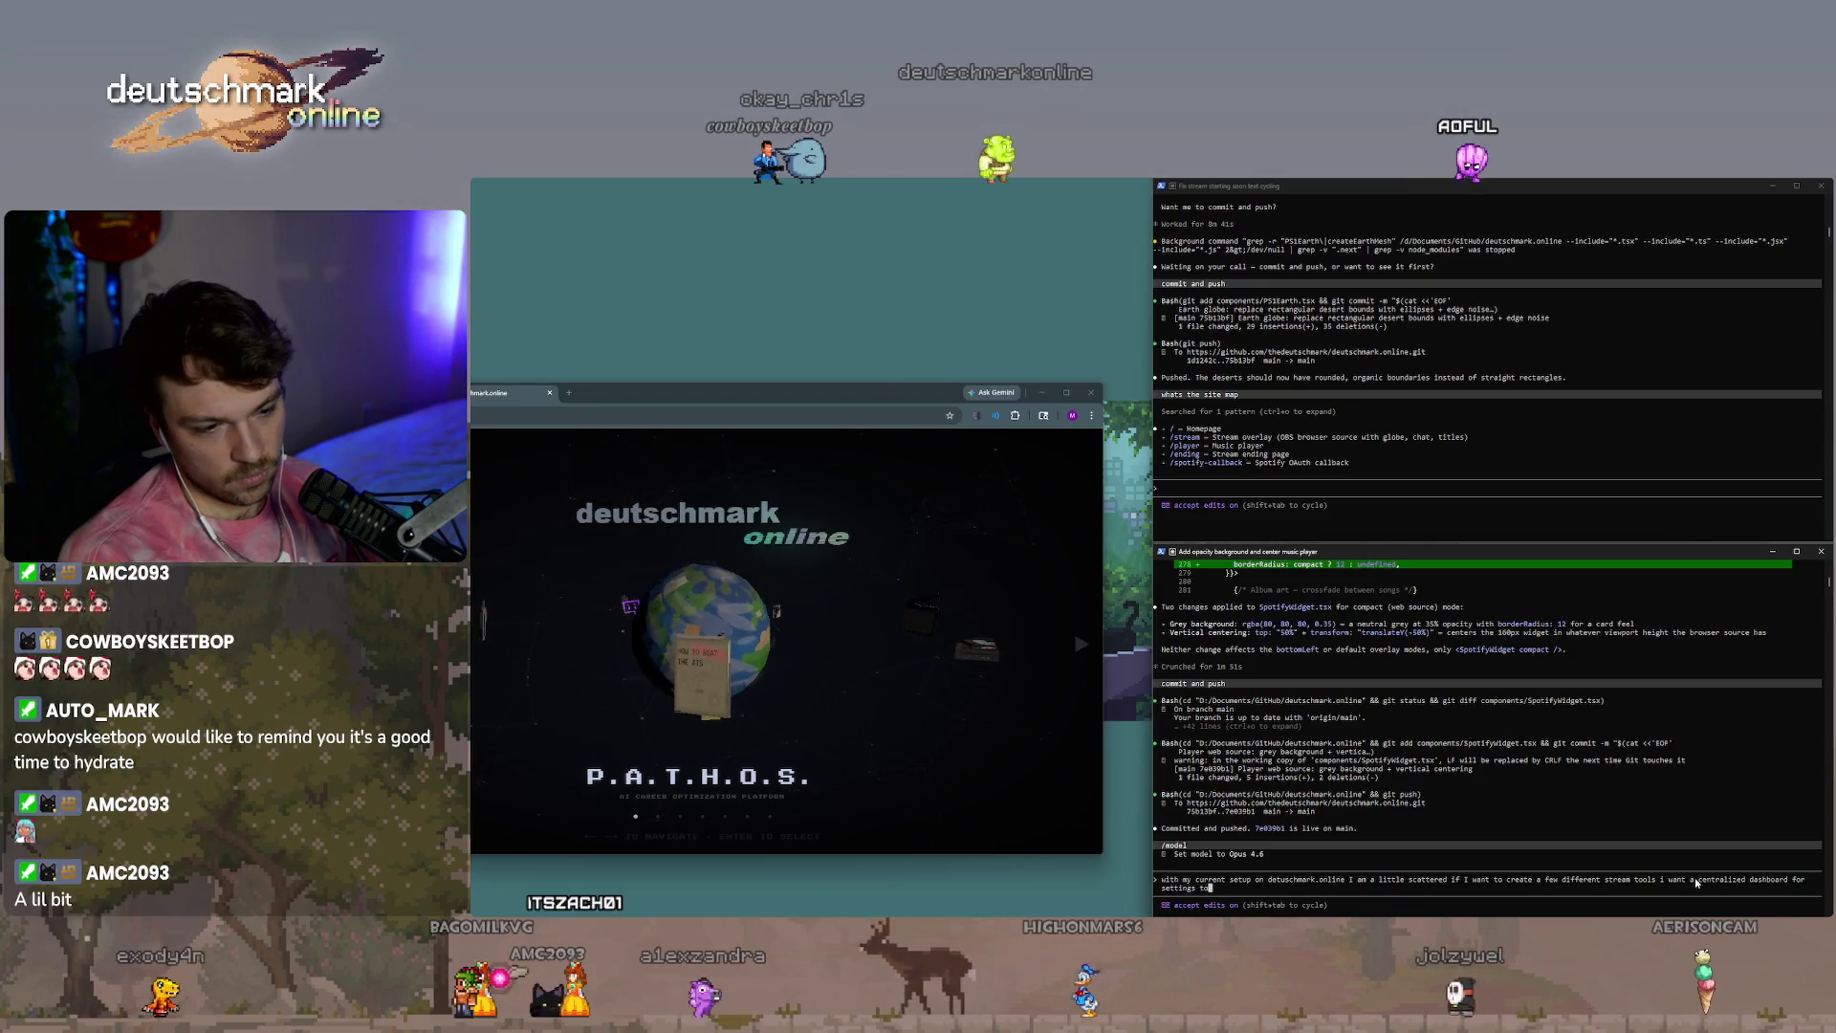
key("BackSpace")
key("BackSpace")
type("and")
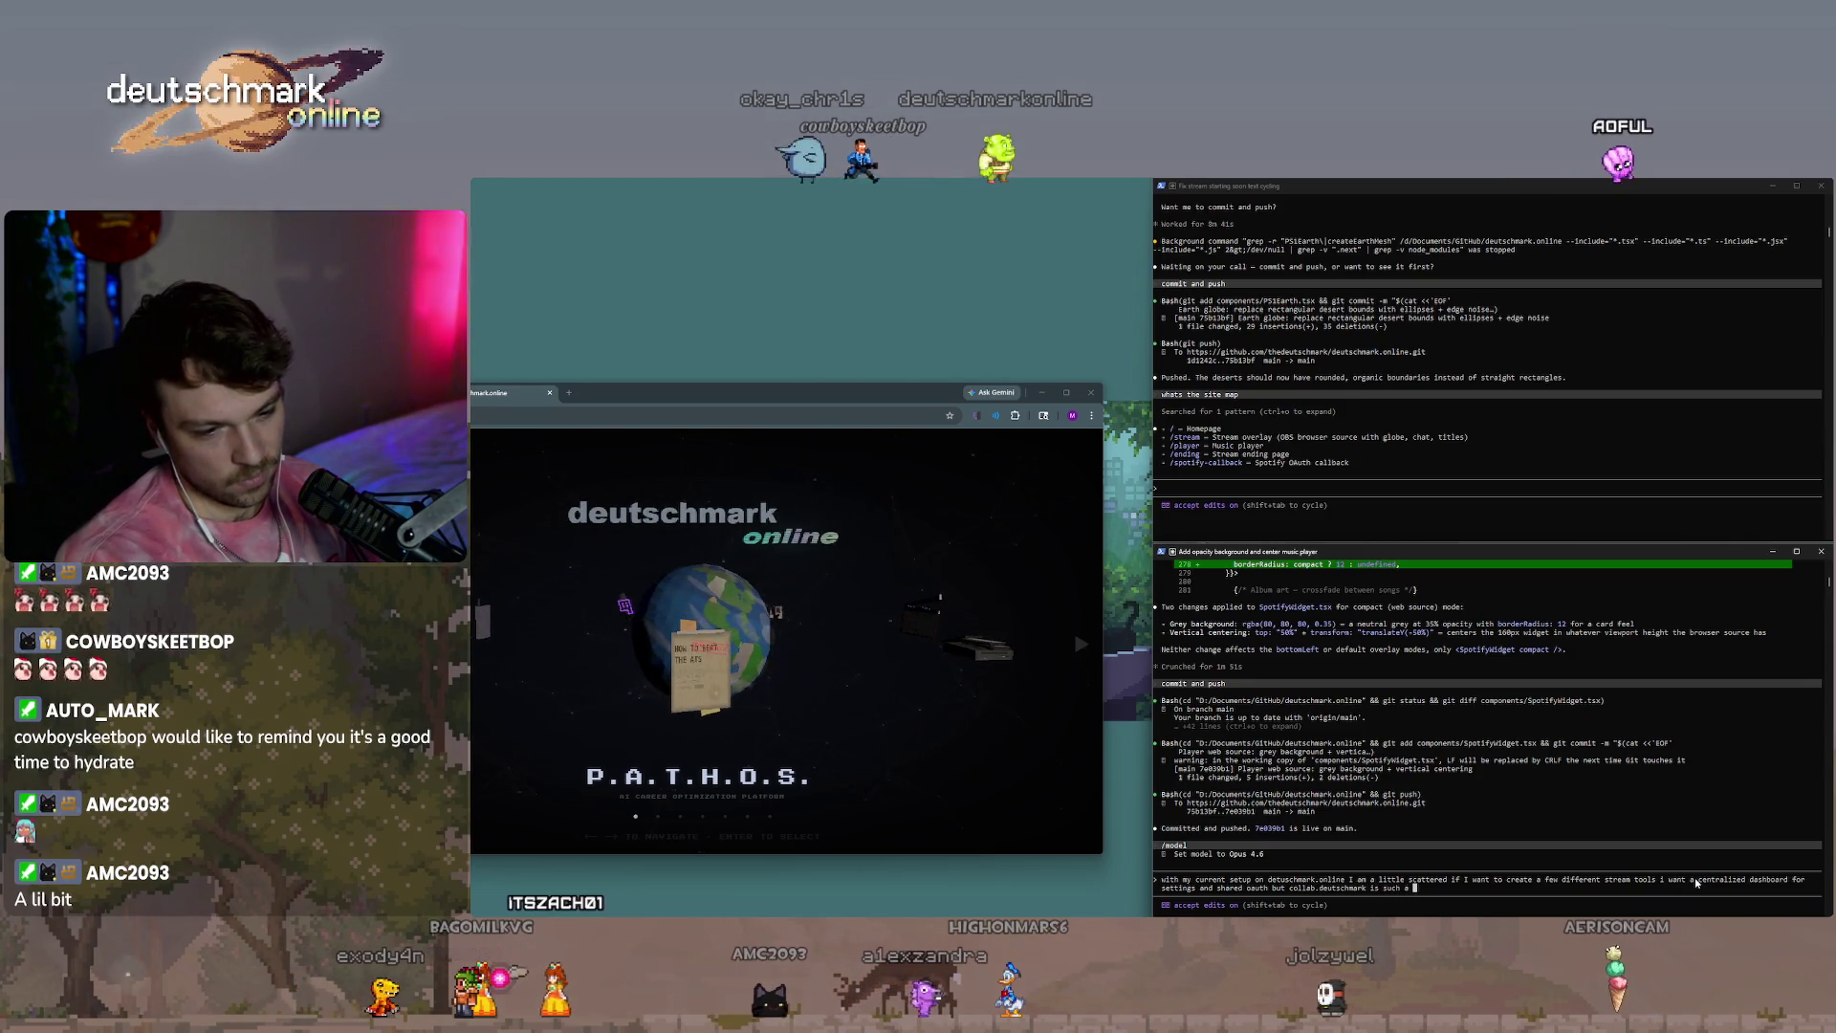
type("great standalone app but also is twit")
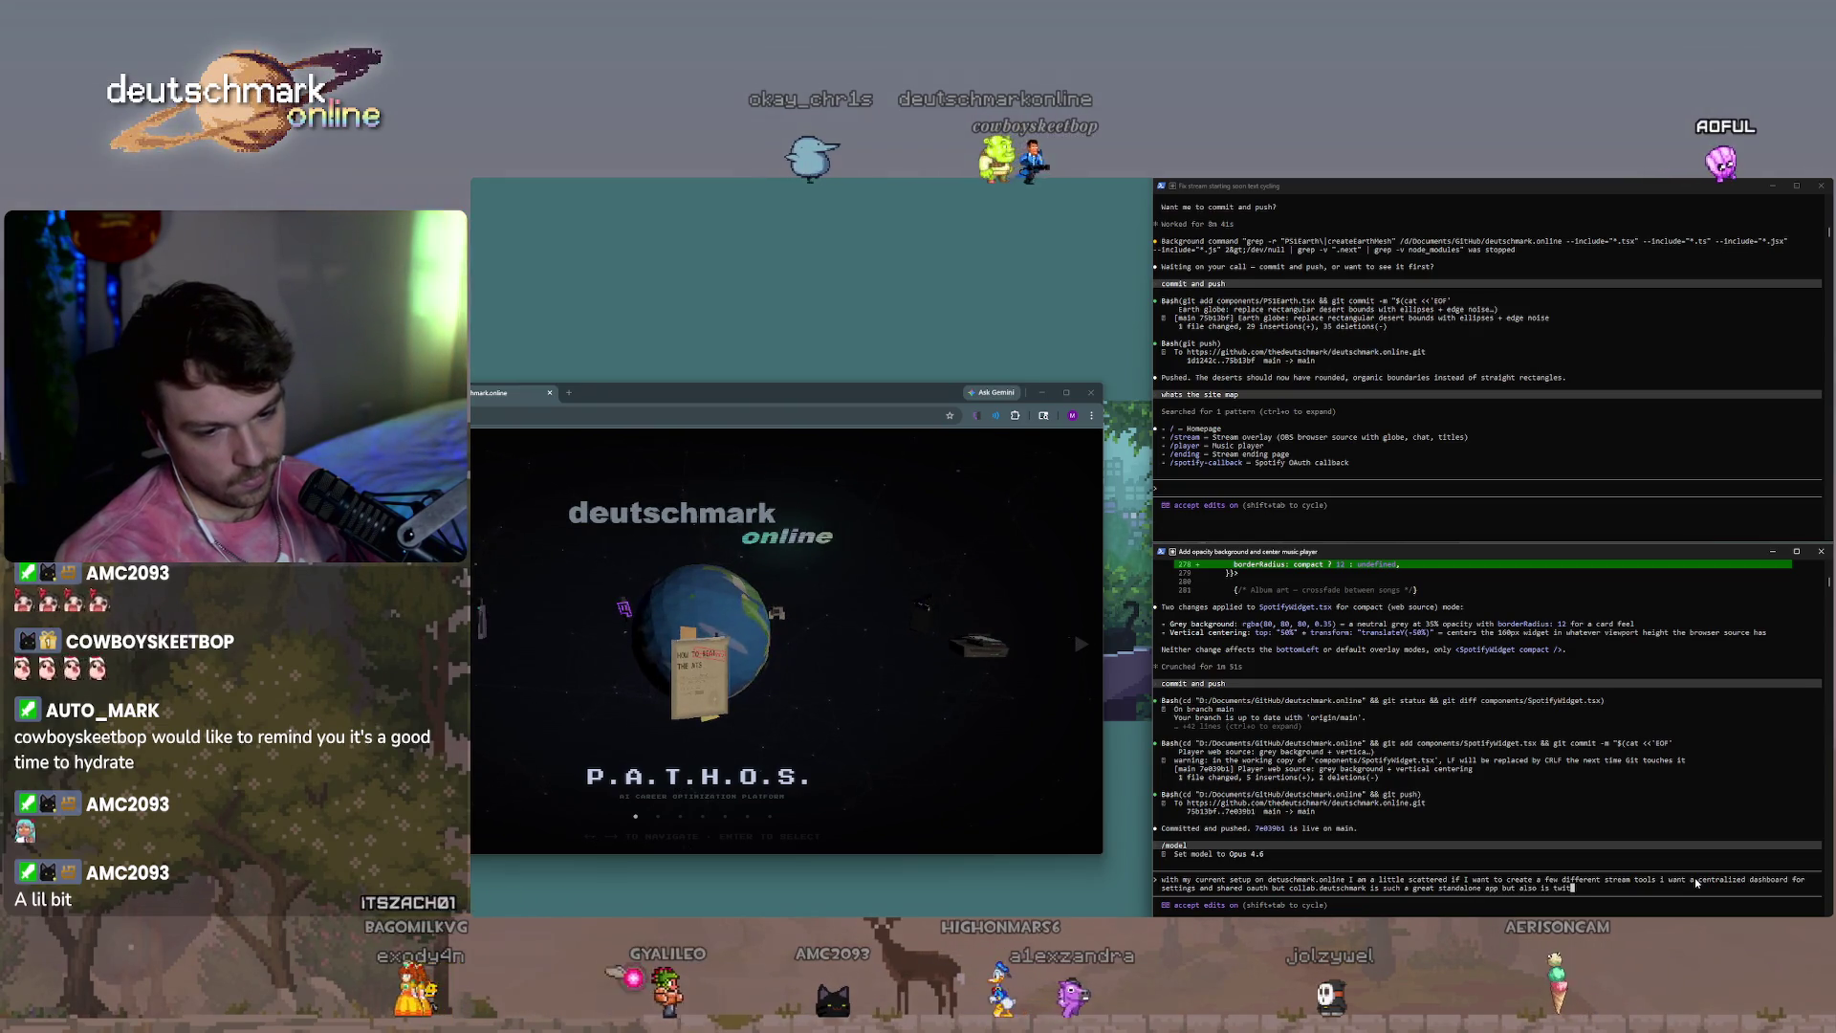
type("ch related so could be all in one kit")
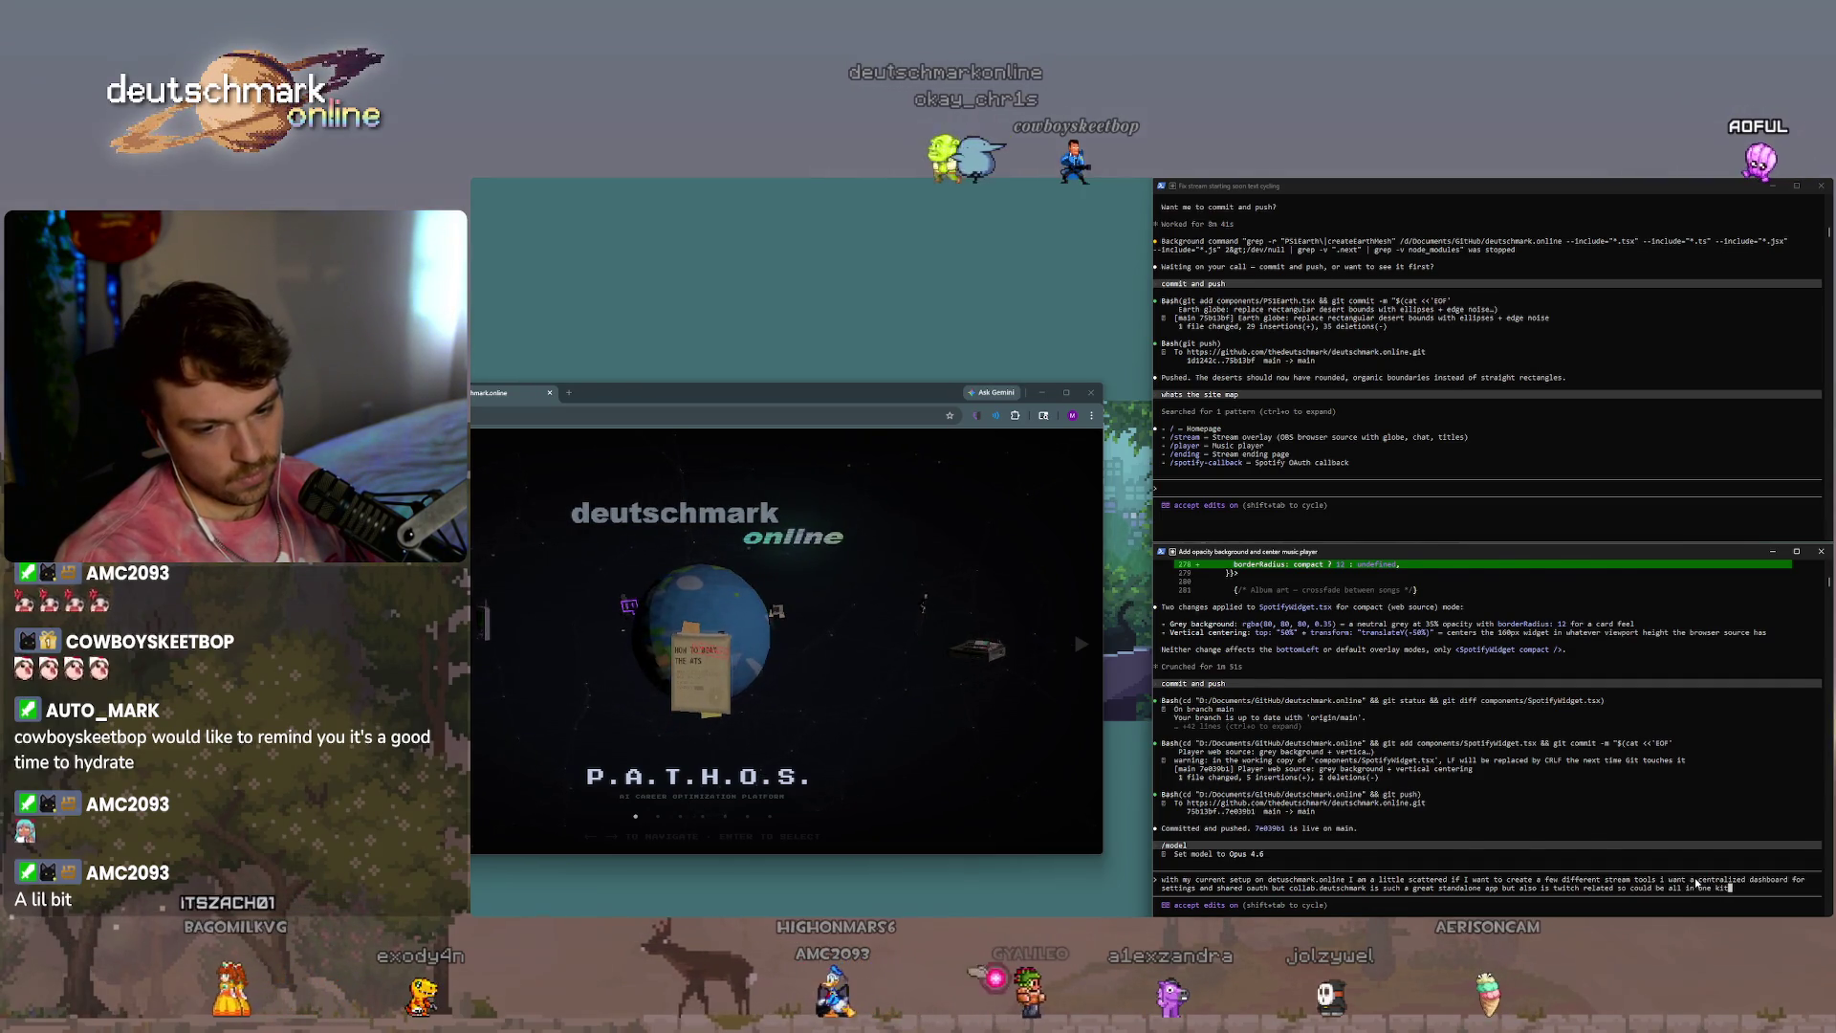
key("Return")
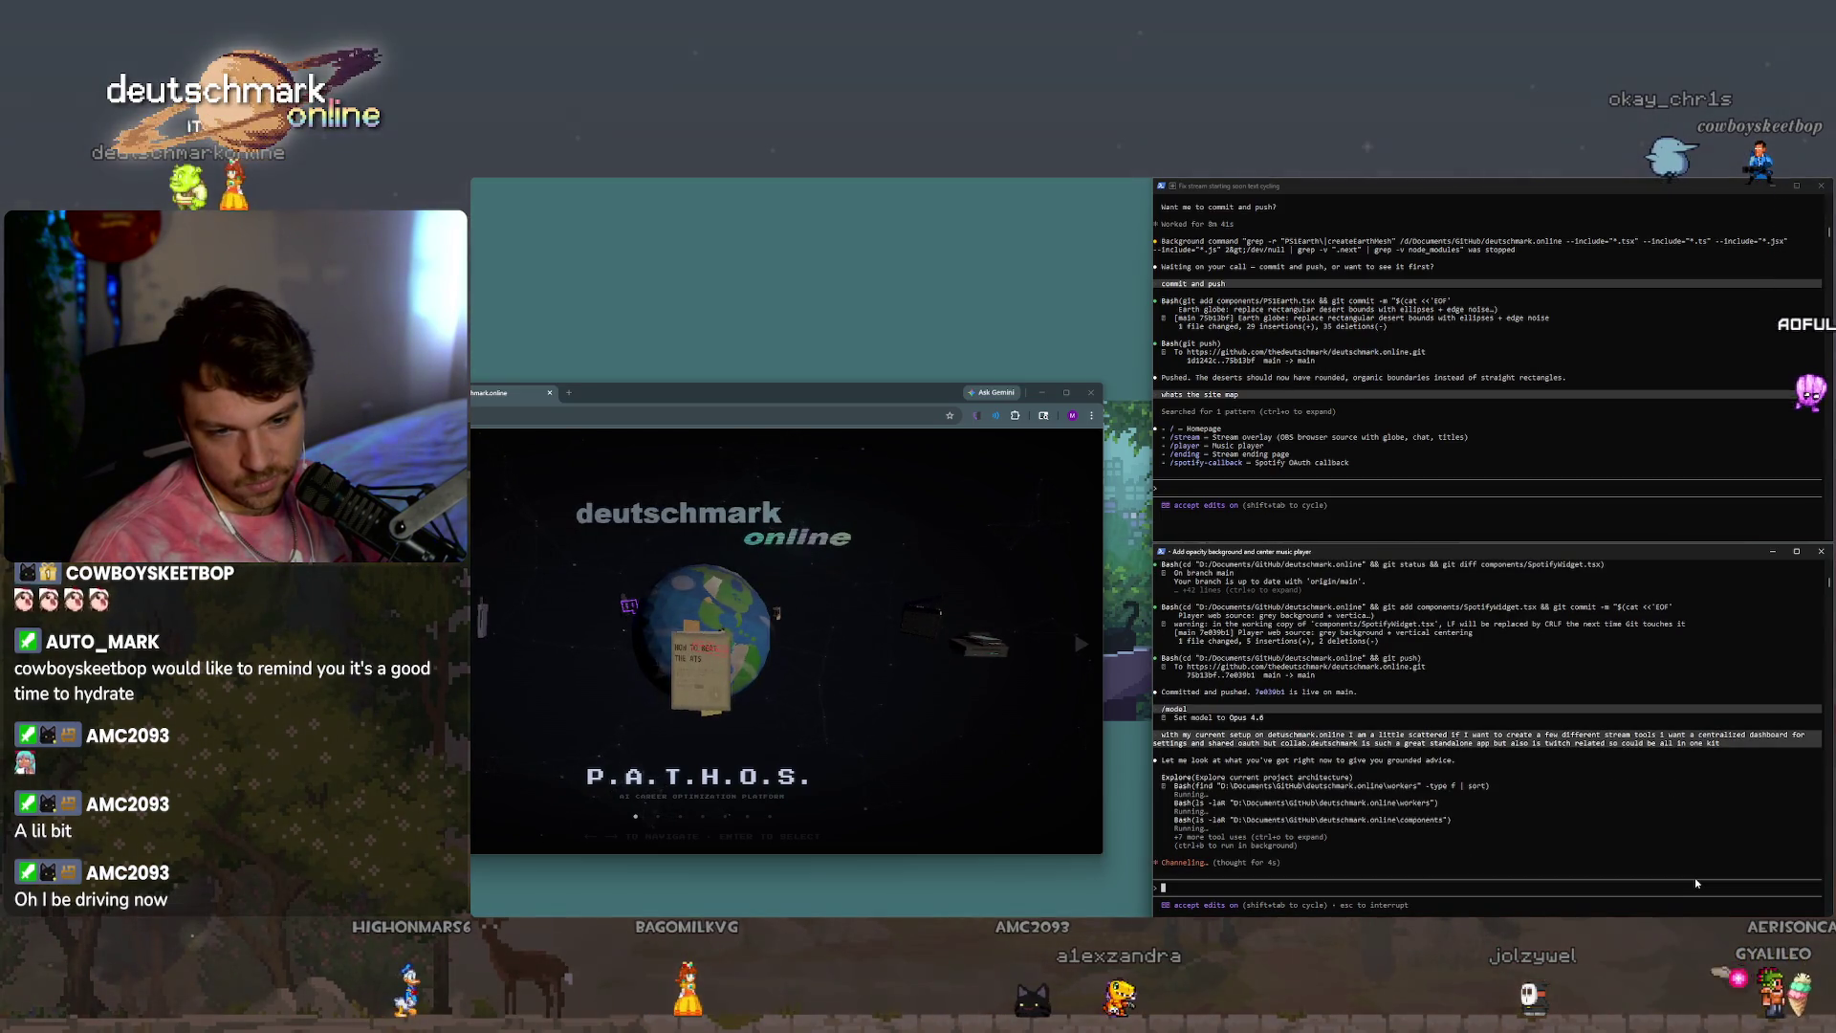
type("do I get a completely new domain fo")
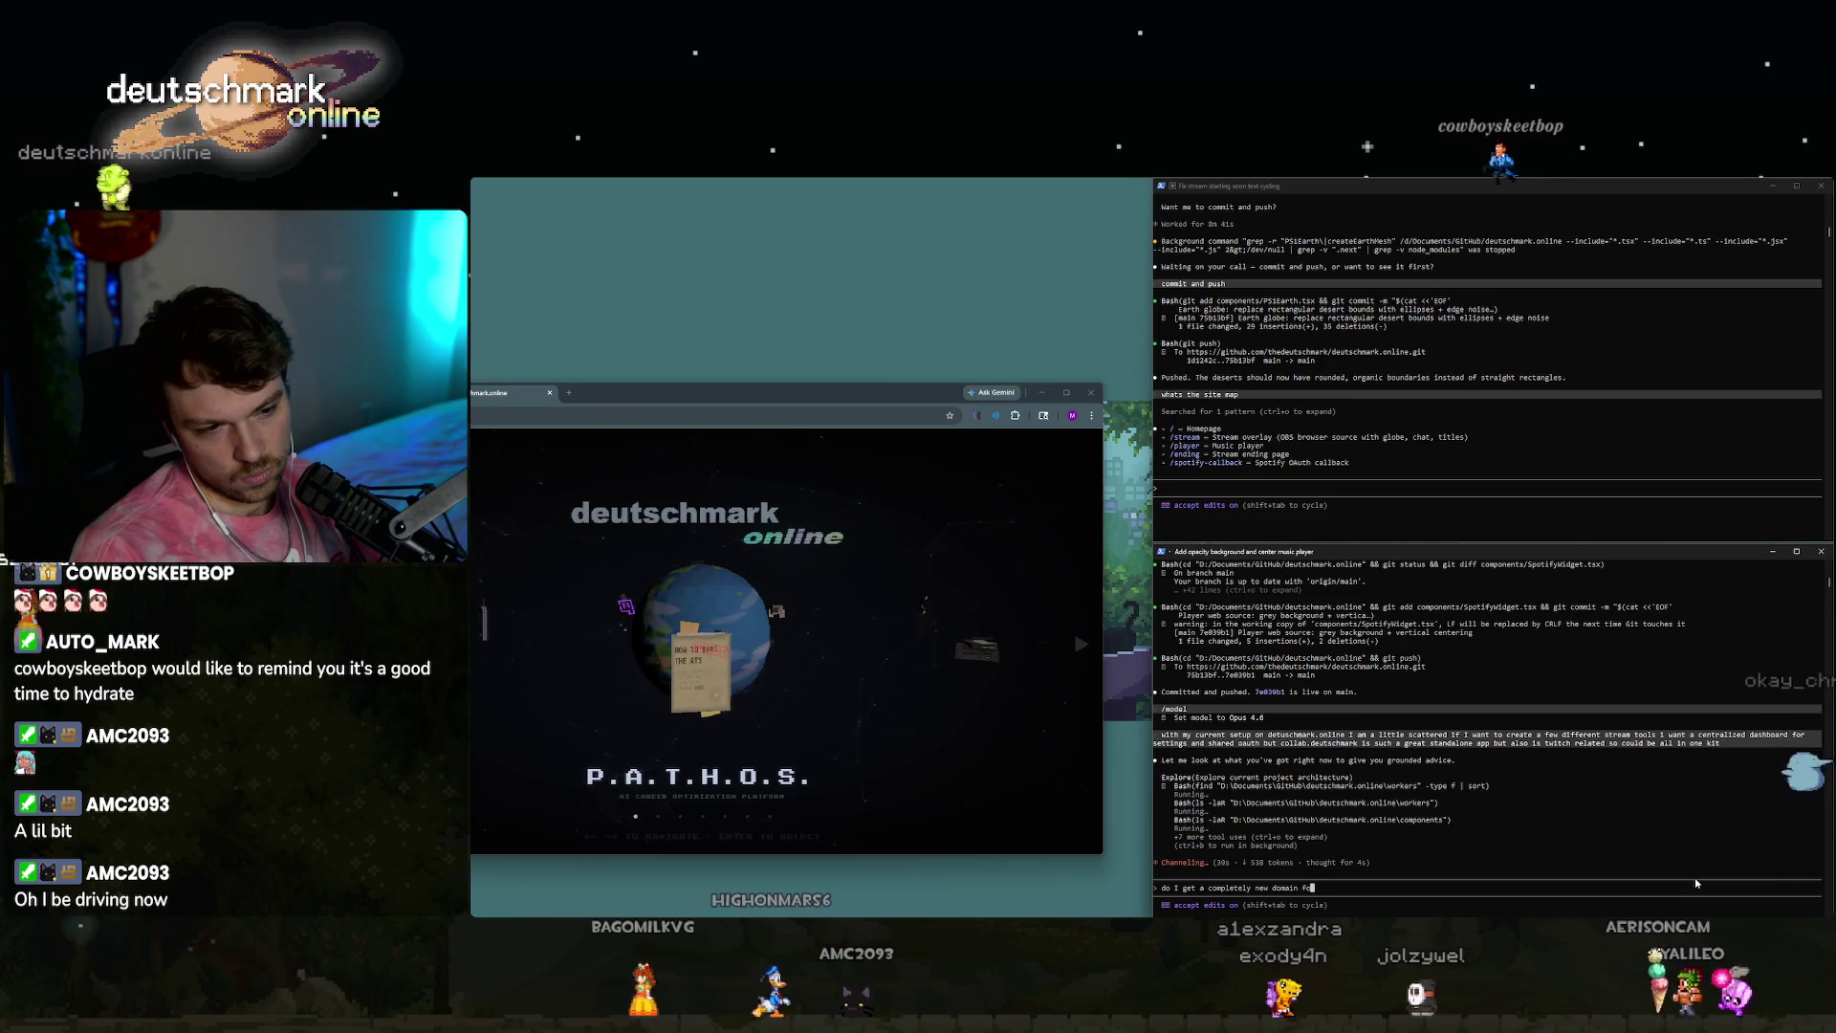
type("r")
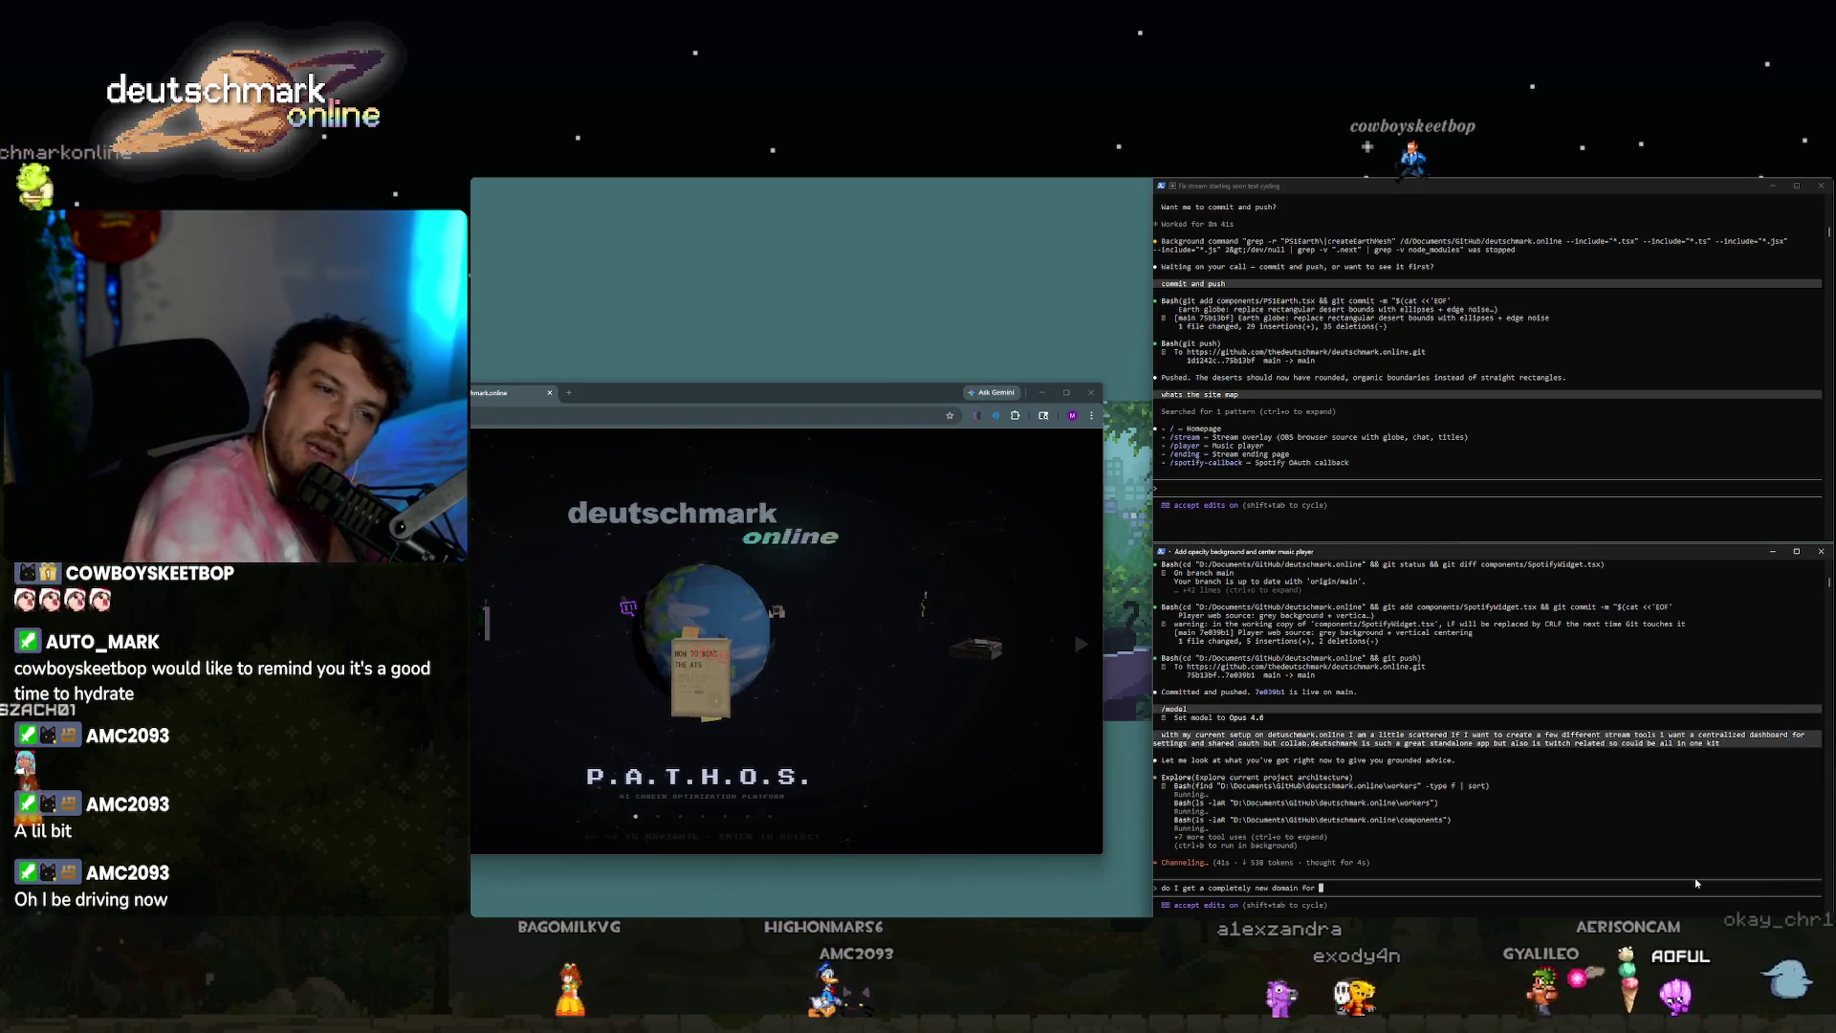
Open collab.deutschmark.online's Settings page and review its Discord server list.
left_click_drag(957, 392, 959, 199)
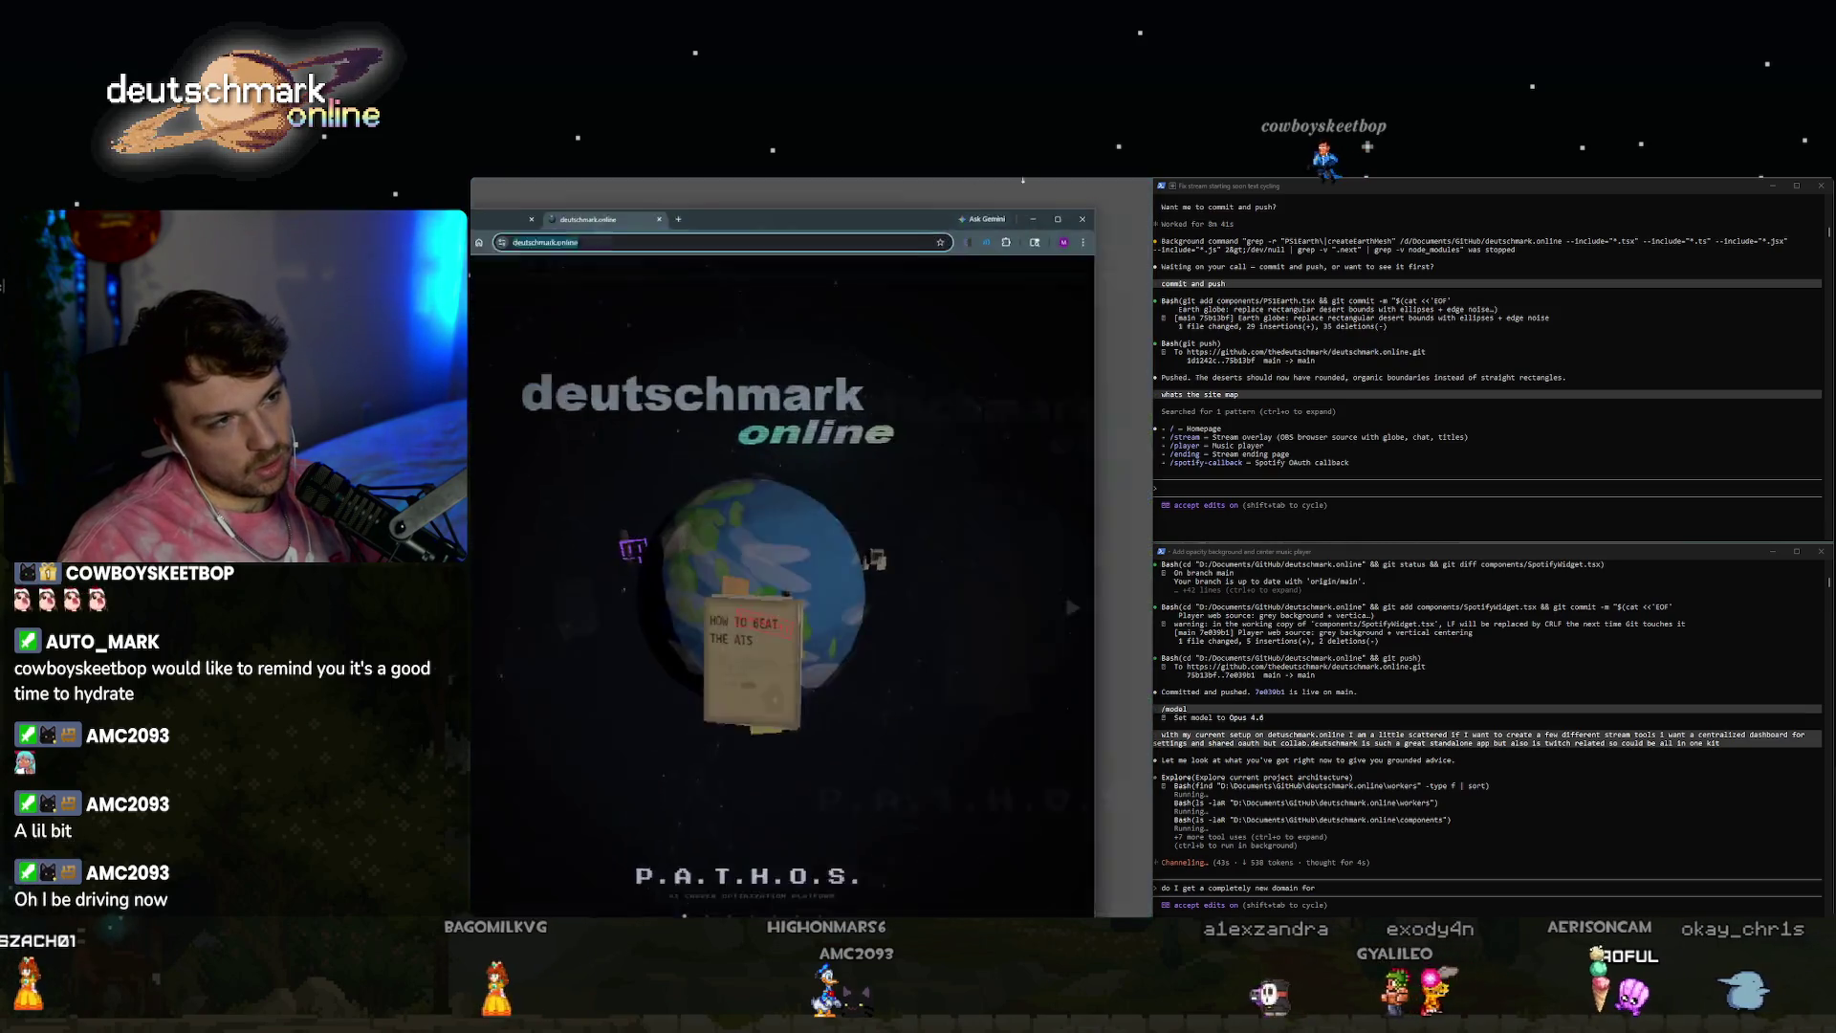
left_click(603, 210)
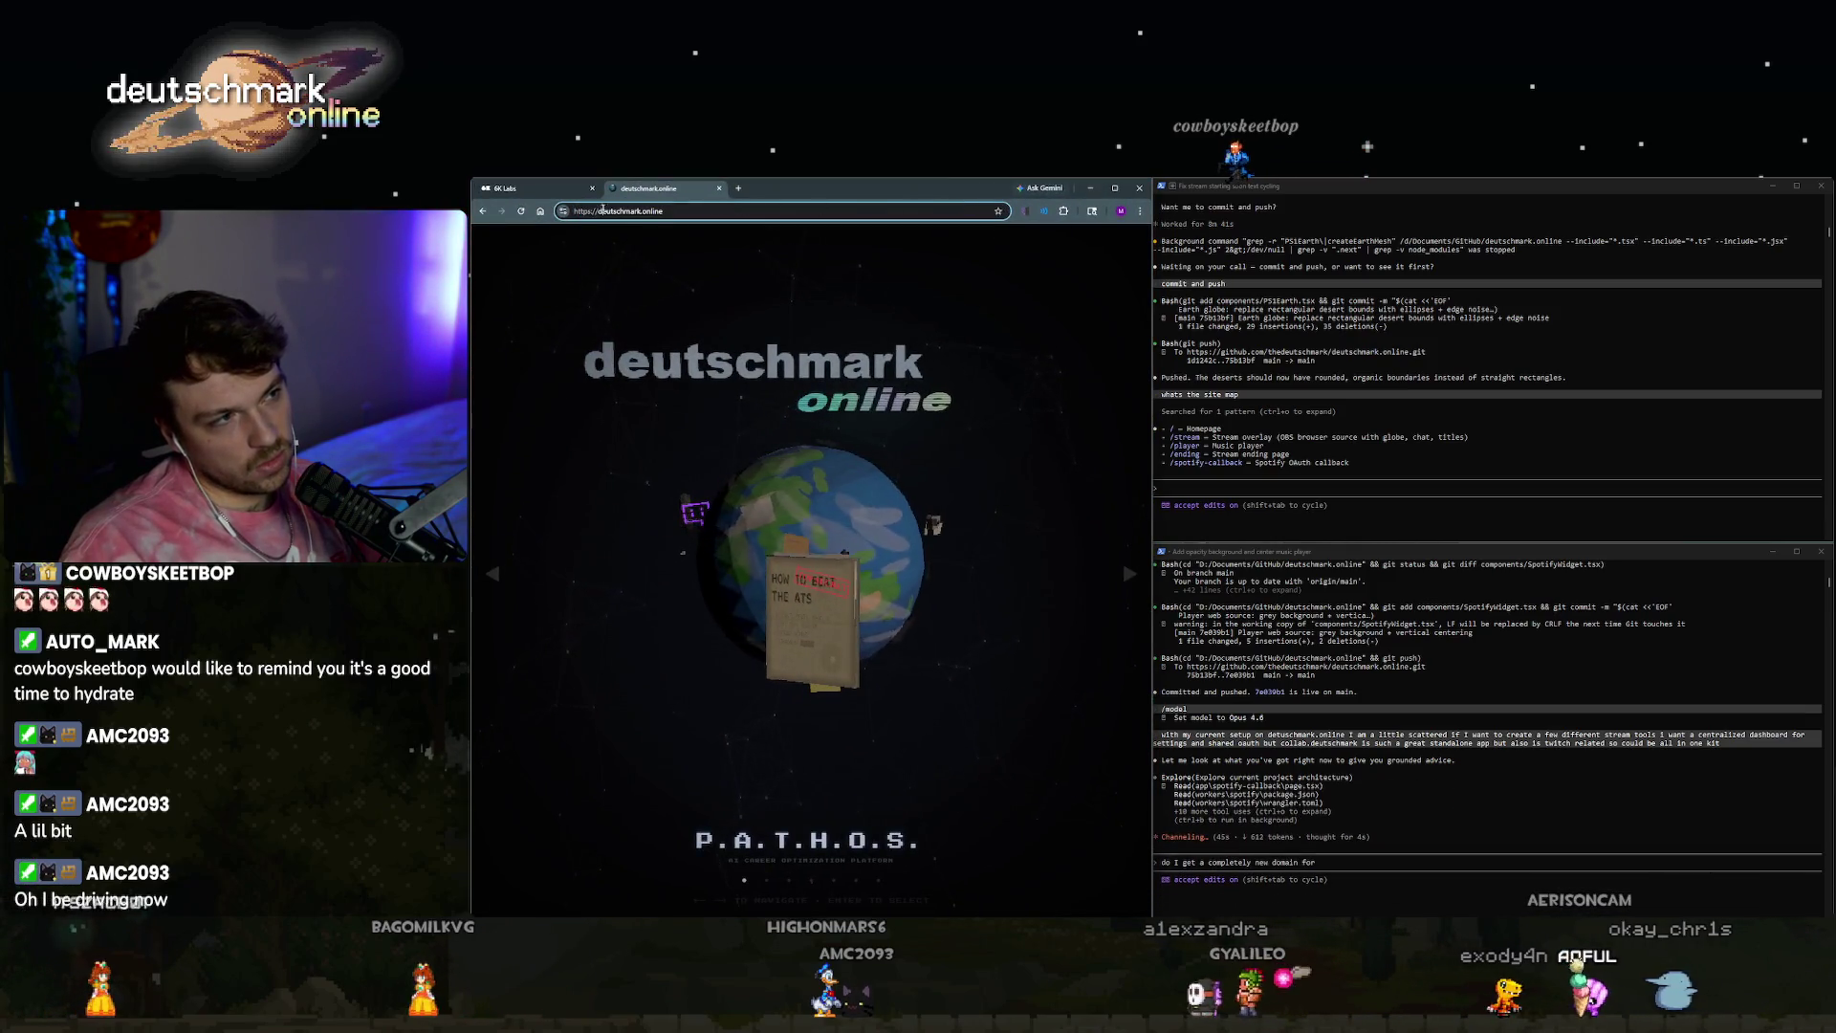
type("collab.")
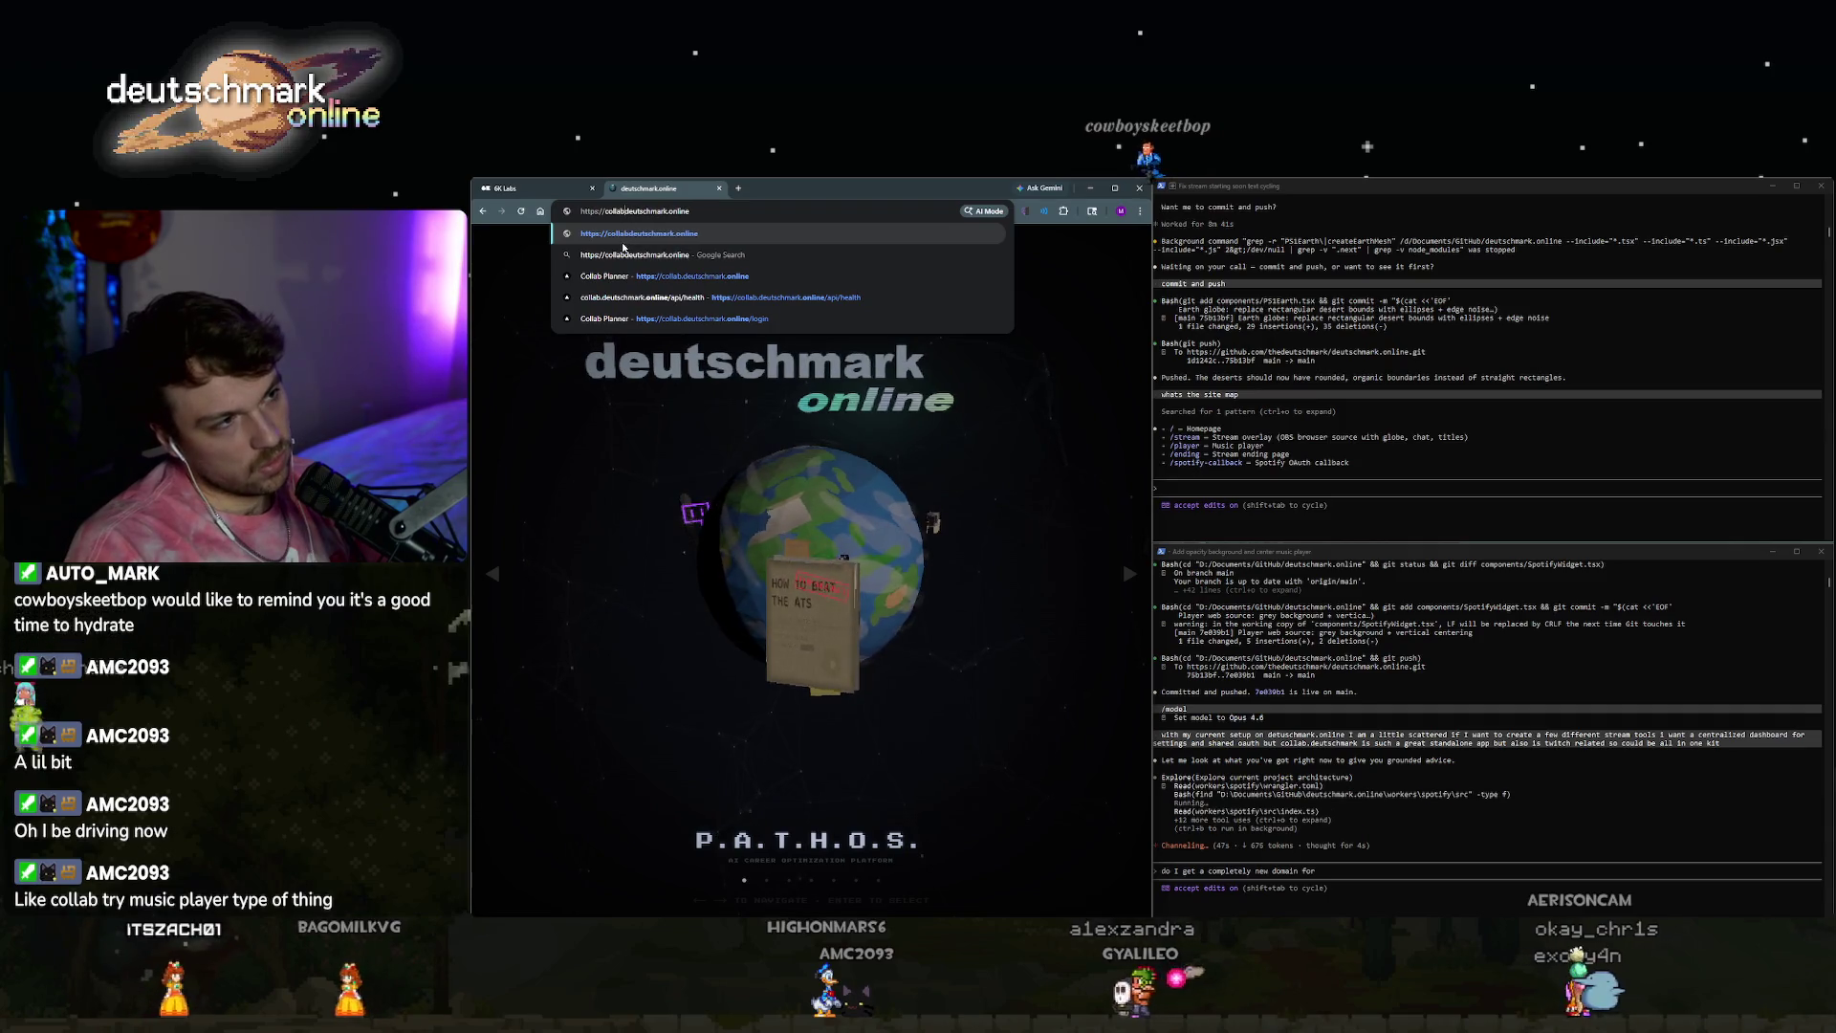
key("Return")
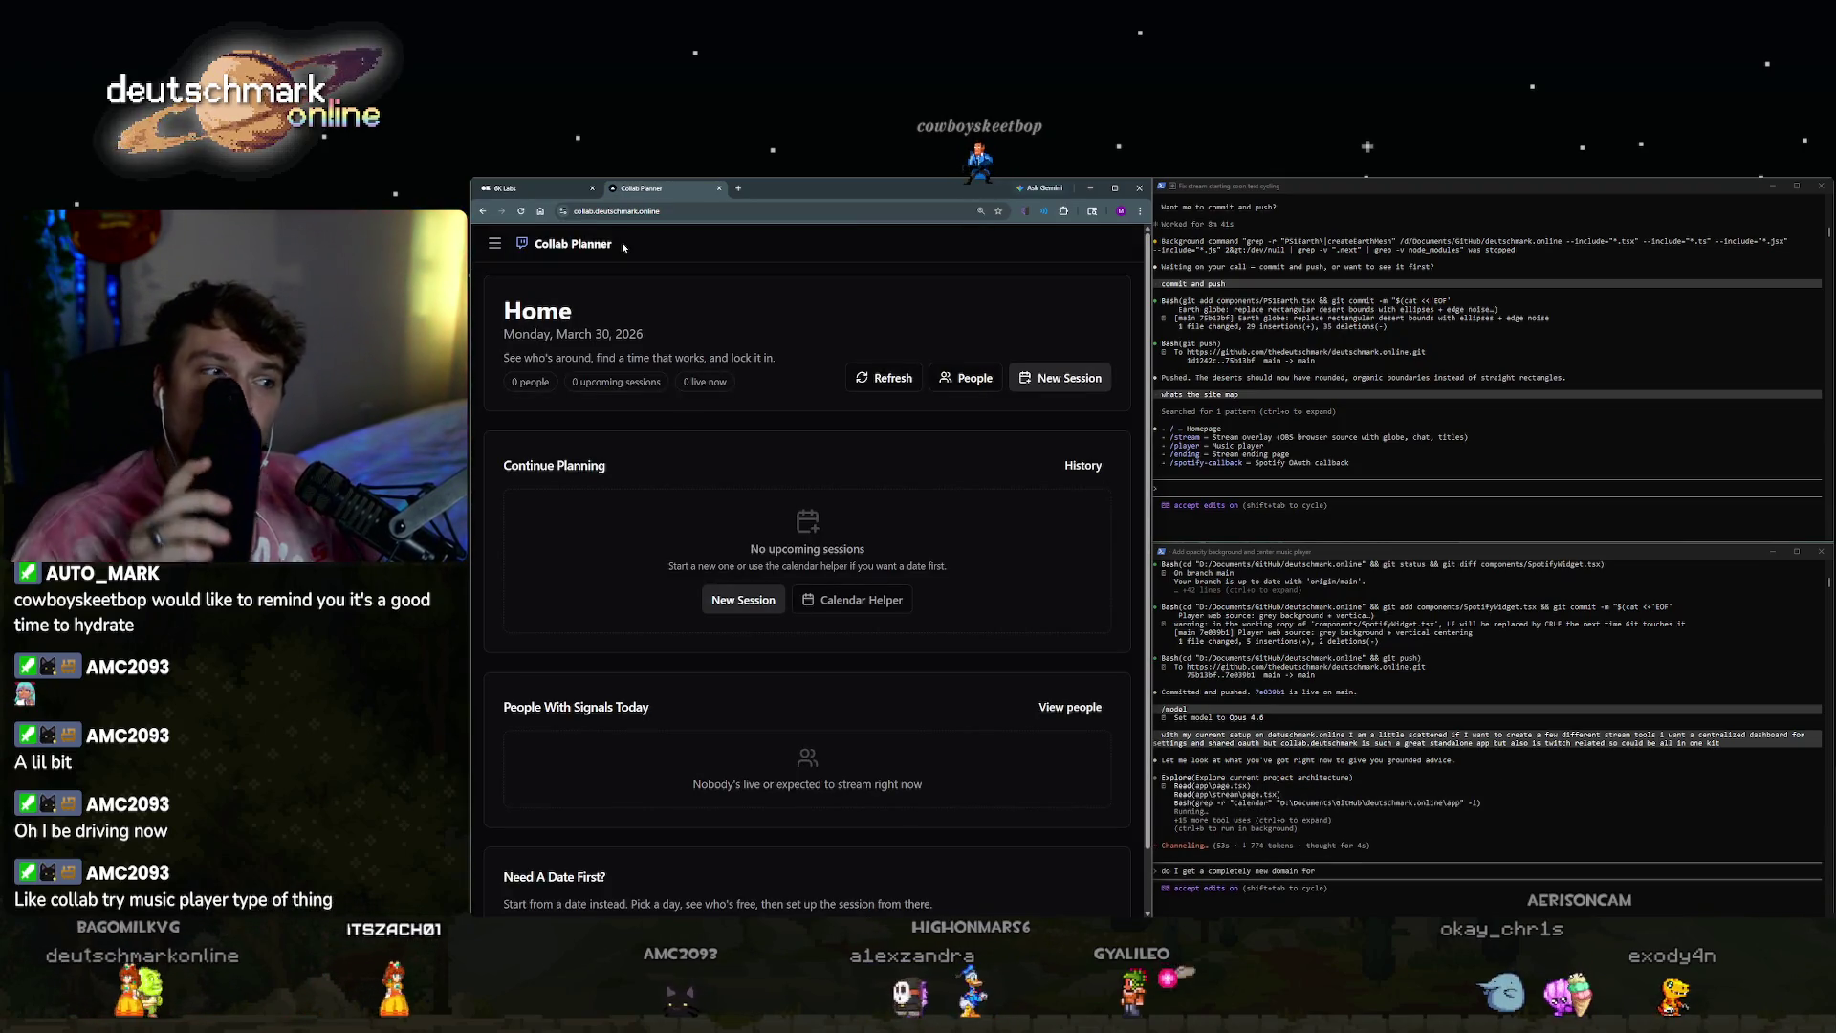
left_click(495, 243)
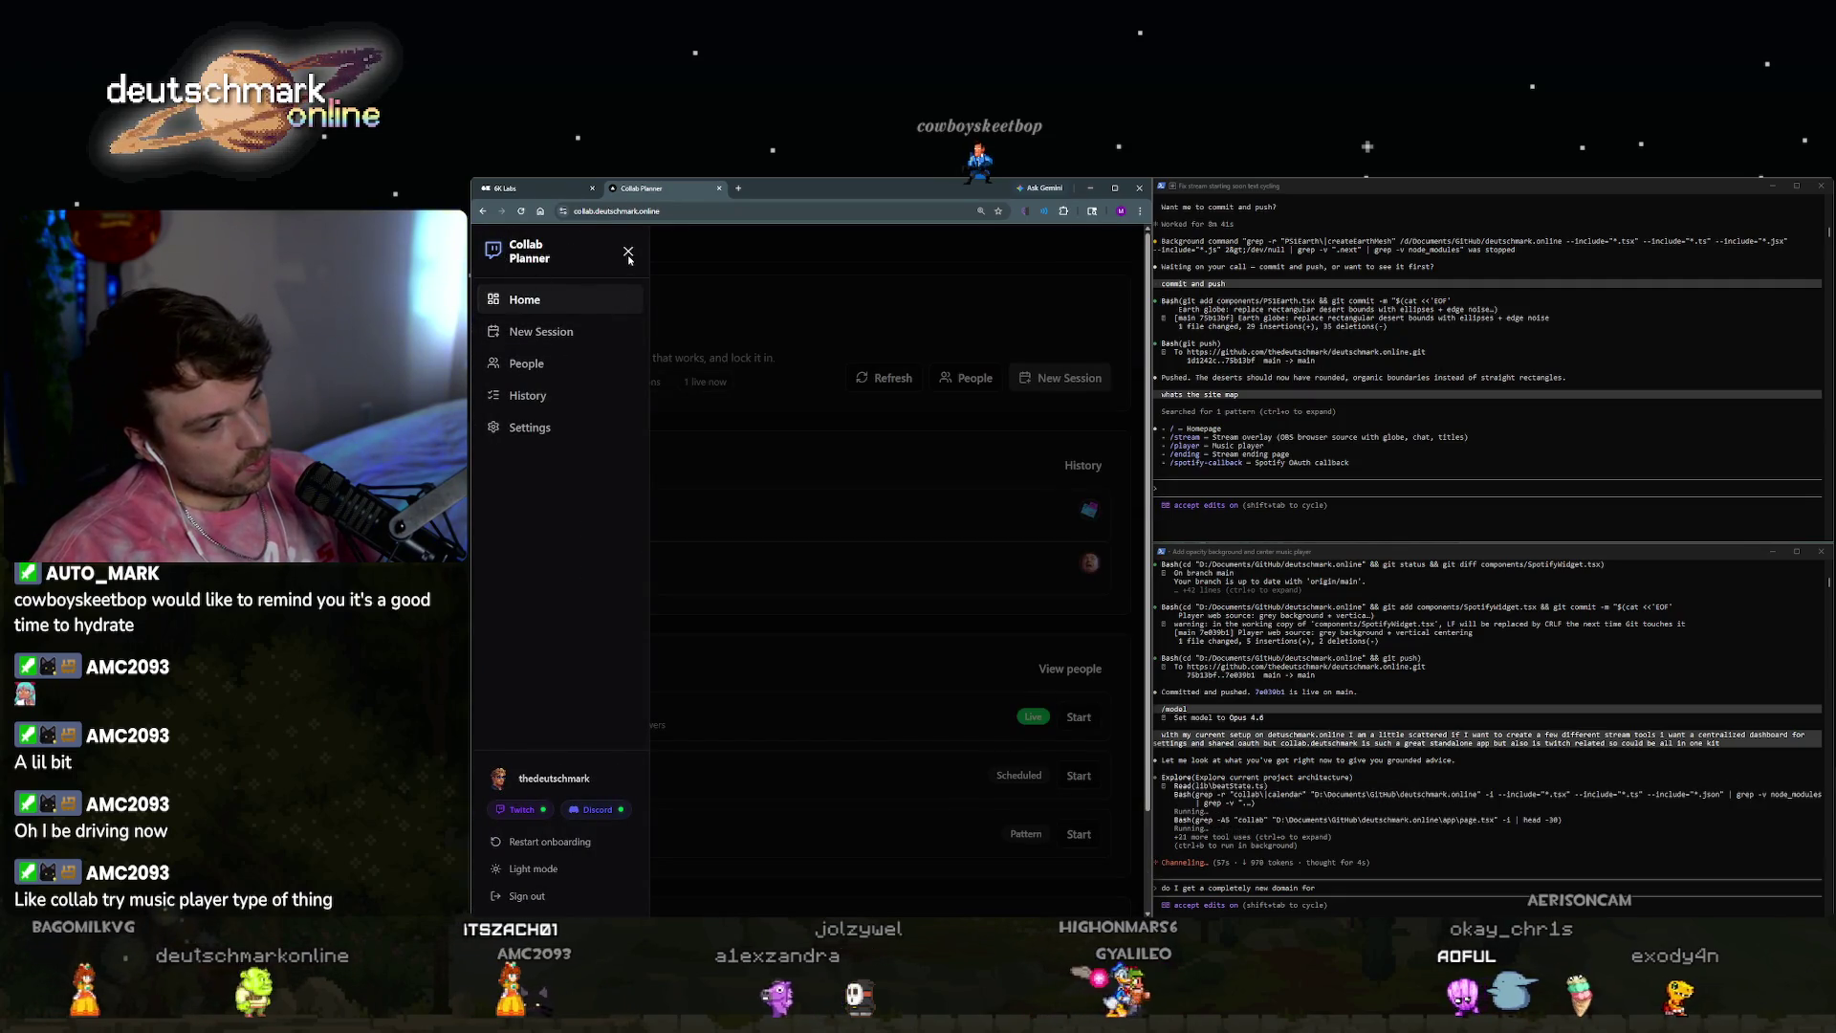
left_click(531, 428)
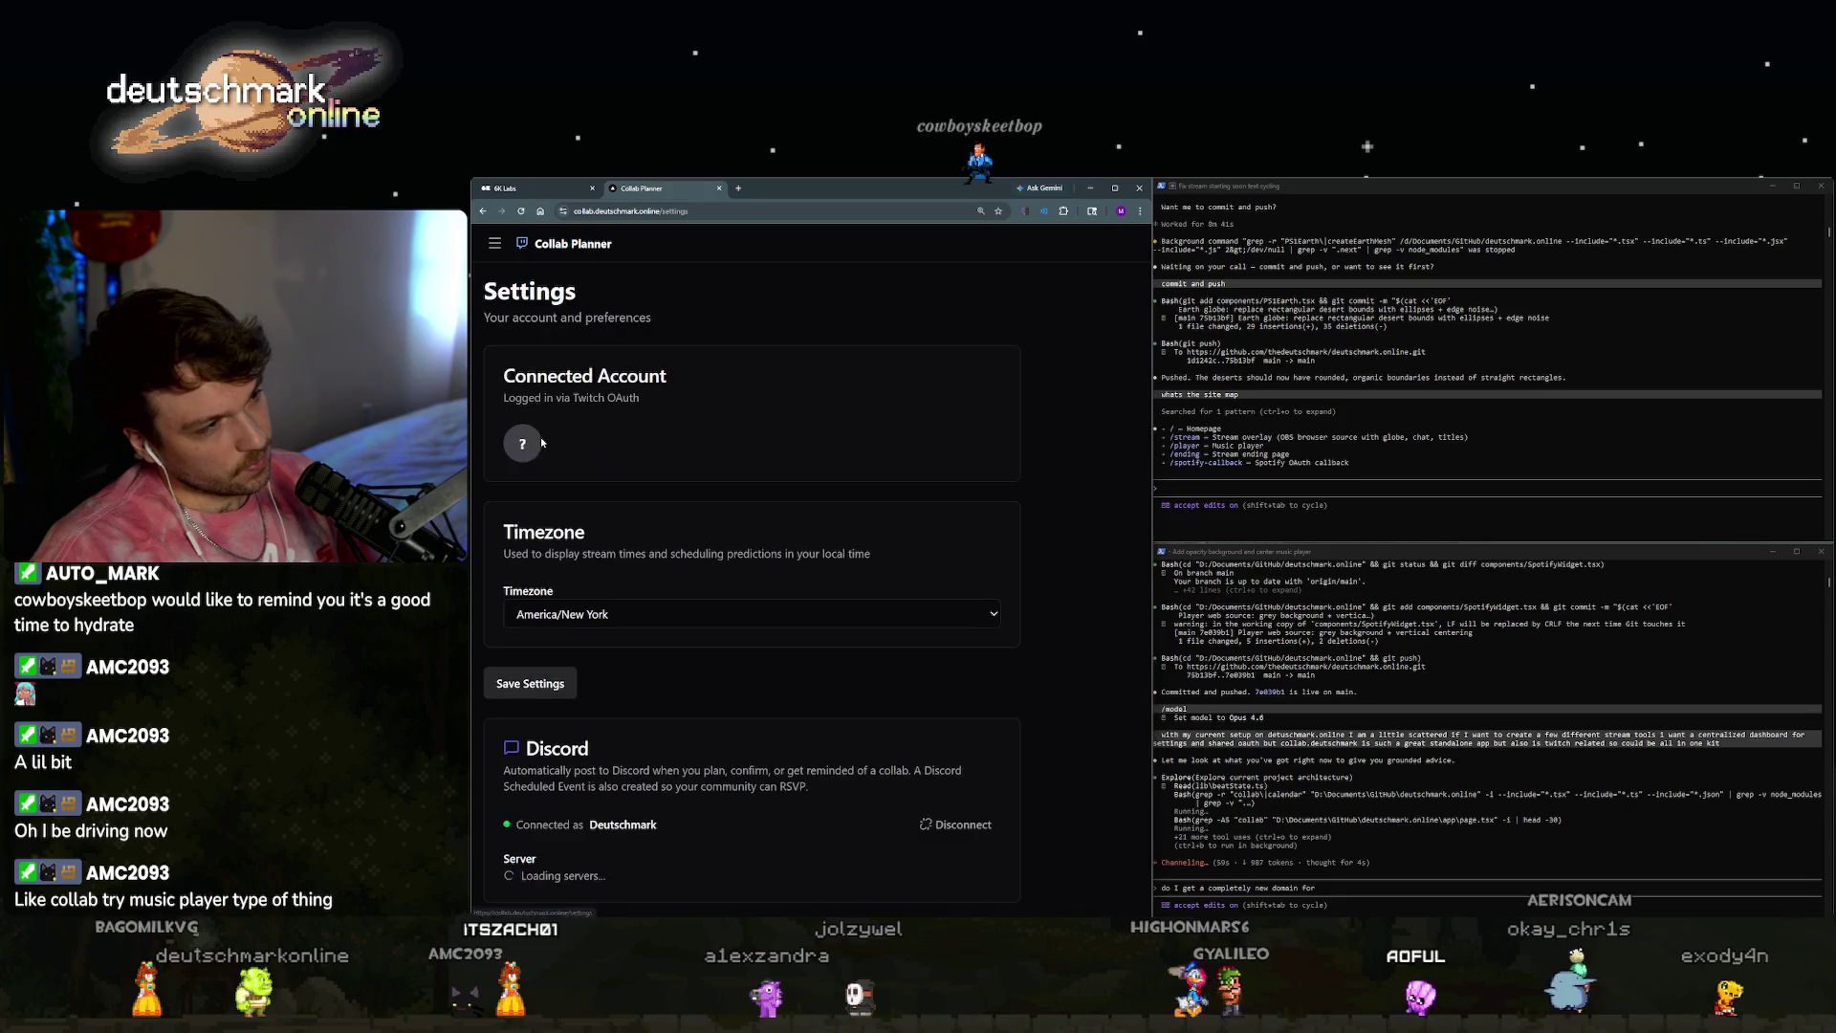
scroll(910, 564, "down", 1)
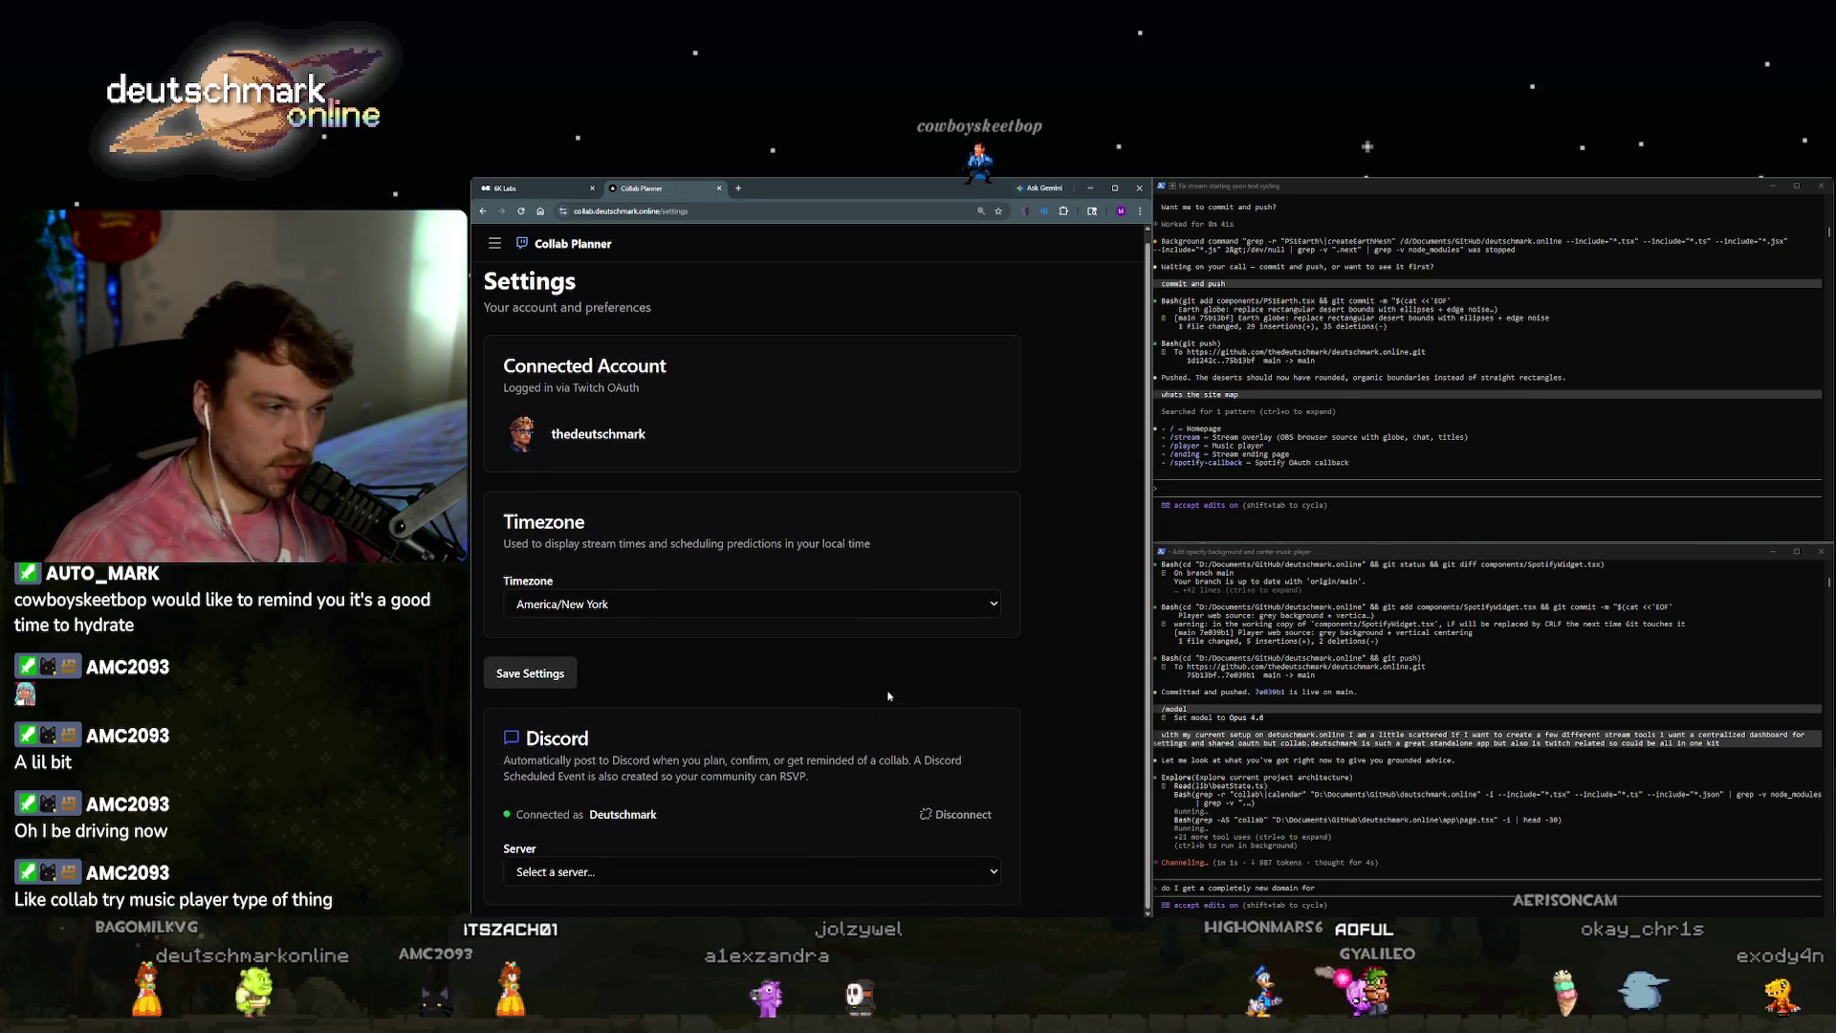
left_click(628, 886)
left_click(1083, 783)
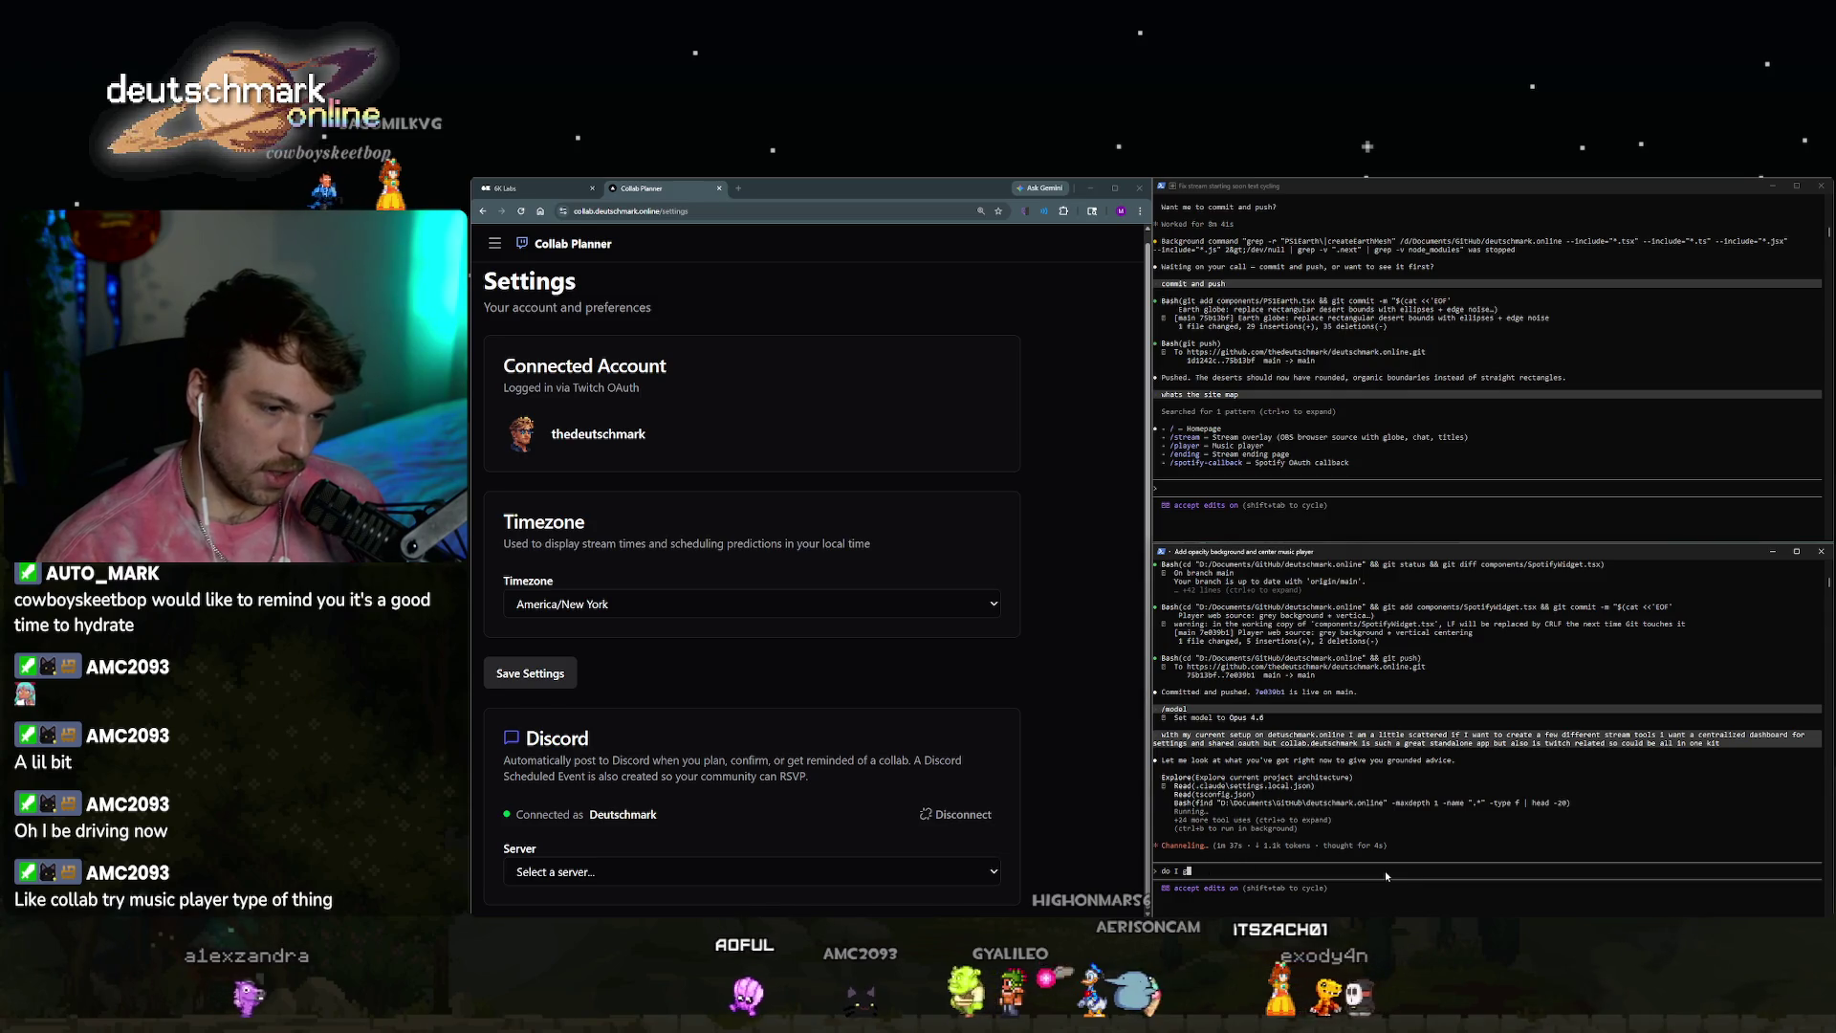
Discard the drafted domain question and switch to the 6K Labs site.
key("Return")
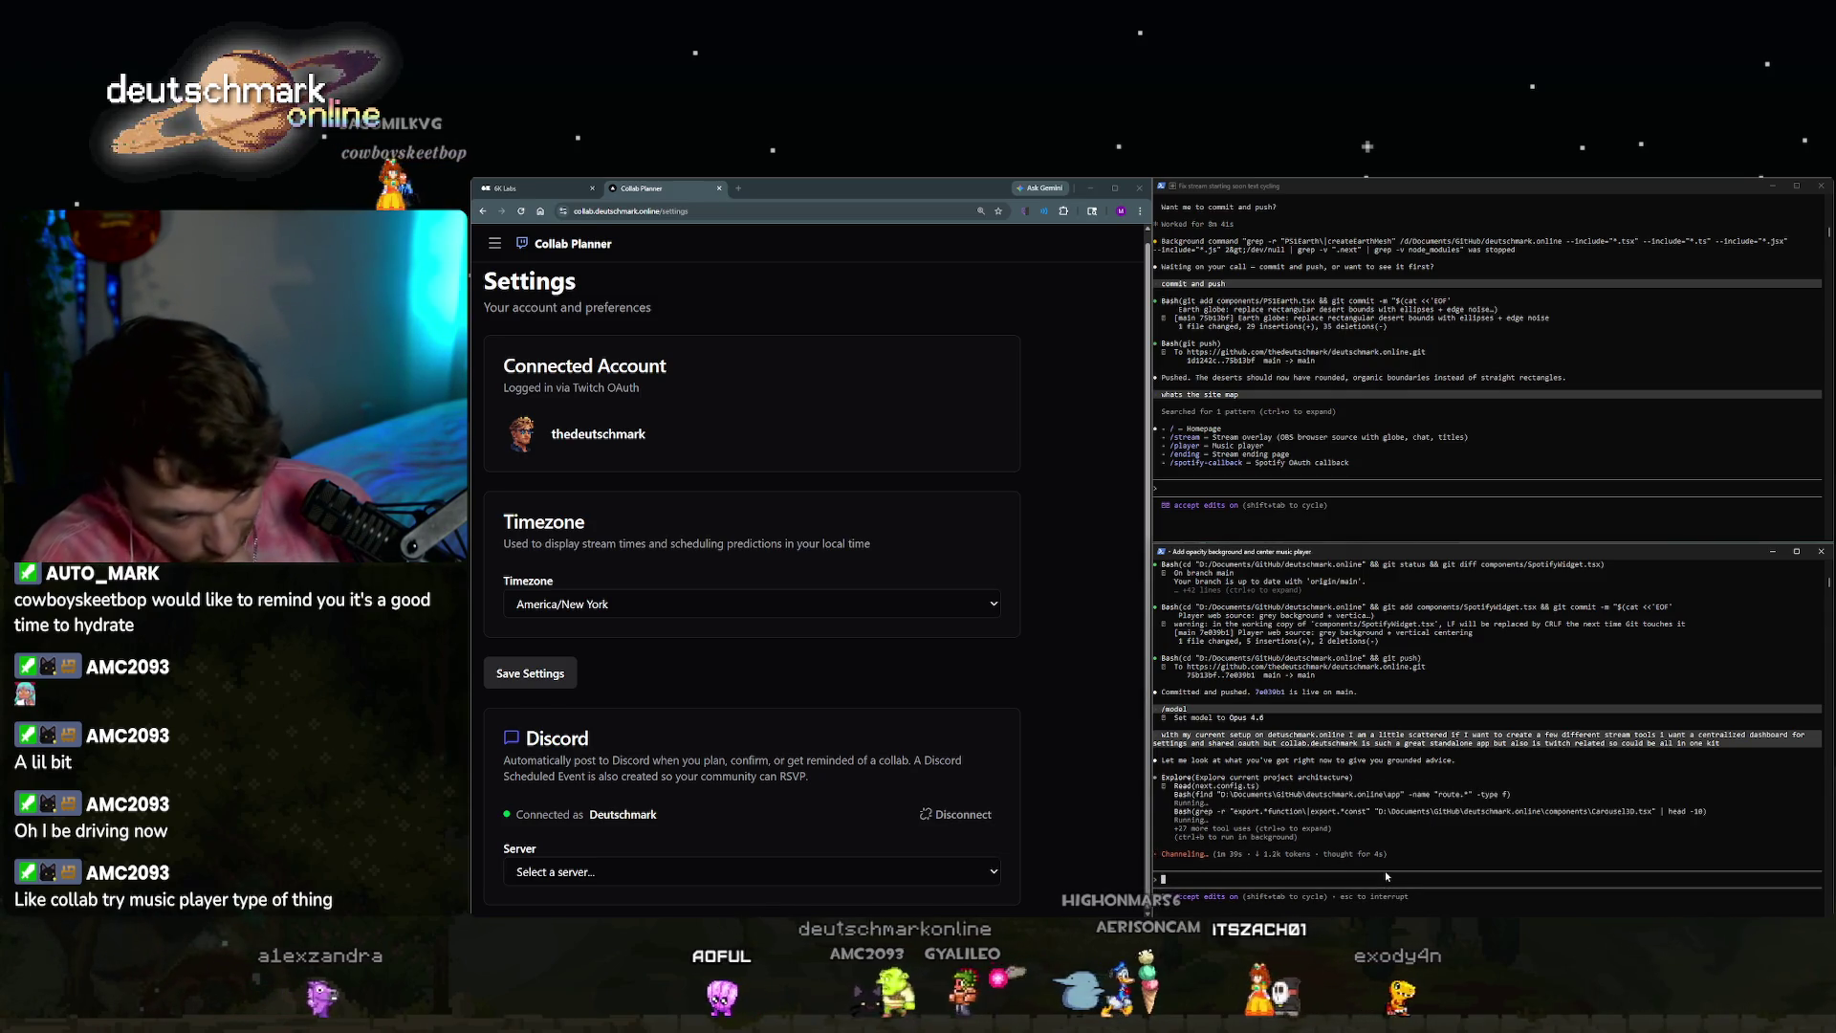
left_click(1320, 383)
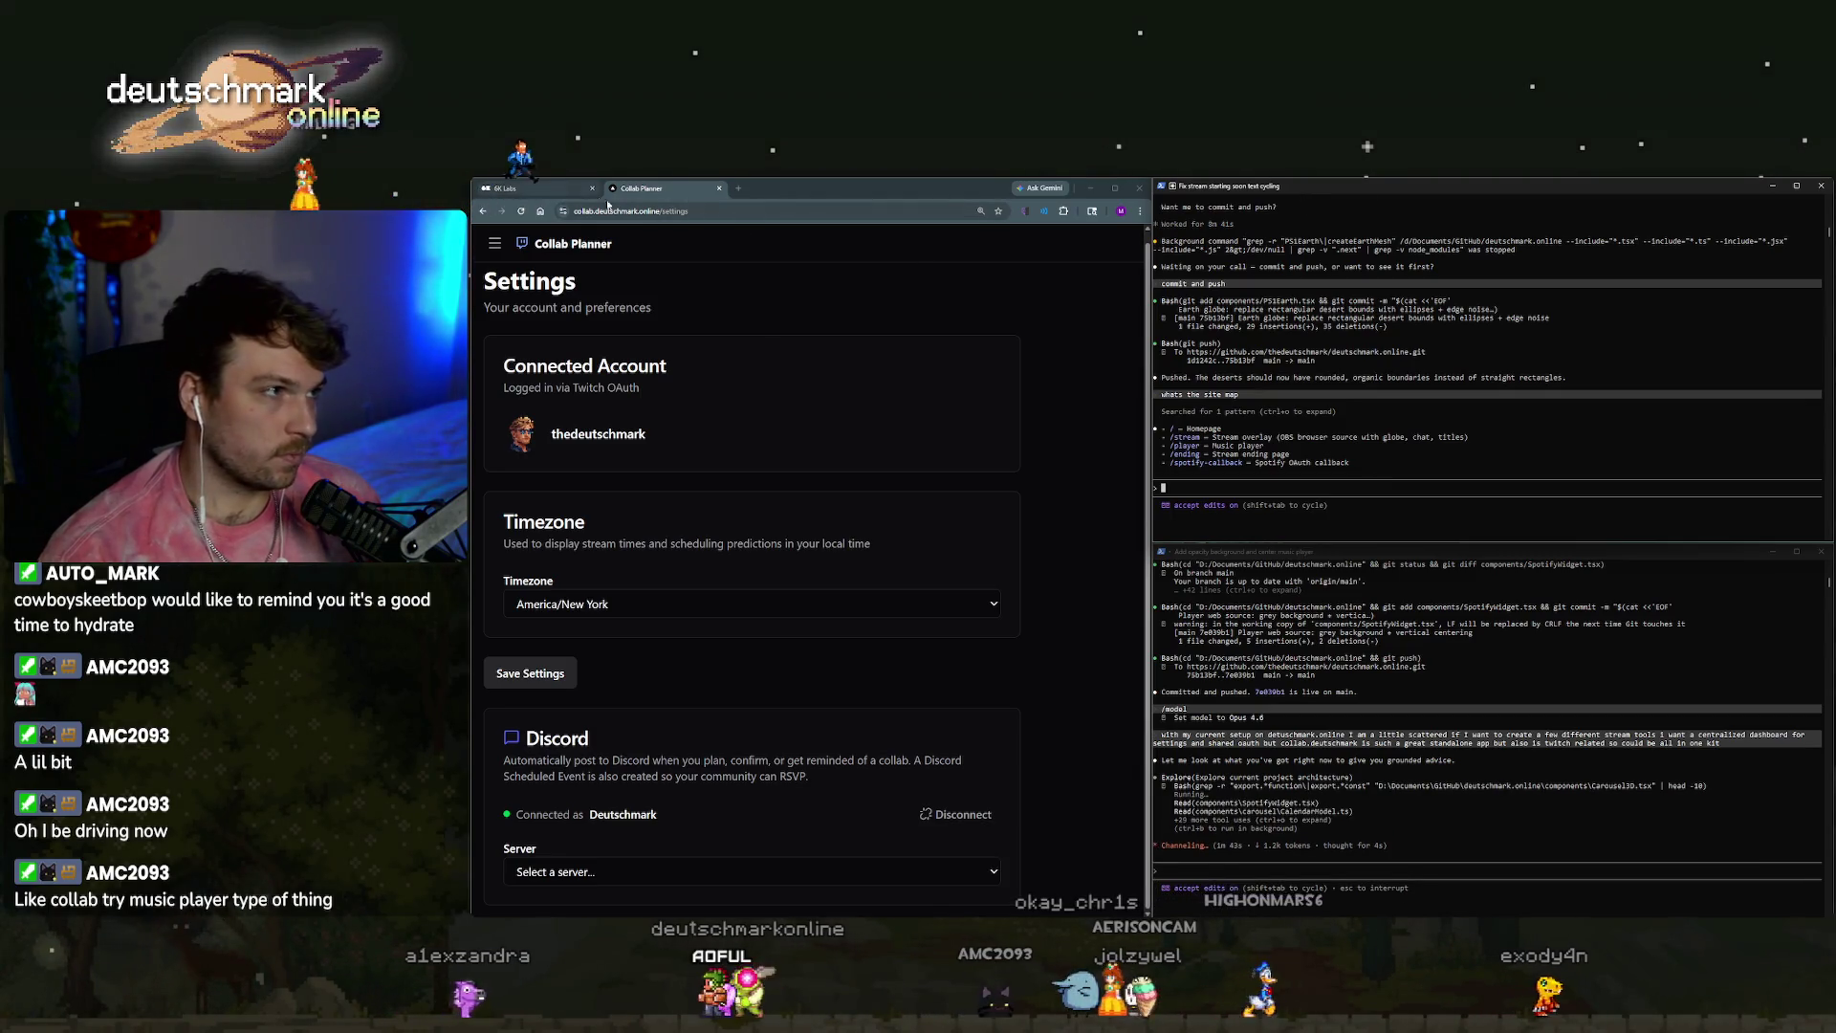
left_click(559, 189)
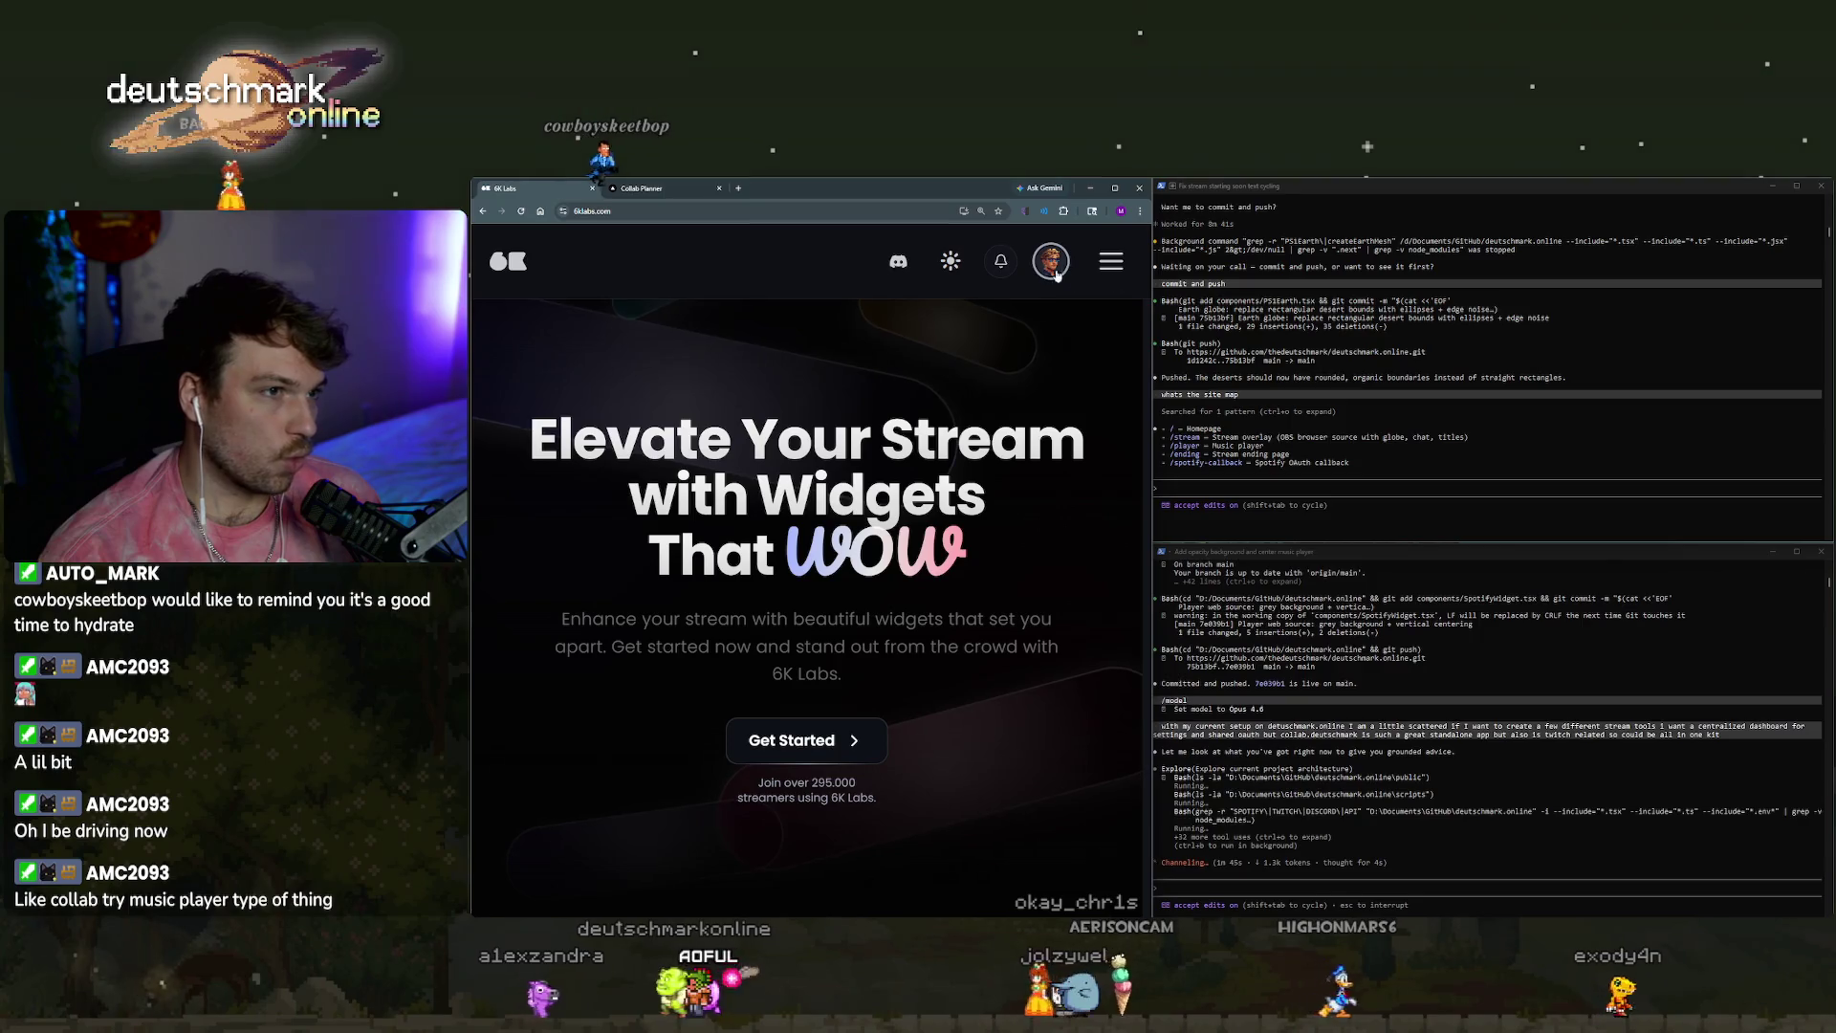
Open the 6K Labs dashboard Home with its sidebar, then drag the browser off-screen.
left_click(1108, 260)
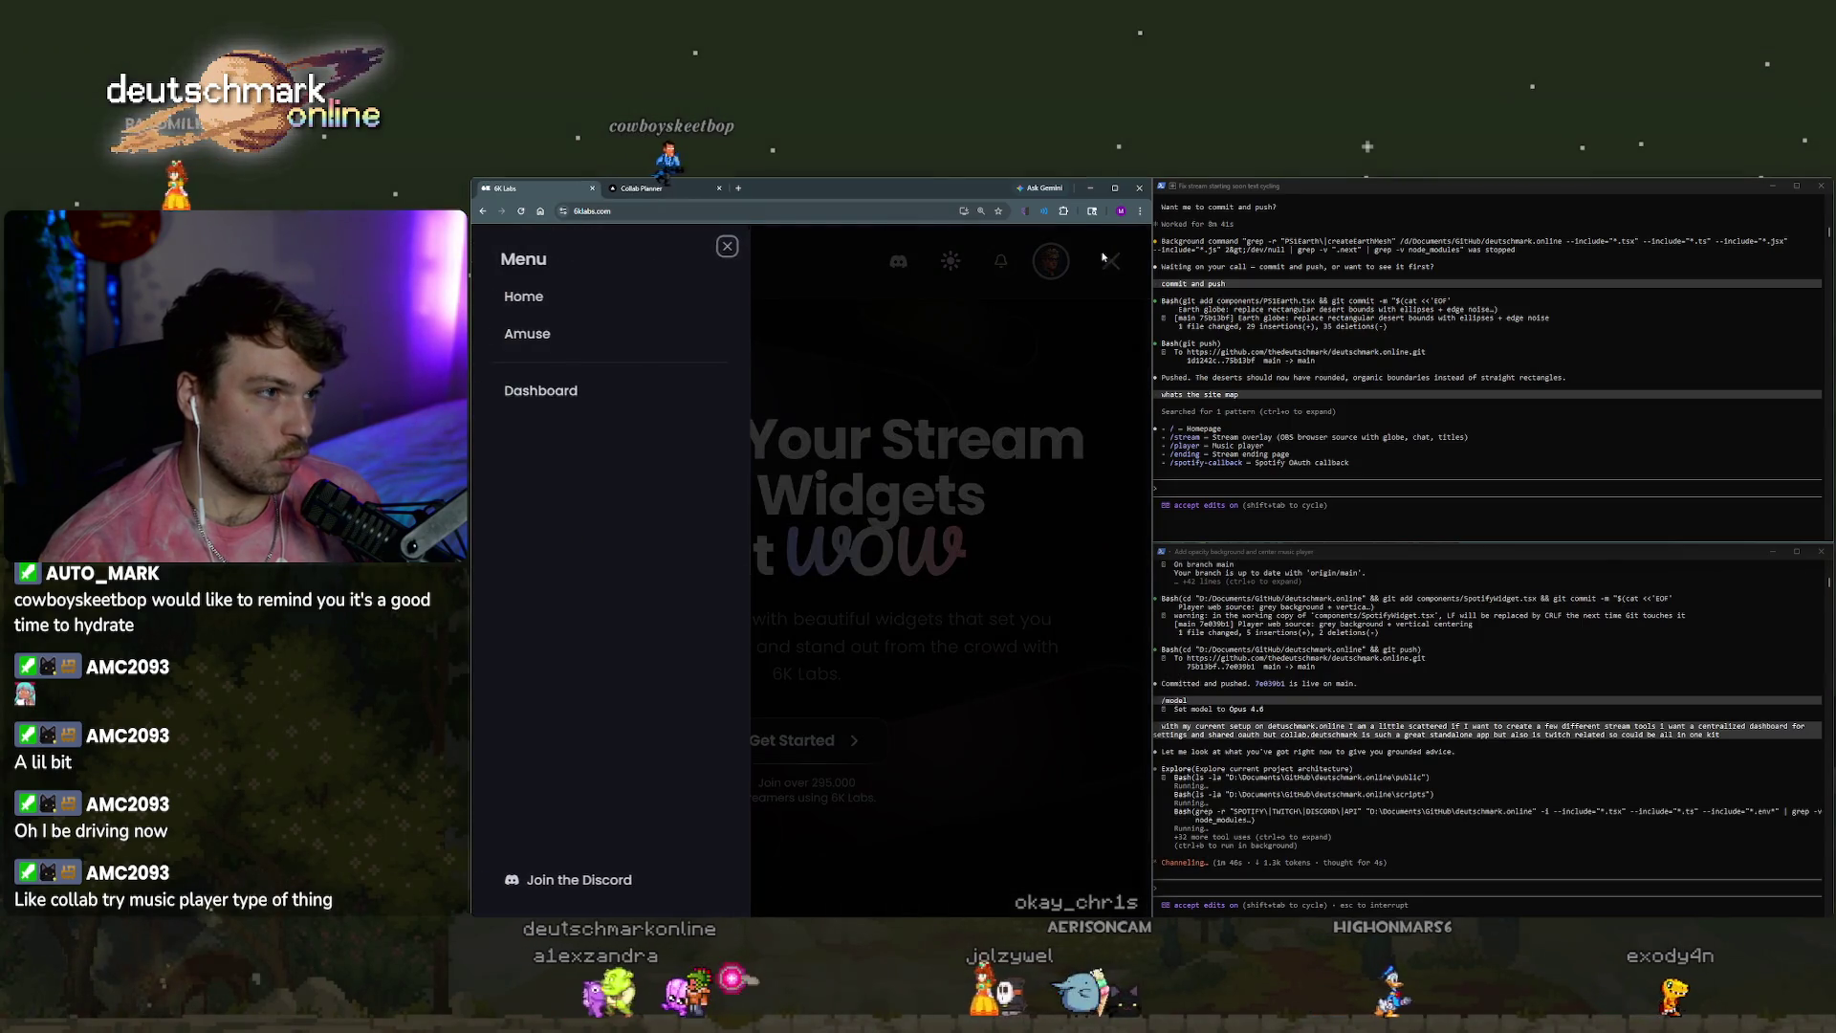
left_click(727, 247)
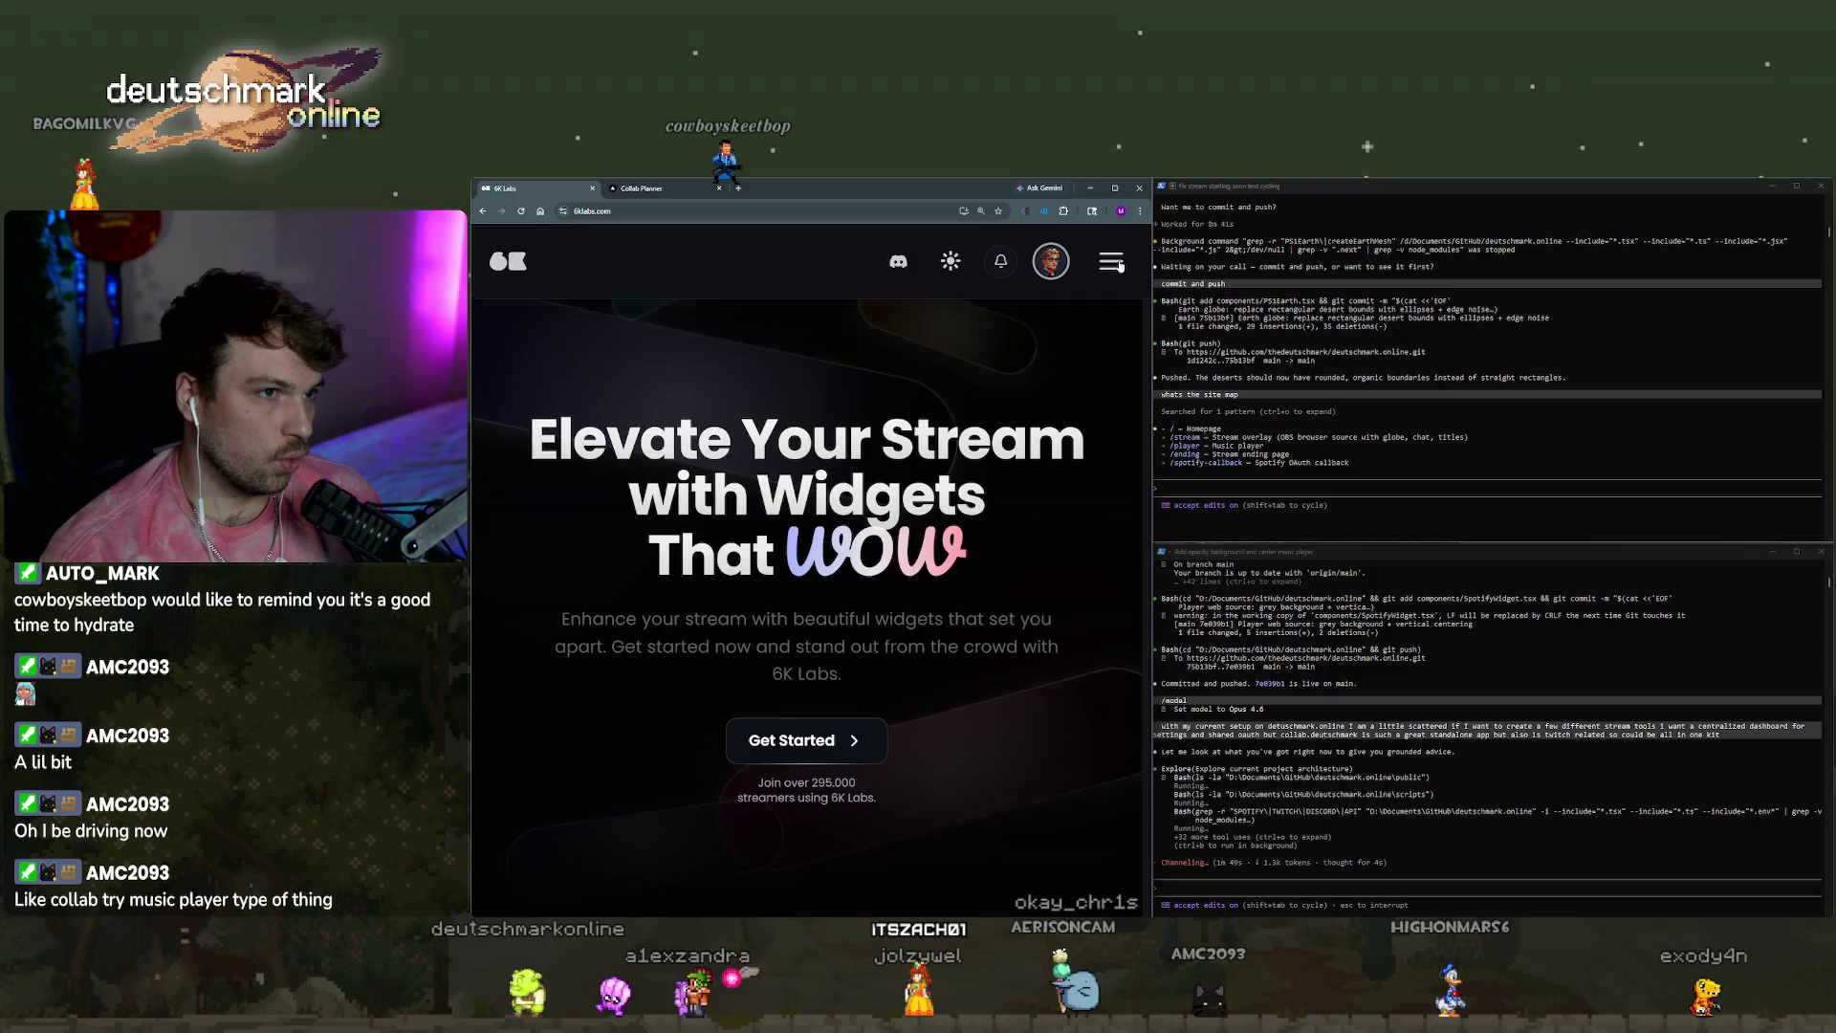
left_click(1121, 266)
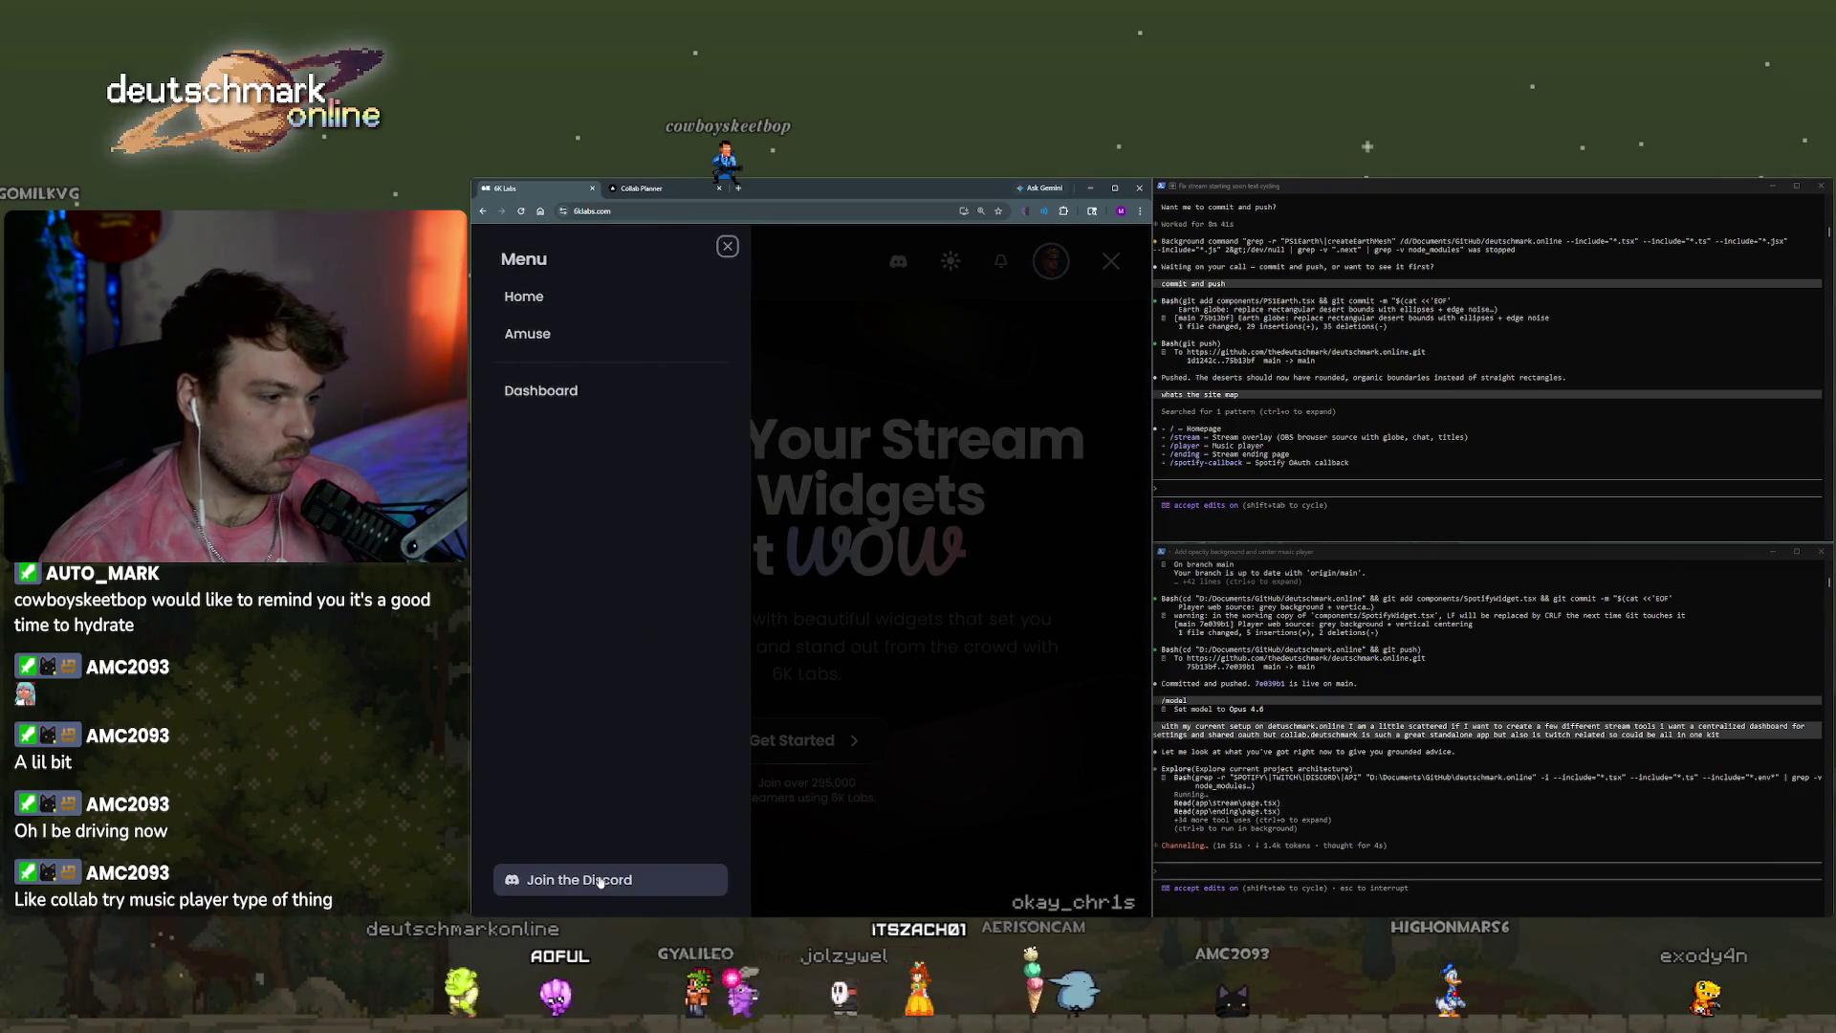
left_click(569, 390)
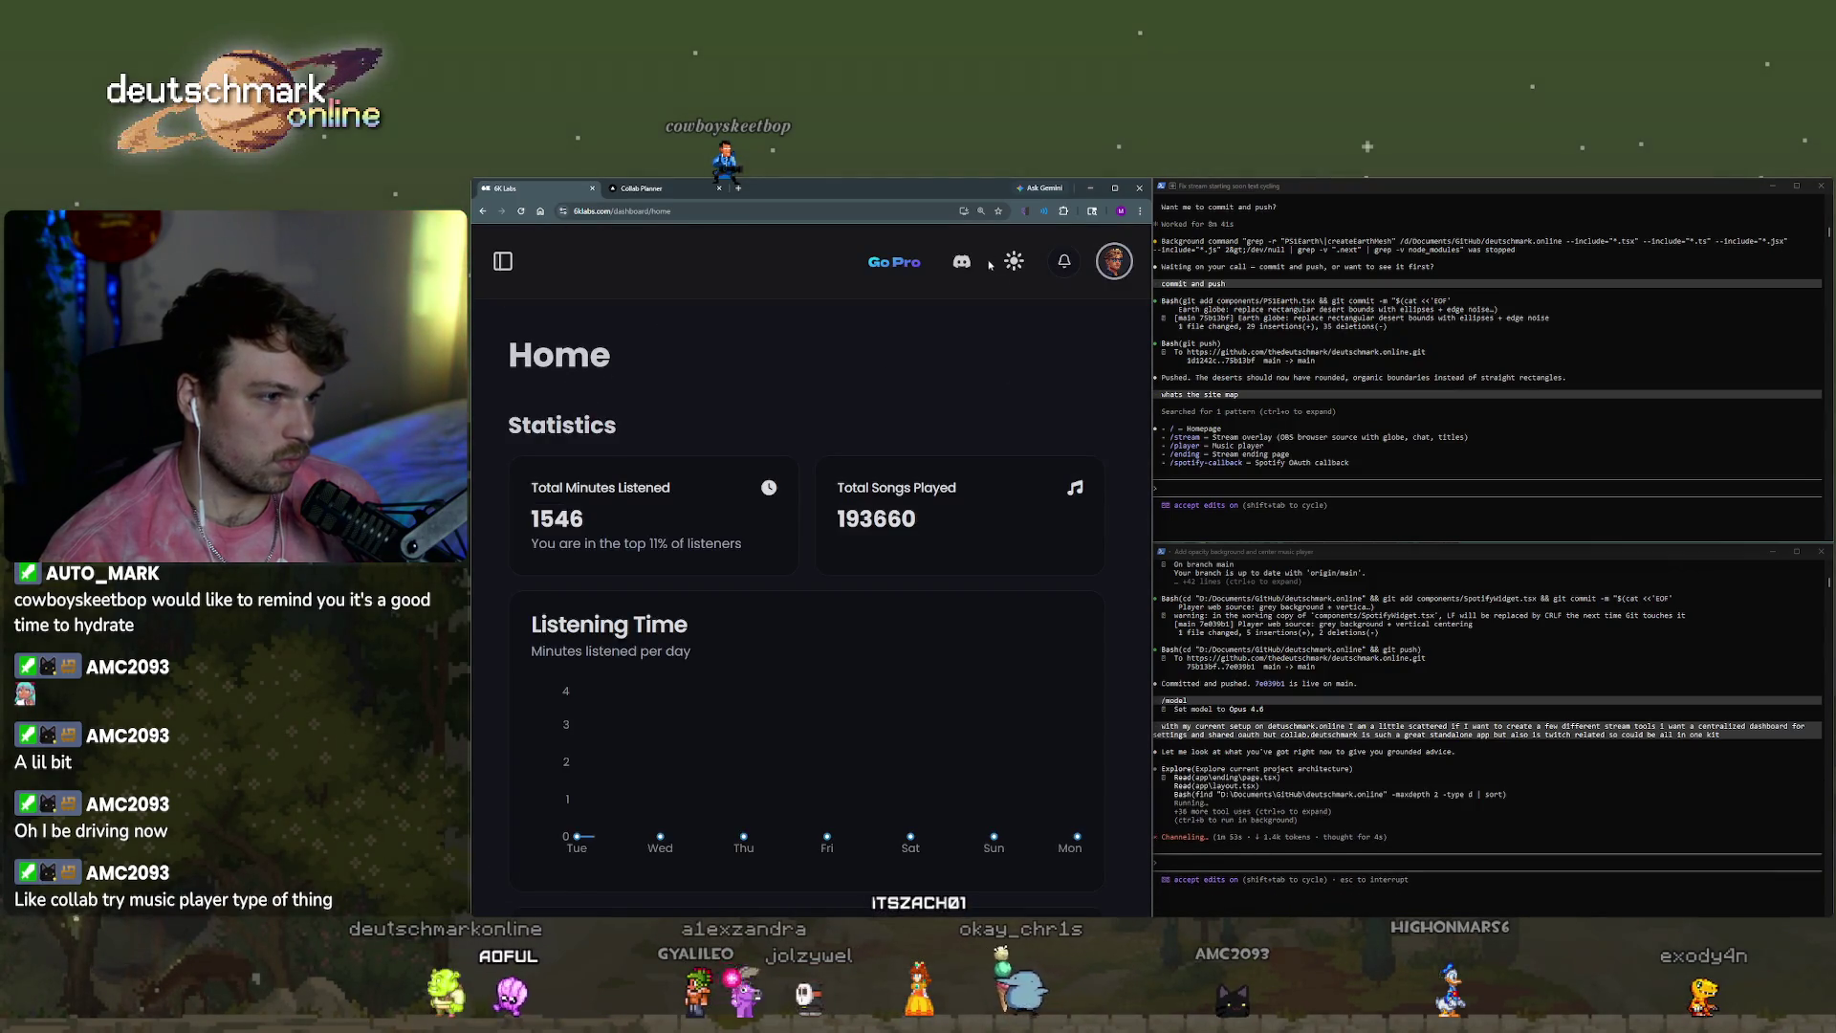
left_click(504, 262)
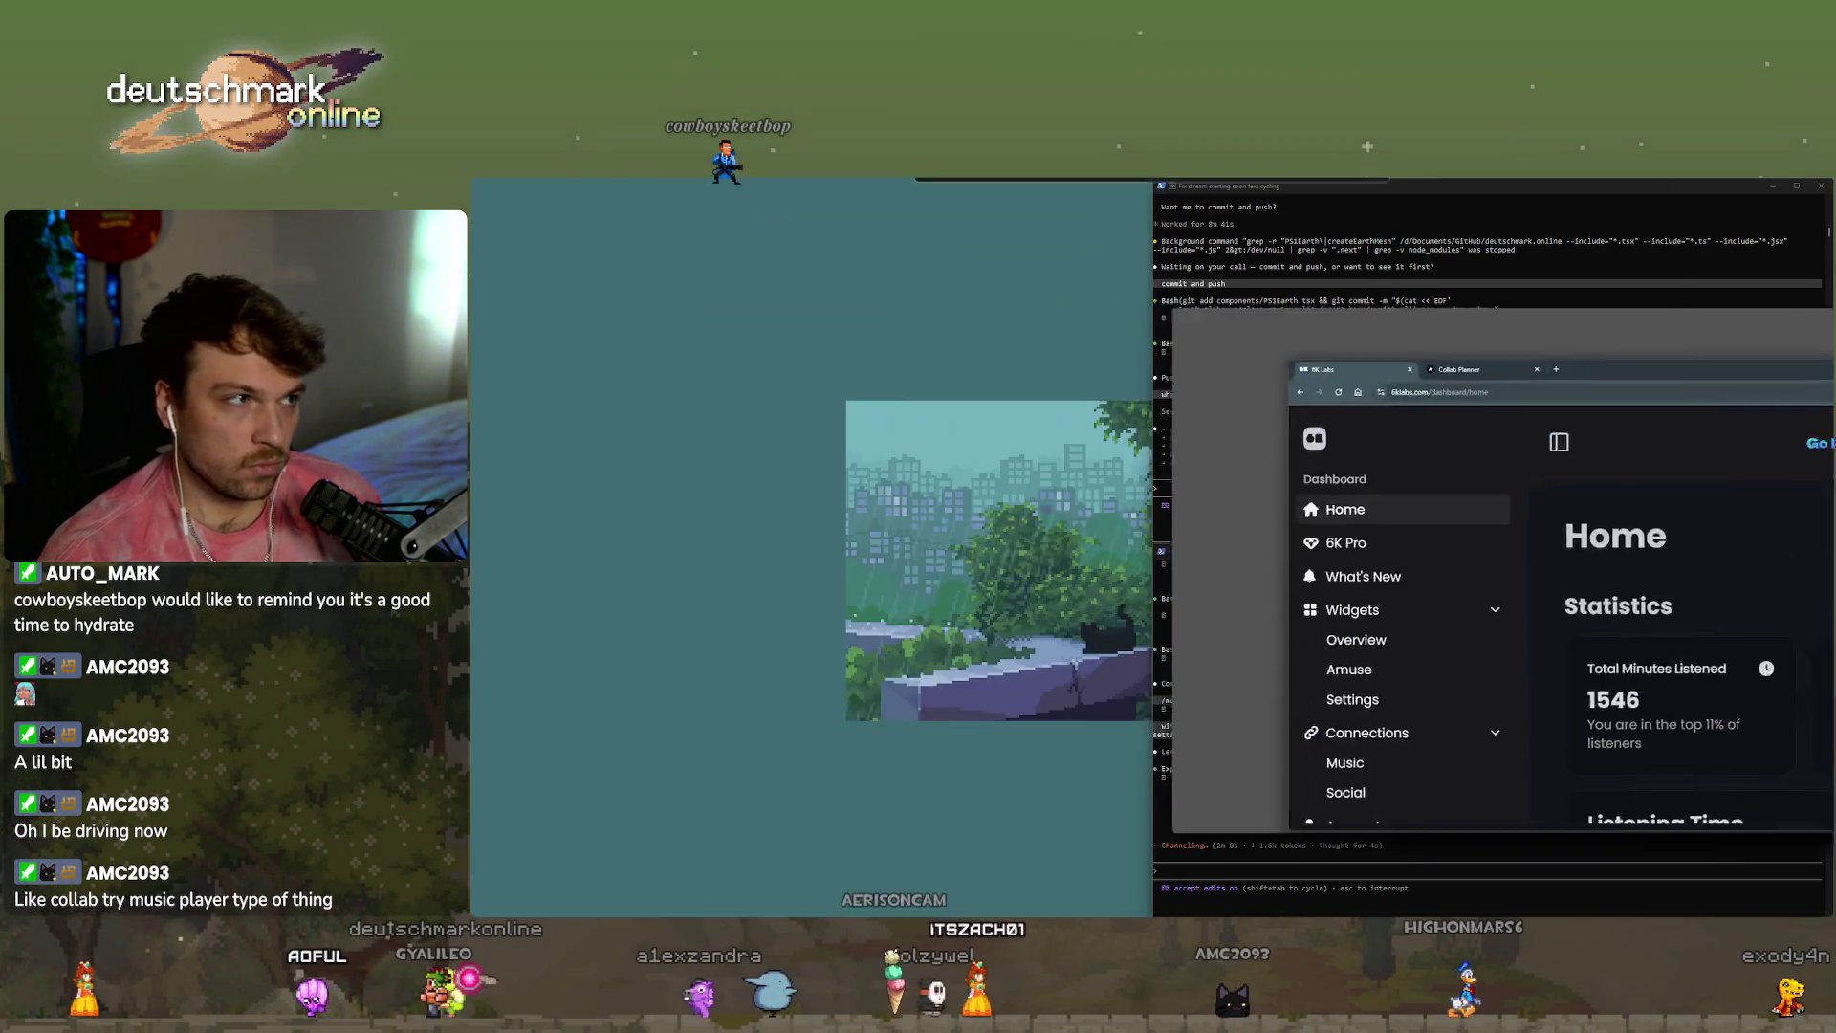
left_click_drag(943, 179, 1827, 186)
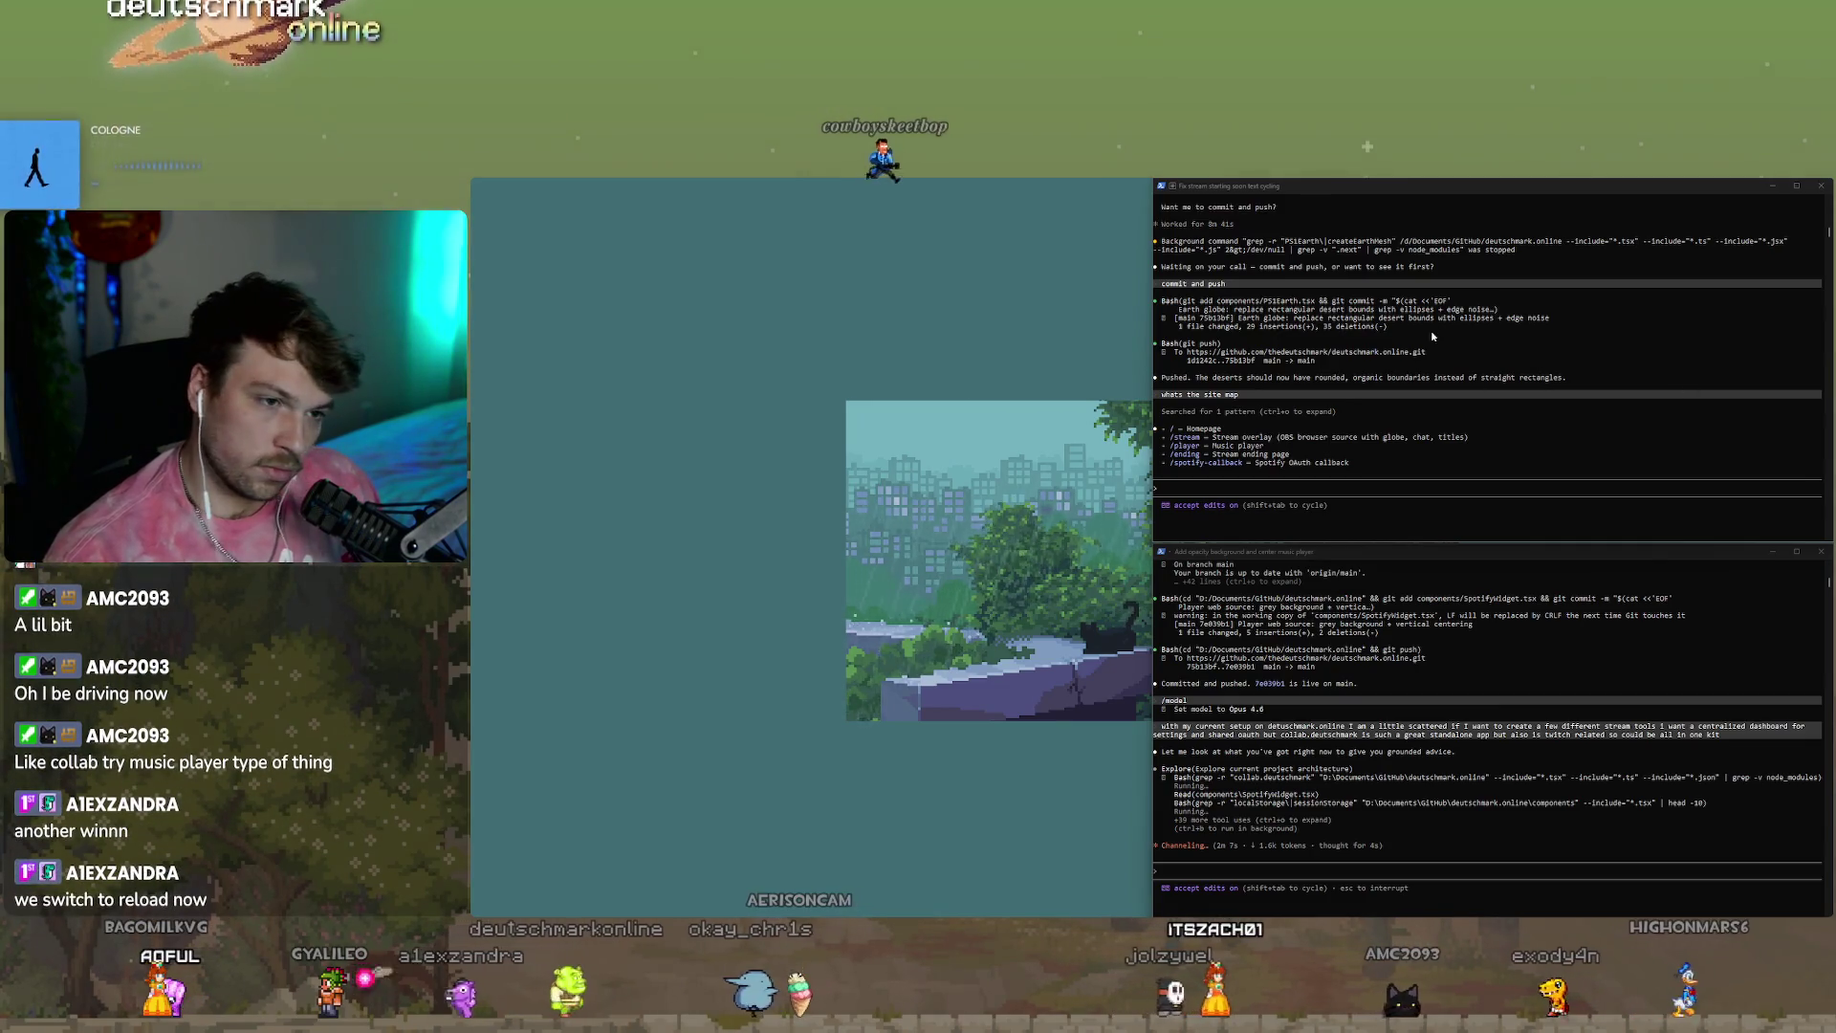
Launch Antigravity by searching 'anti' in the Start menu.
left_click(1407, 499)
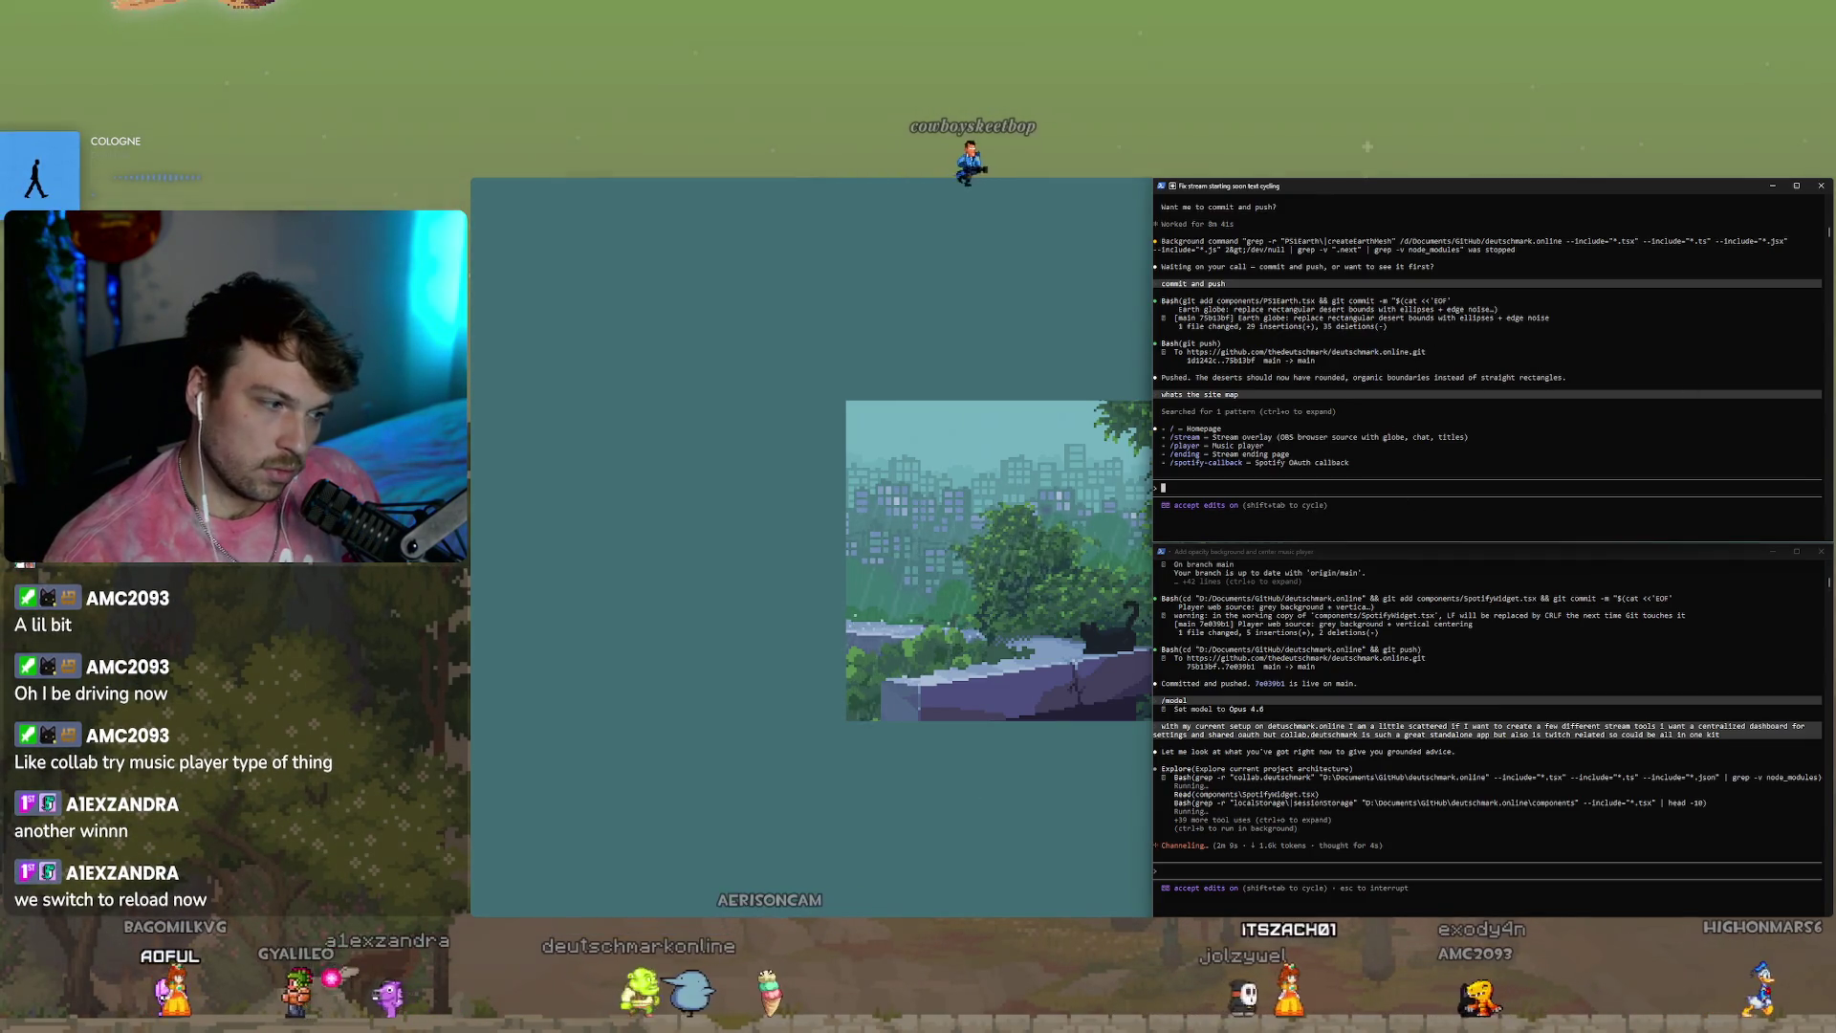
key("super")
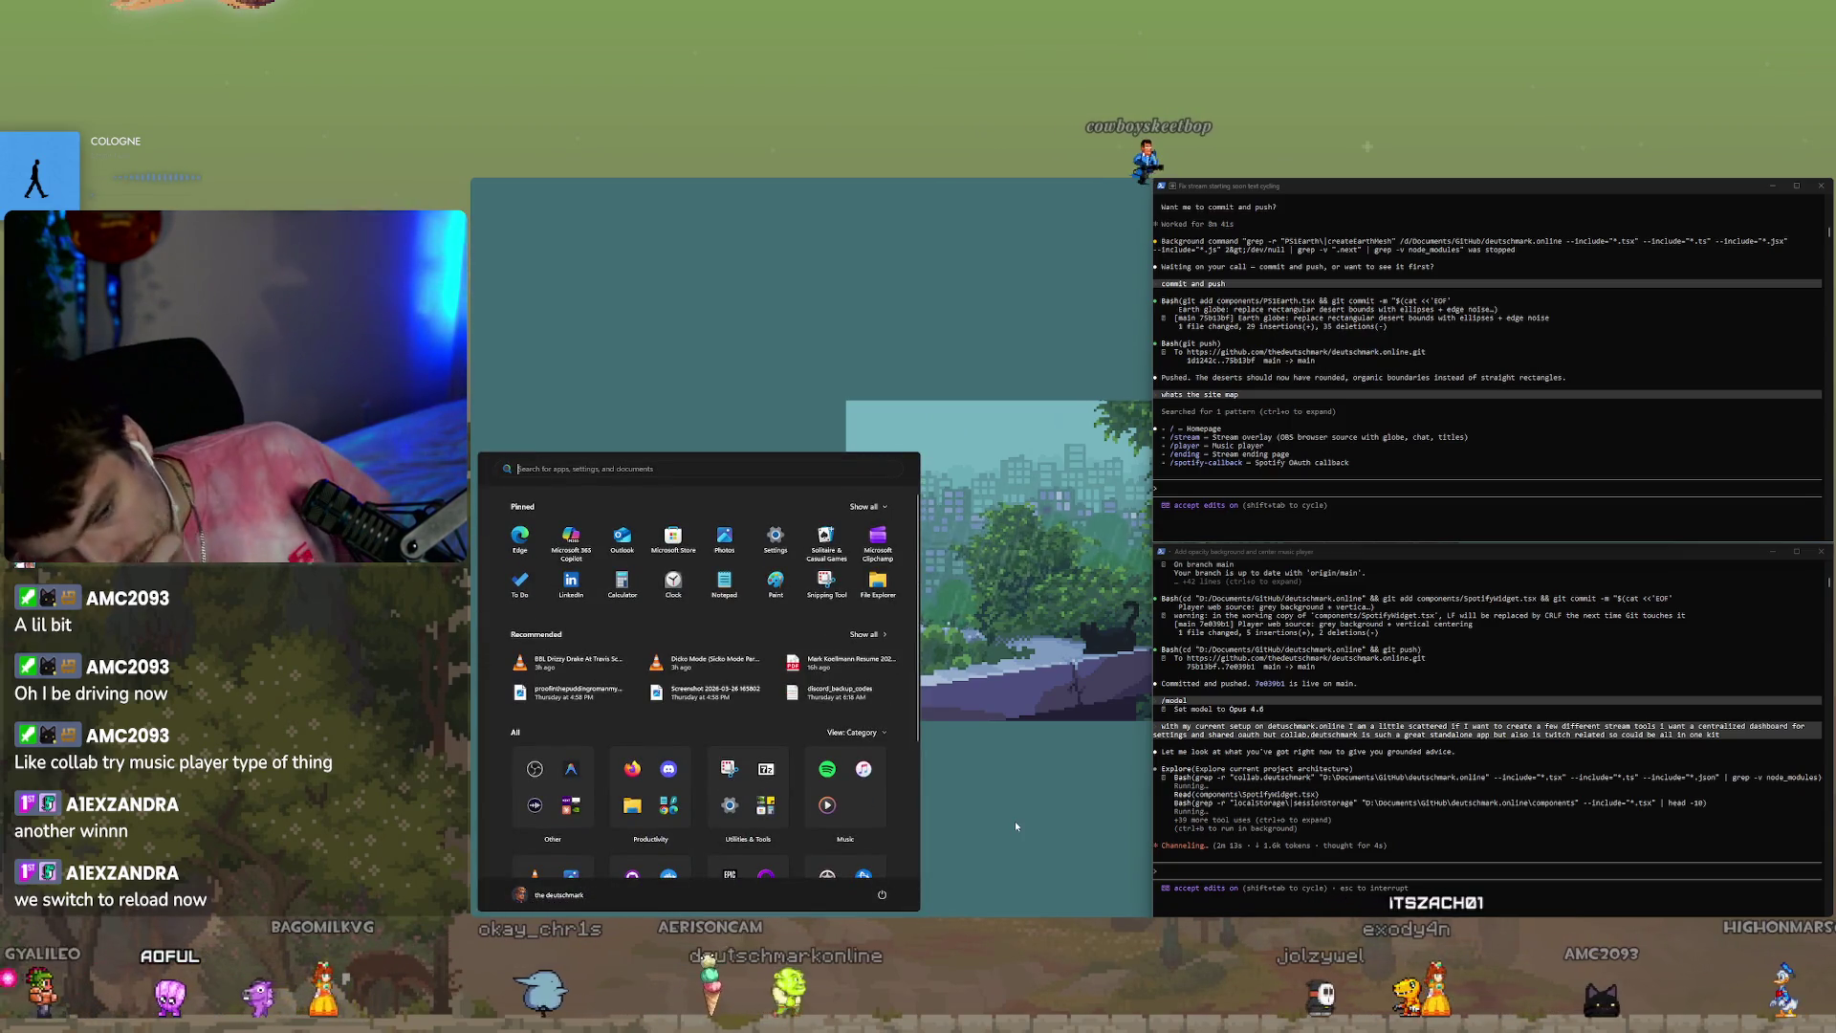
type("anti")
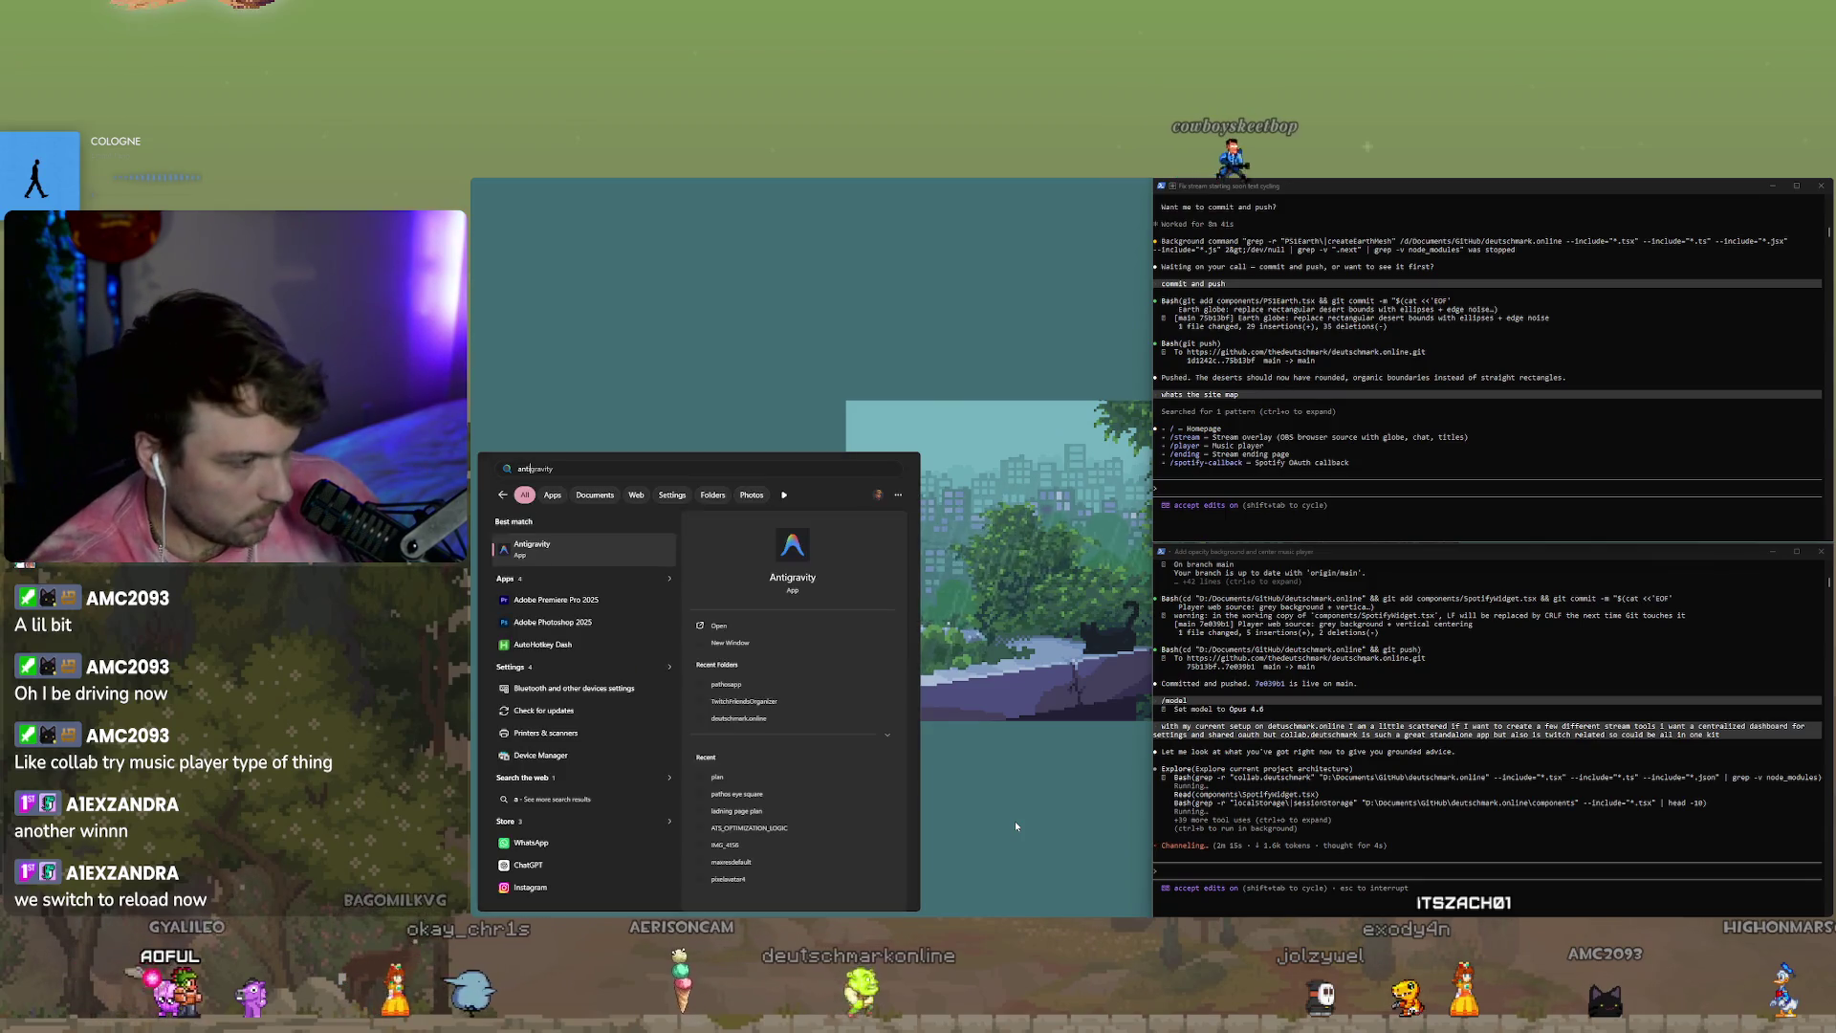
key("Return")
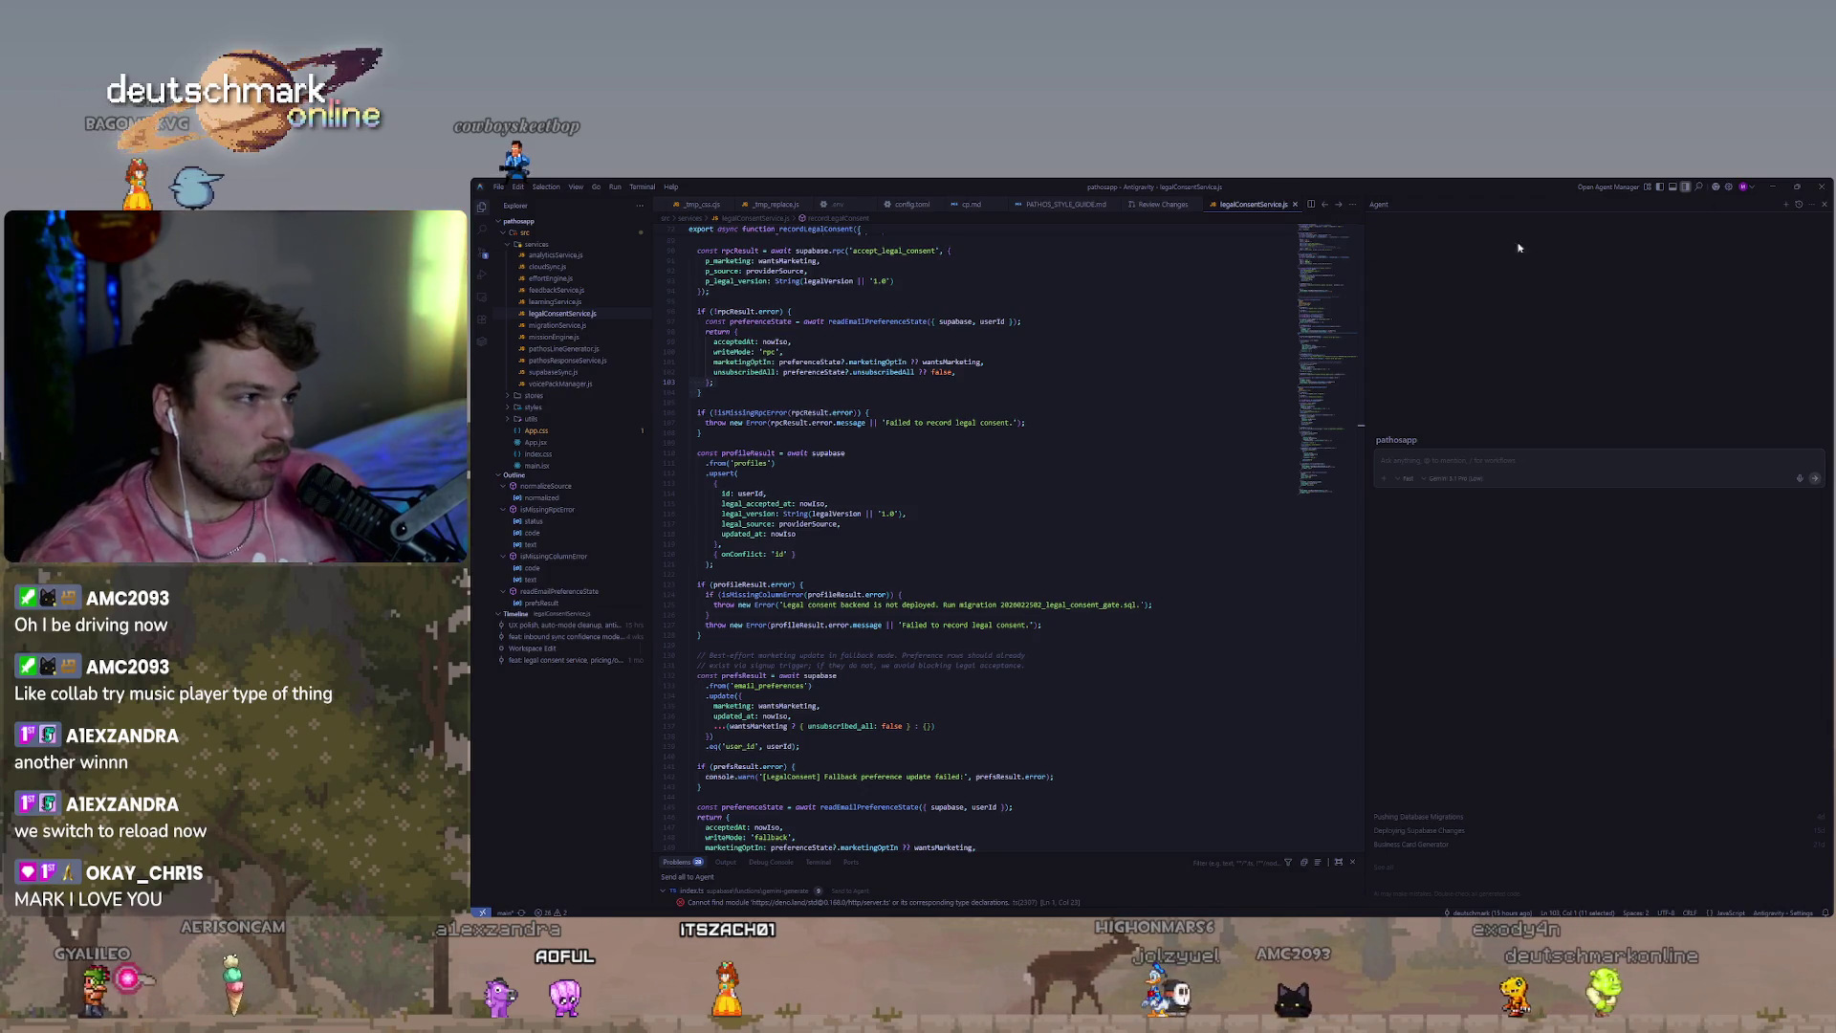
Collapse the pathosapp and outline panels, then open Documents > GitHub > deutschmark.online as the workspace folder.
left_click(504, 222)
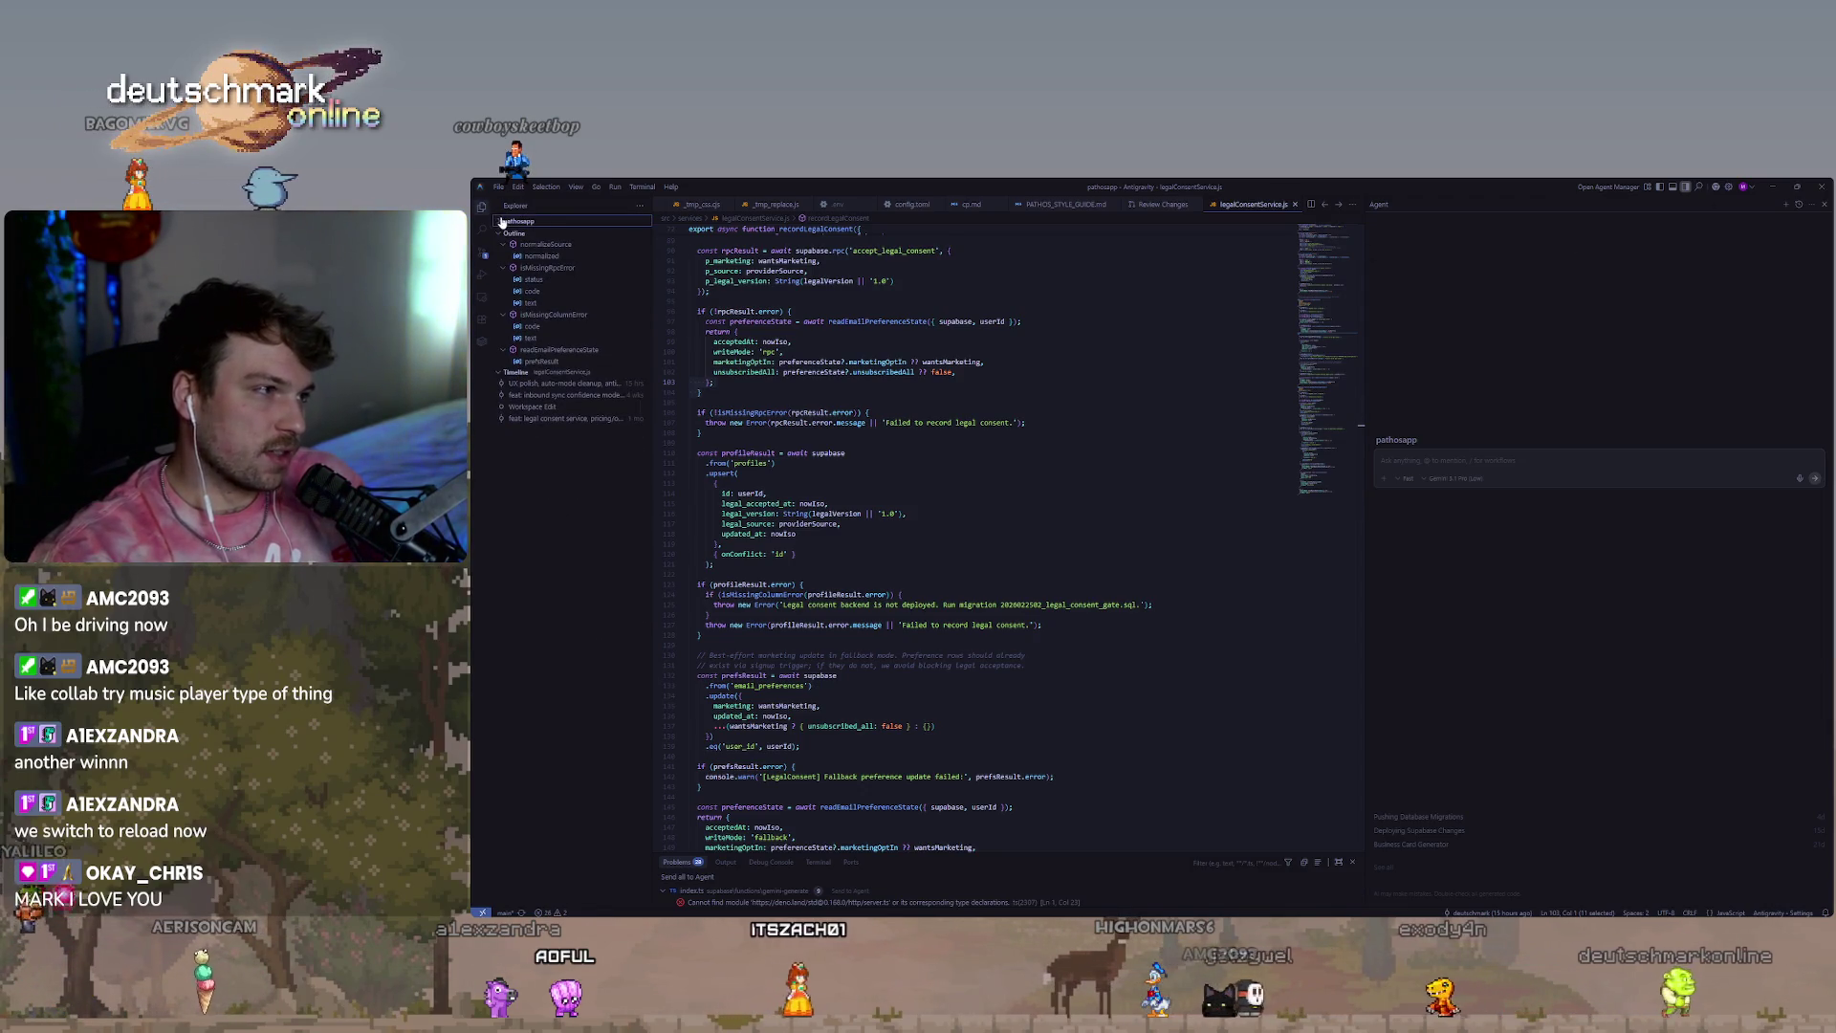
left_click(504, 234)
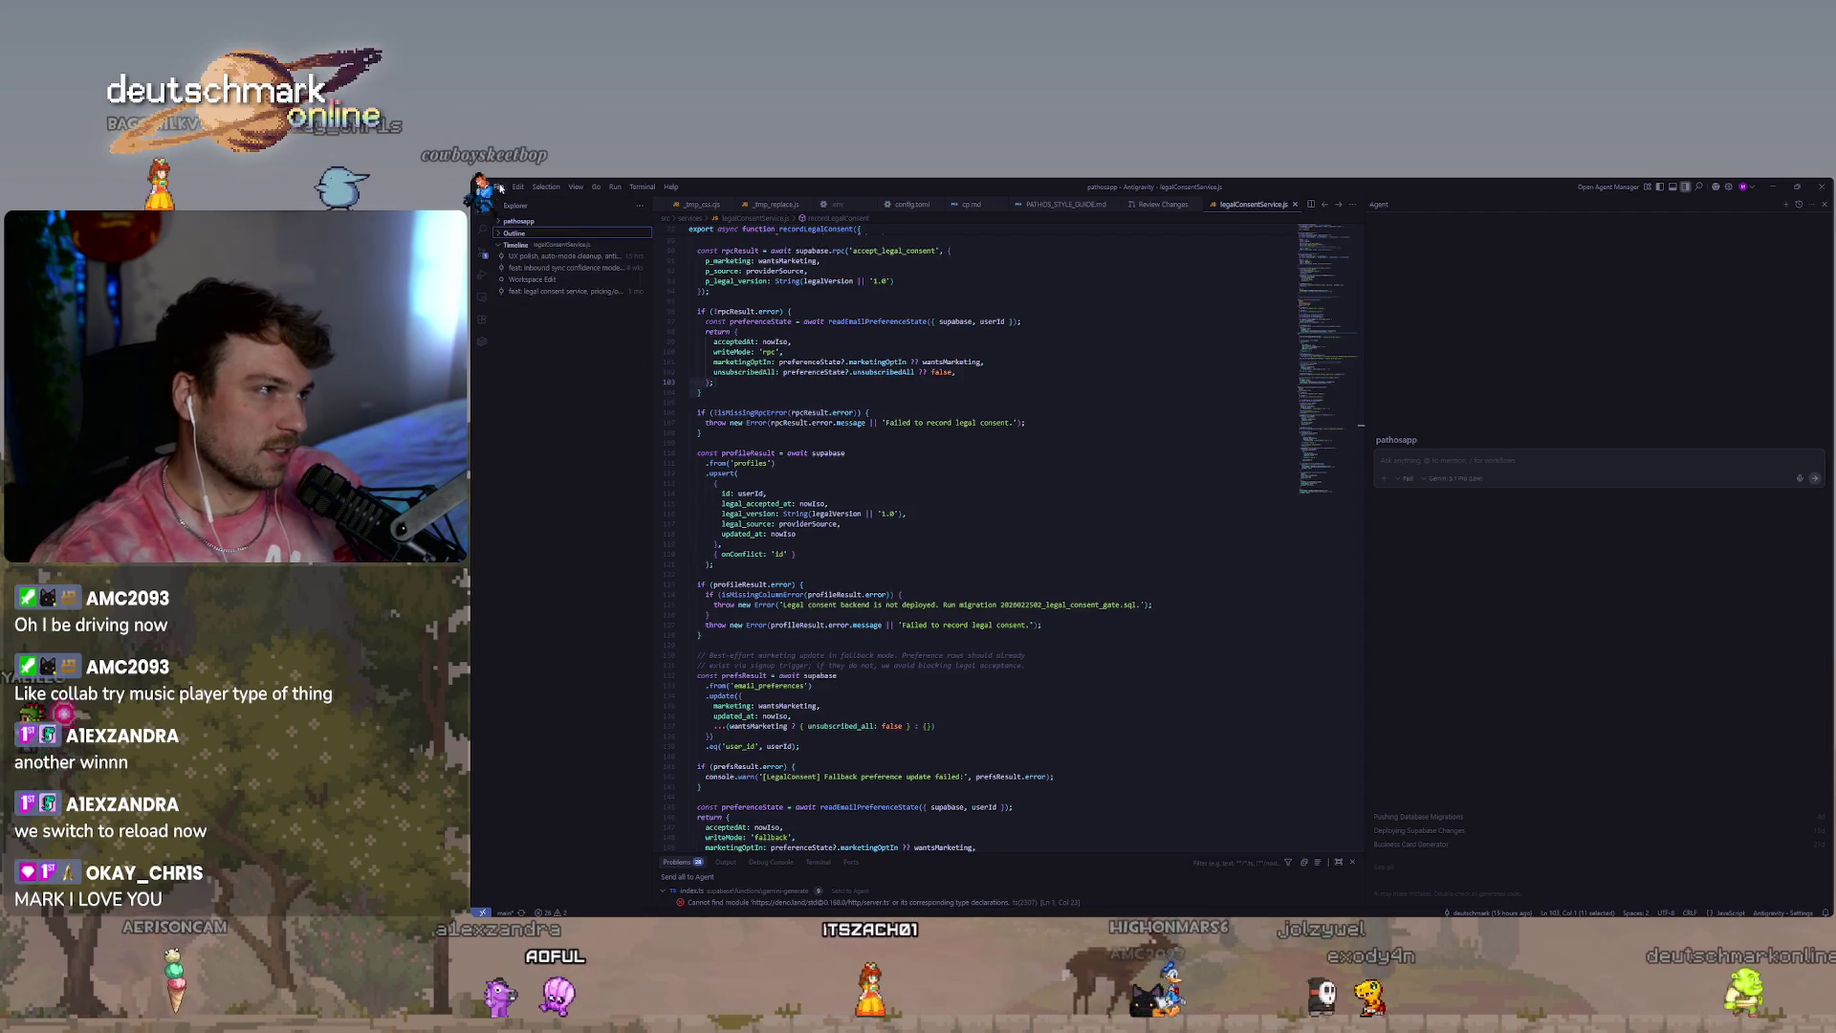
key("ctrl+o")
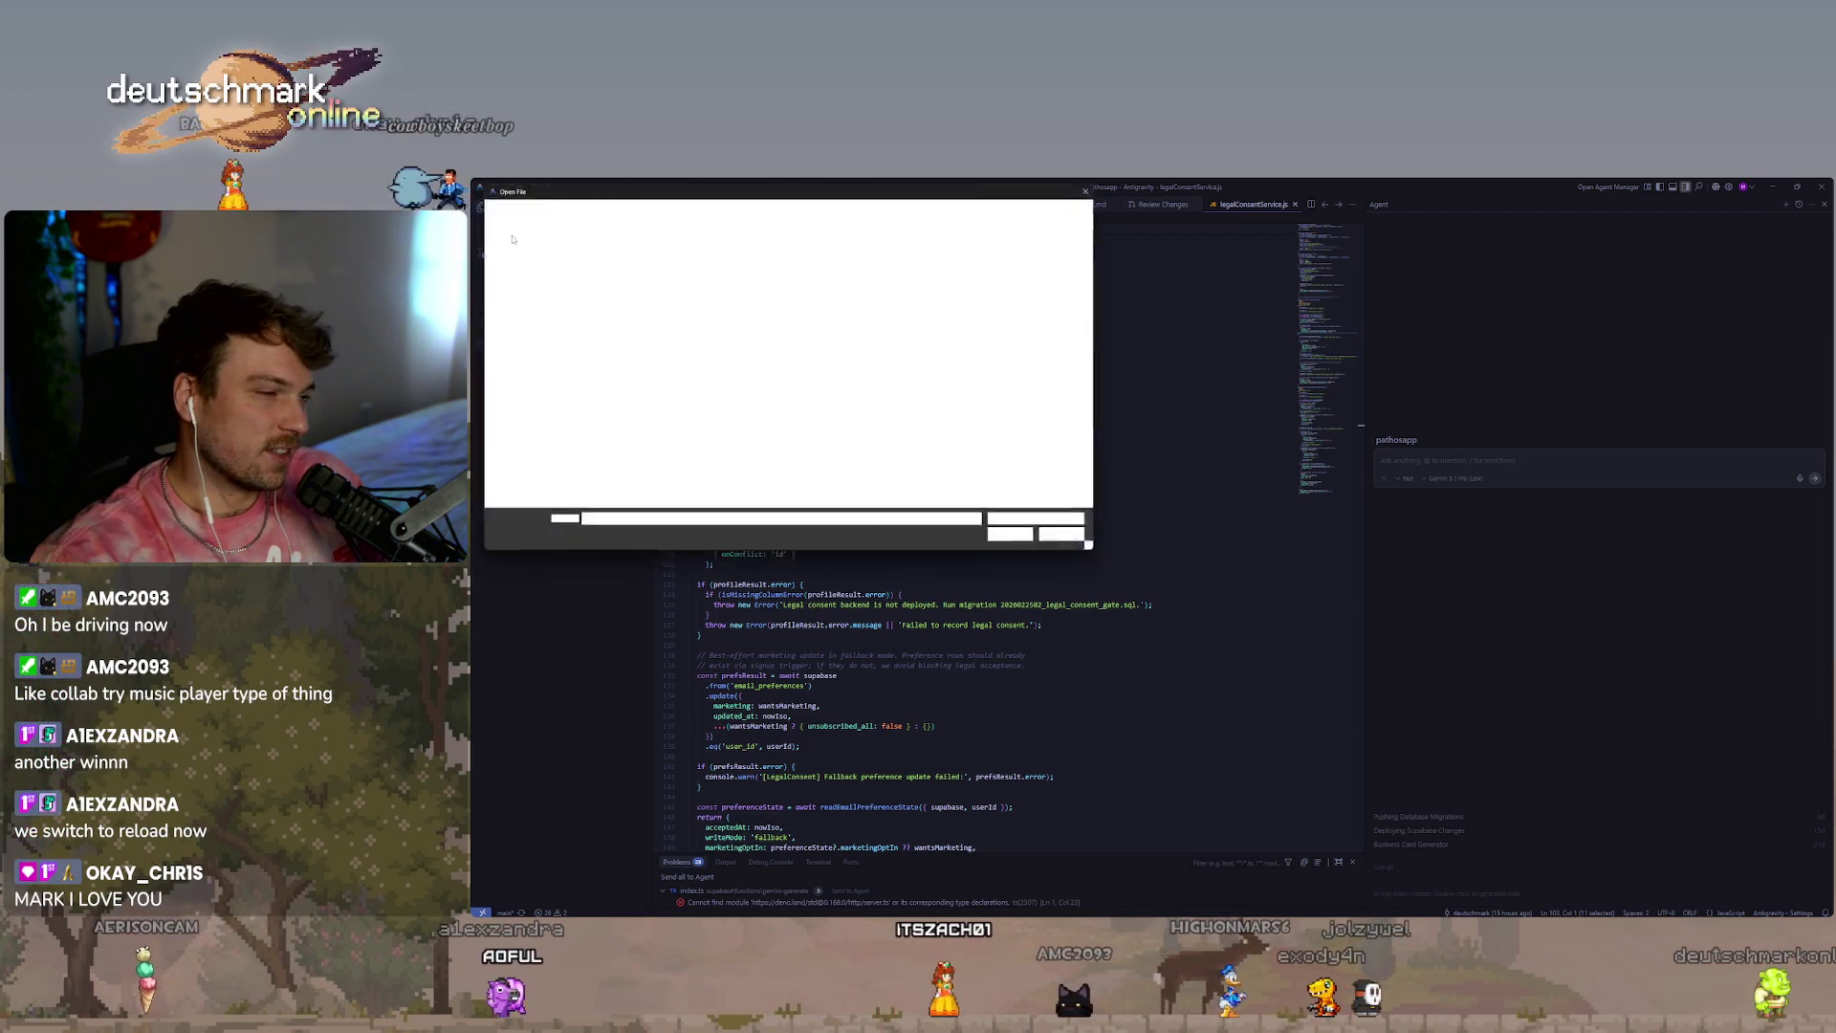
key("Escape")
left_click(498, 187)
left_click(526, 277)
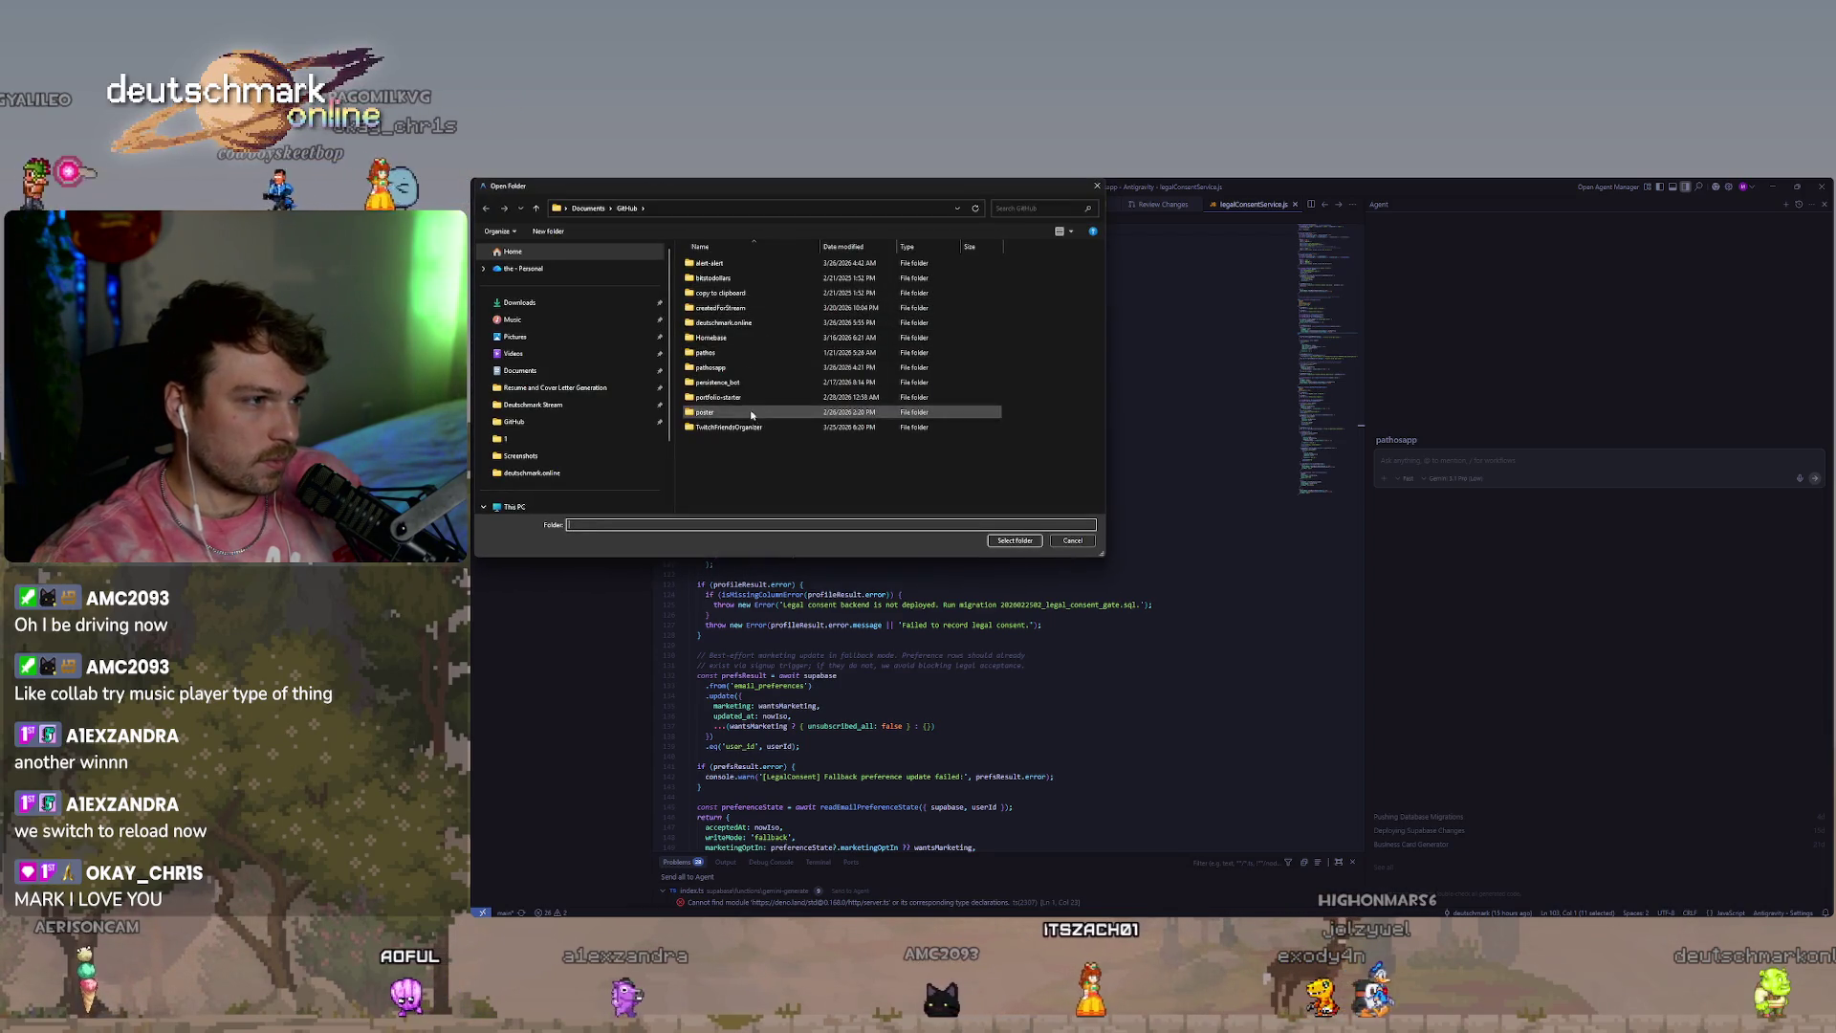
double_click(724, 322)
left_click(629, 209)
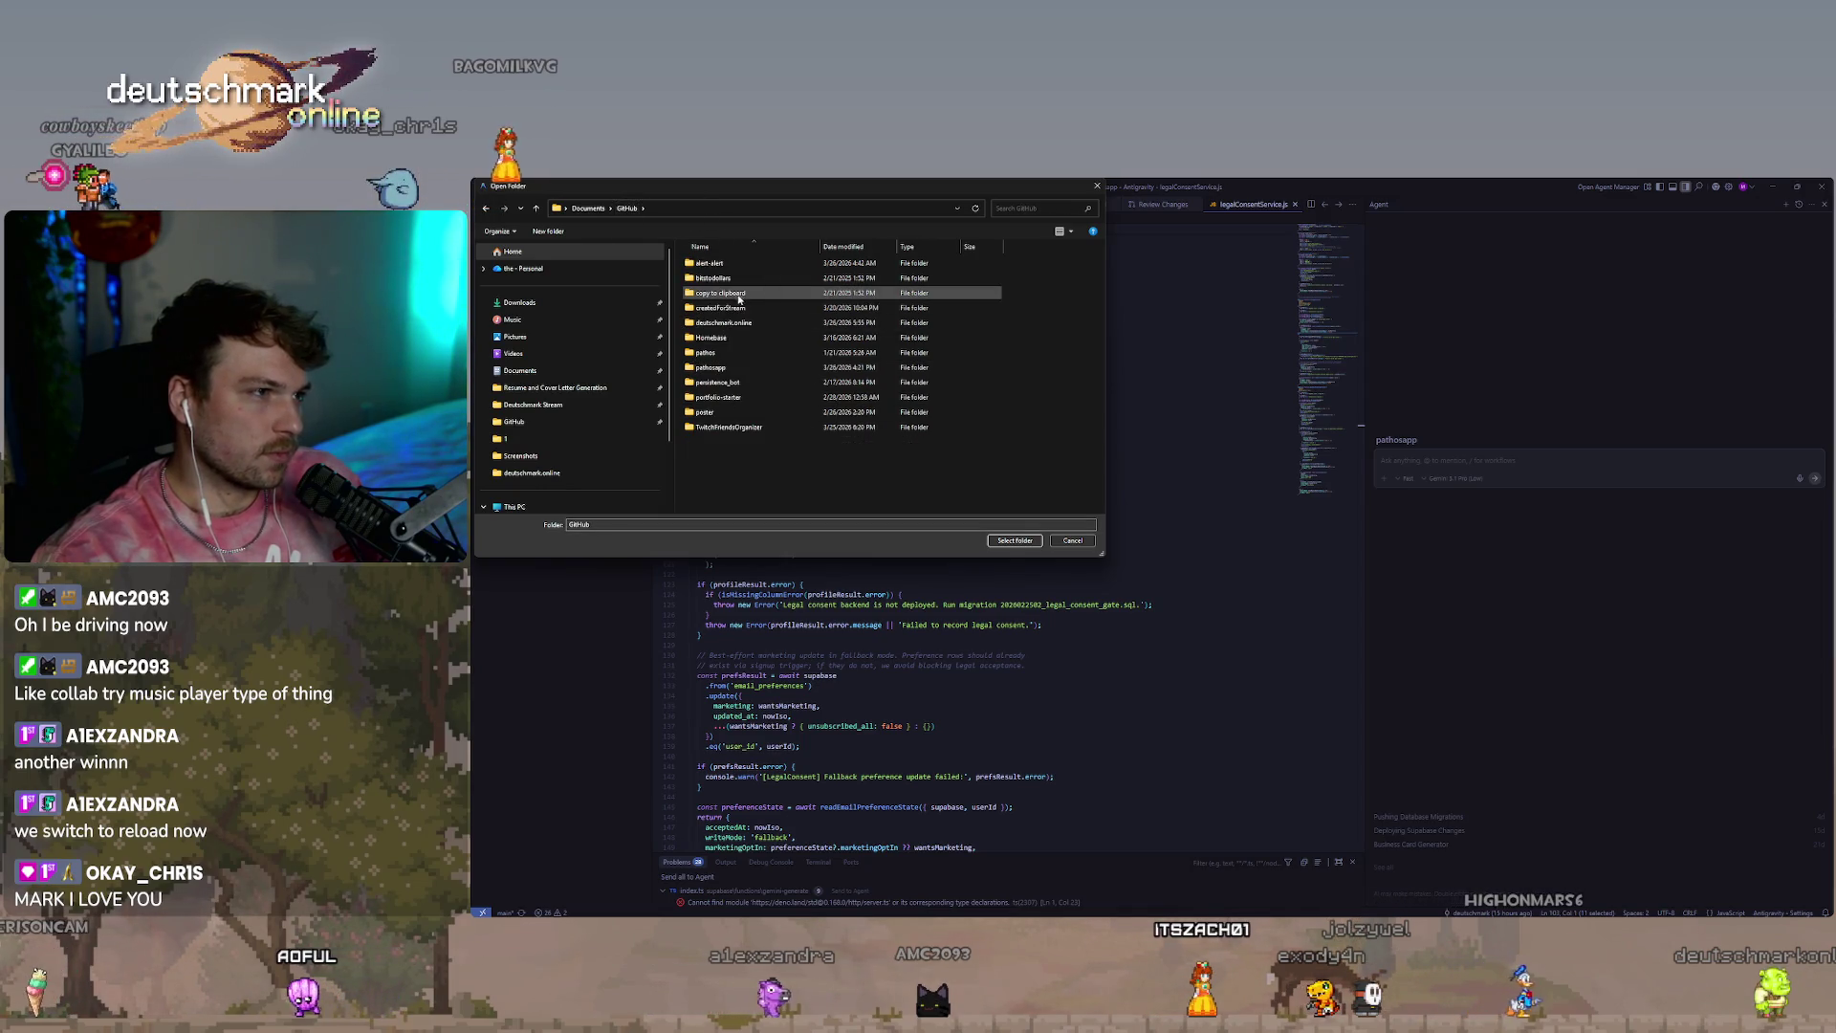
left_click(1008, 539)
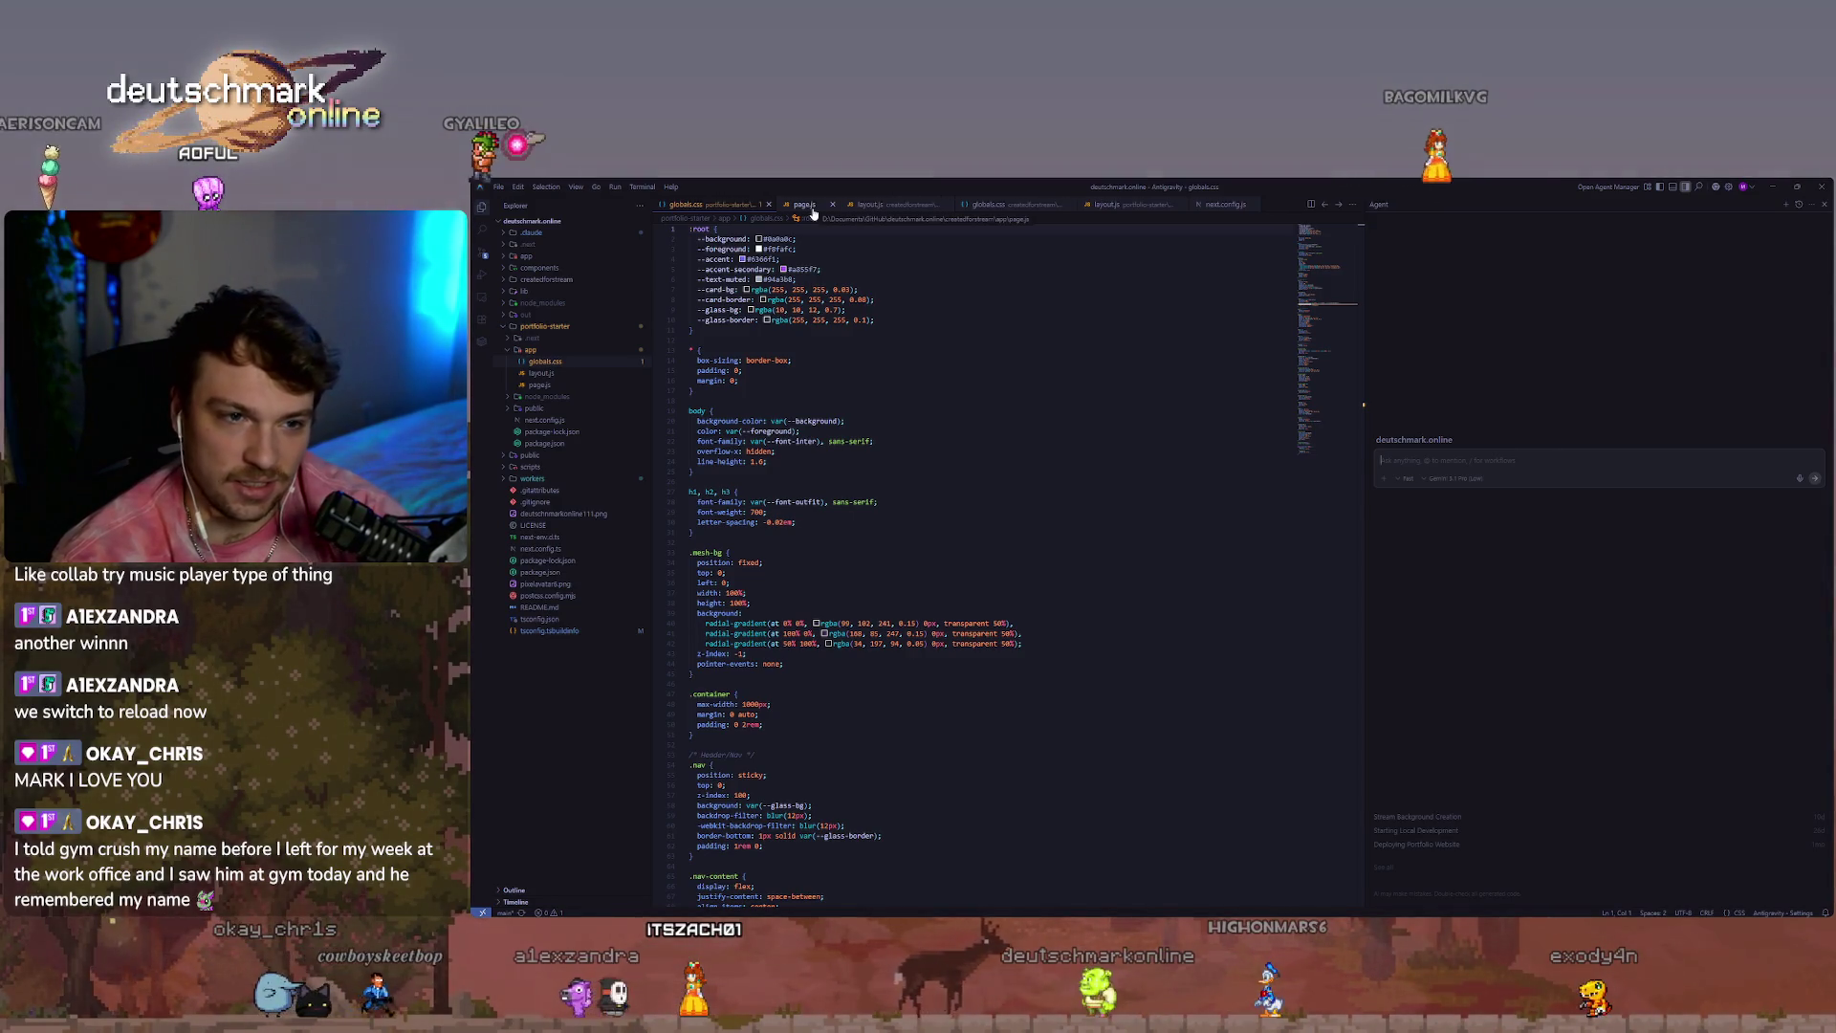
Unsnap the agent terminal window and float it over the editor's right side.
mouse_move(911, 916)
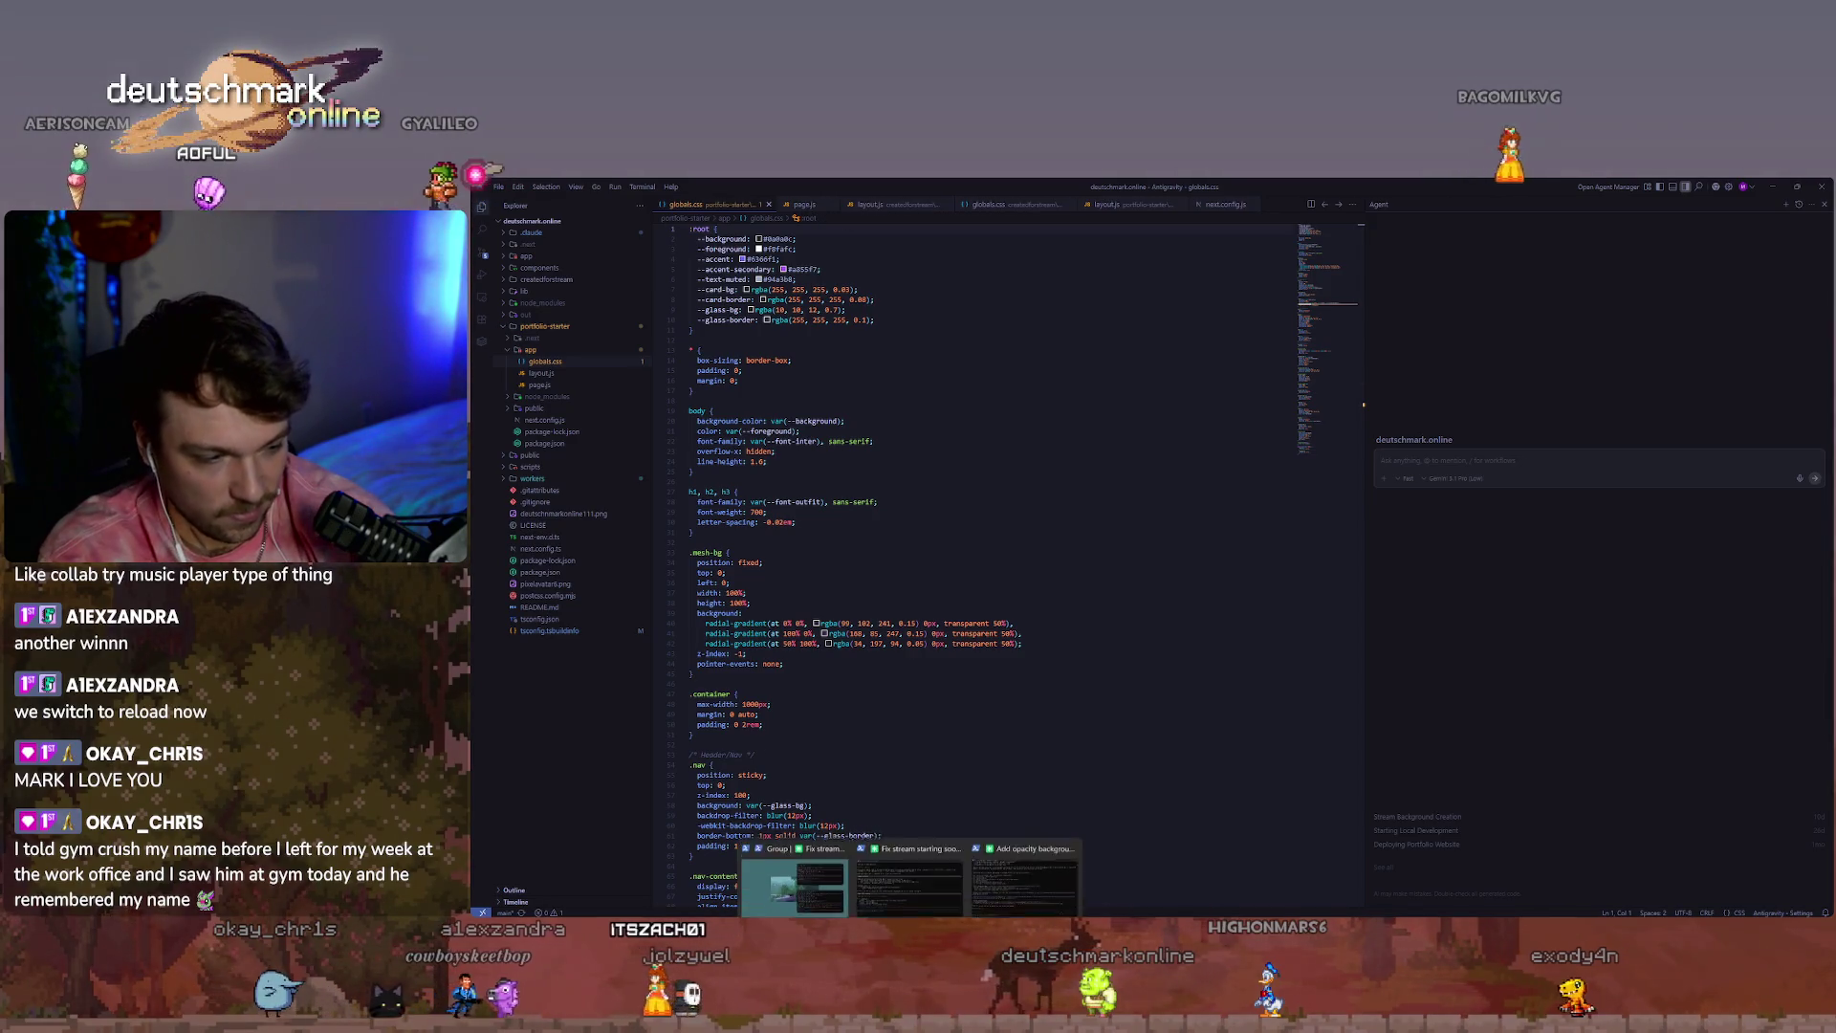
left_click(1033, 876)
left_click_drag(1339, 552, 1272, 544)
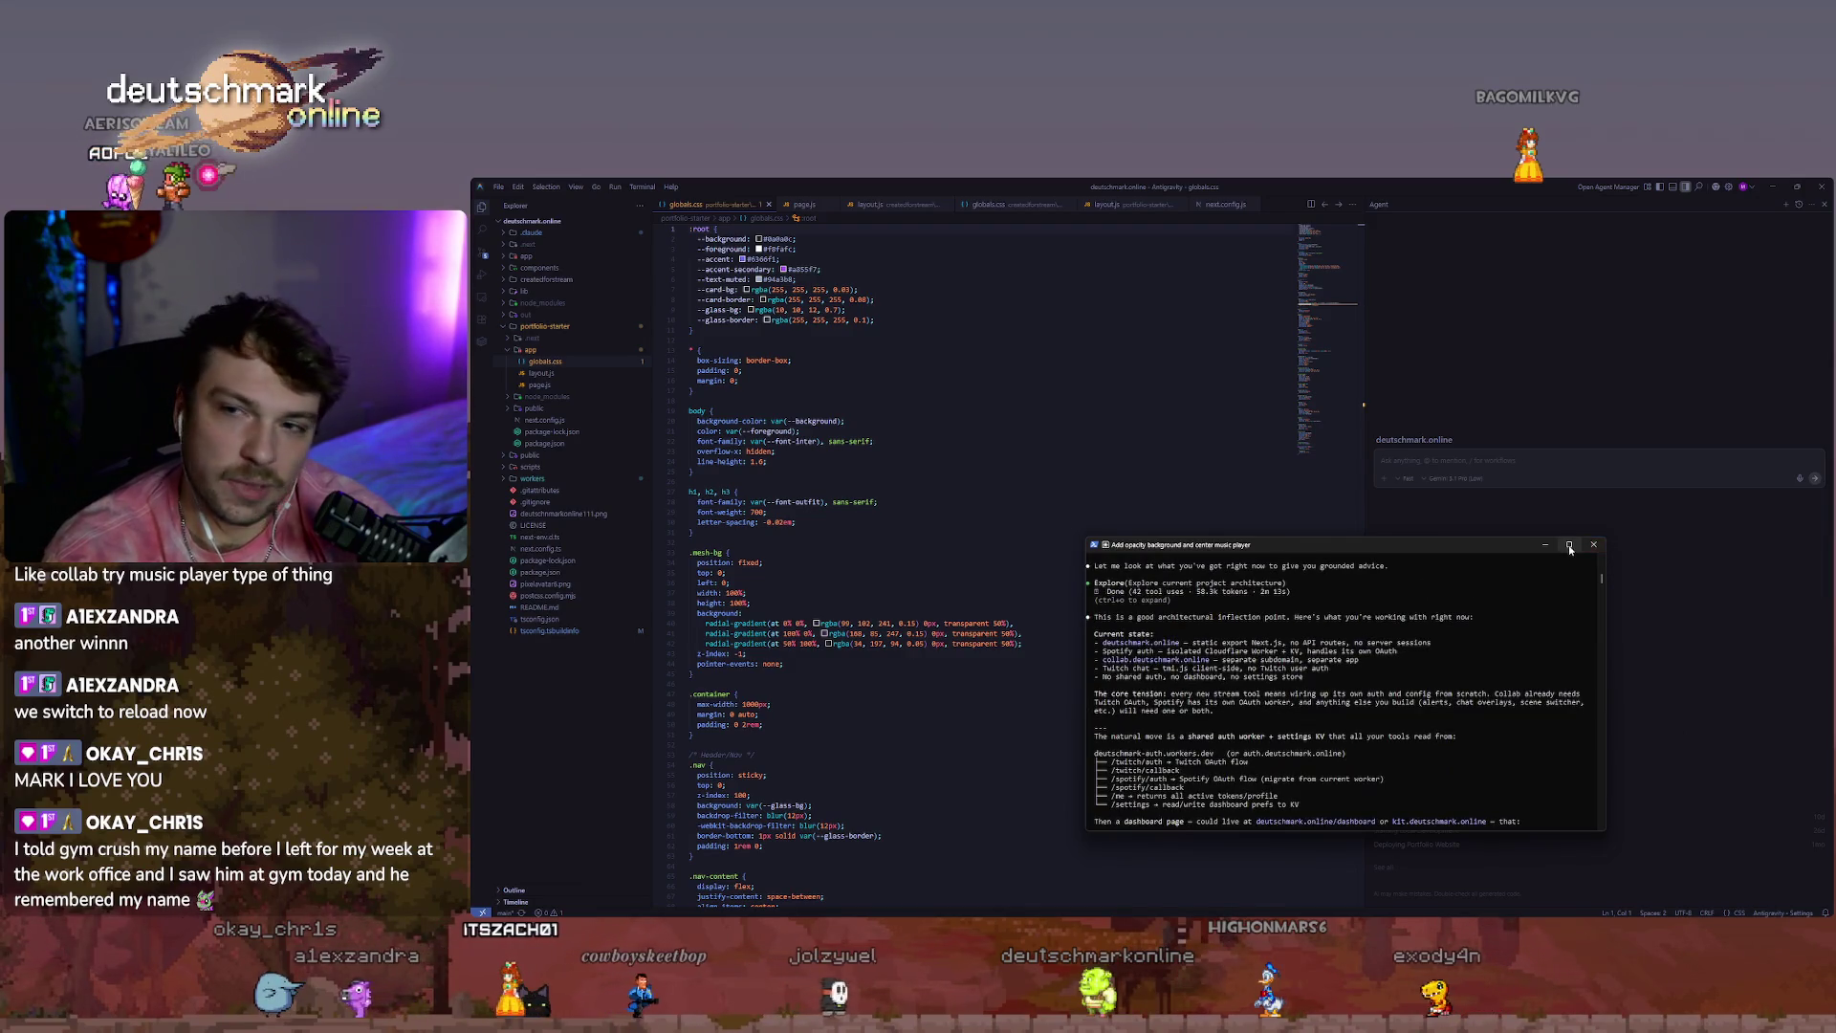
mouse_move(1569, 548)
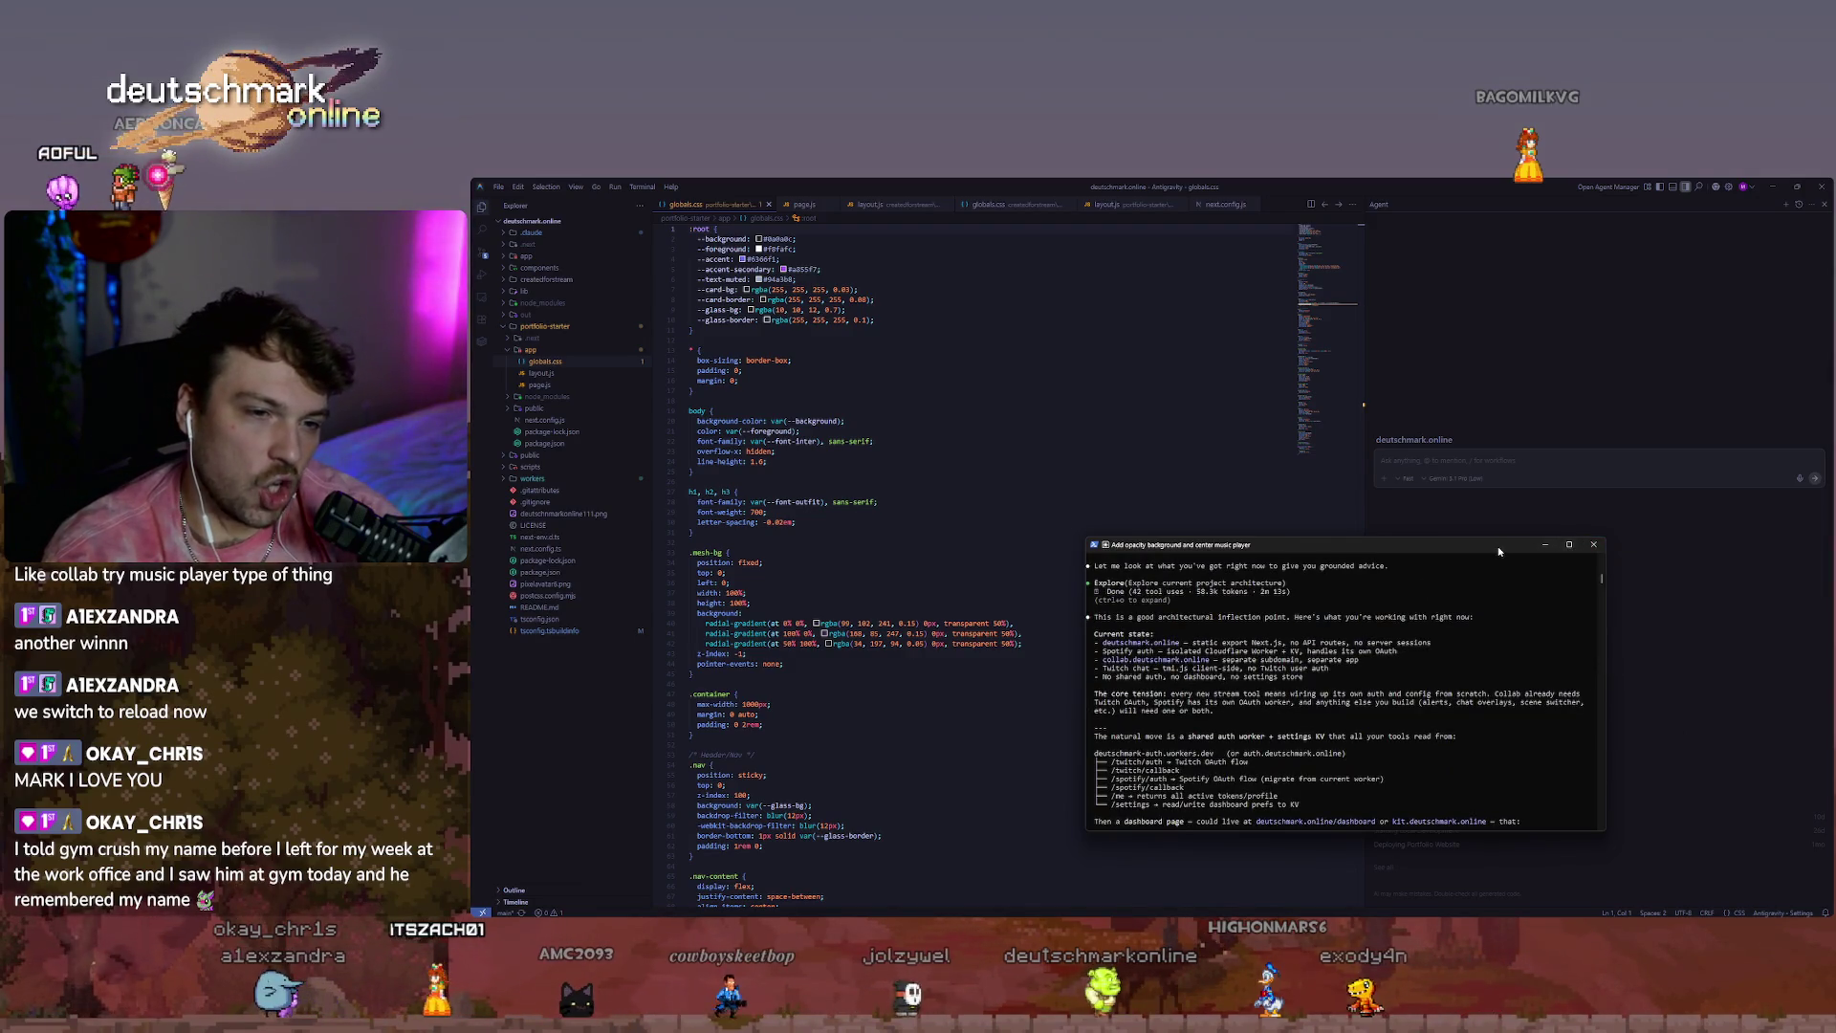
left_click_drag(1413, 544, 1537, 482)
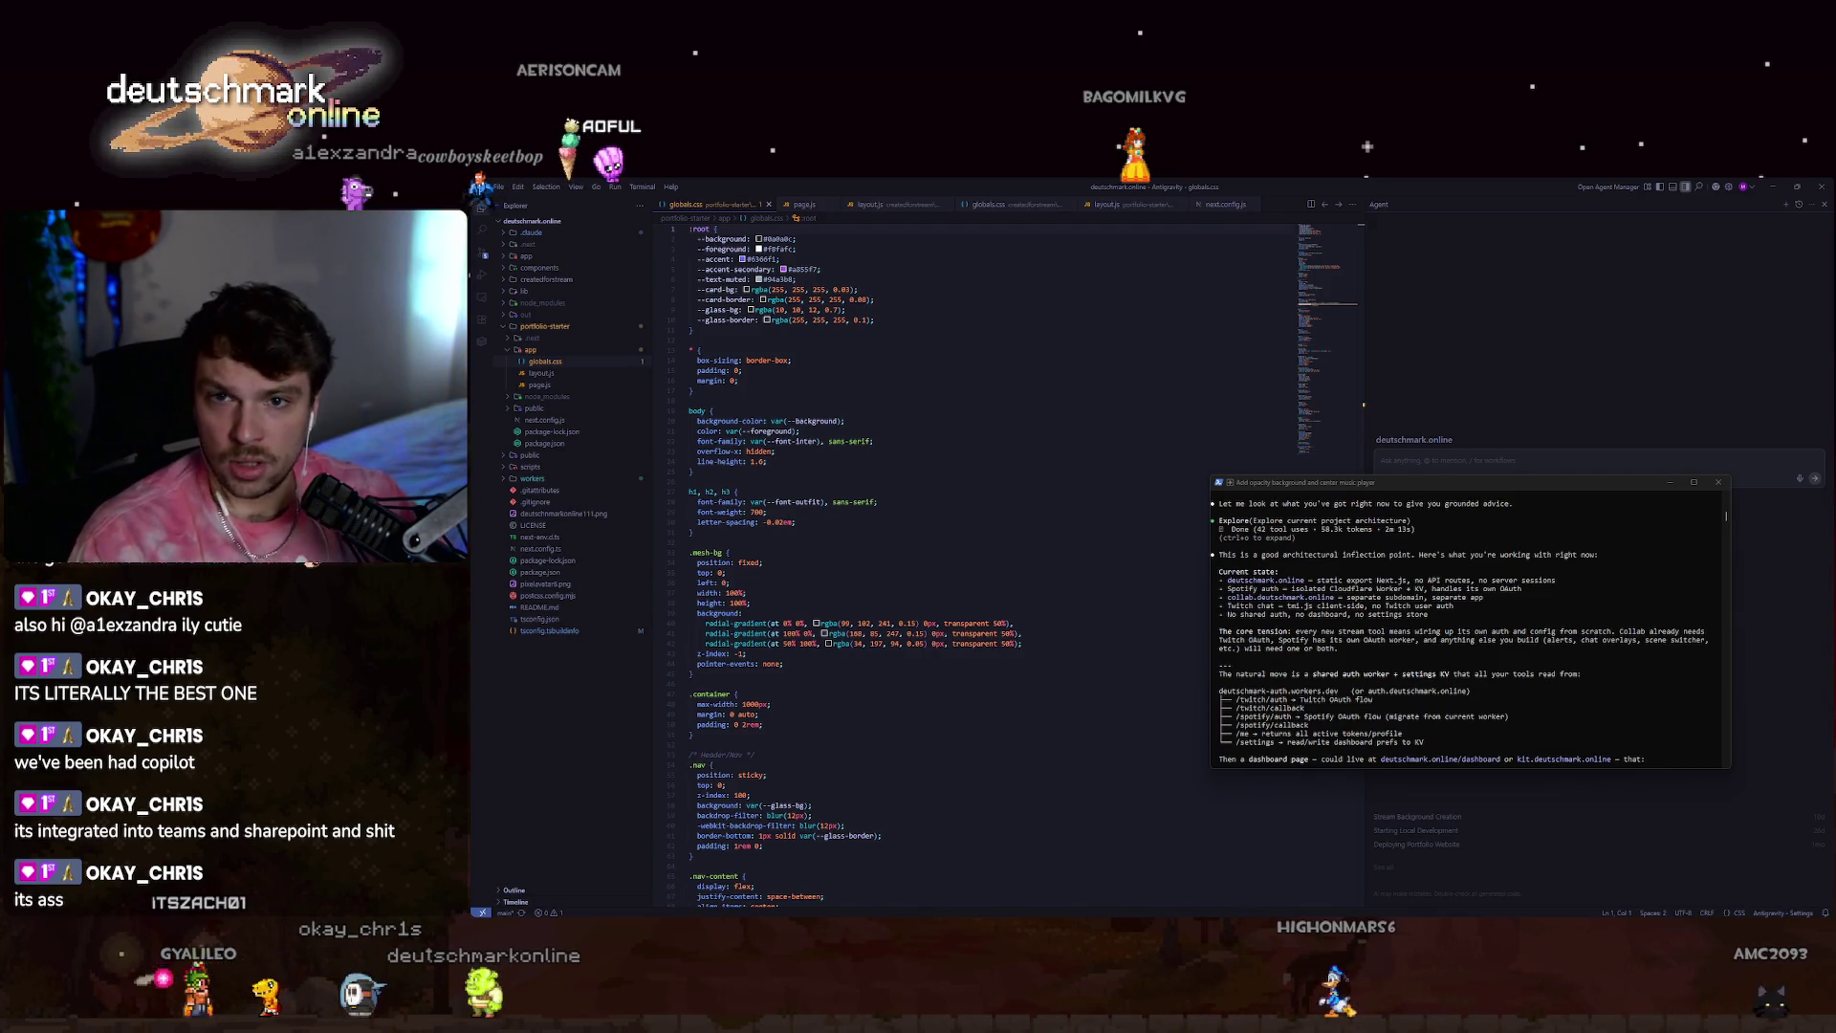
Glance at the Paint site-map diagram, then shift the terminal window up and left.
key("alt+Tab")
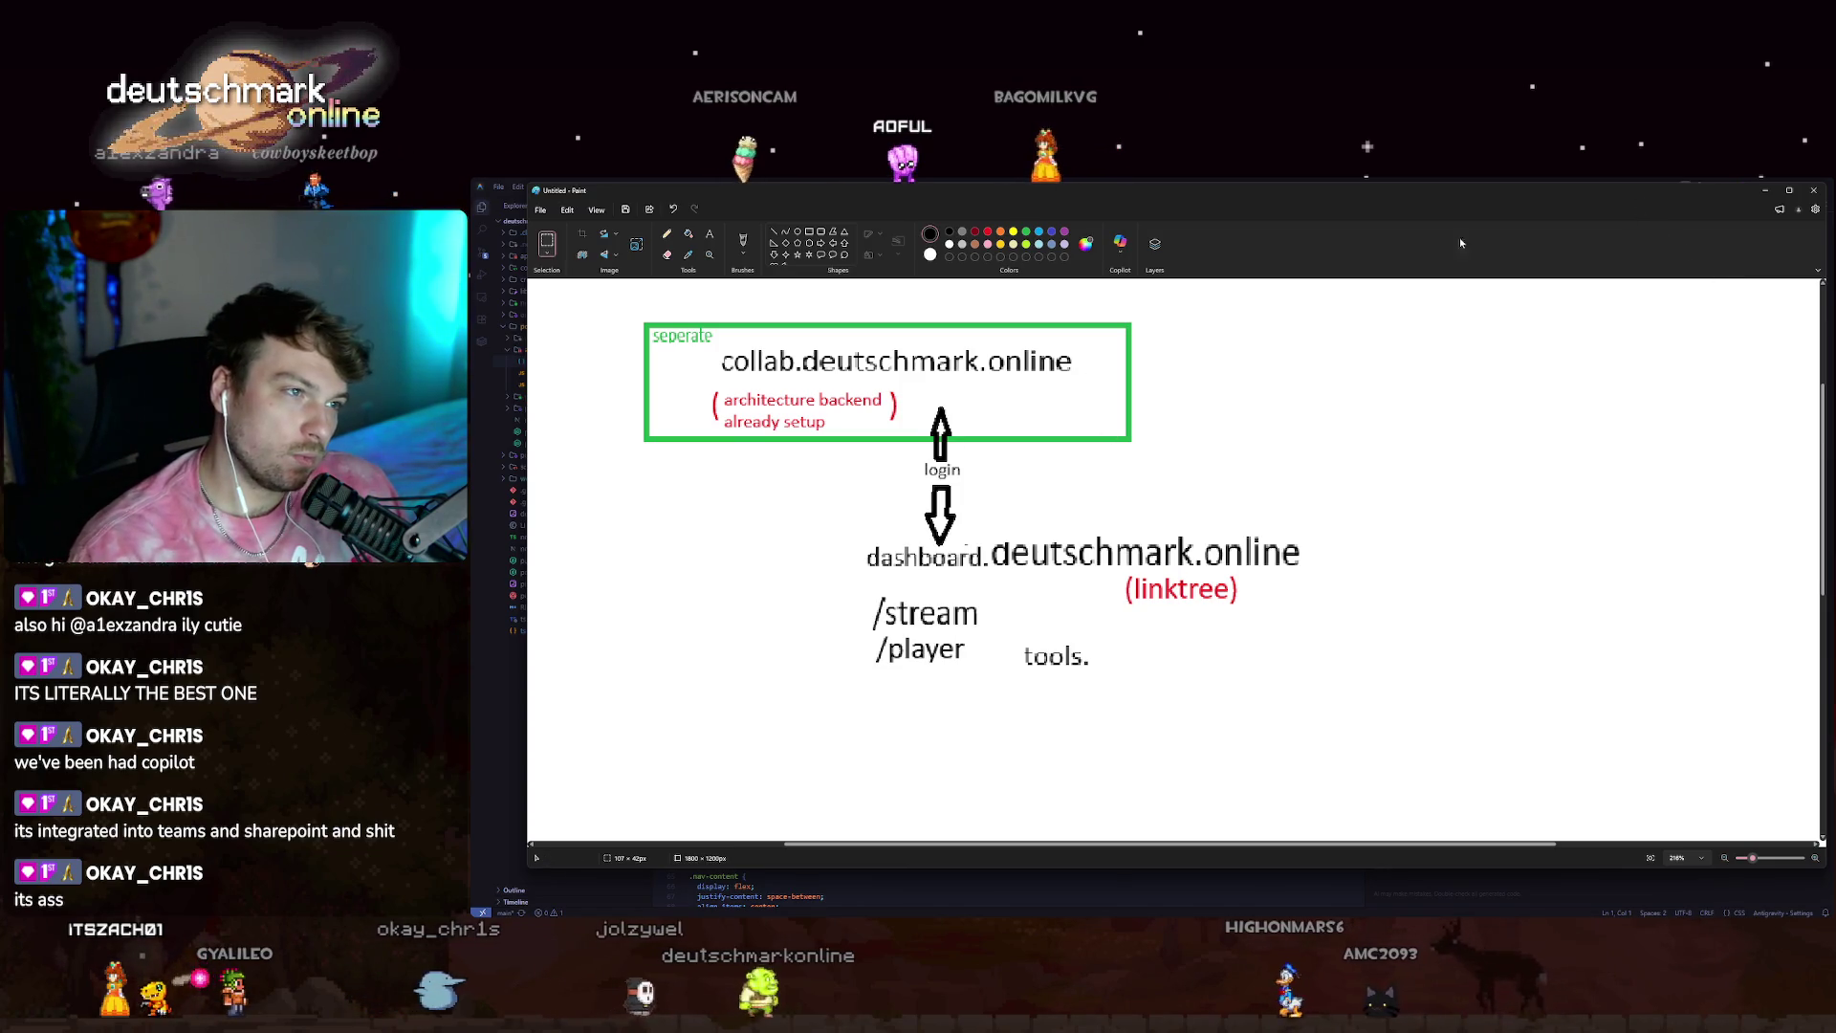
left_click(1765, 190)
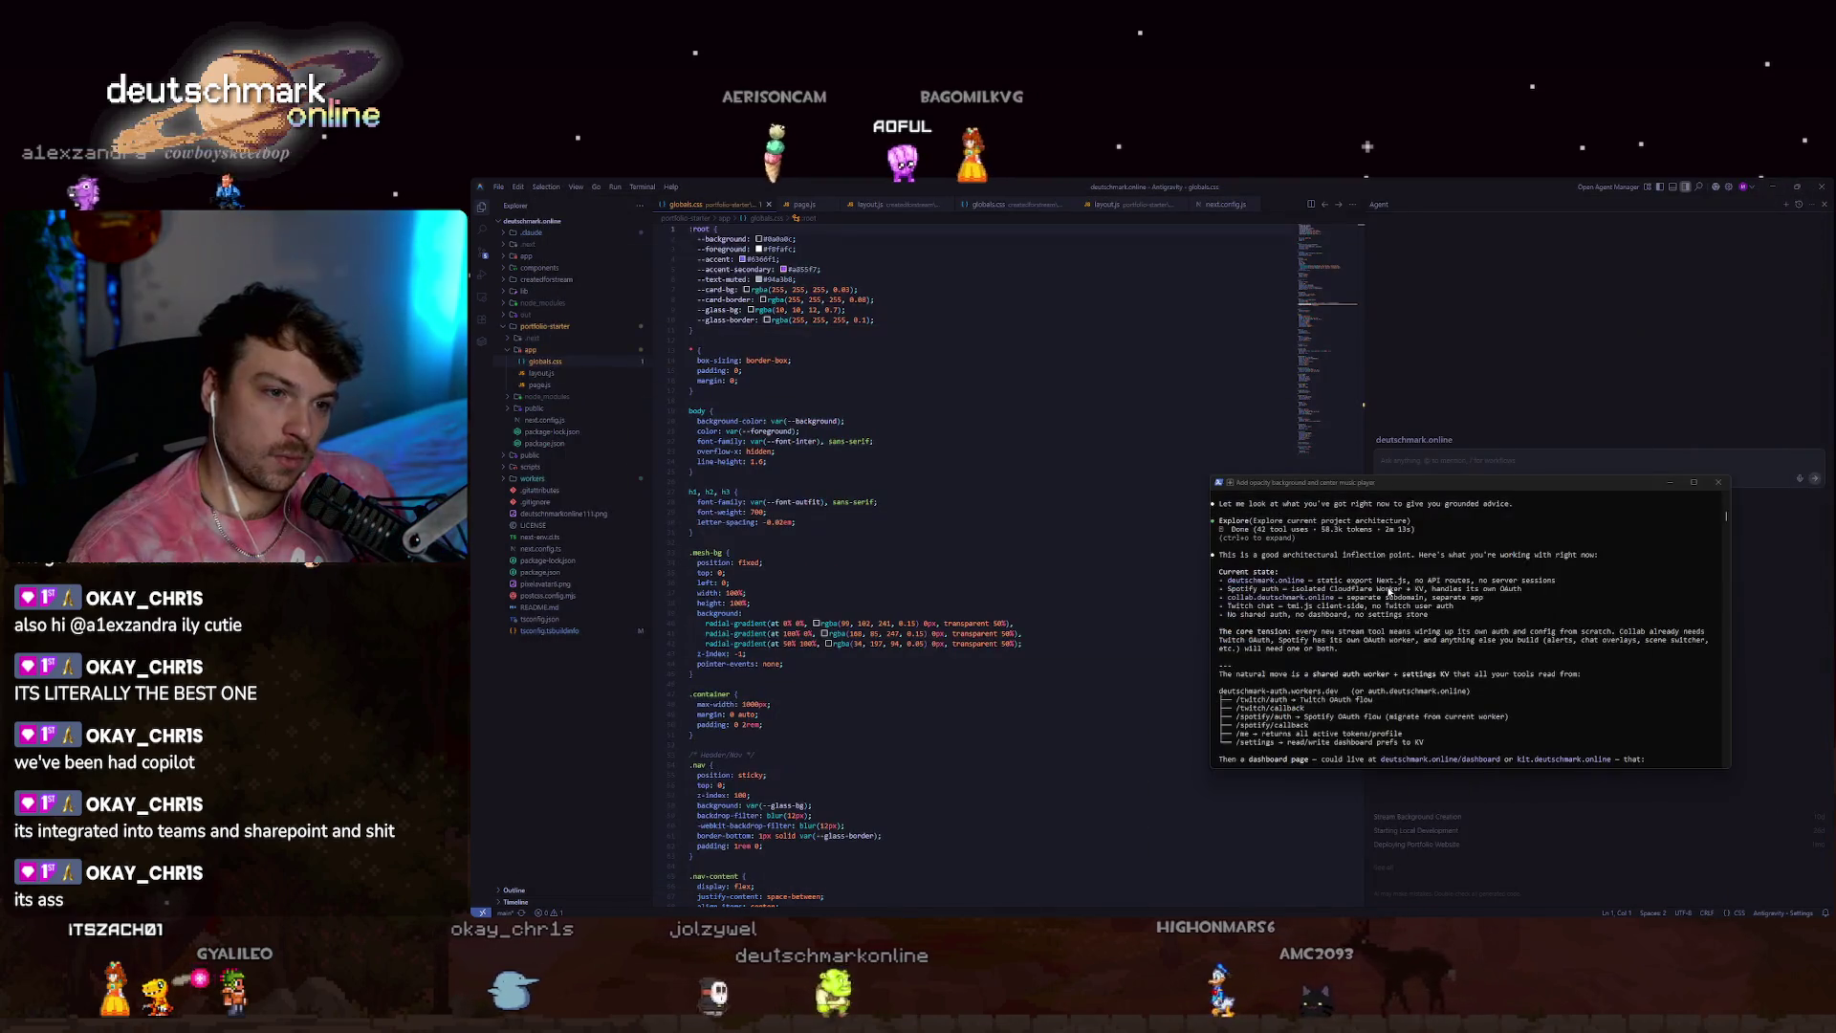
left_click_drag(1397, 484, 1365, 385)
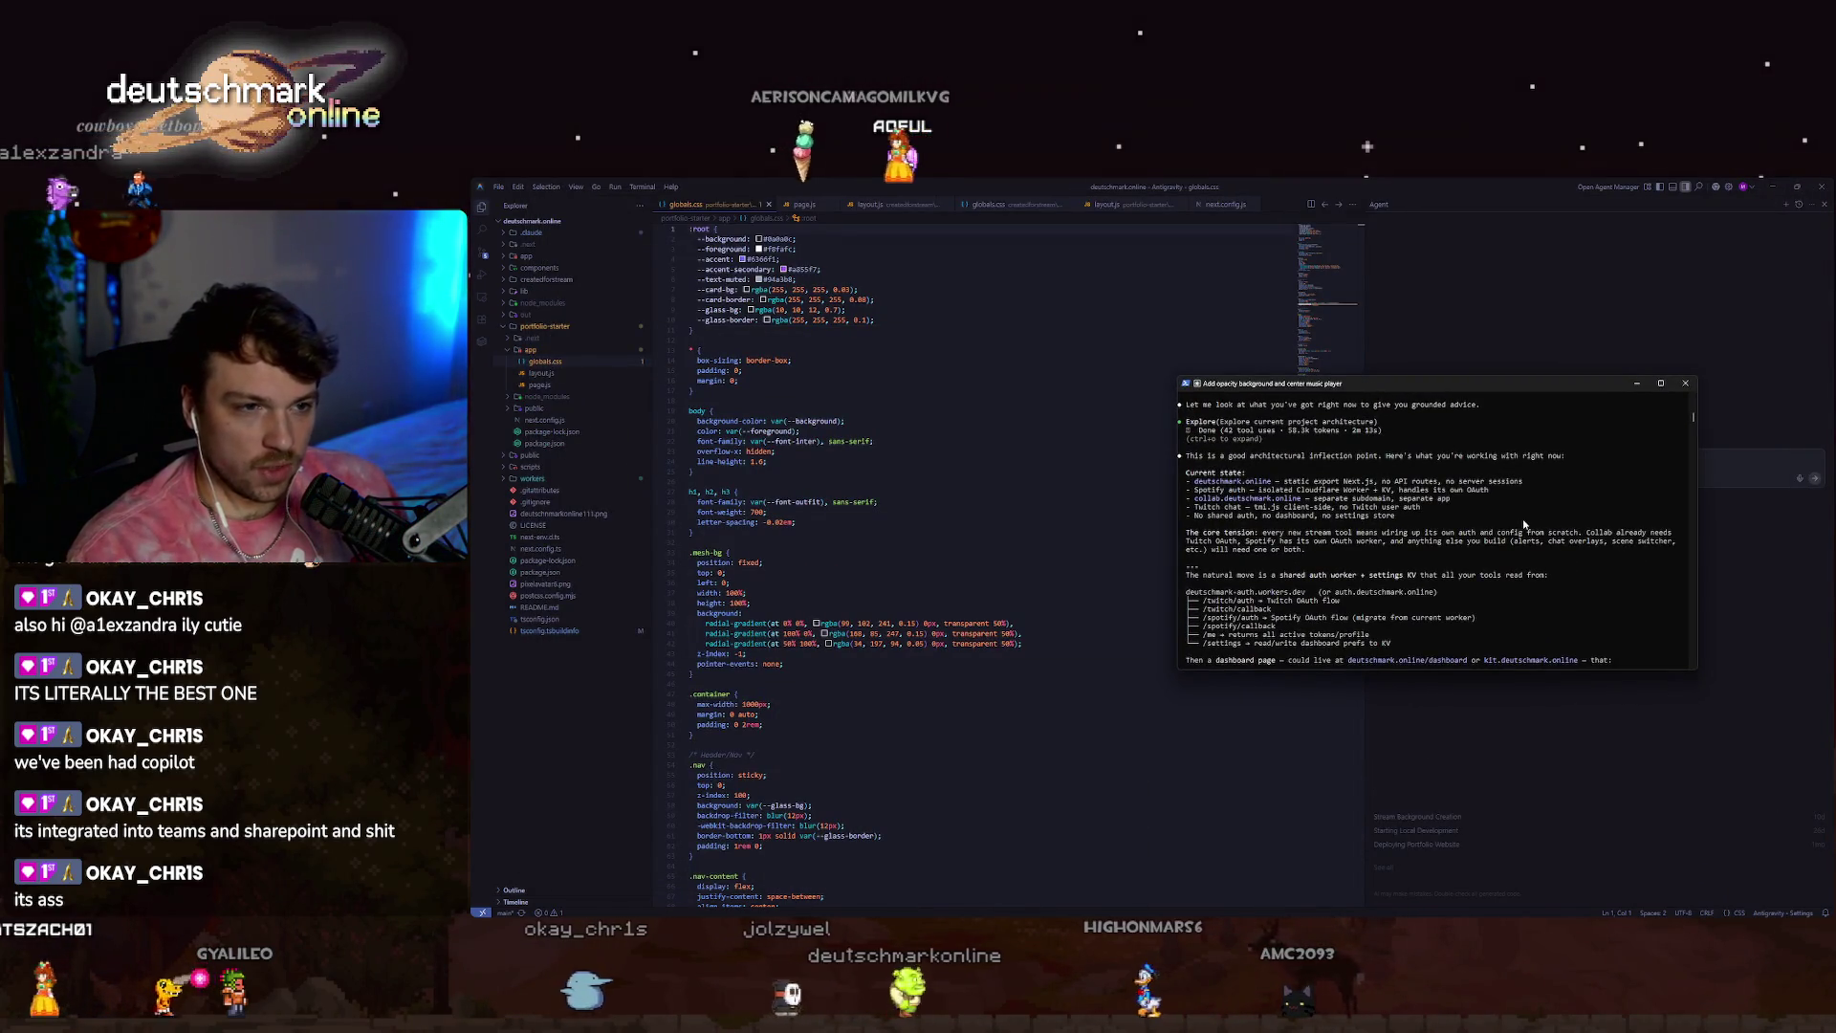
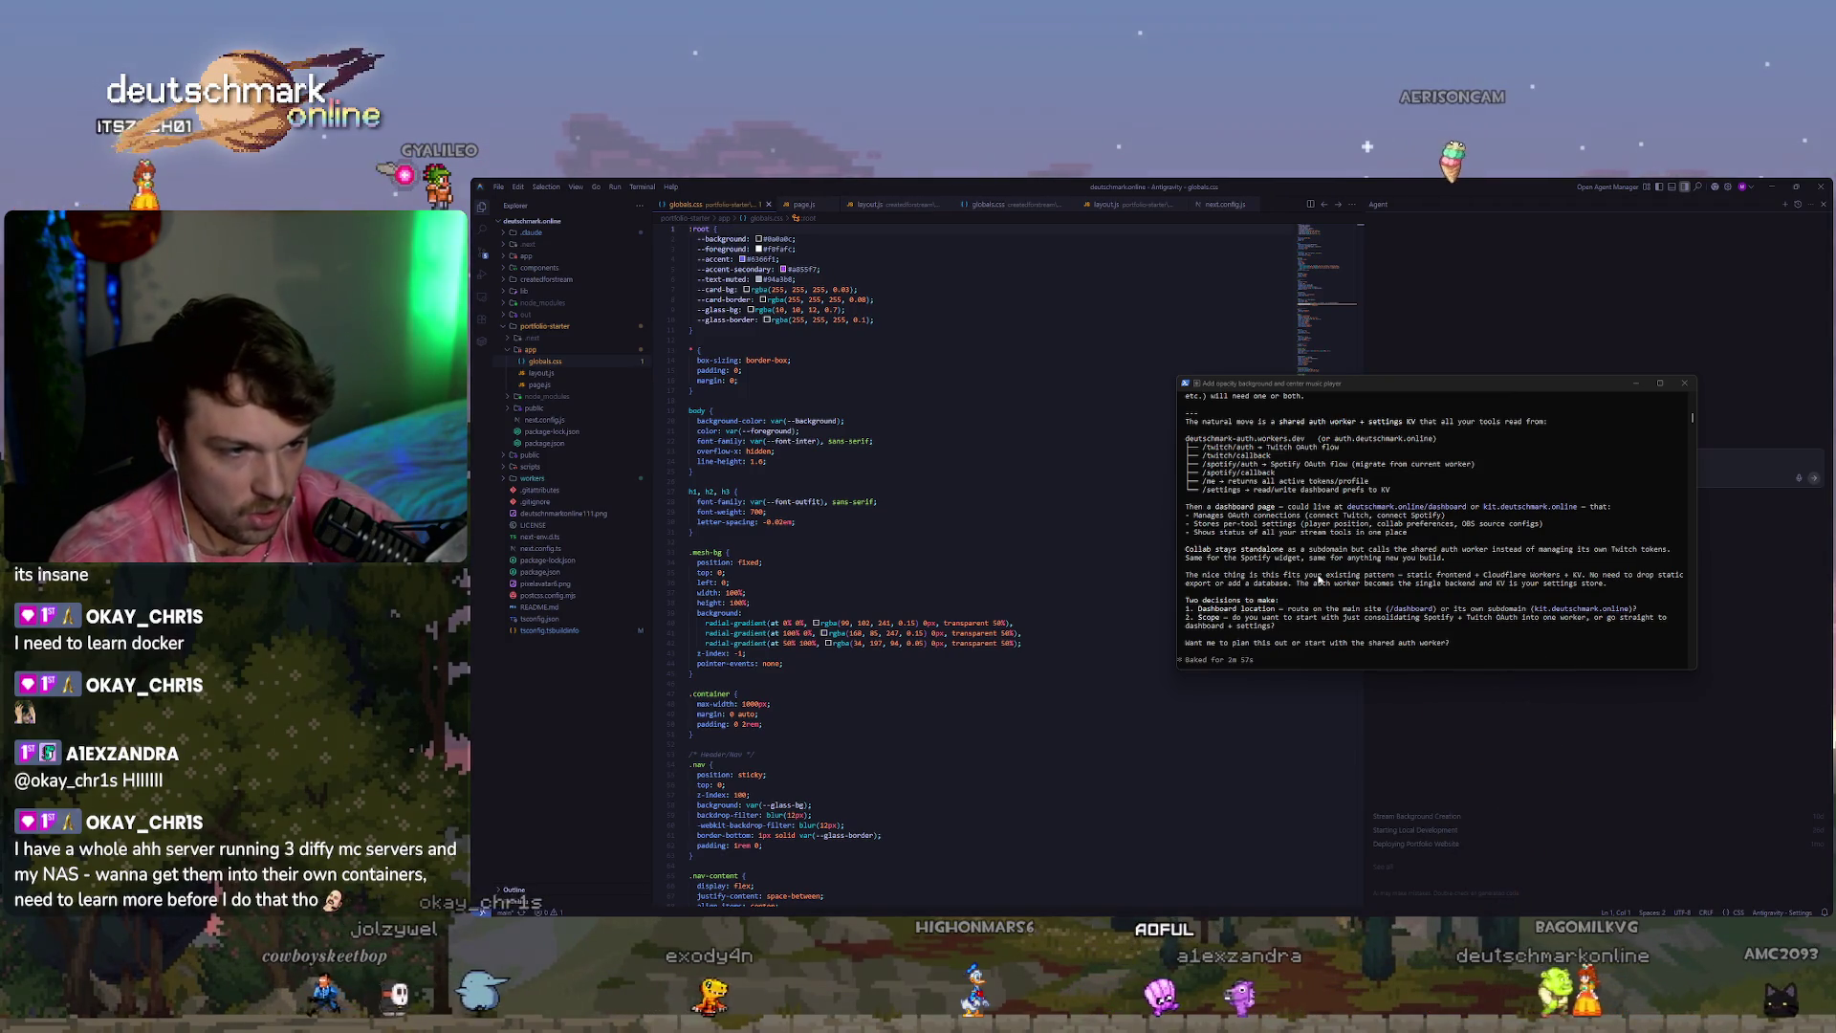
Ask Claude Code how to open up the site to promote it and attract users with the current setup.
scroll(1318, 612, "down", 2)
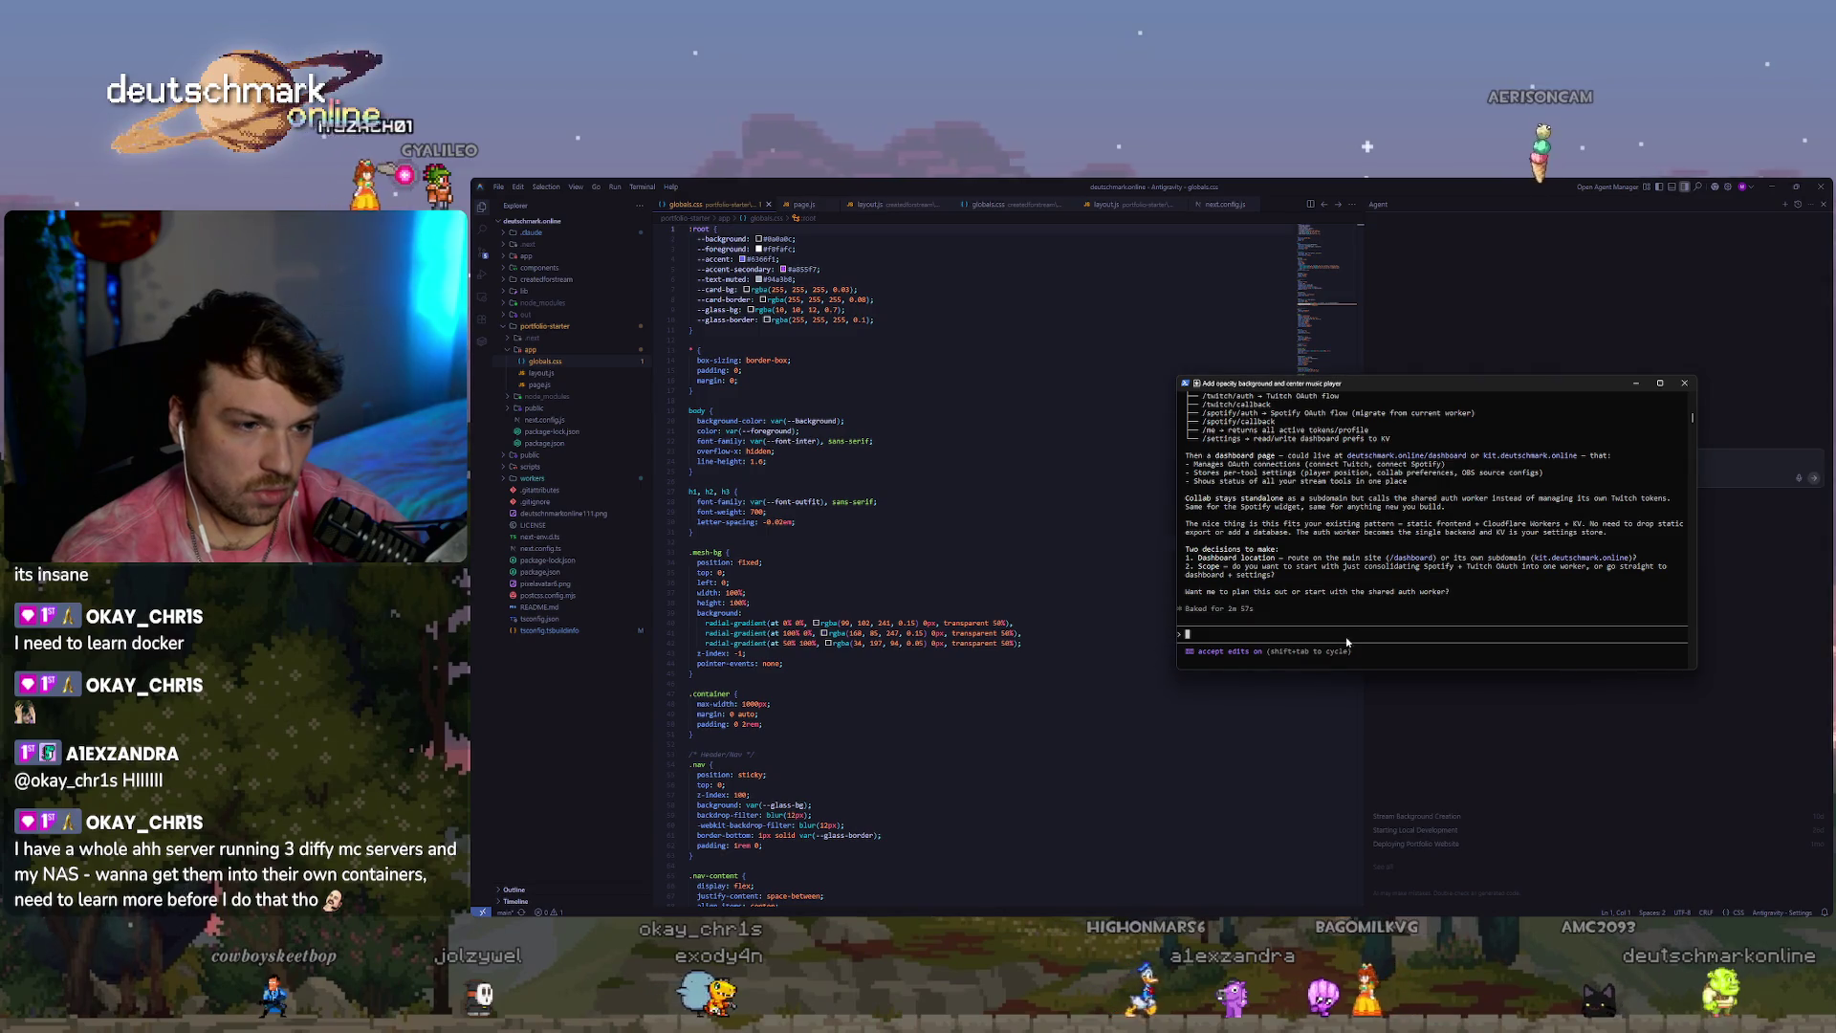
type("how d")
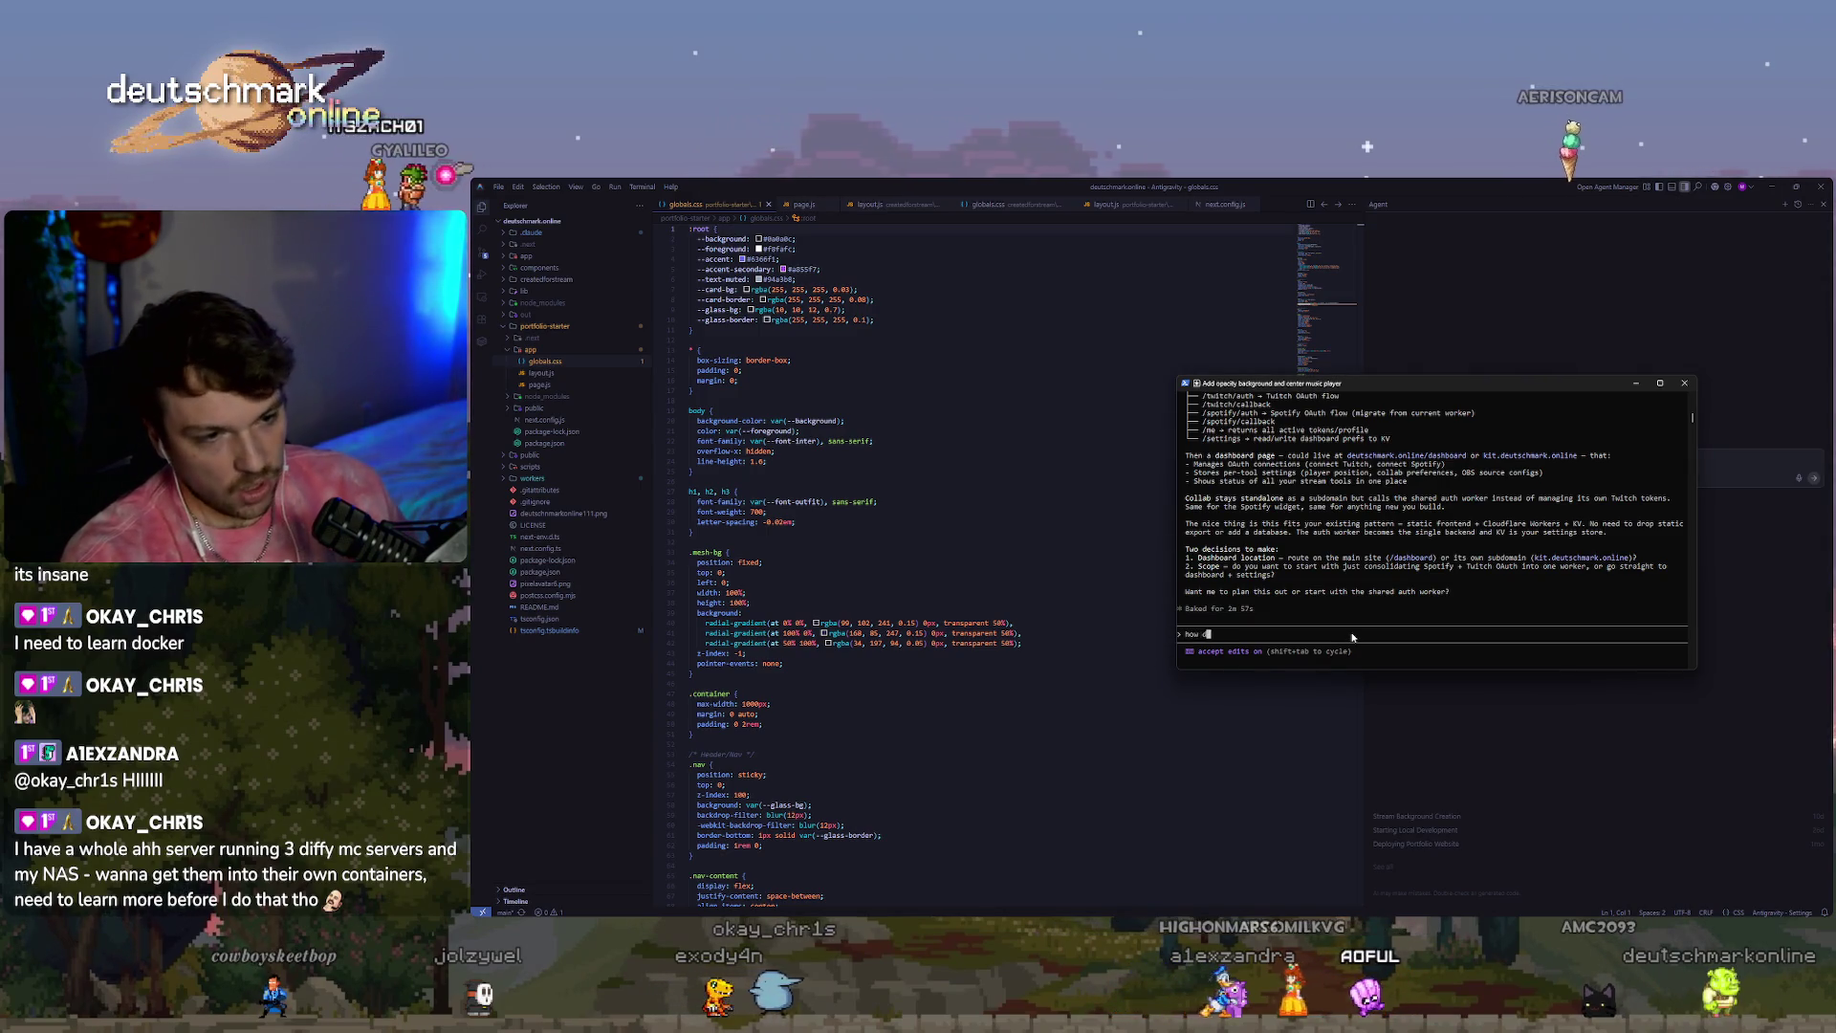
type("r opening up as the main")
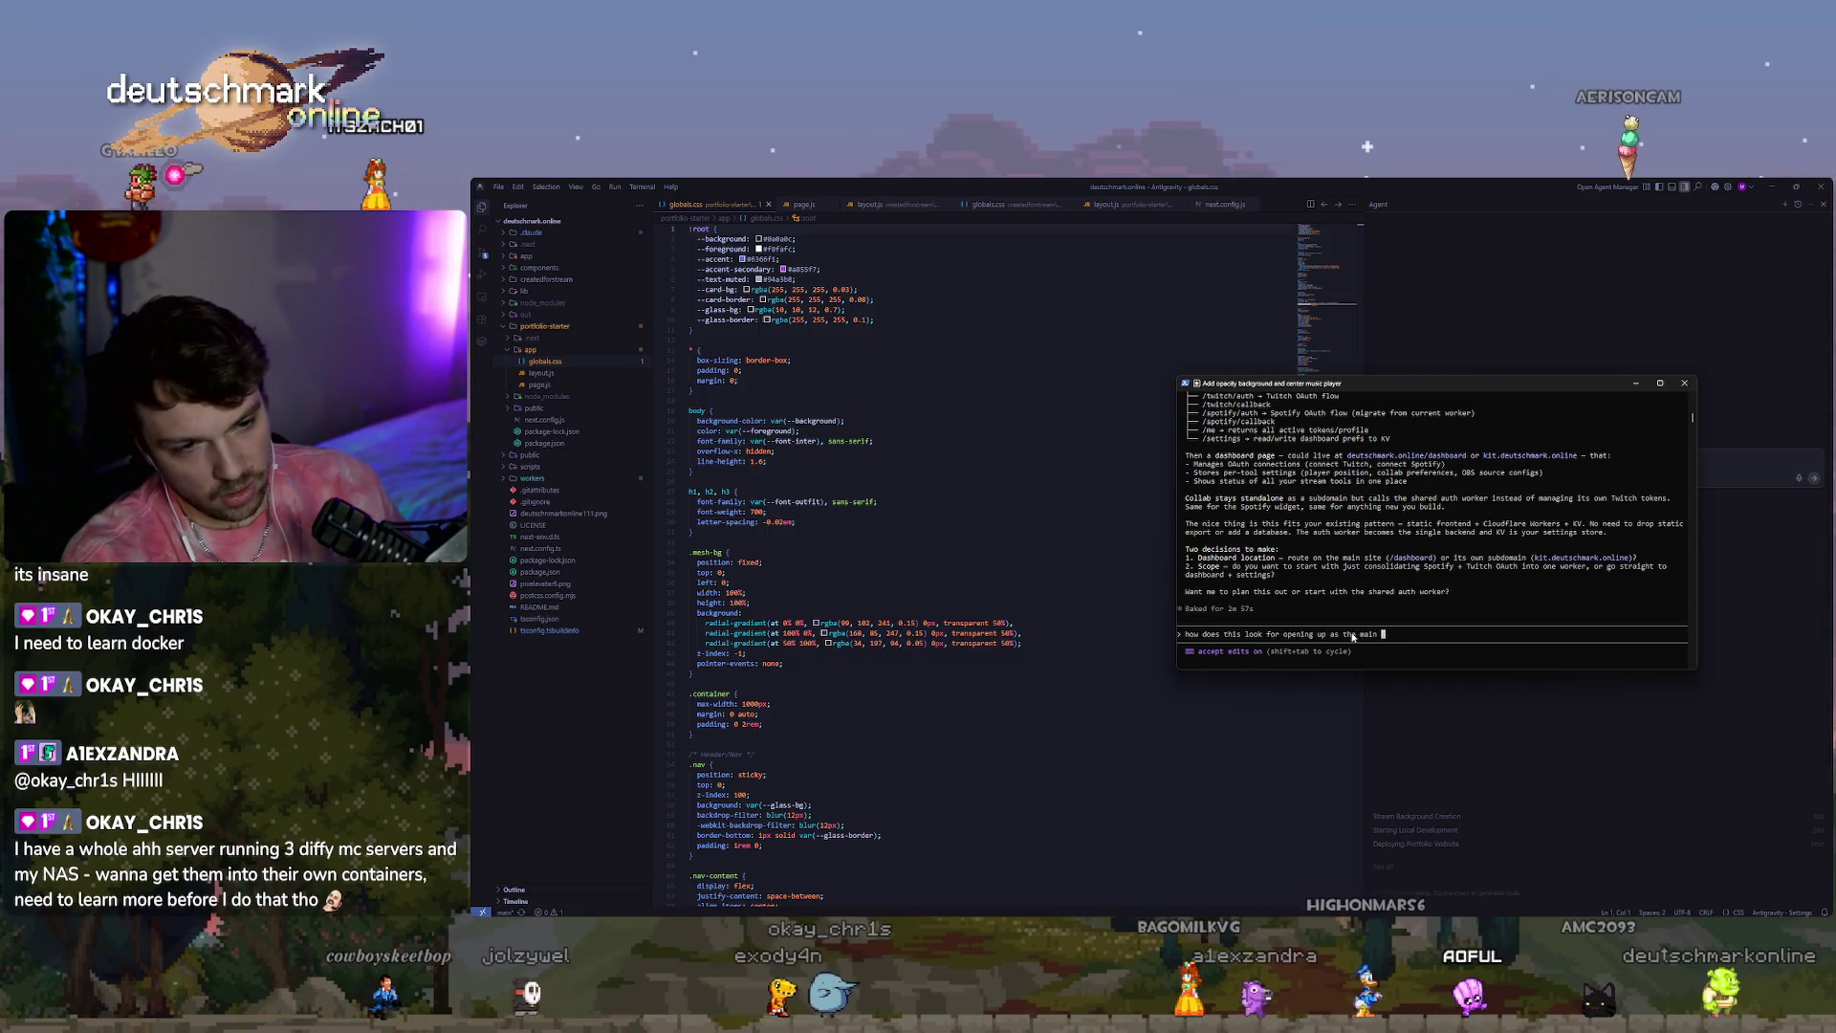
key("BackSpace")
key("BackSpace")
key("BackSpace")
type("urpose to p[rop")
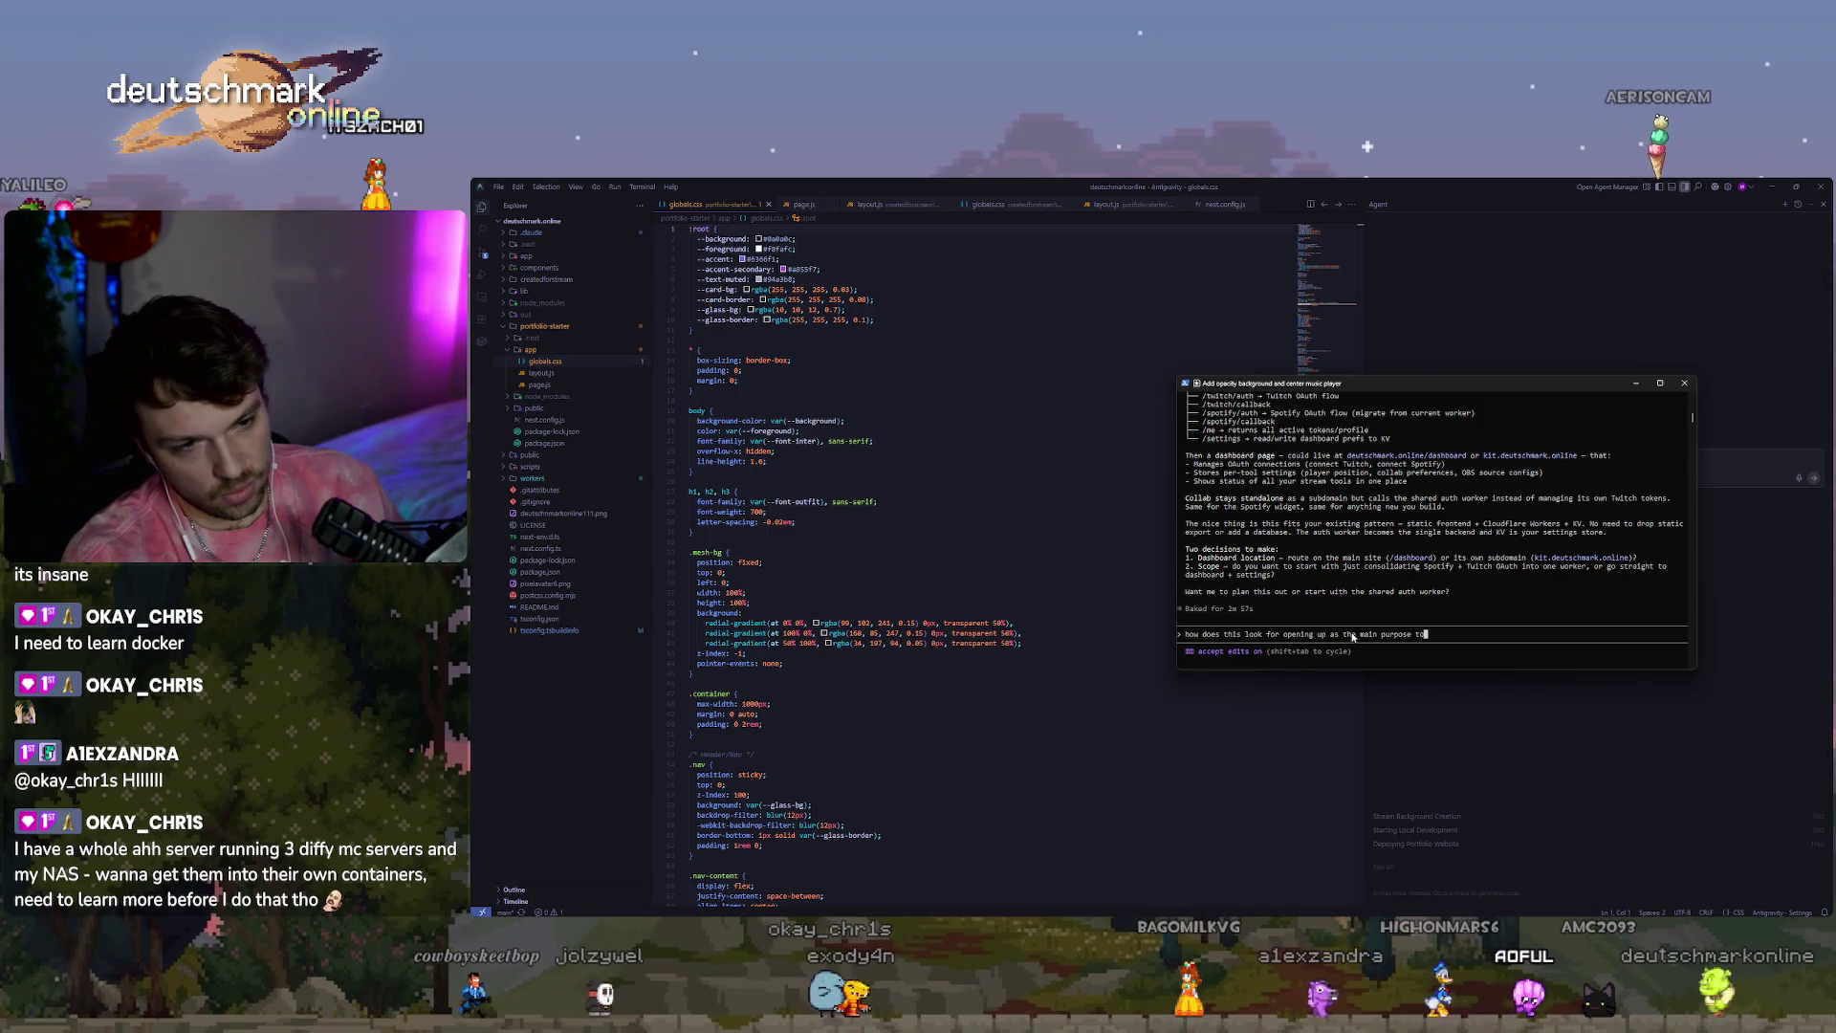
key("BackSpace")
key("BackSpace")
key("BackSpace")
type("r")
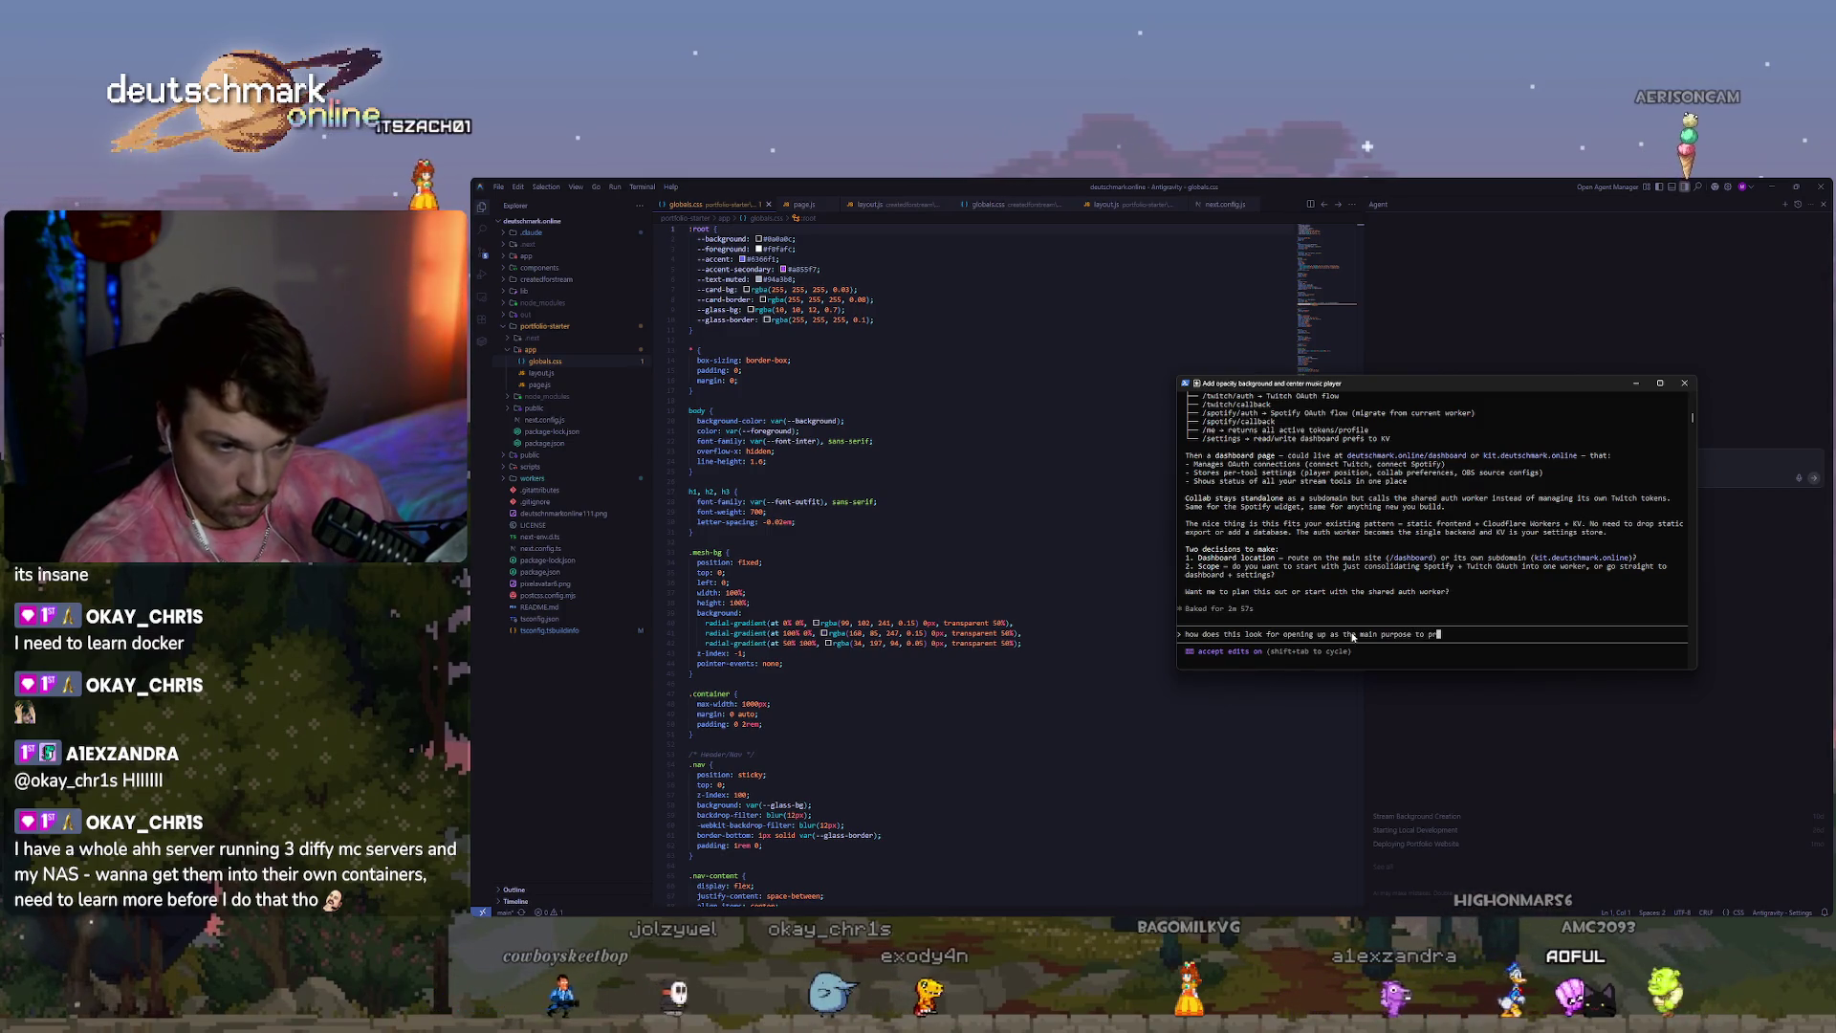
type("omote and get users ")
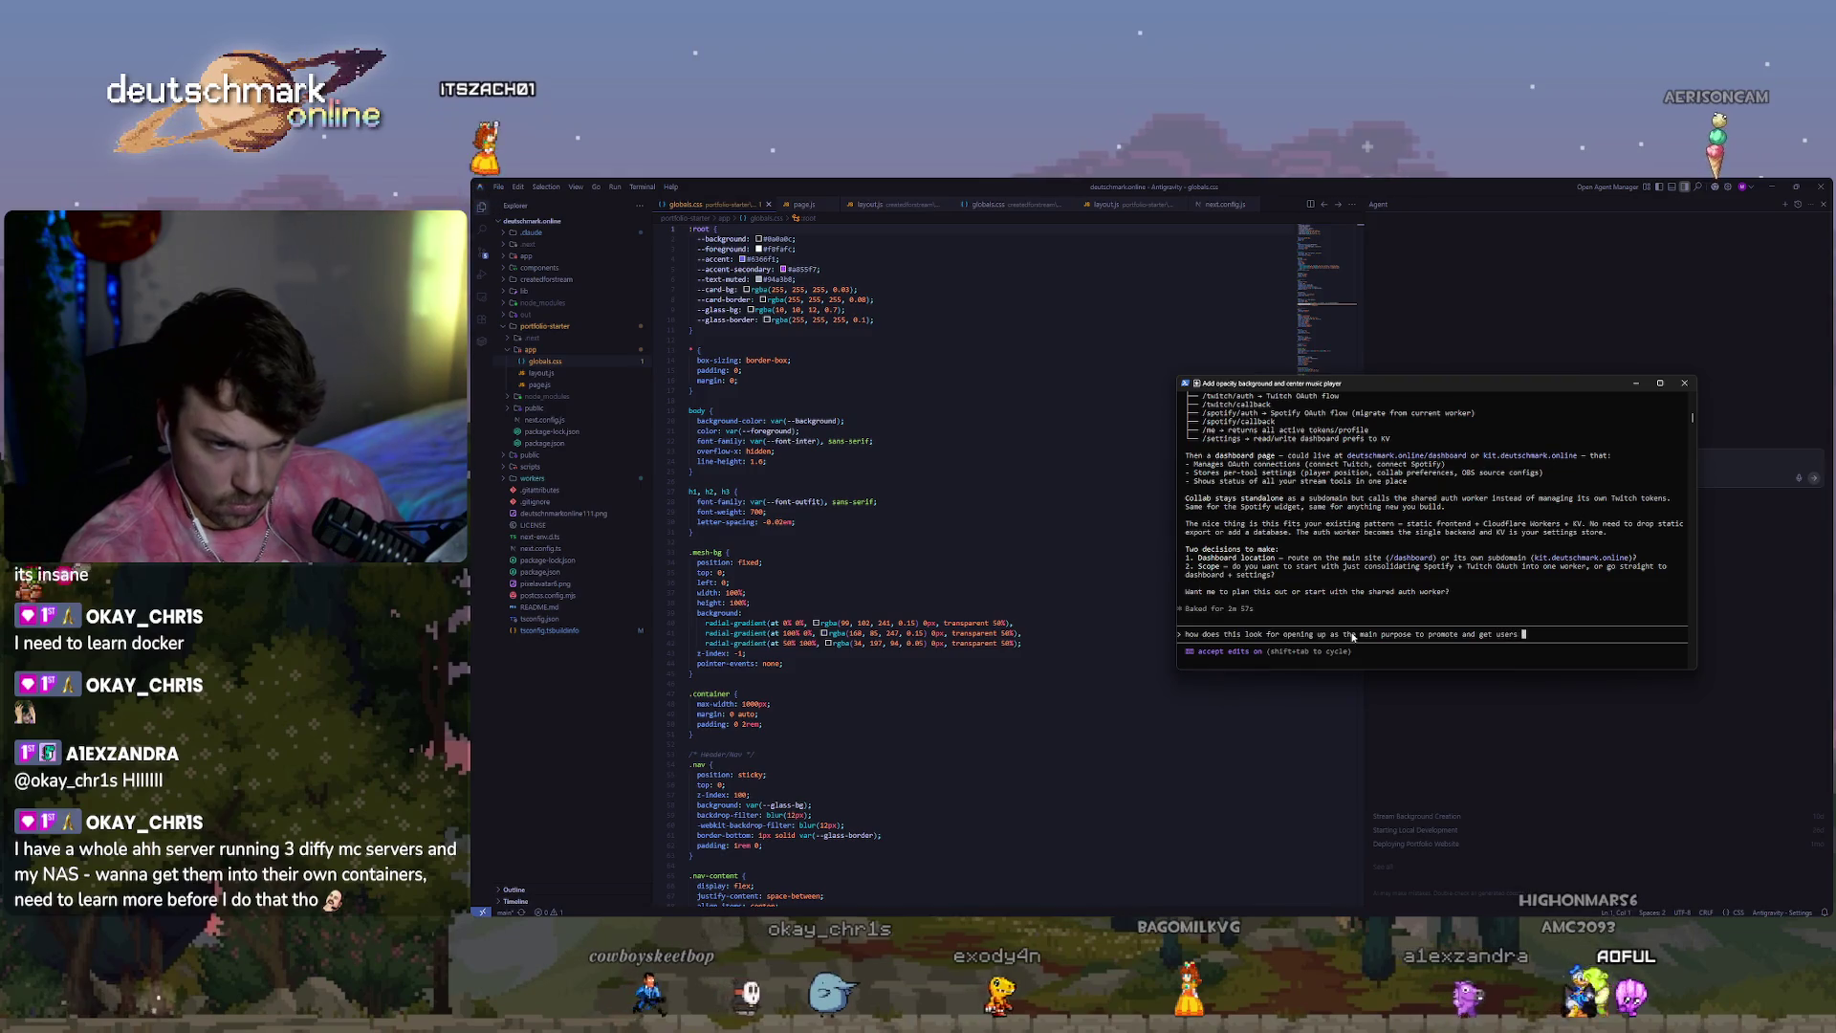
type("with my curre")
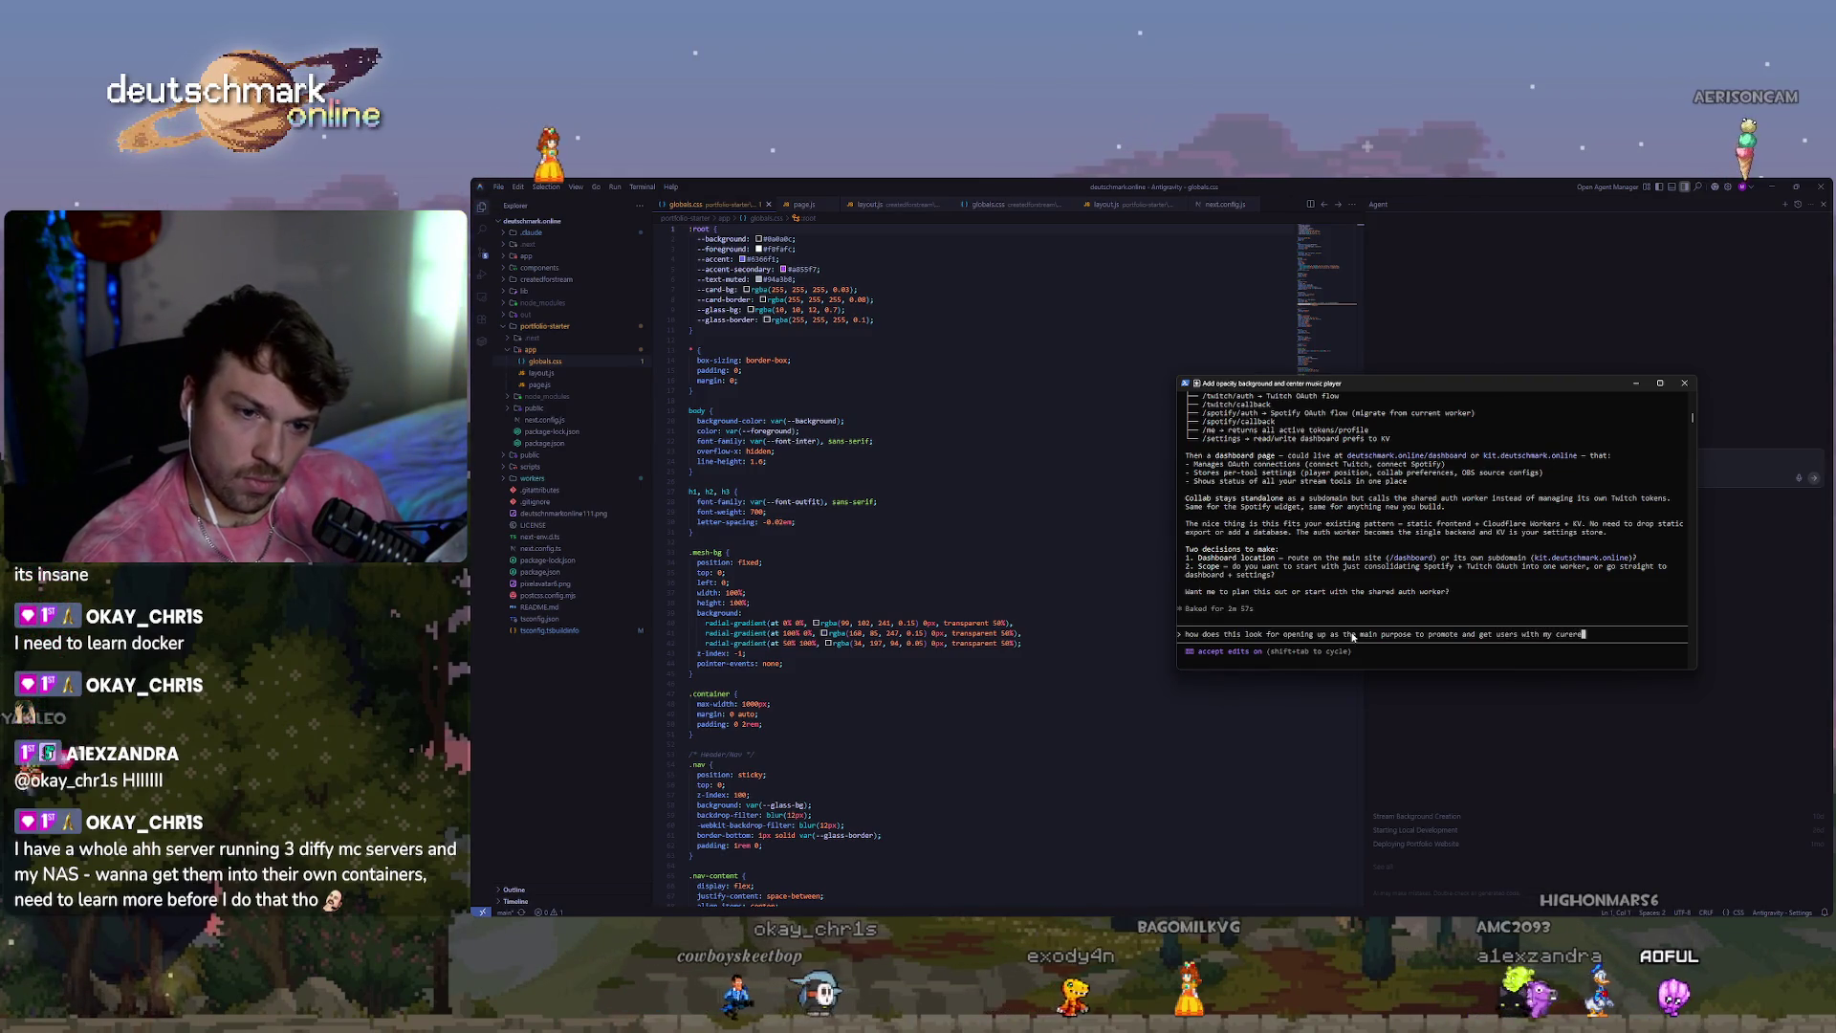
type("nt setupo")
key("Return")
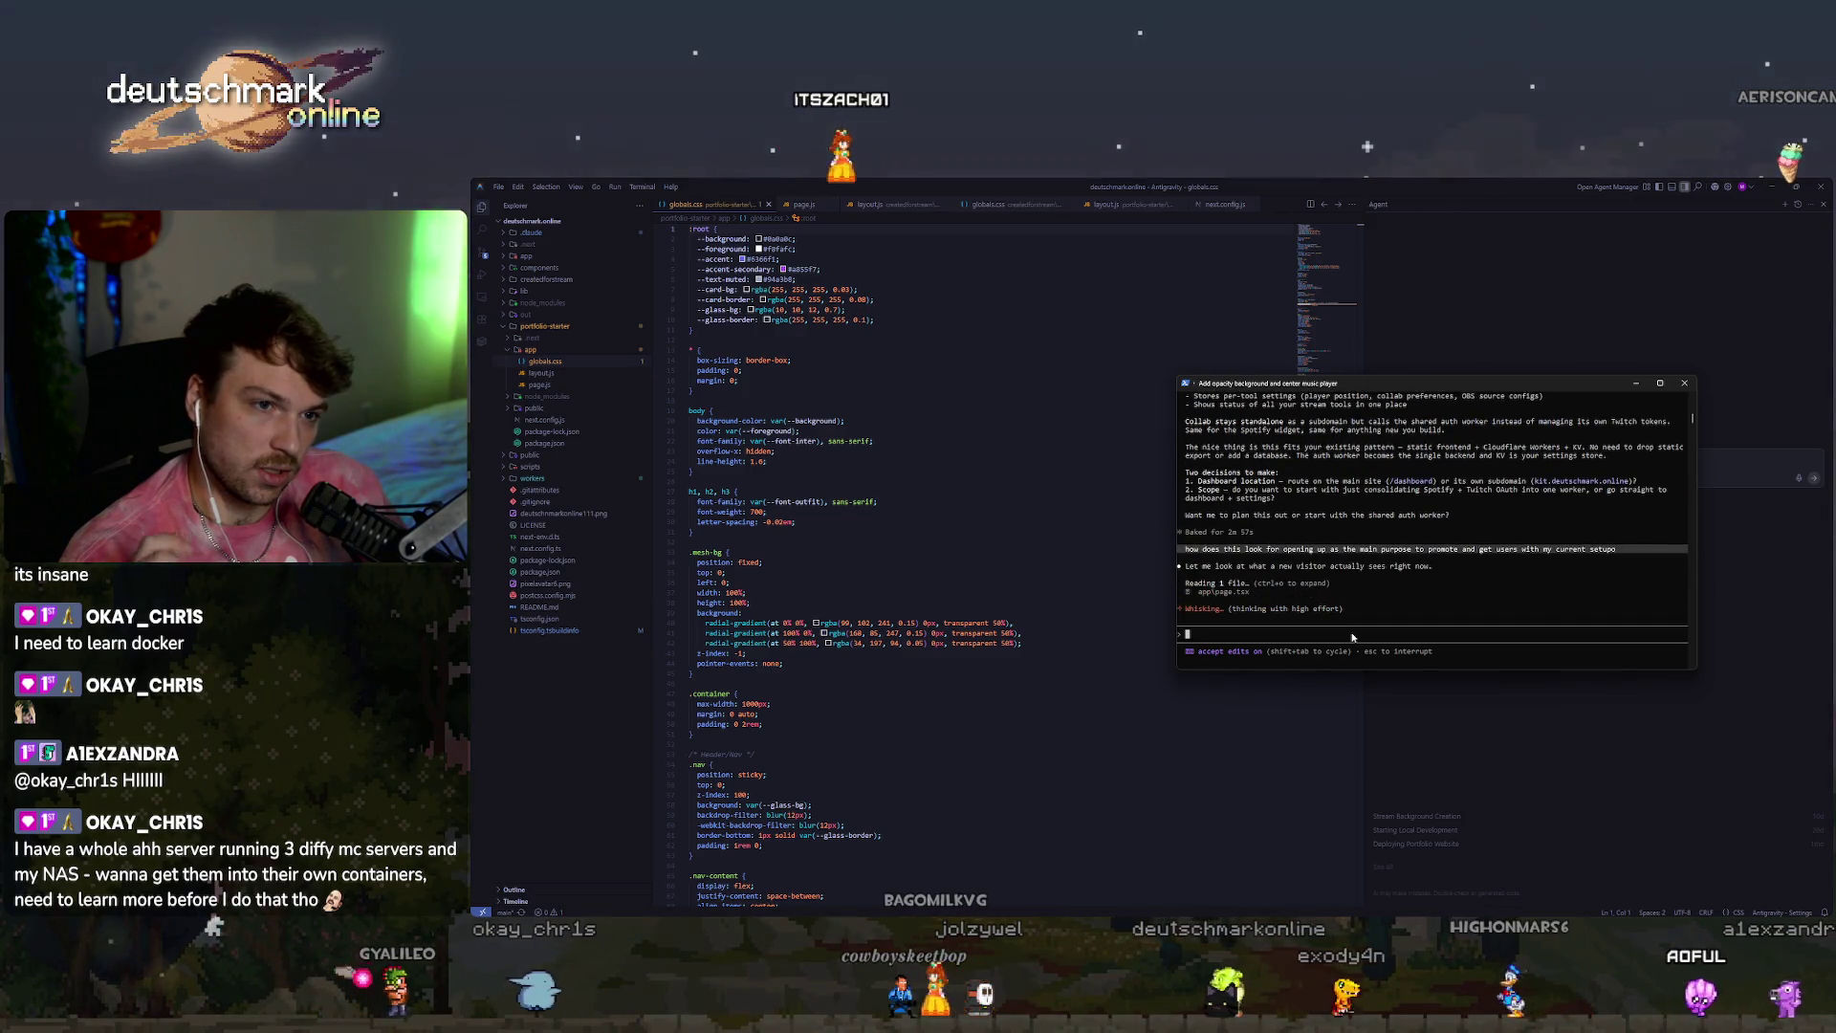
Let the agent finish exploring the site as a product, and move its terminal window lower and to the right.
scroll(1425, 485, "up", 4)
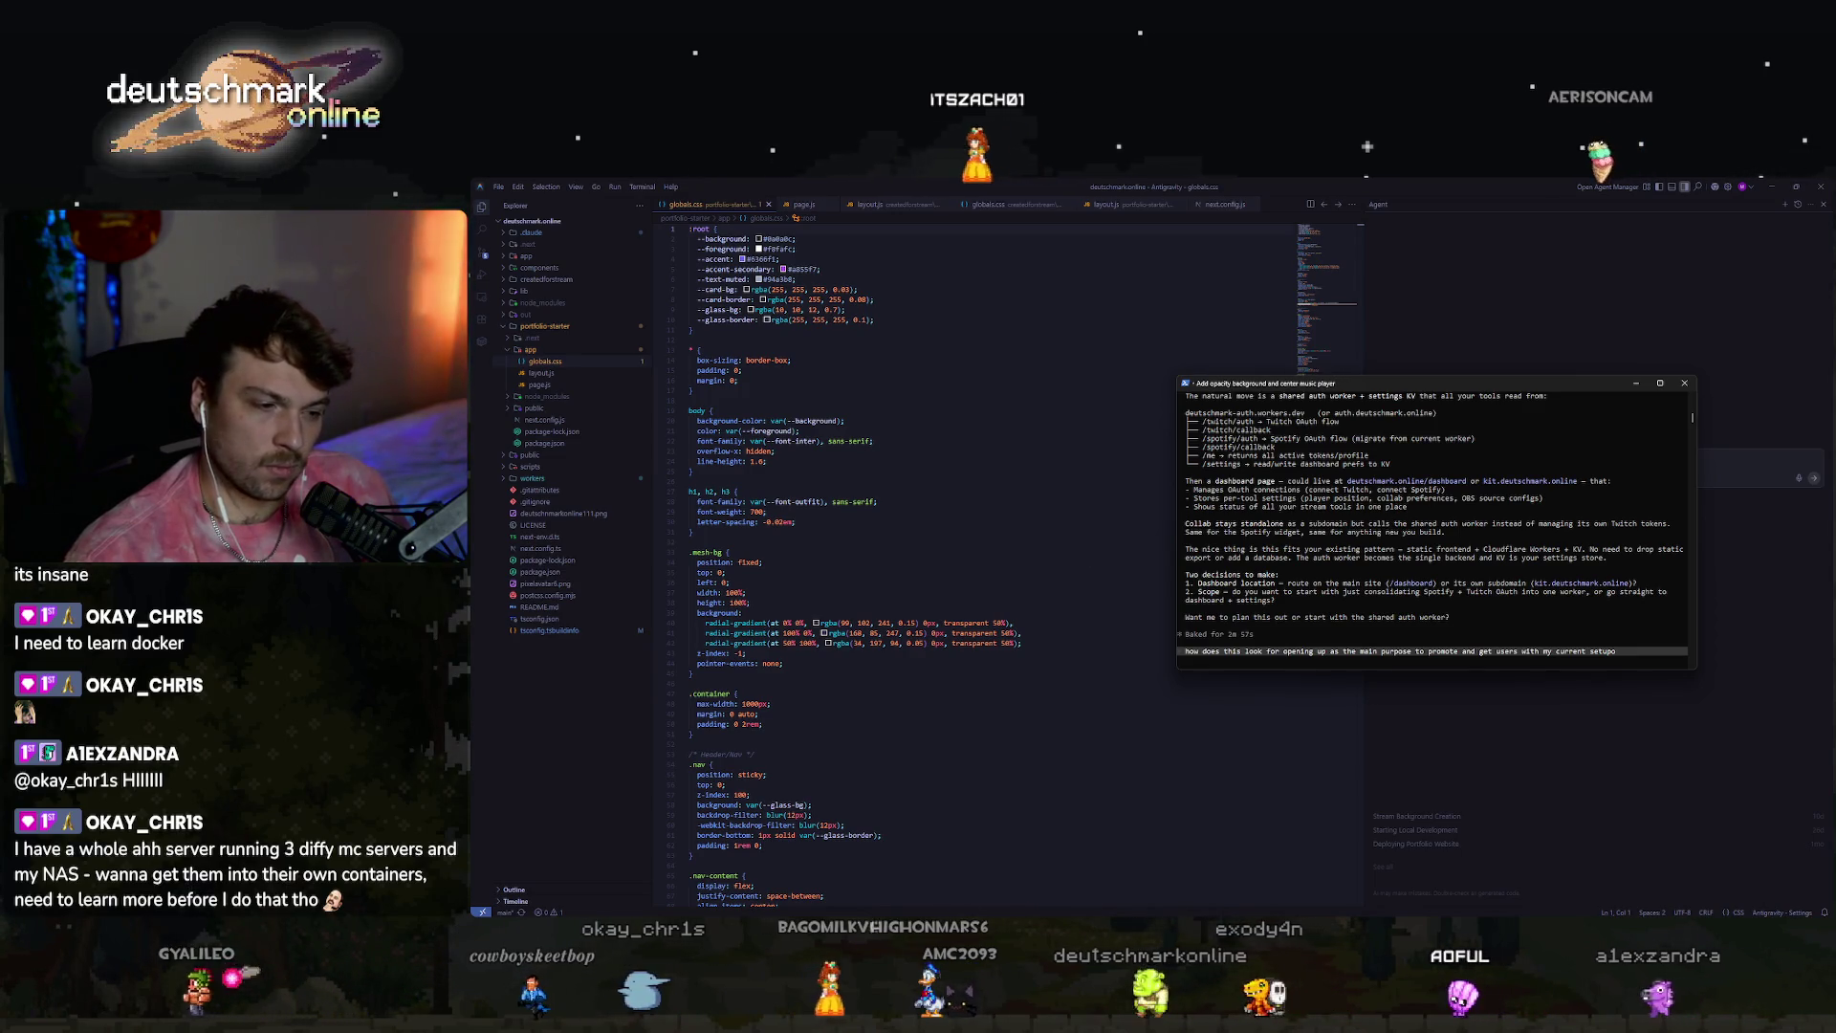
key("Return")
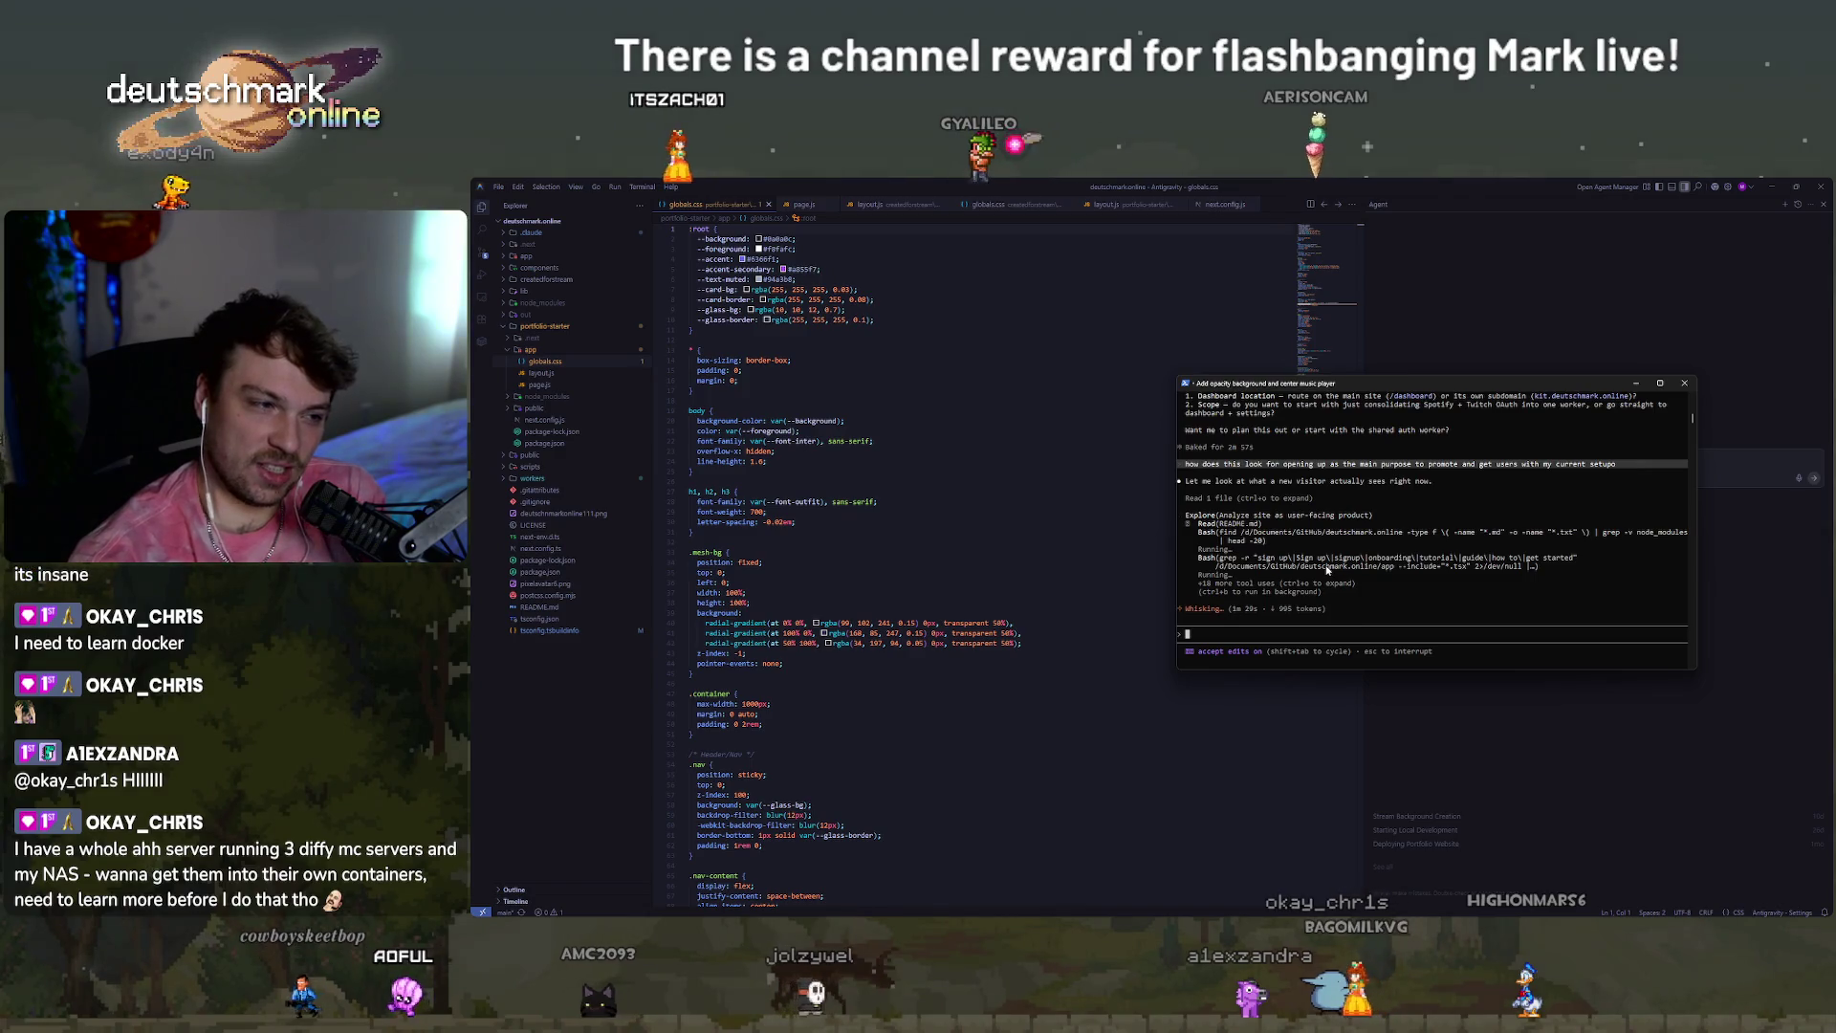
mouse_move(1367, 389)
left_mouse_down()
mouse_move(1458, 435)
mouse_move(1489, 504)
left_mouse_up()
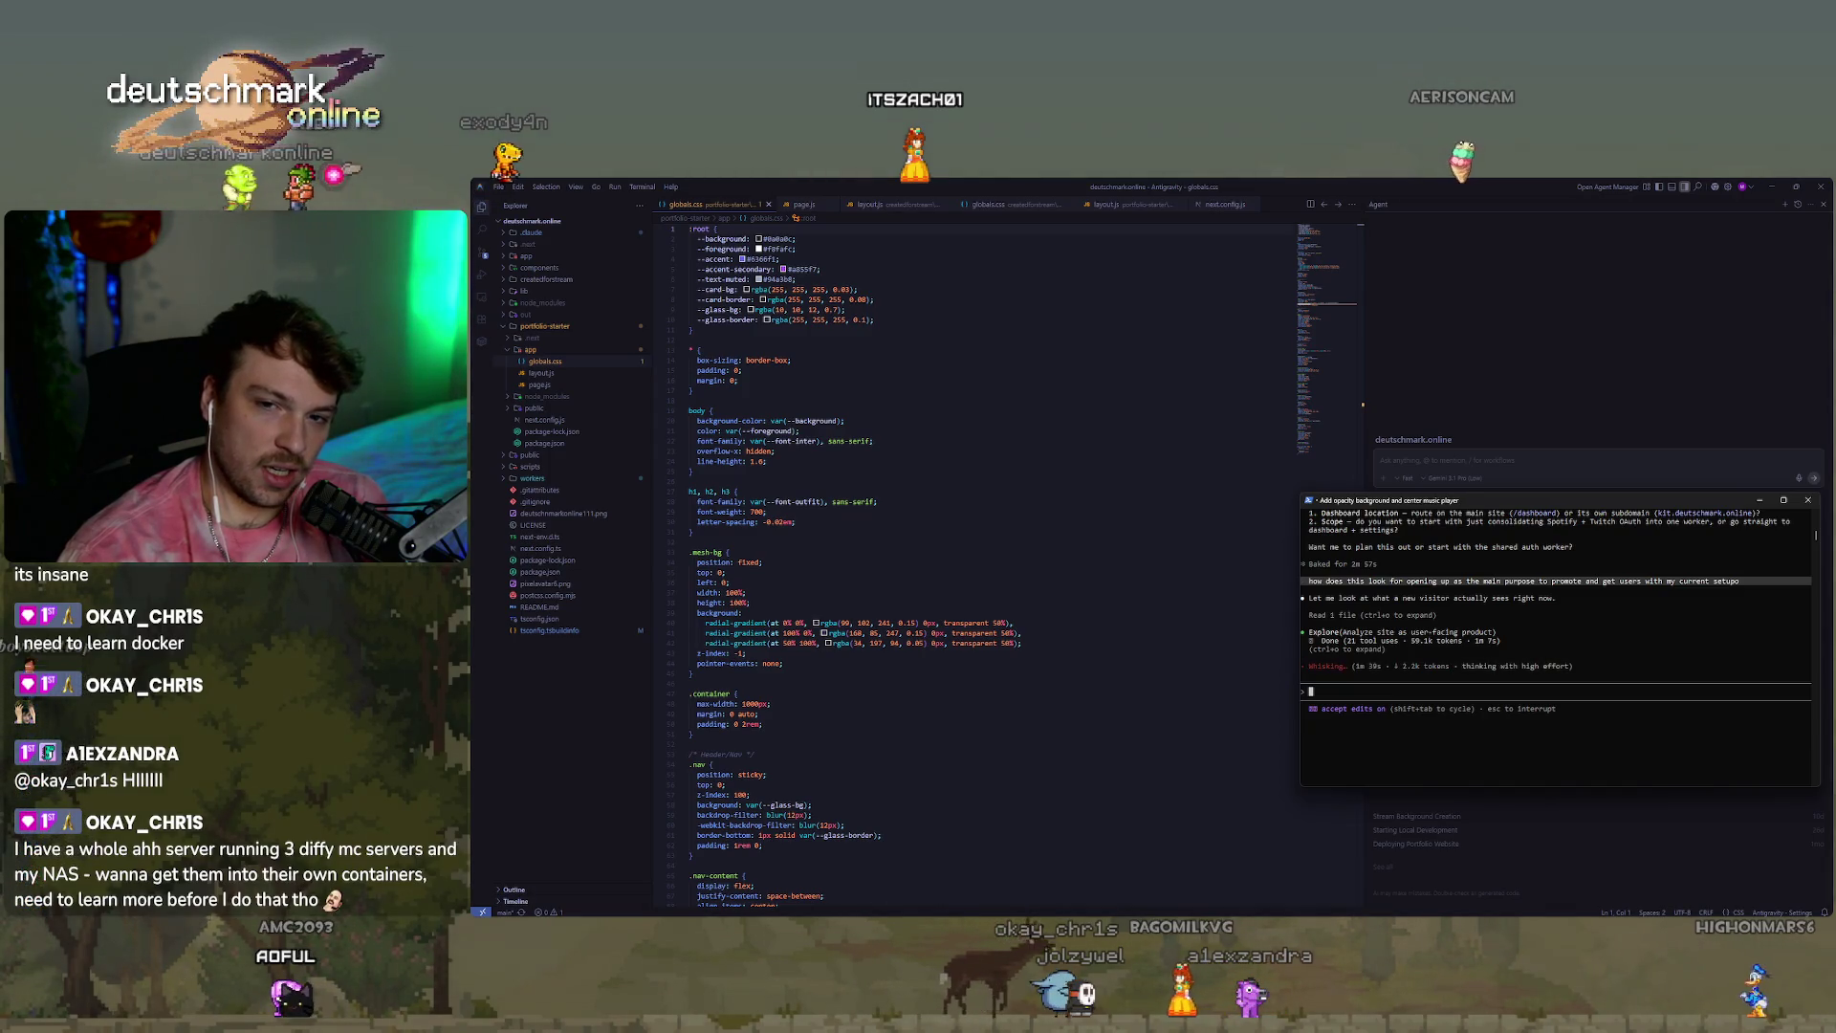
Close the floating terminal and draft an Agent prompt about the current backend setup and keeping the collab tool simple.
left_click(1145, 633)
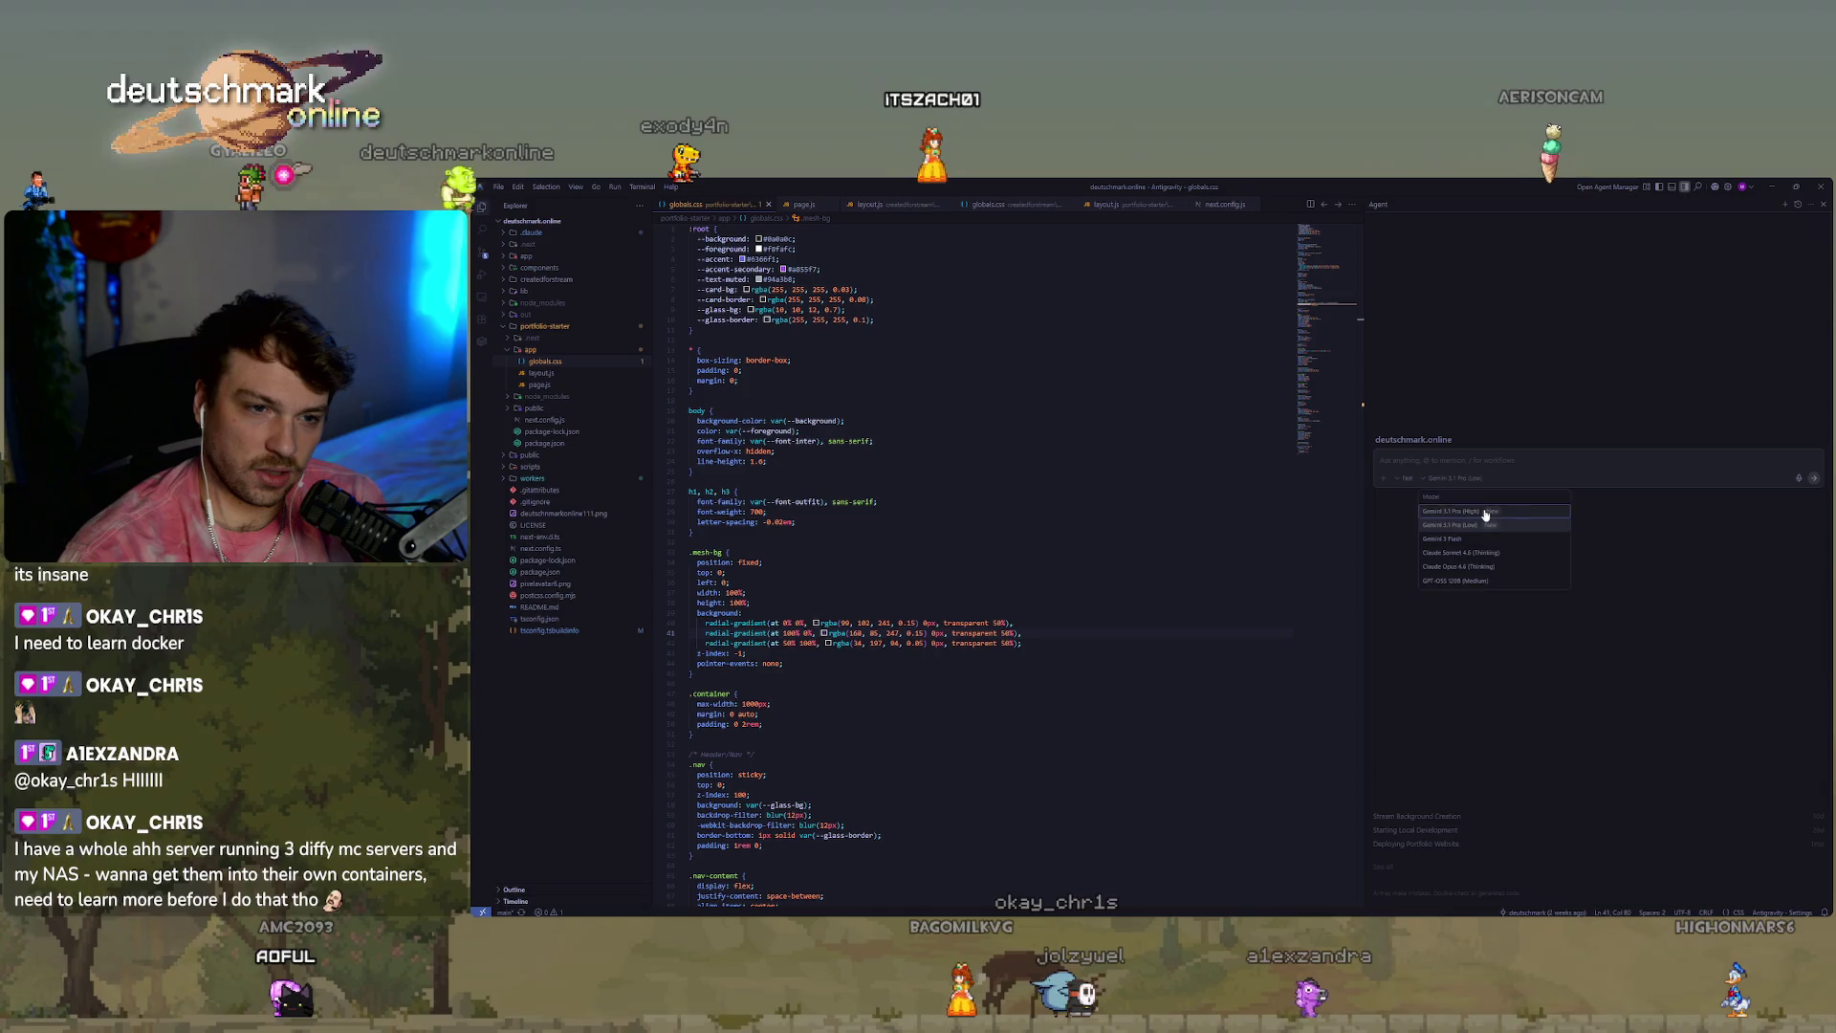
left_click(1476, 457)
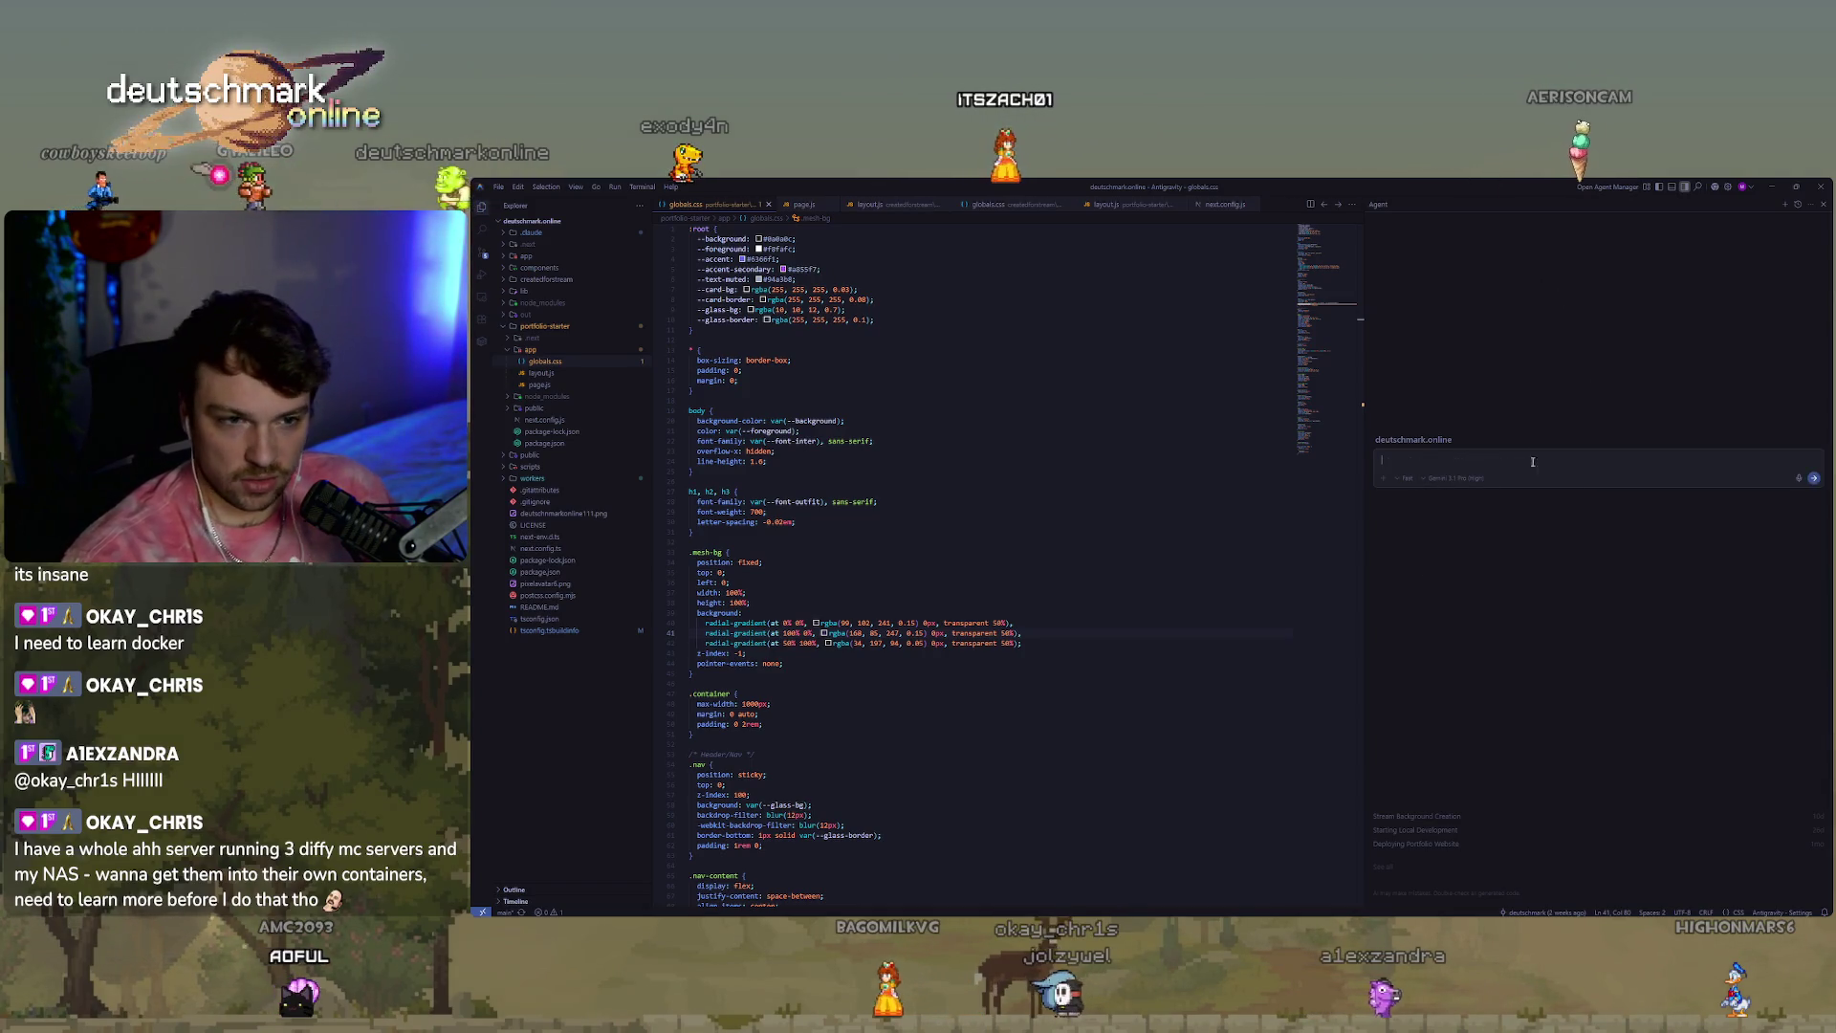
type("with my cu")
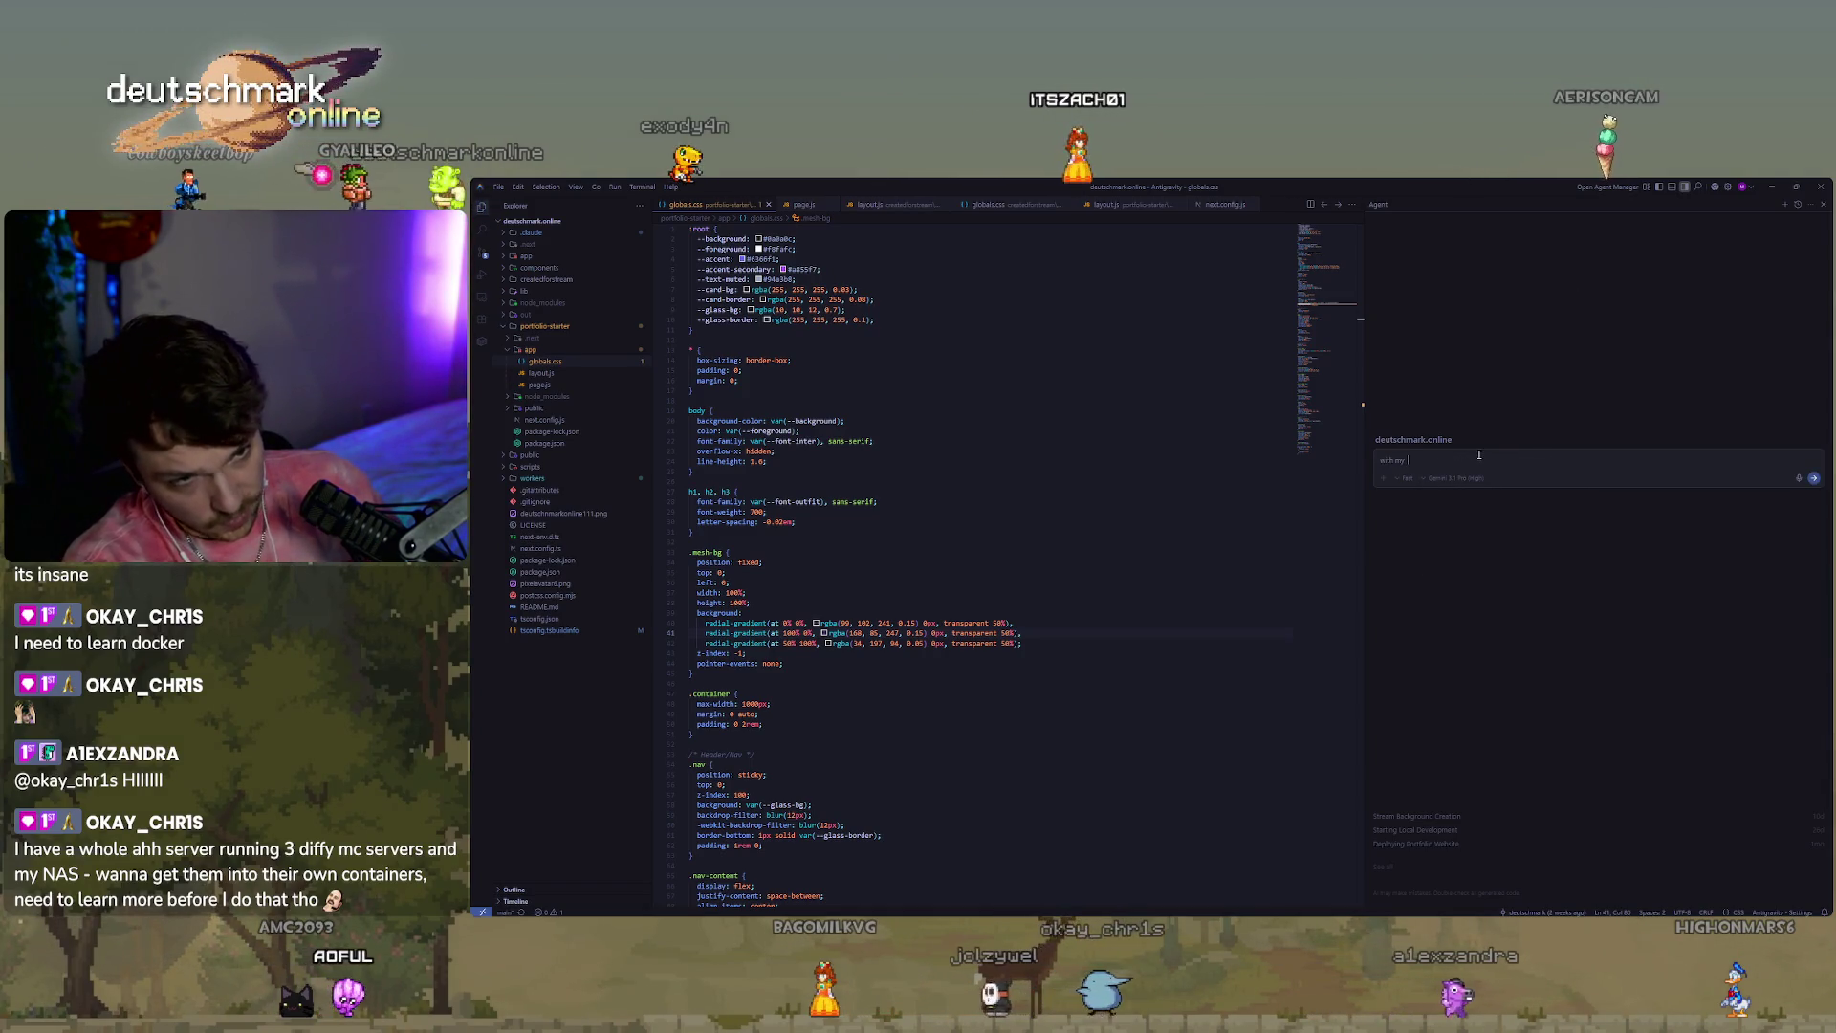
key("BackSpace")
type("rrency back")
key("BackSpace")
key("BackSpace")
key("BackSpace")
type("t back end set up and my desire to keep co")
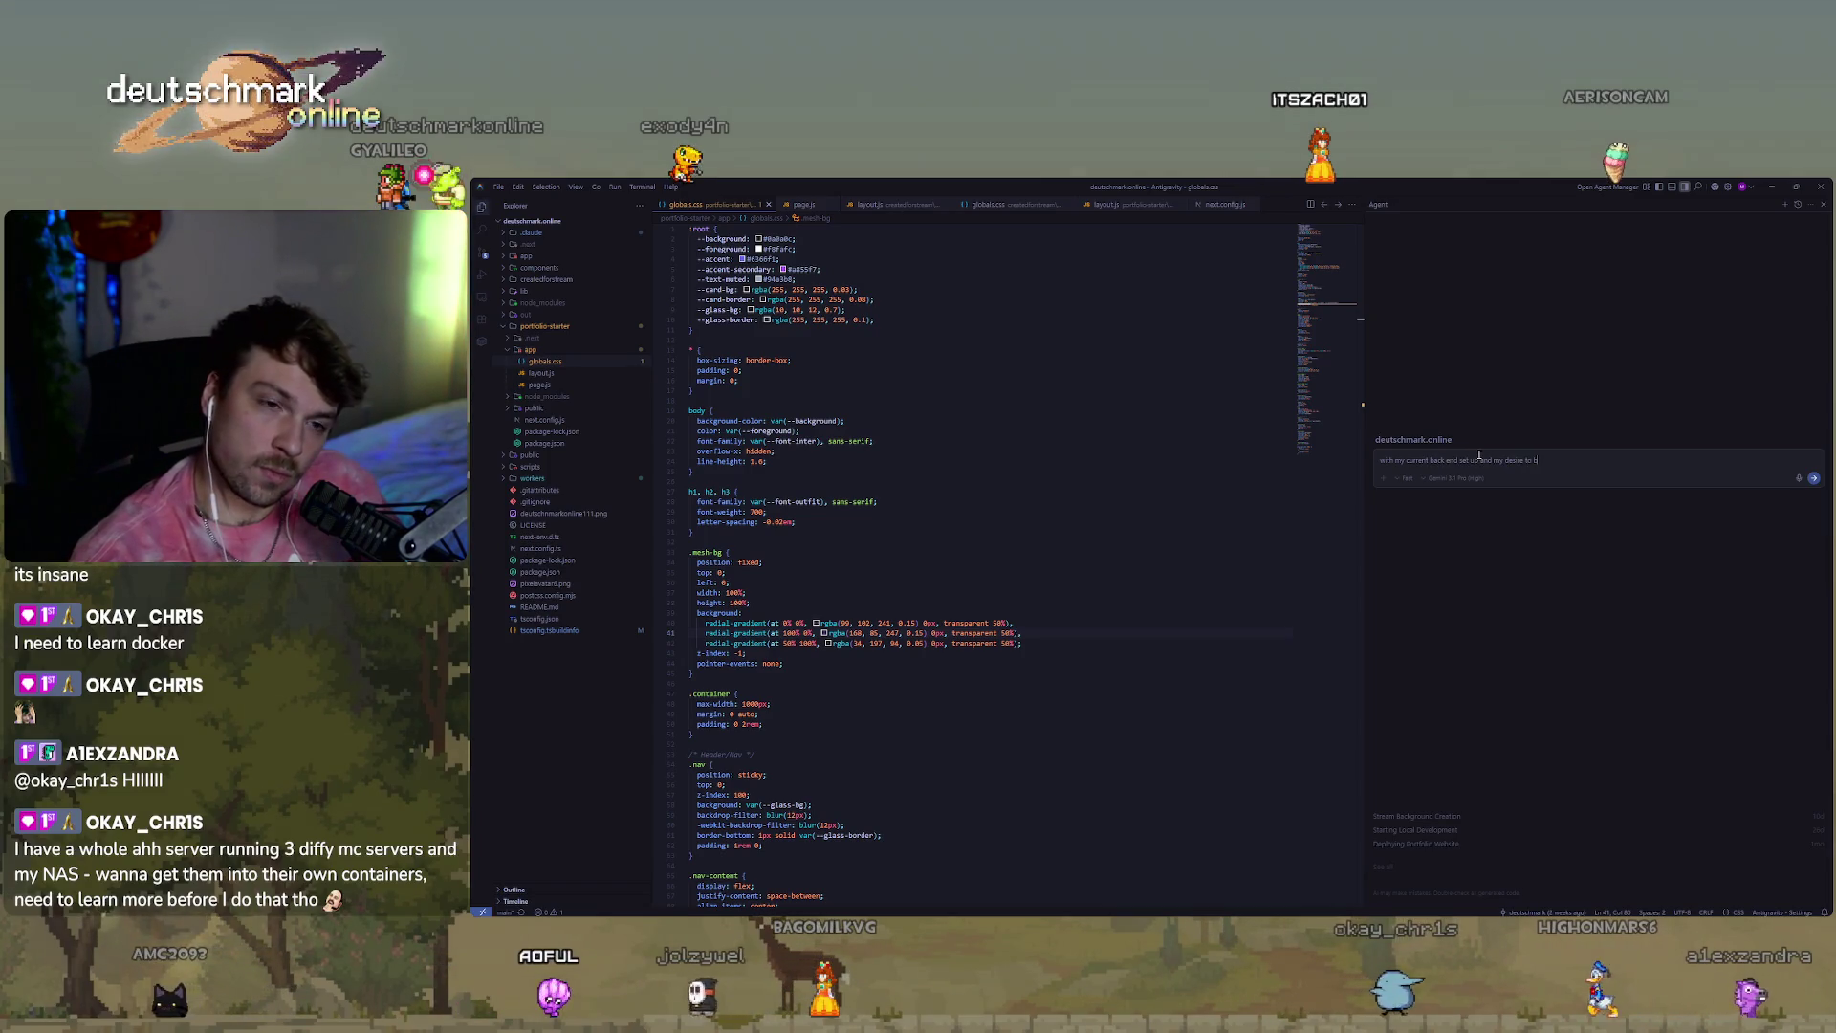
type("llab tool simple and")
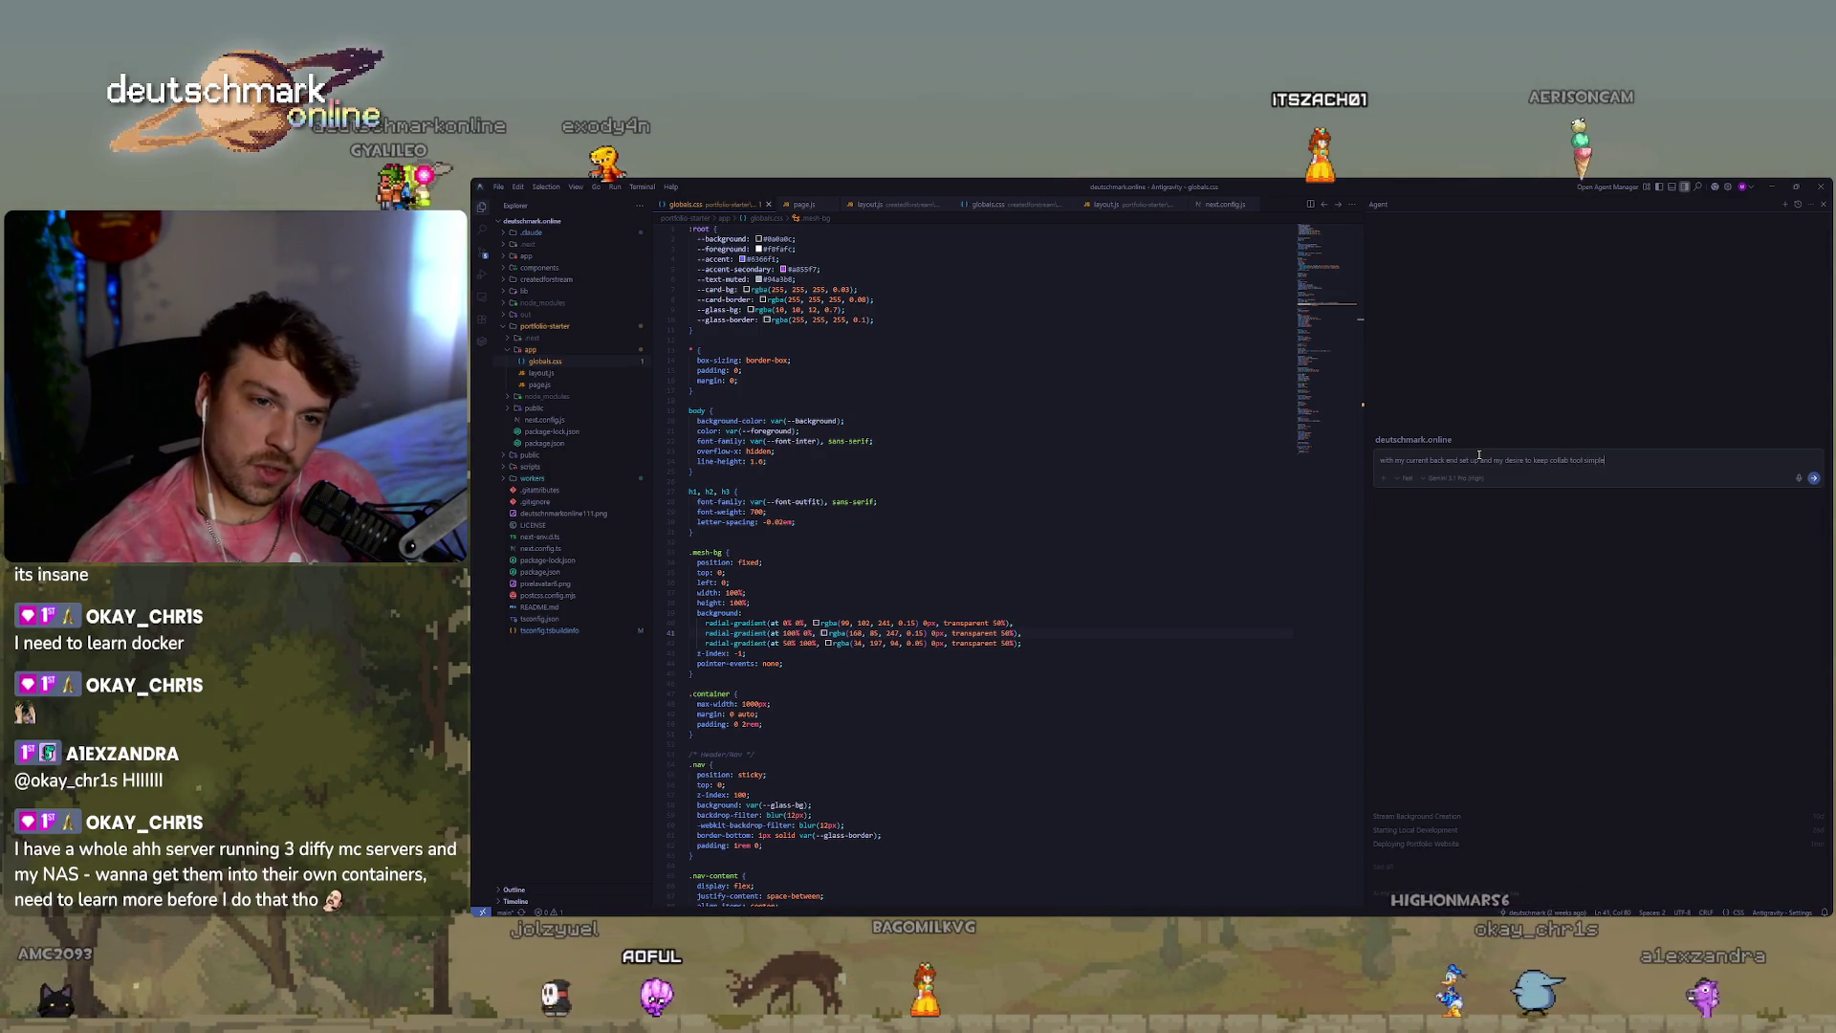
type(" straig")
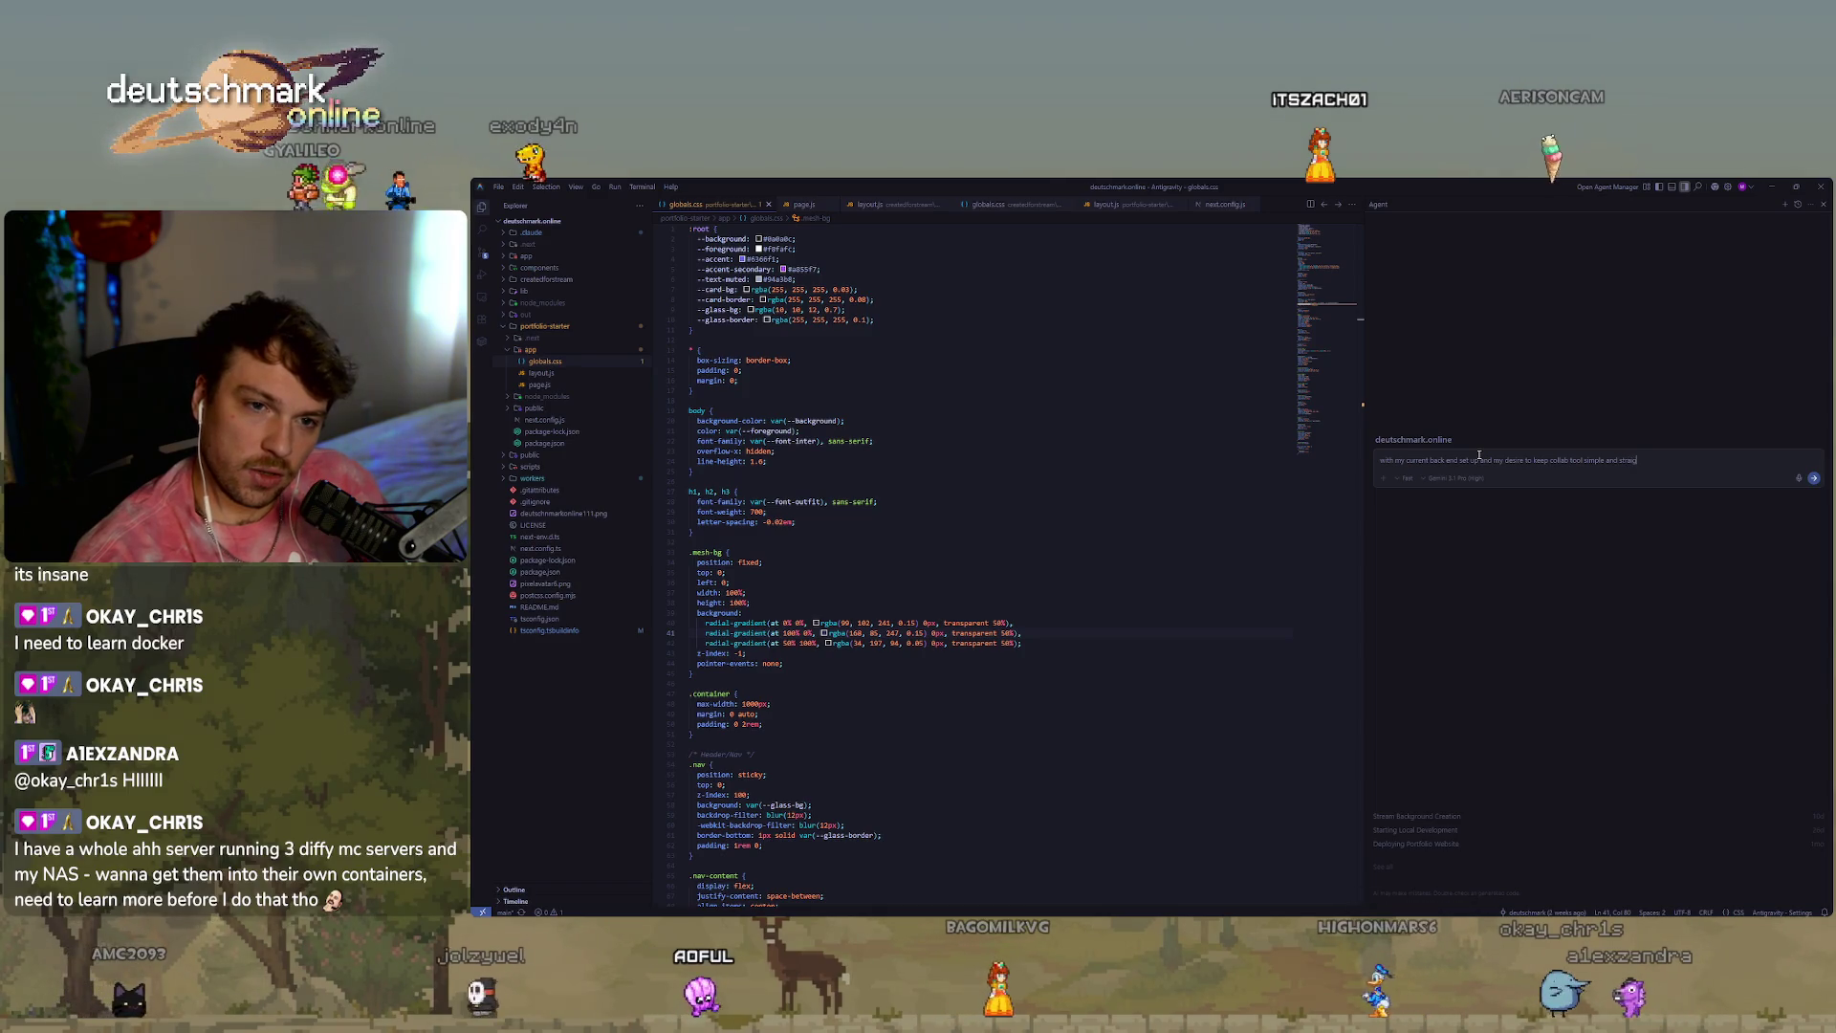
type("htforward")
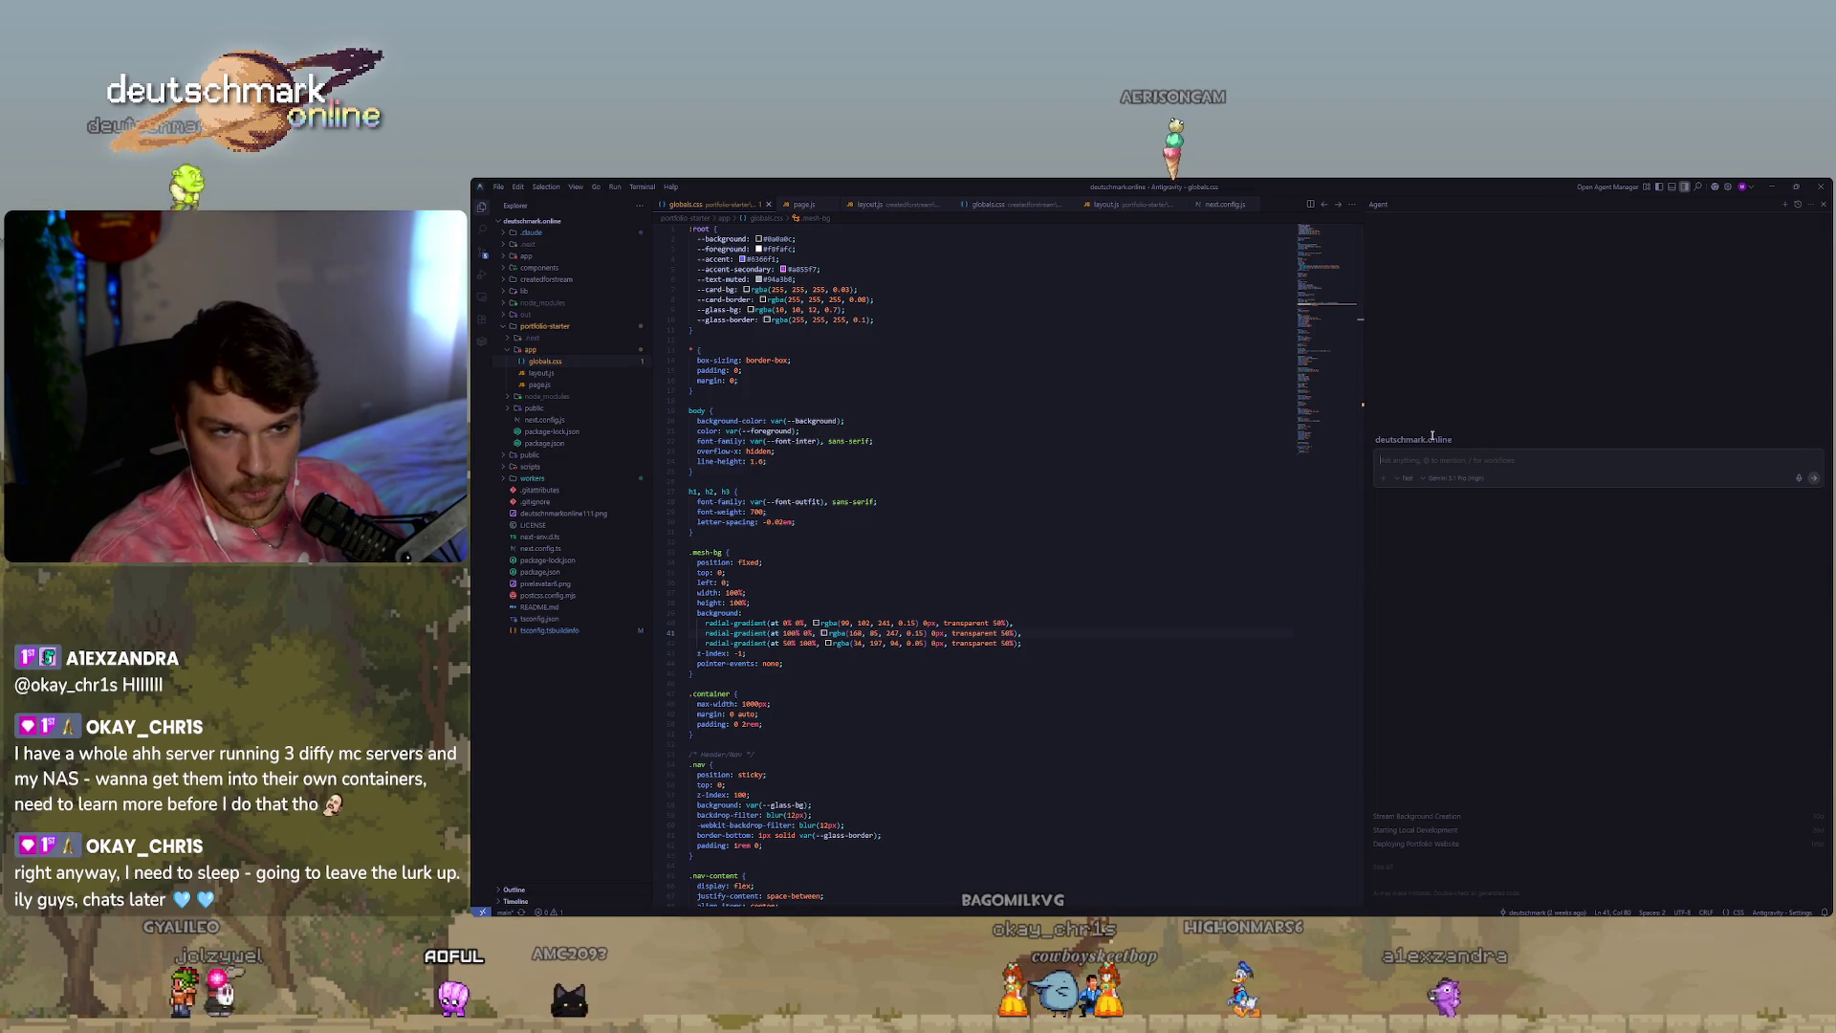
Open the Agent Manager and add the TwitchFriendsOrganizer workspace for a new conversation.
left_click(1602, 188)
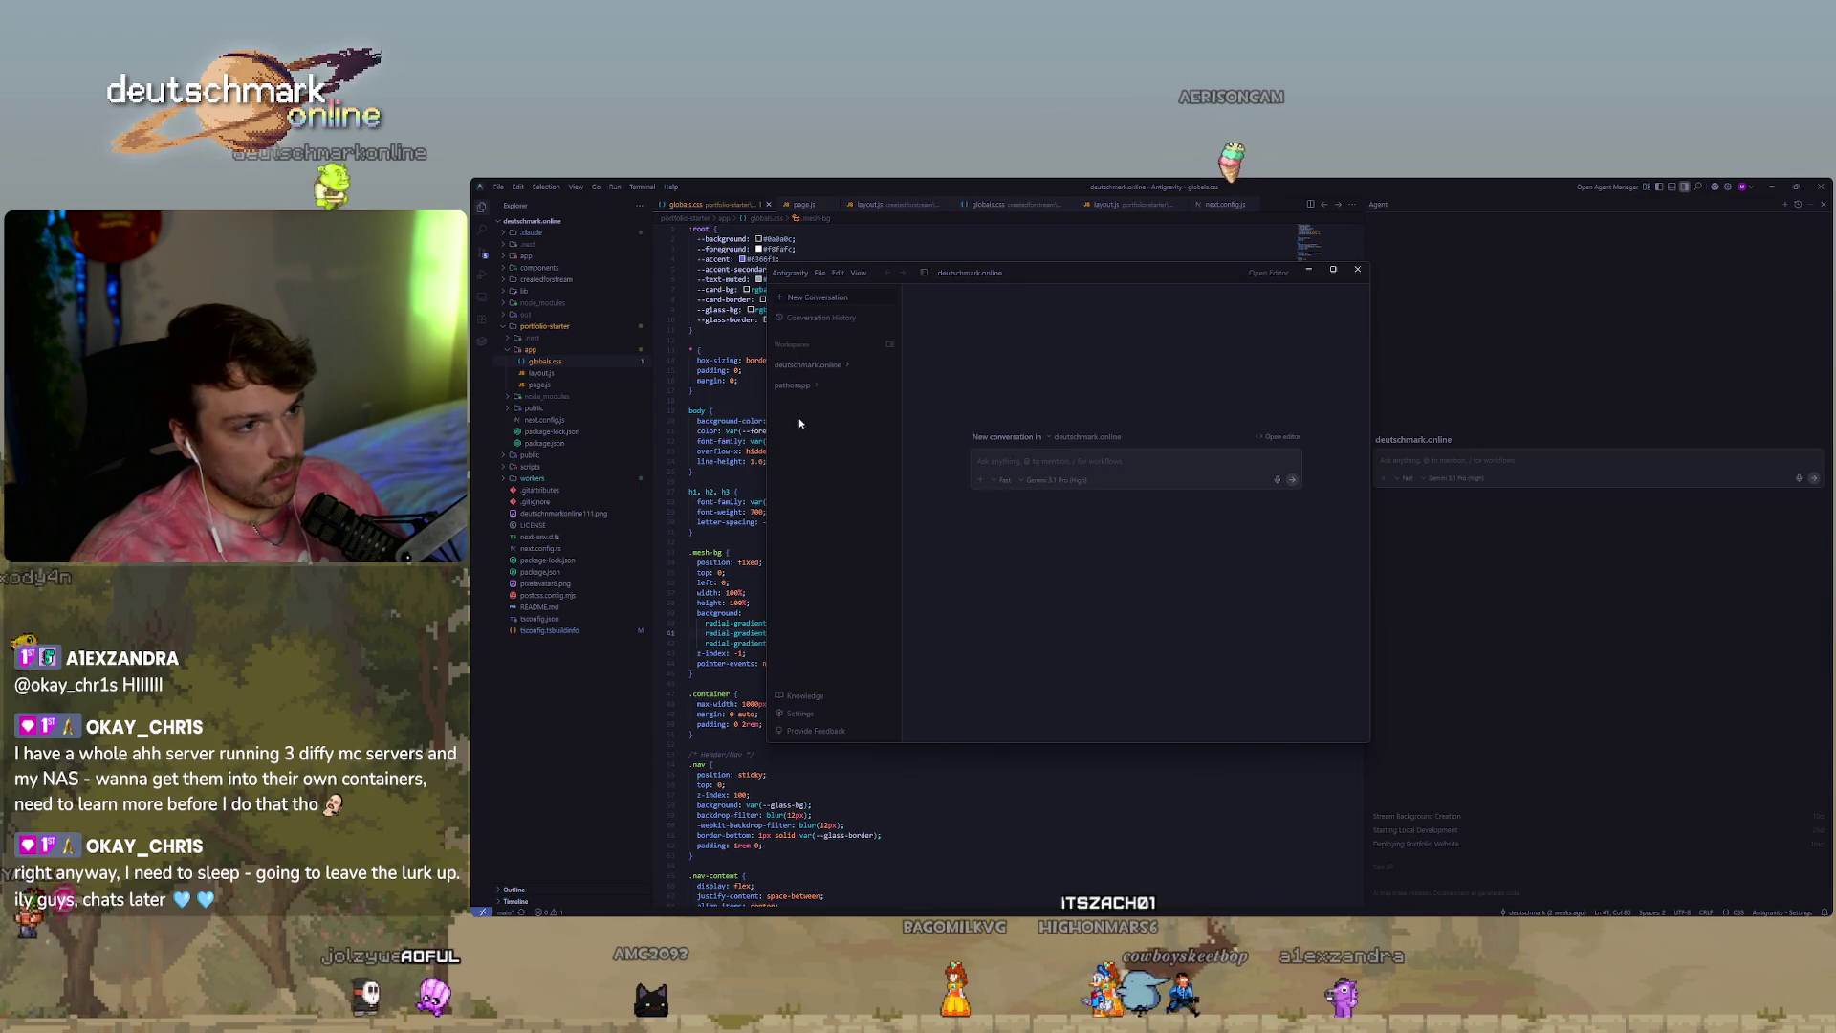
left_click(810, 386)
left_click(1071, 438)
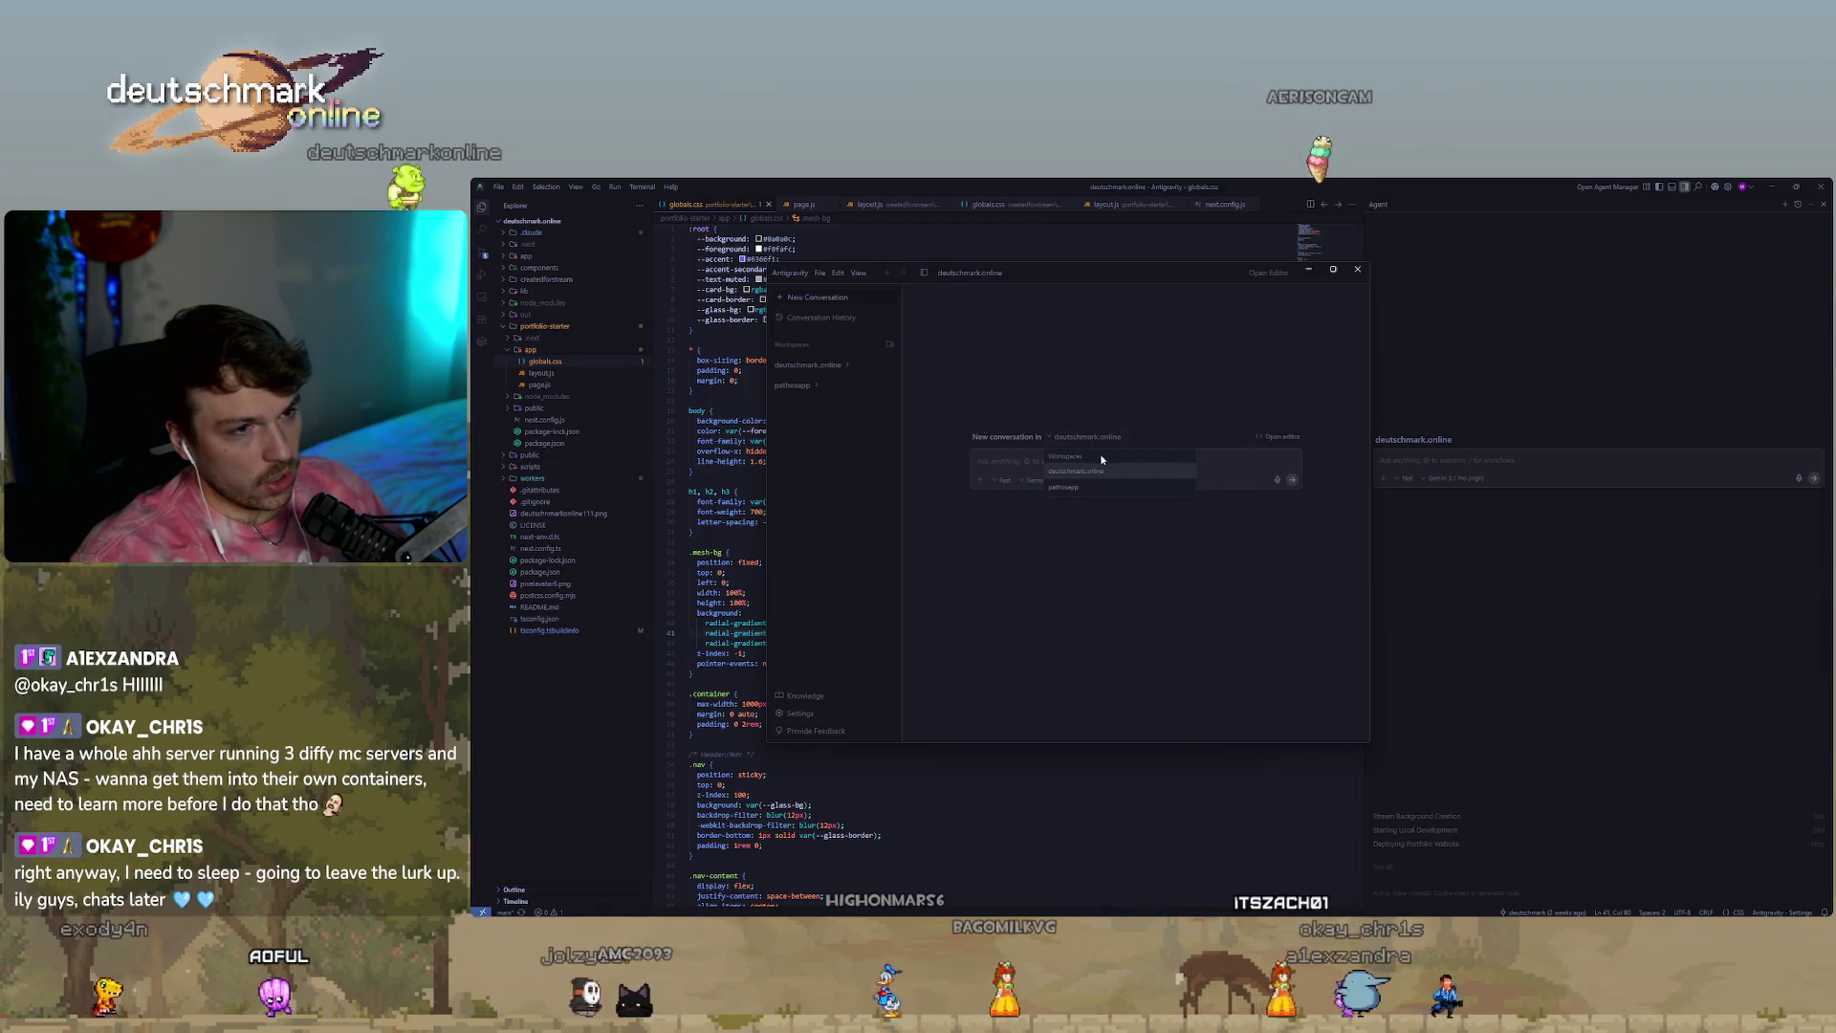
left_click(890, 367)
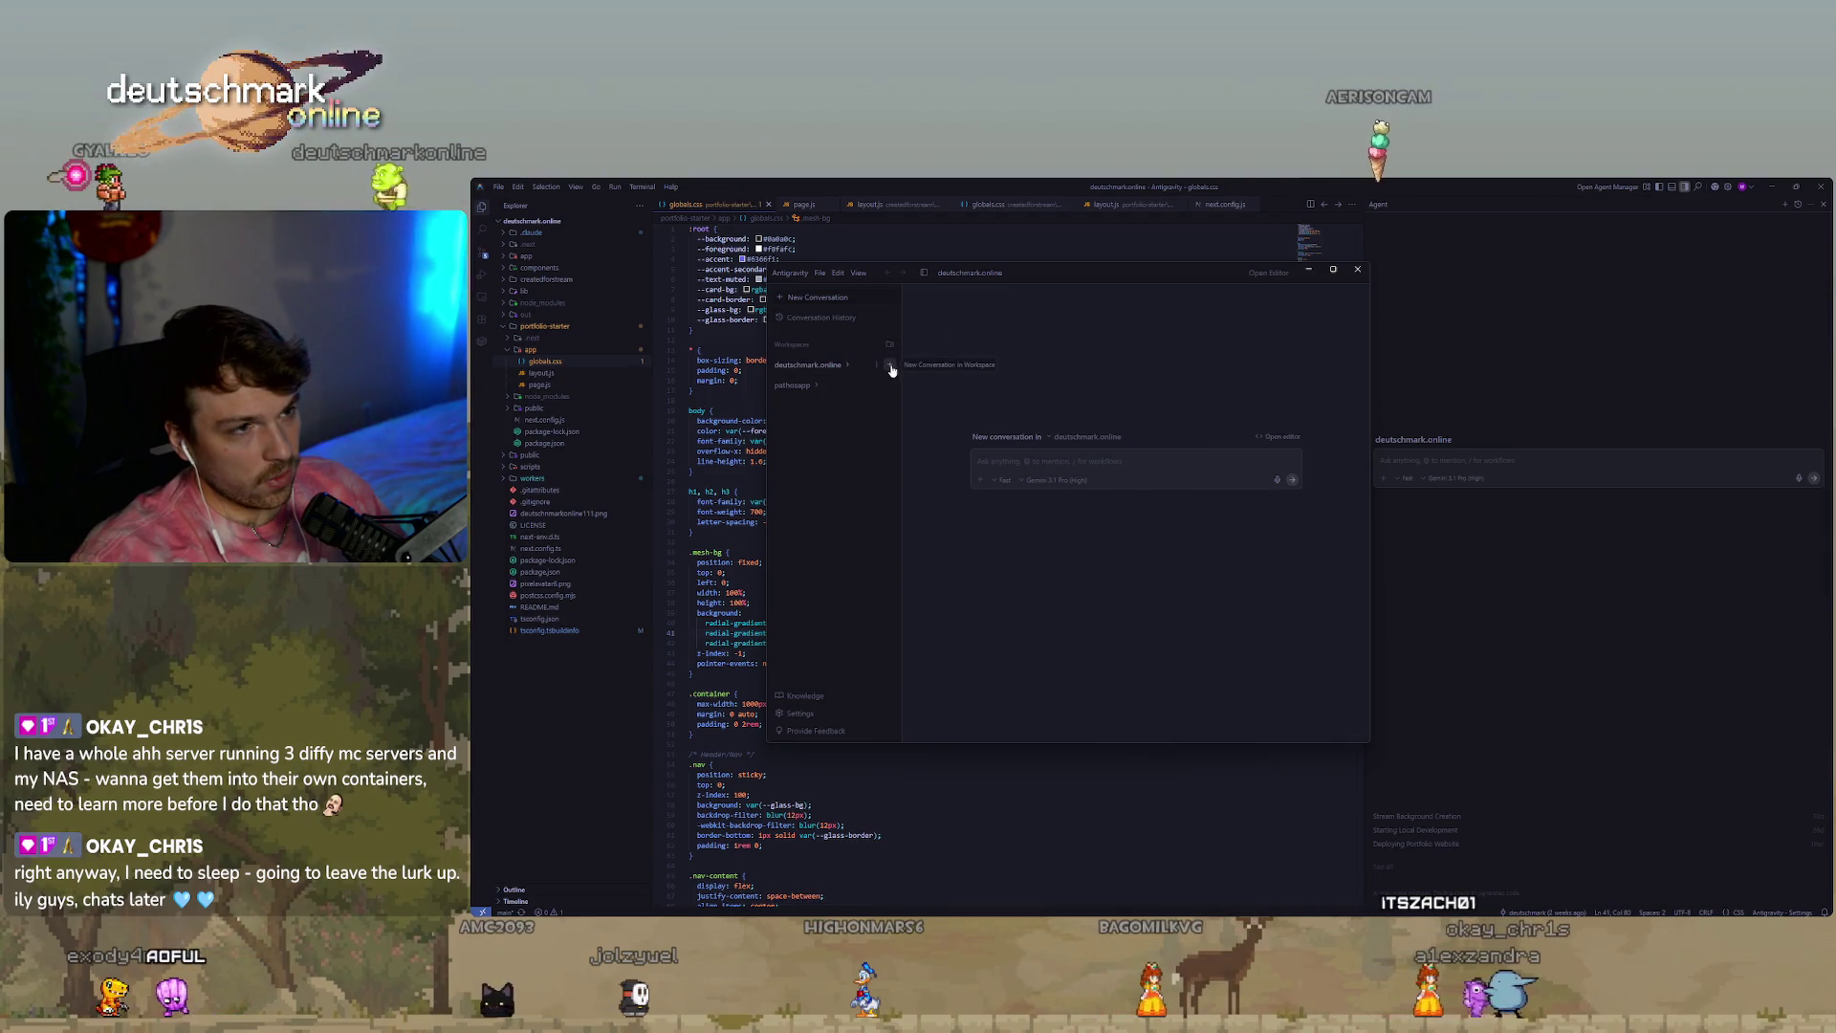
left_click(889, 347)
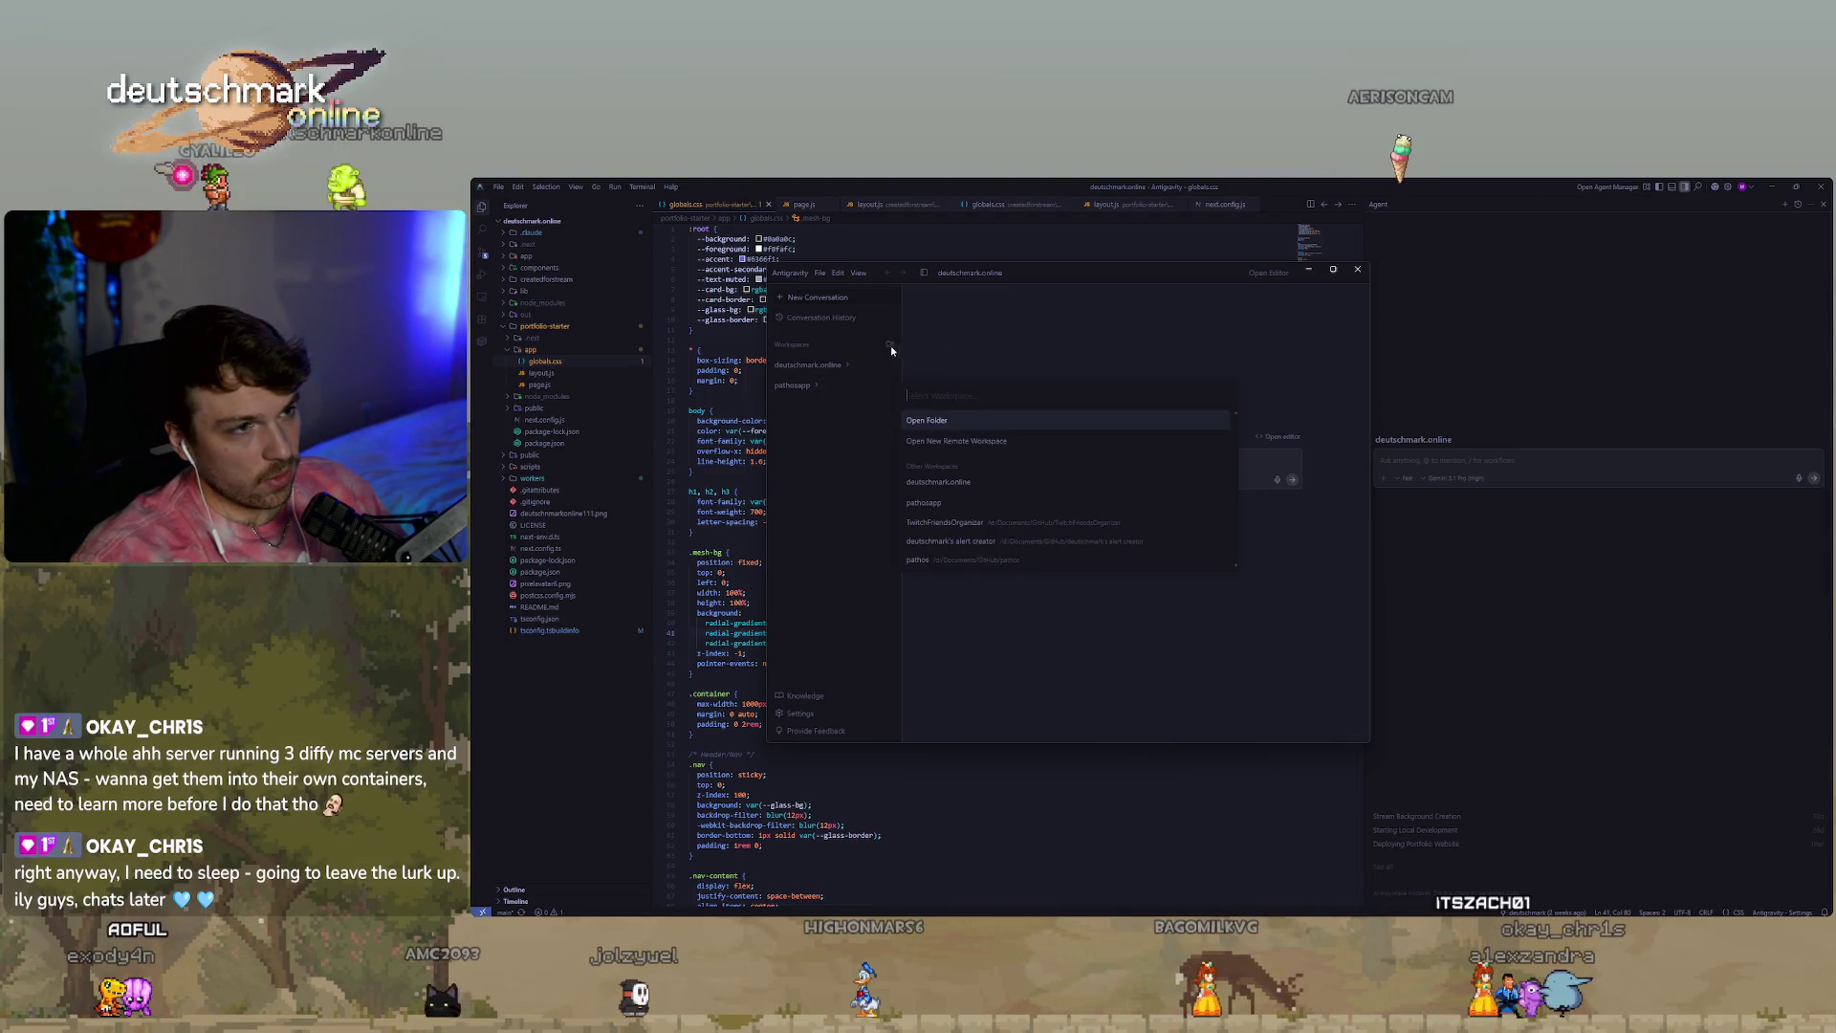
left_click(1041, 525)
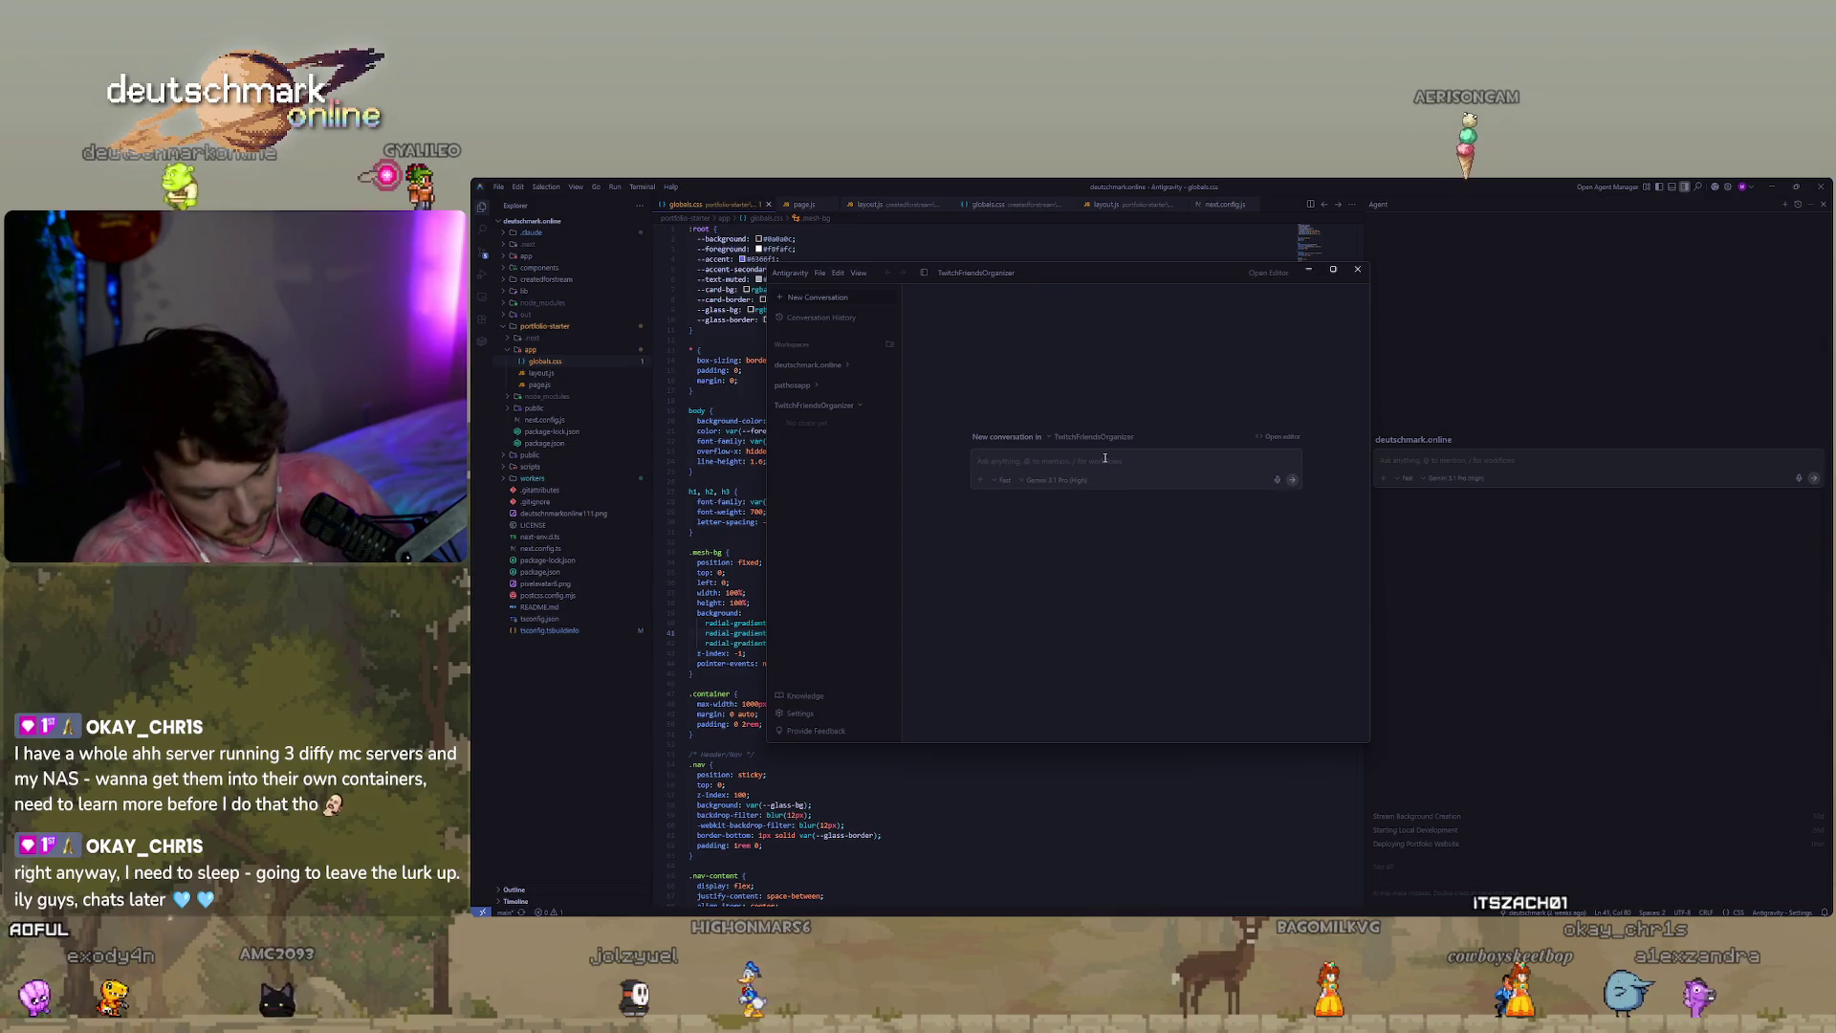
Send the prompt about keeping widgets separate while centralizing the backend and settings.
type("my architecture and back end and desire to ad")
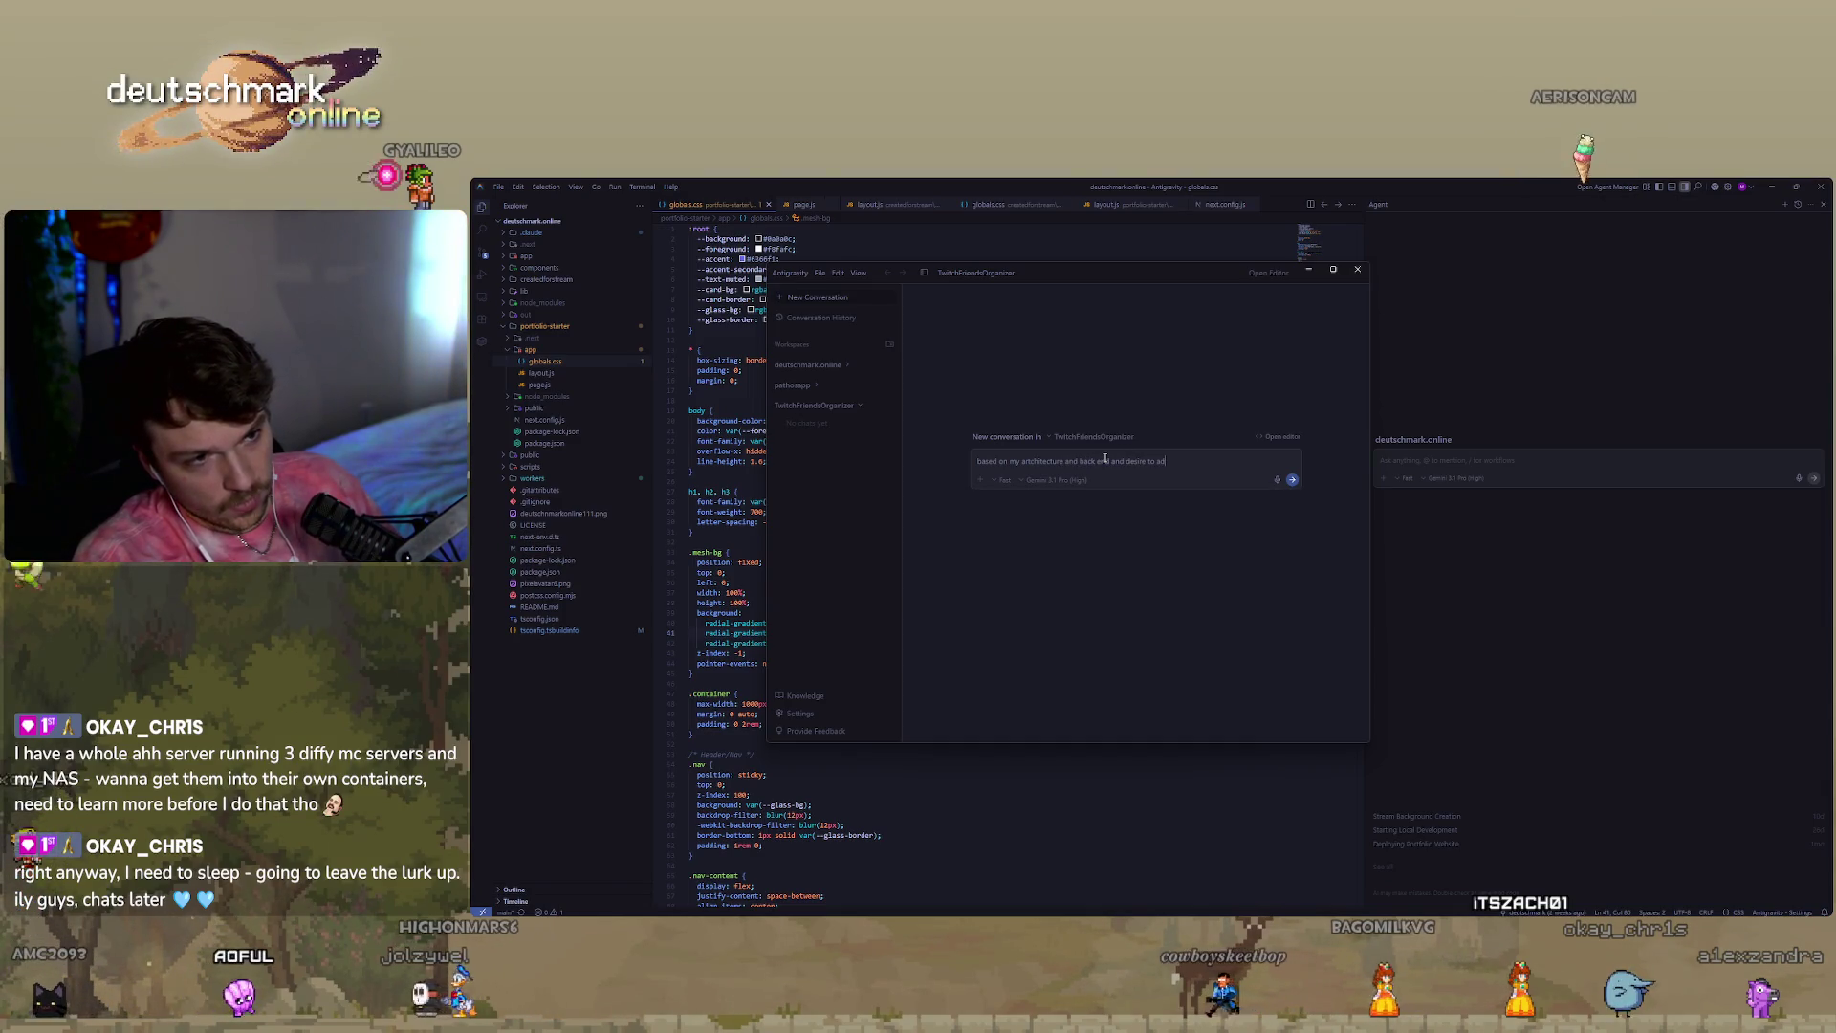
type("d/create more ")
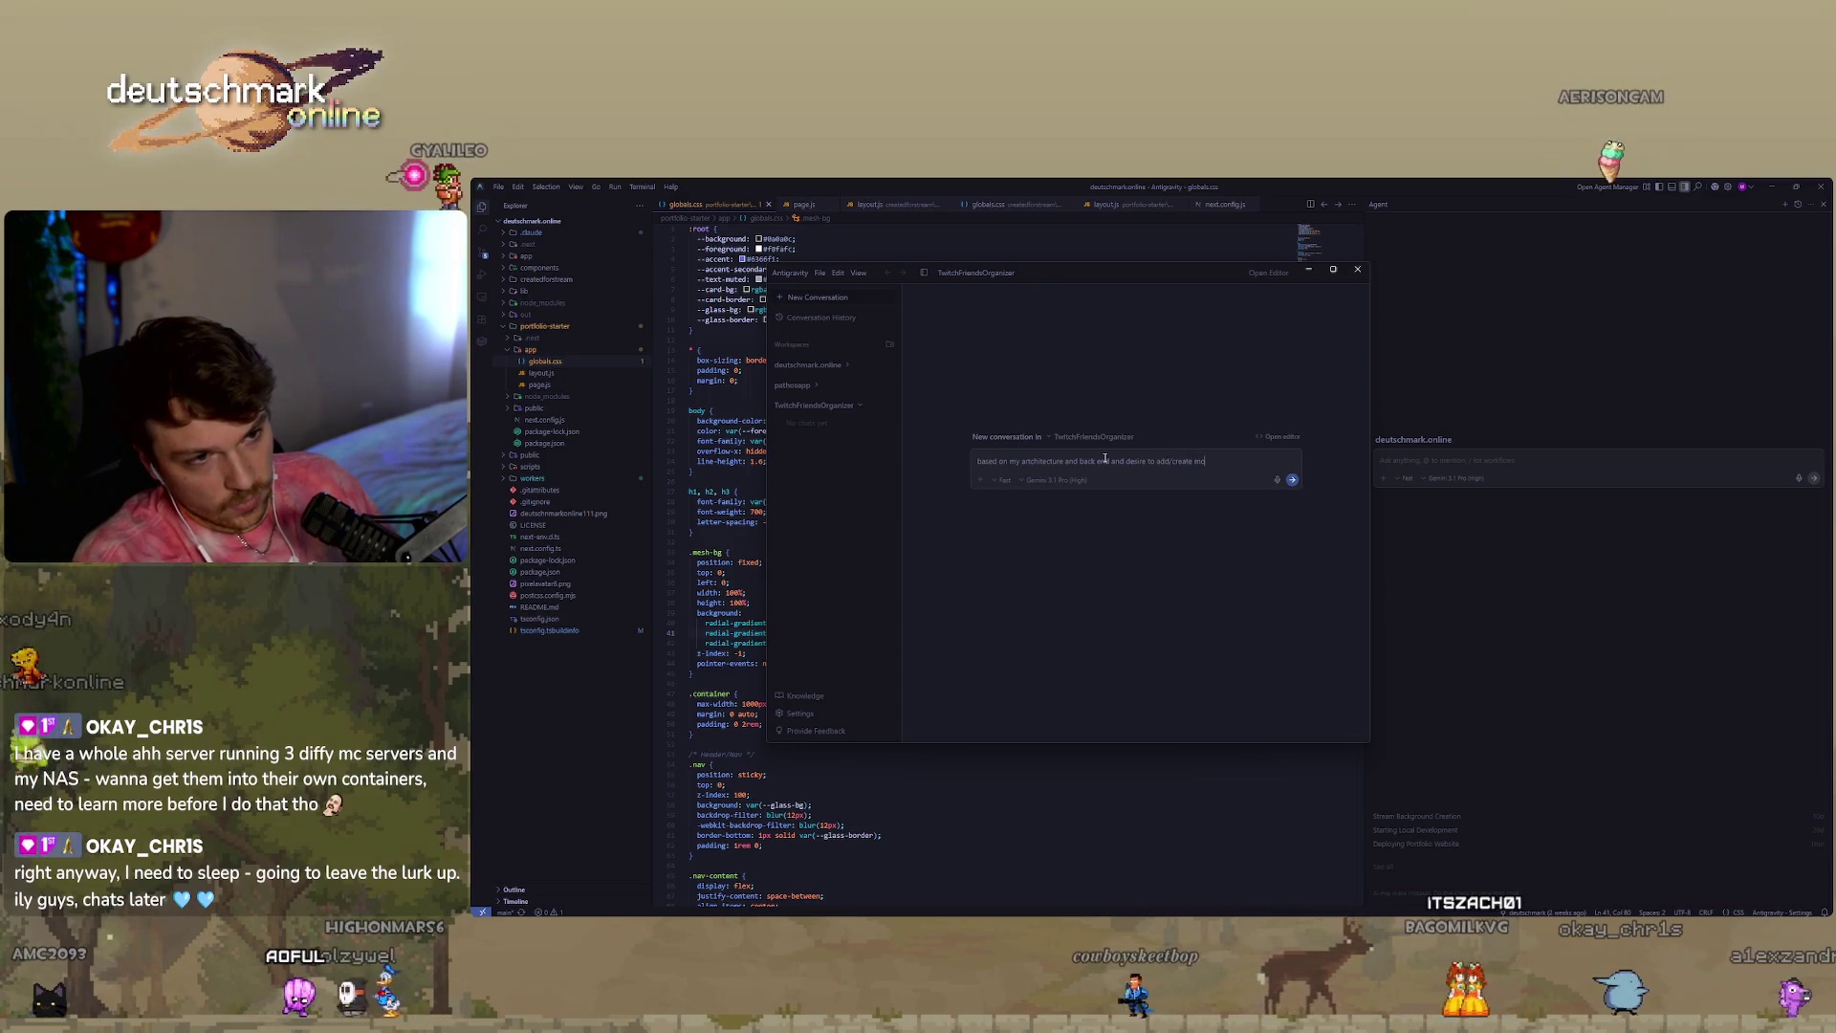
type("widgets in a cretralized")
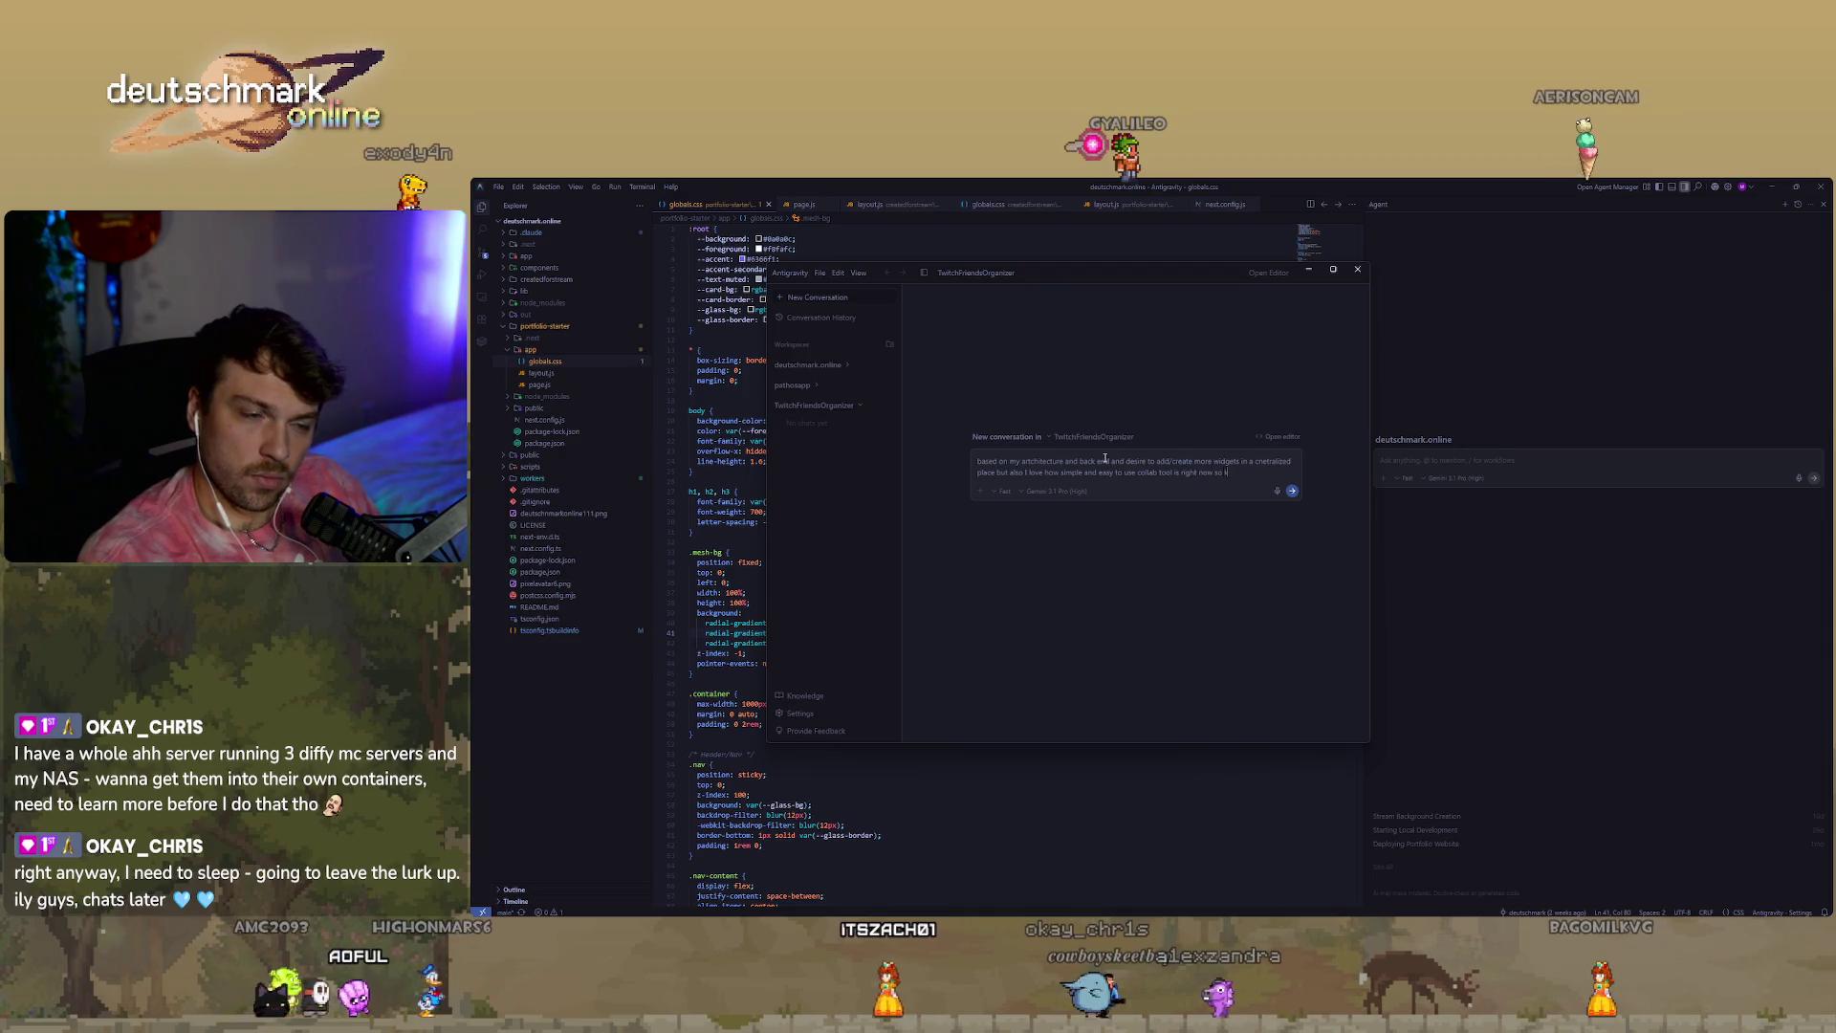
type("seperate is nice but backend has to be together I think and s")
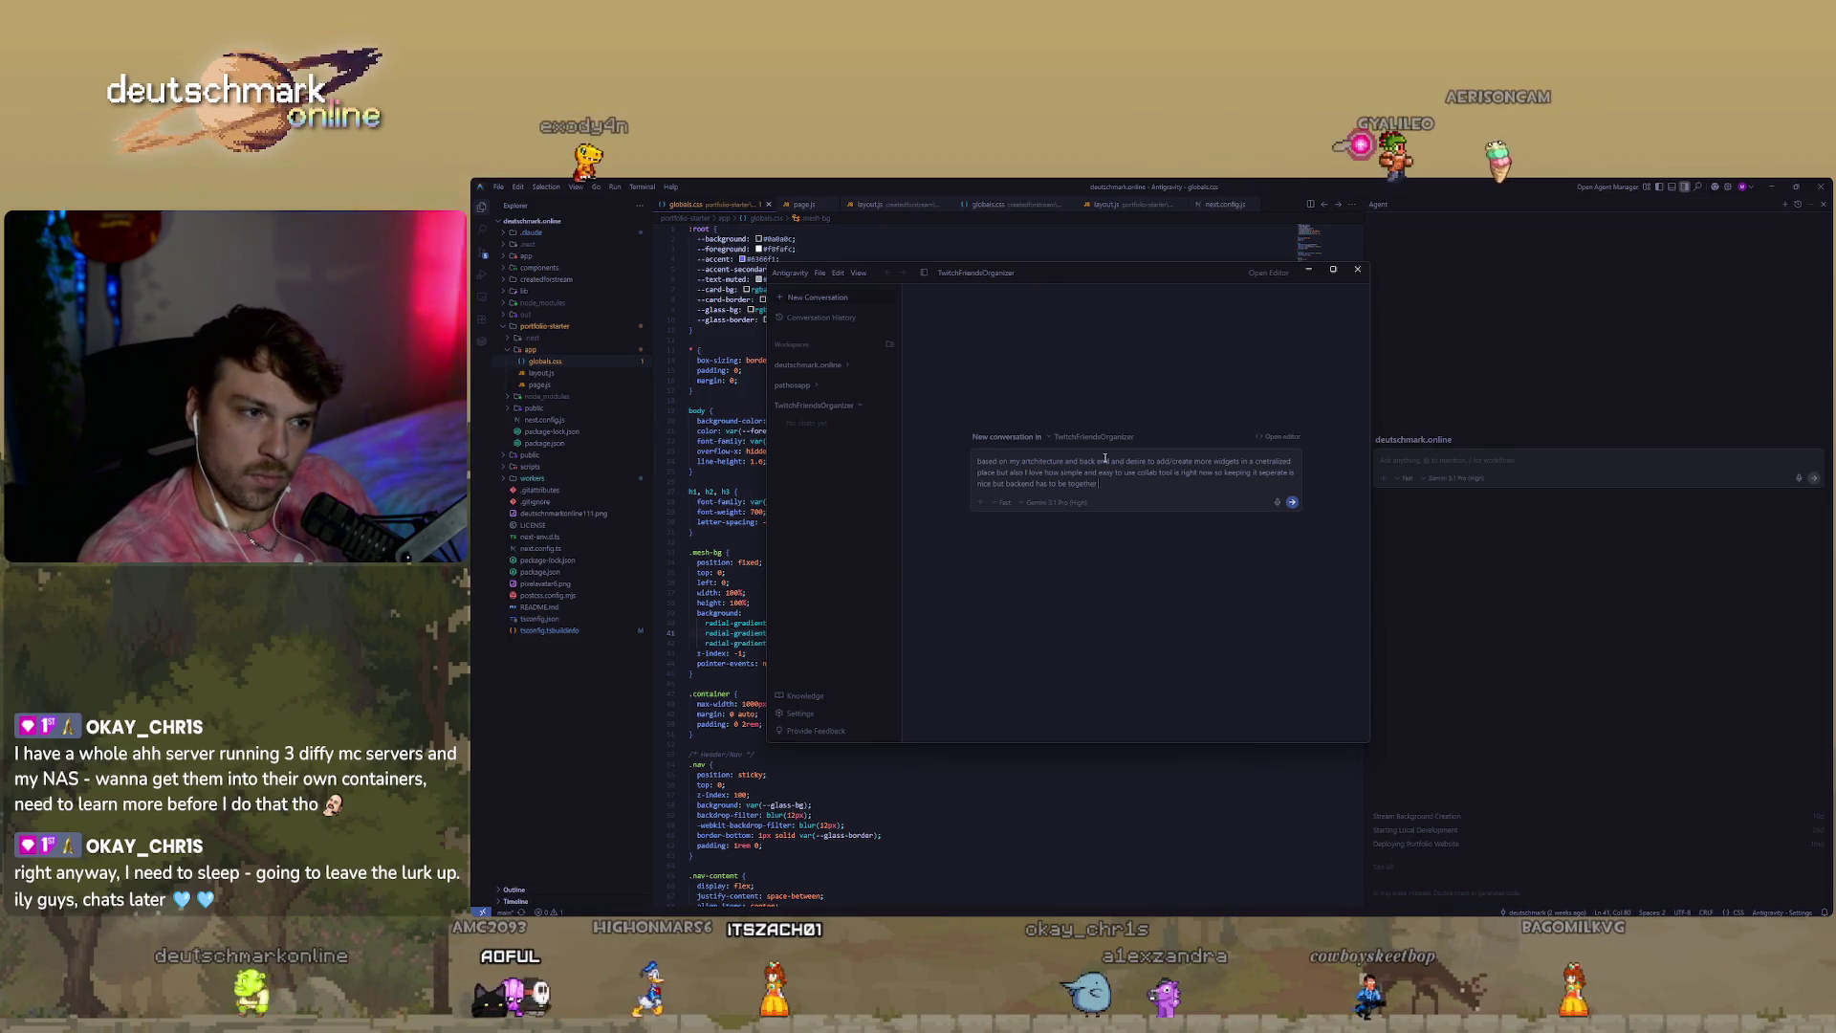
type("ettings woul dbe nice to be ce")
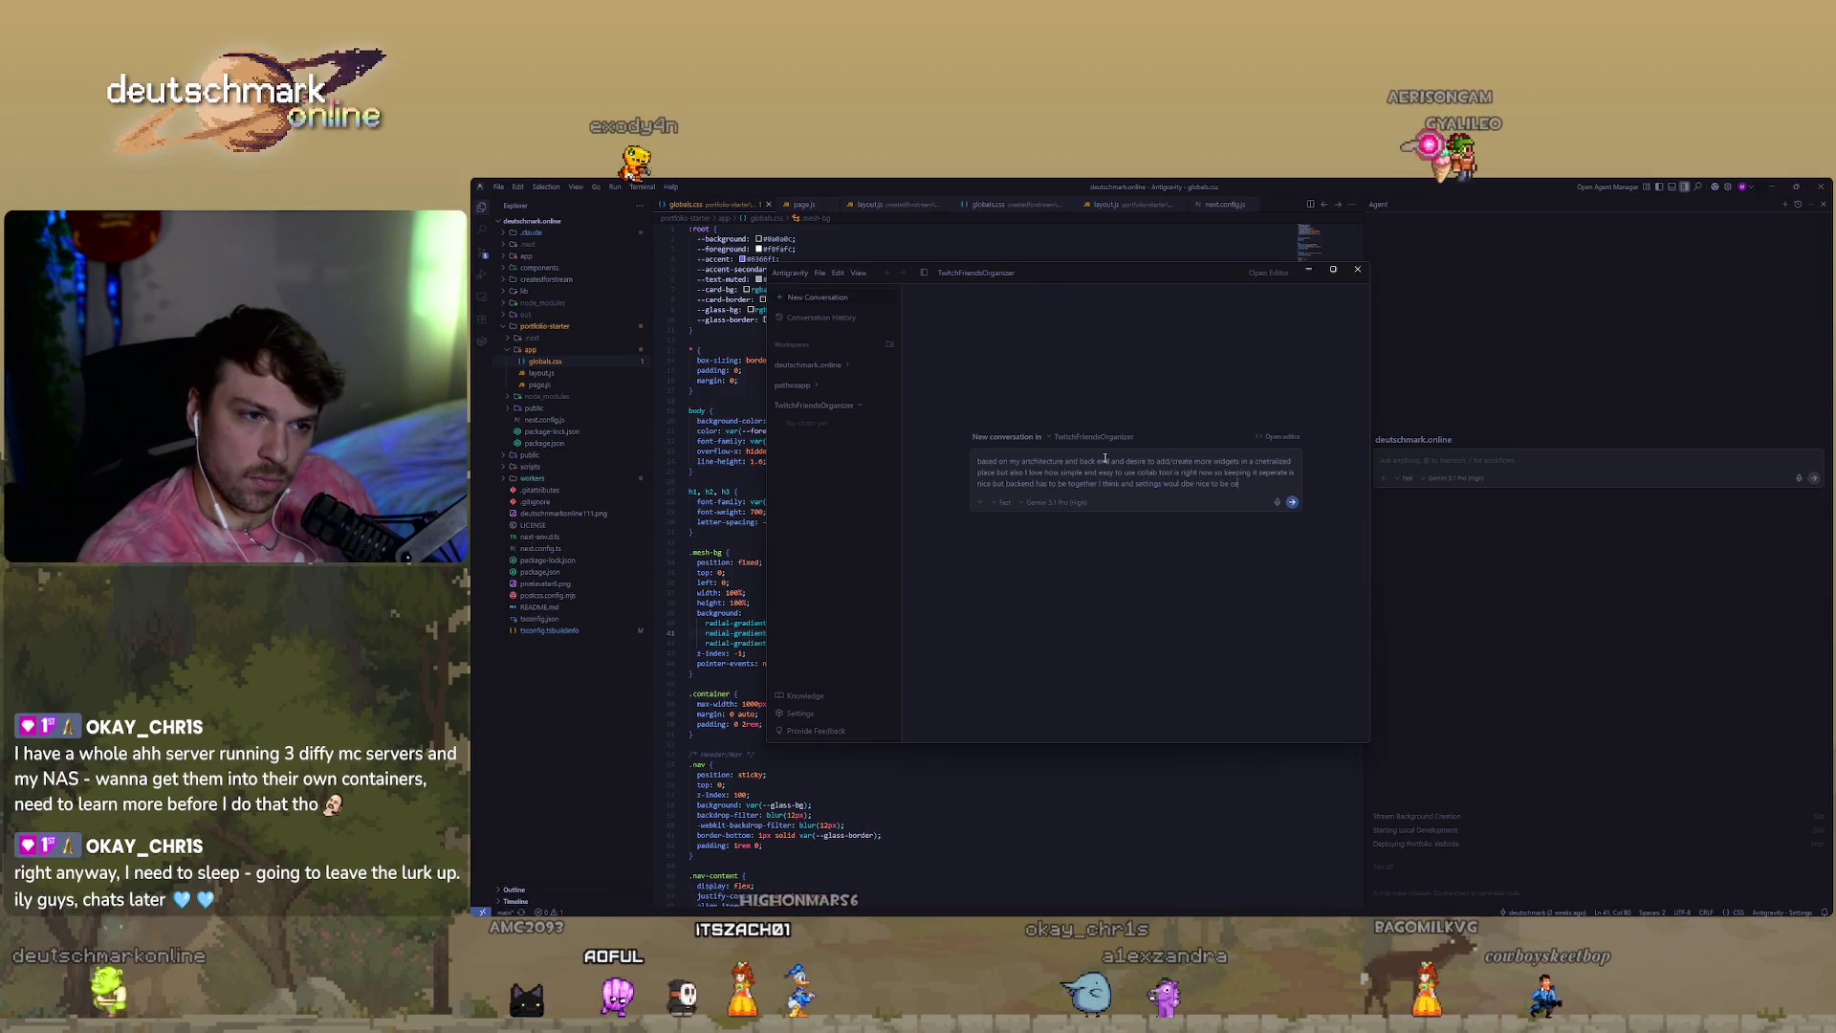
type("ntralized is ti just a widget for a dash")
type("board or should")
type(" be its a seperaste thi")
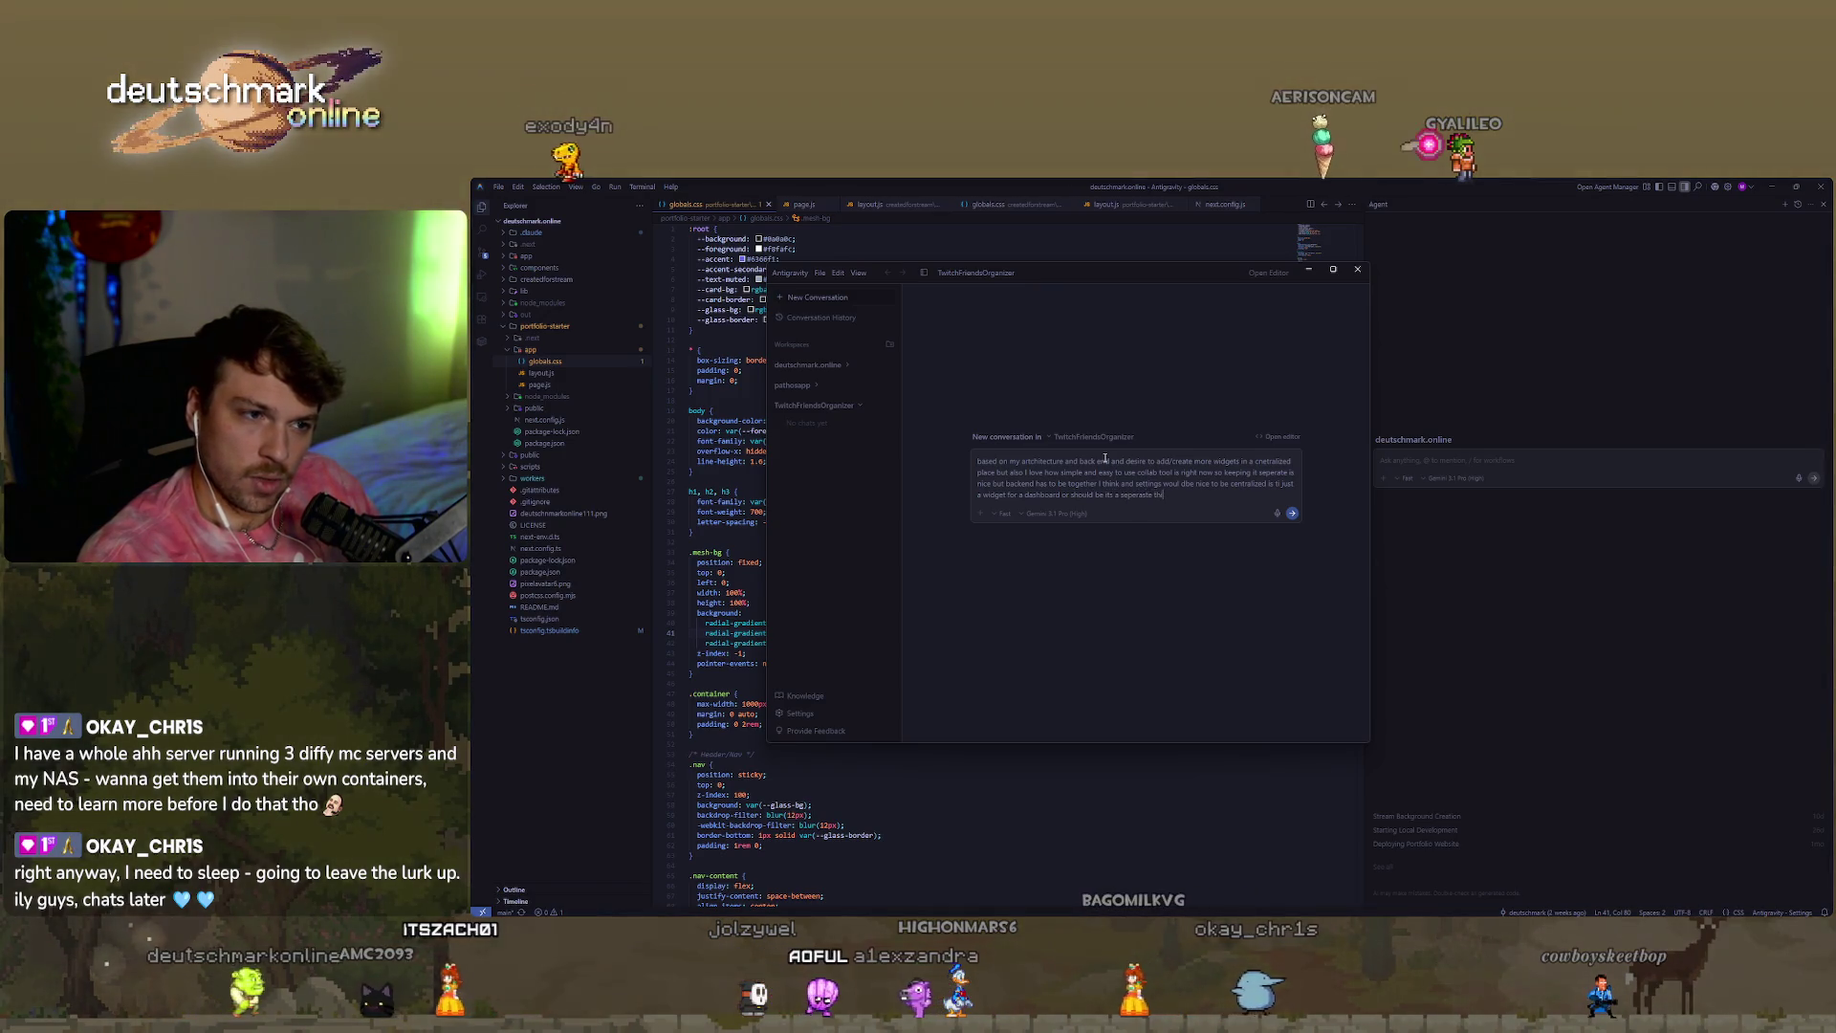
type("ng ahhhh")
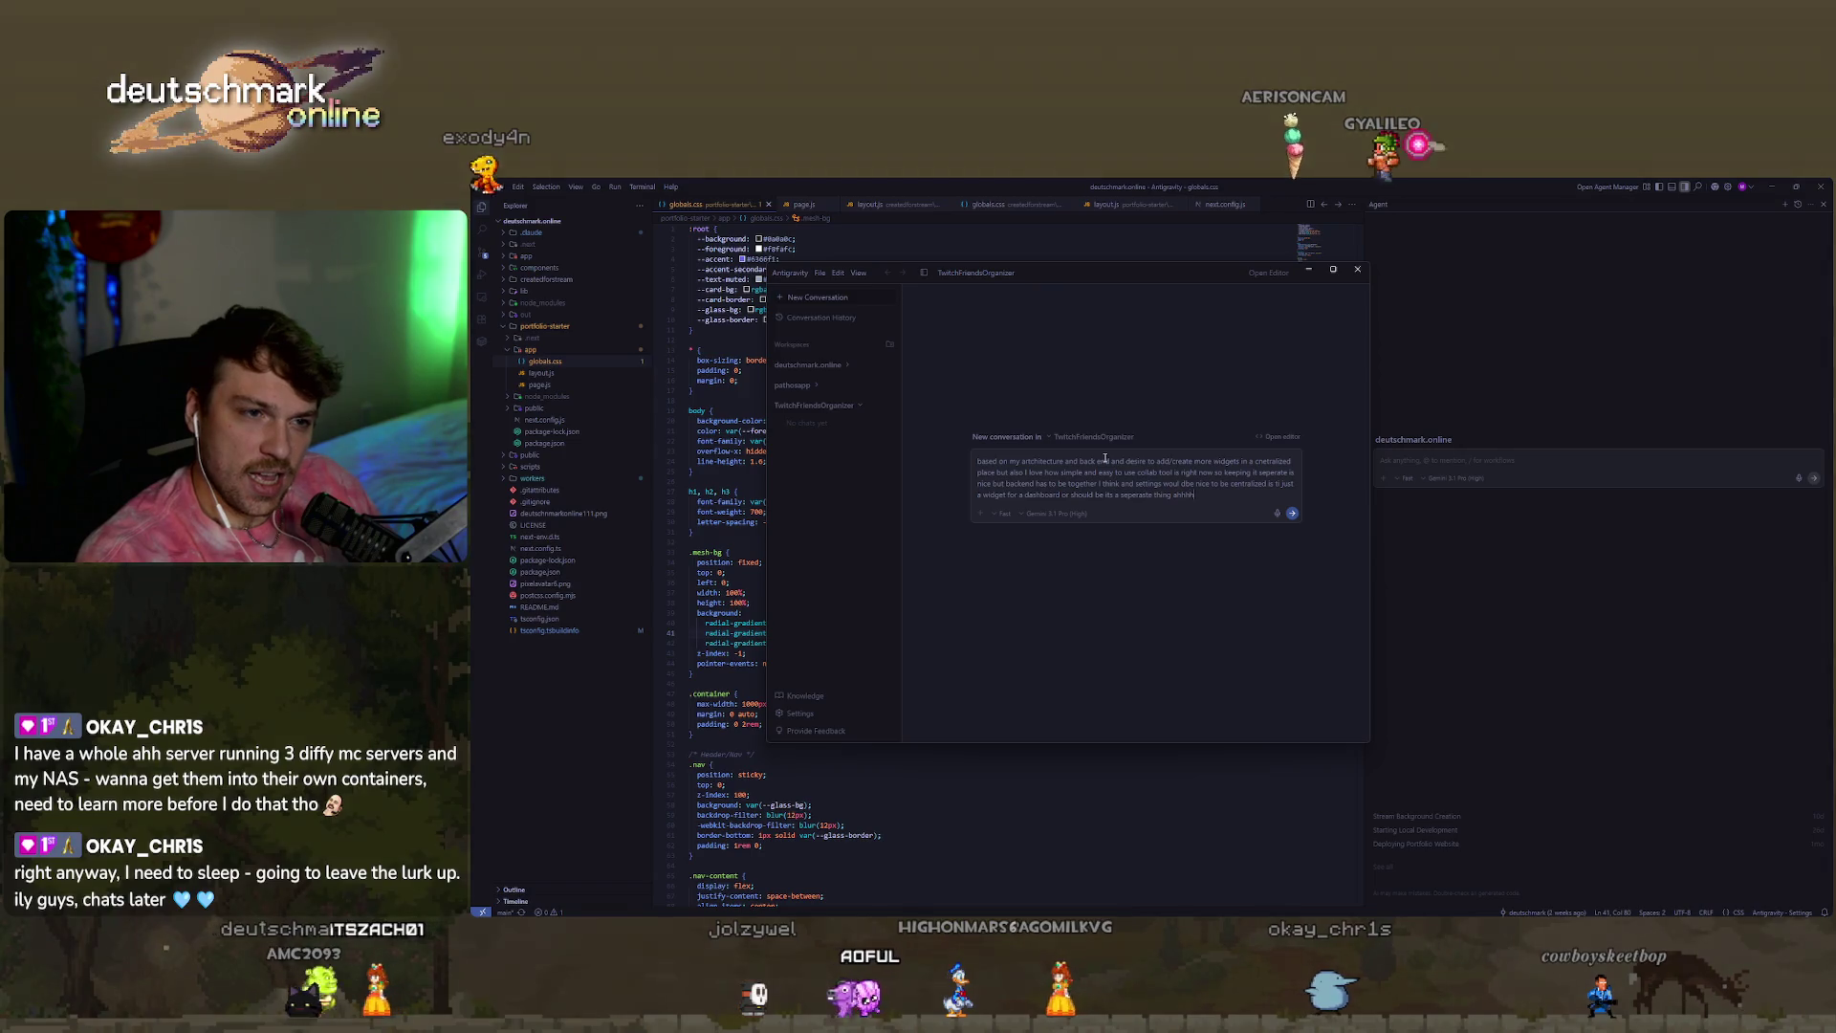
type("hhhhhhhh i dont know")
key("Return")
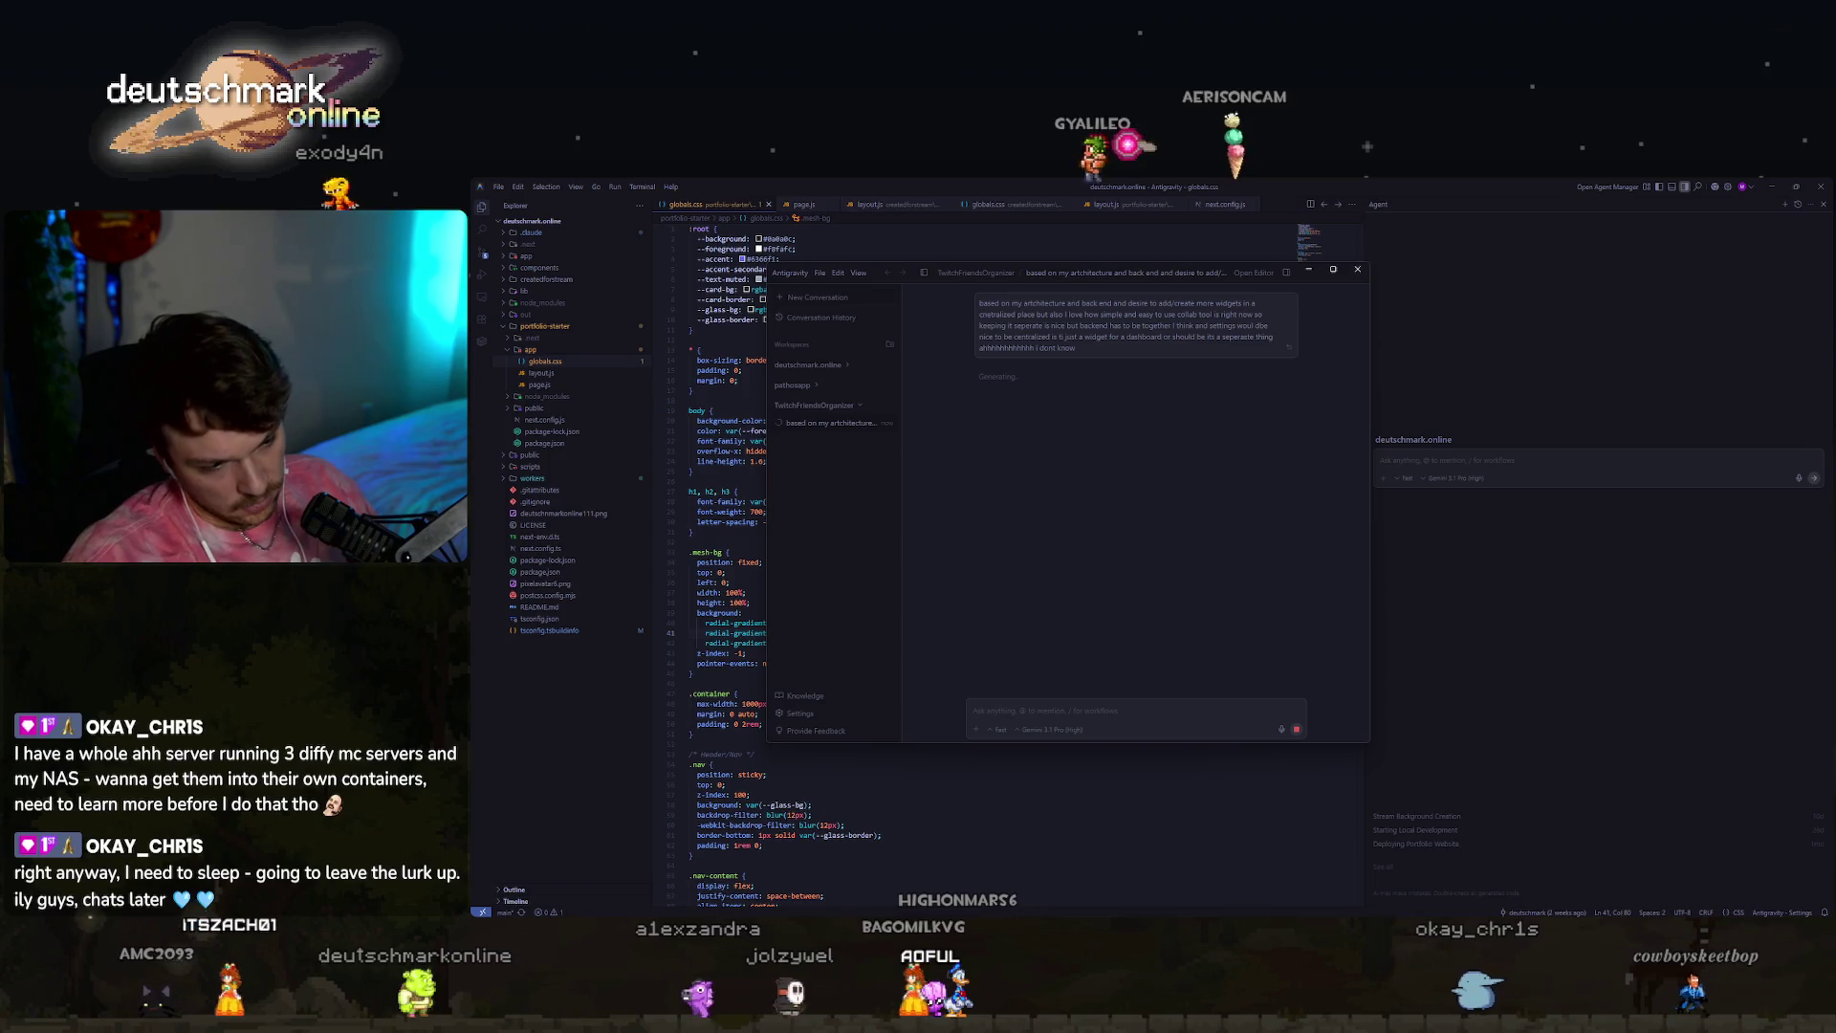
Bring the terminal forward and minimize the Streaming Avatars window.
key("alt+Tab")
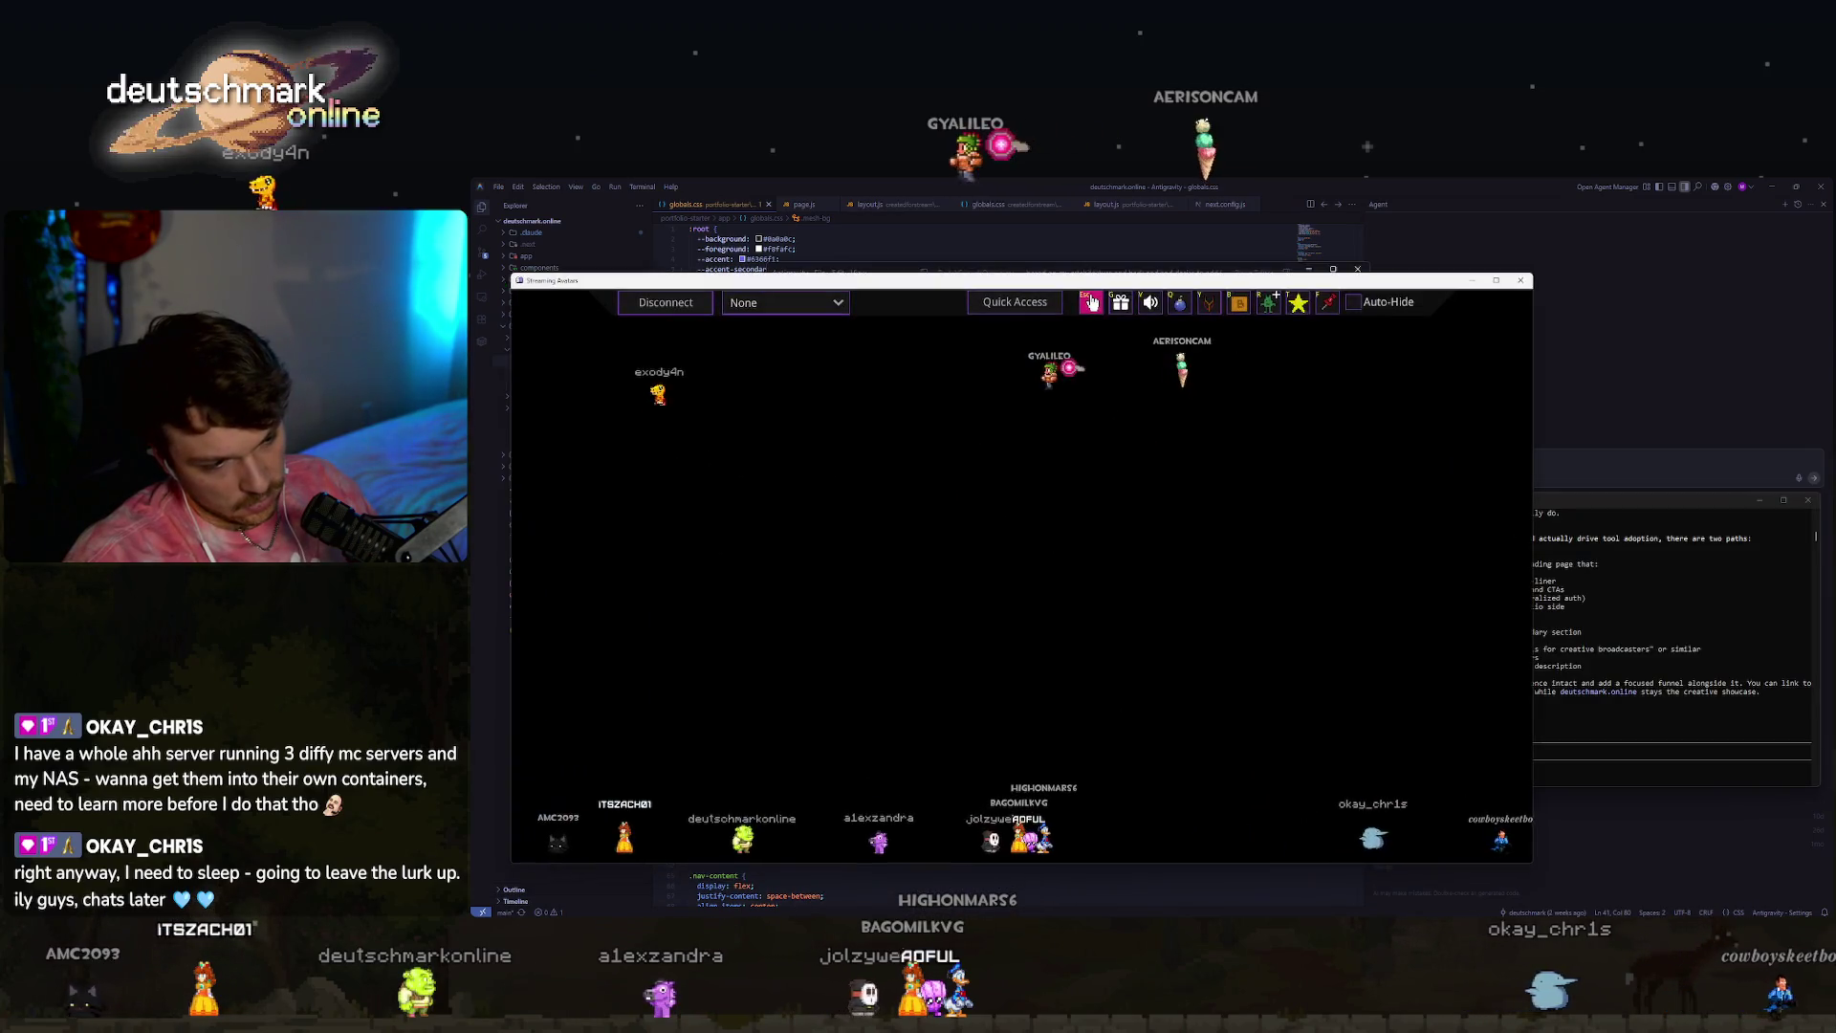
key("alt+Tab")
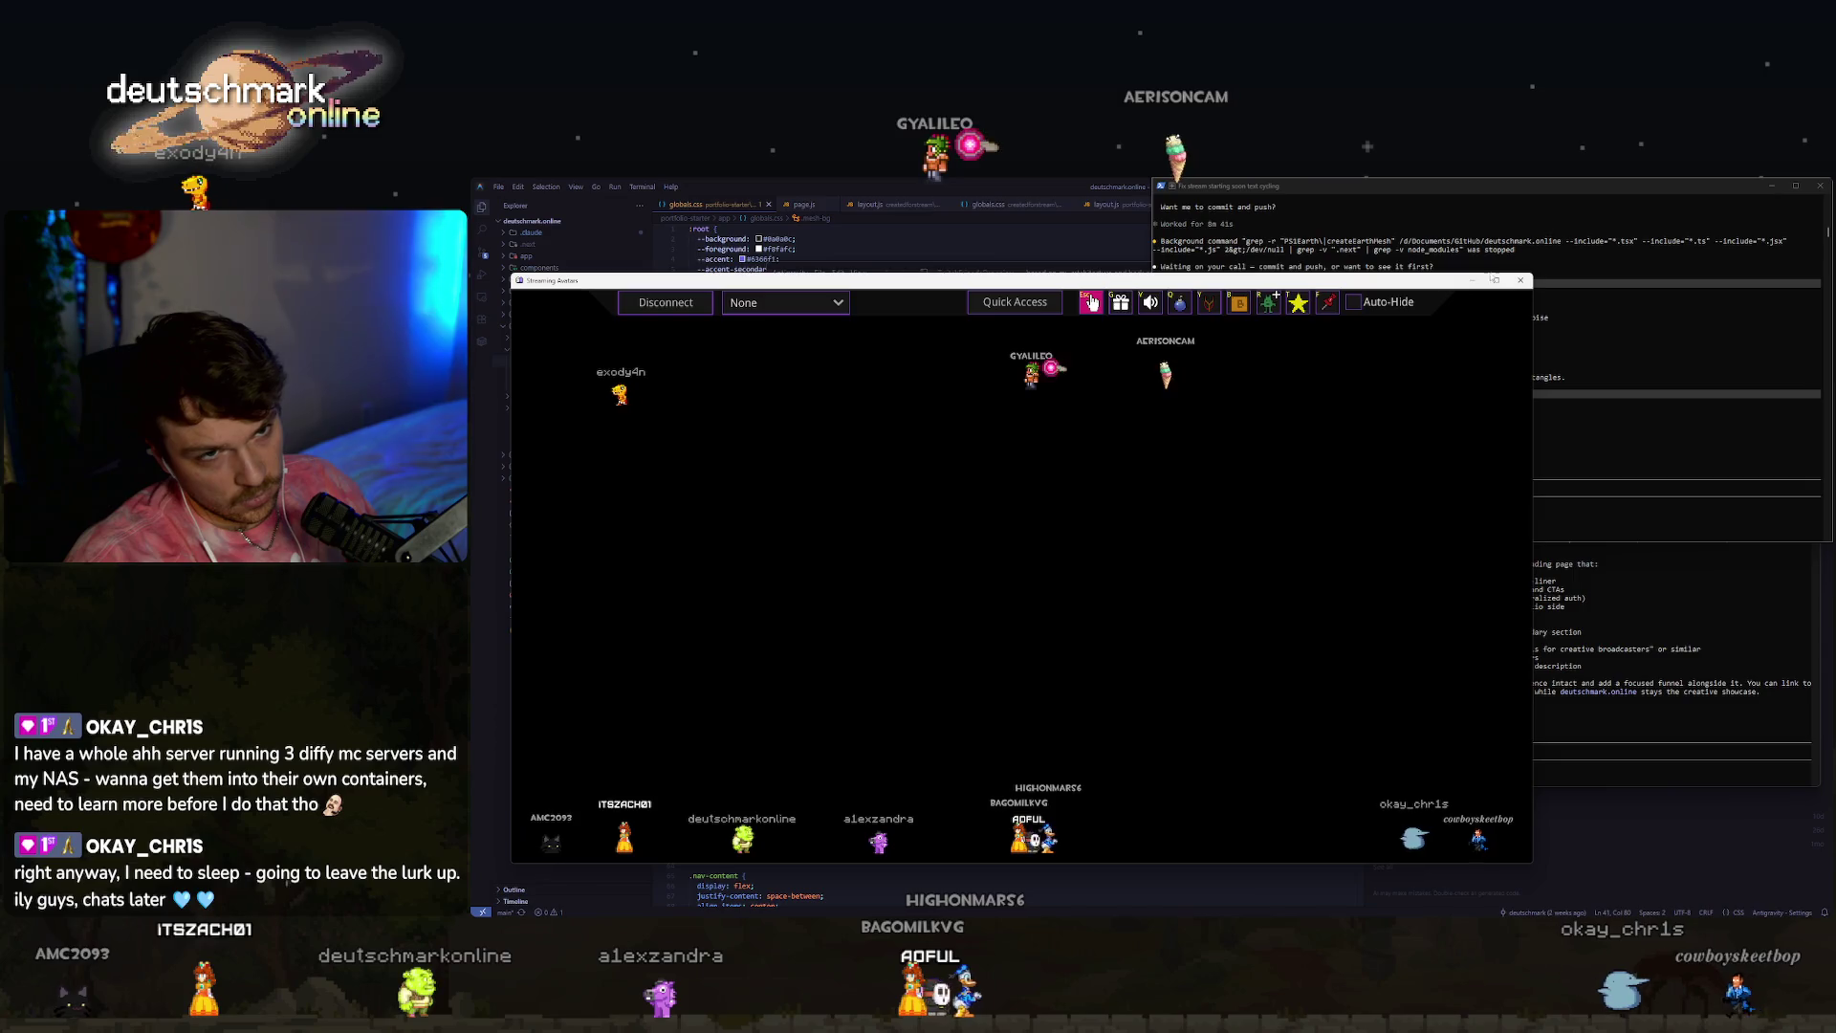
left_click(1092, 303)
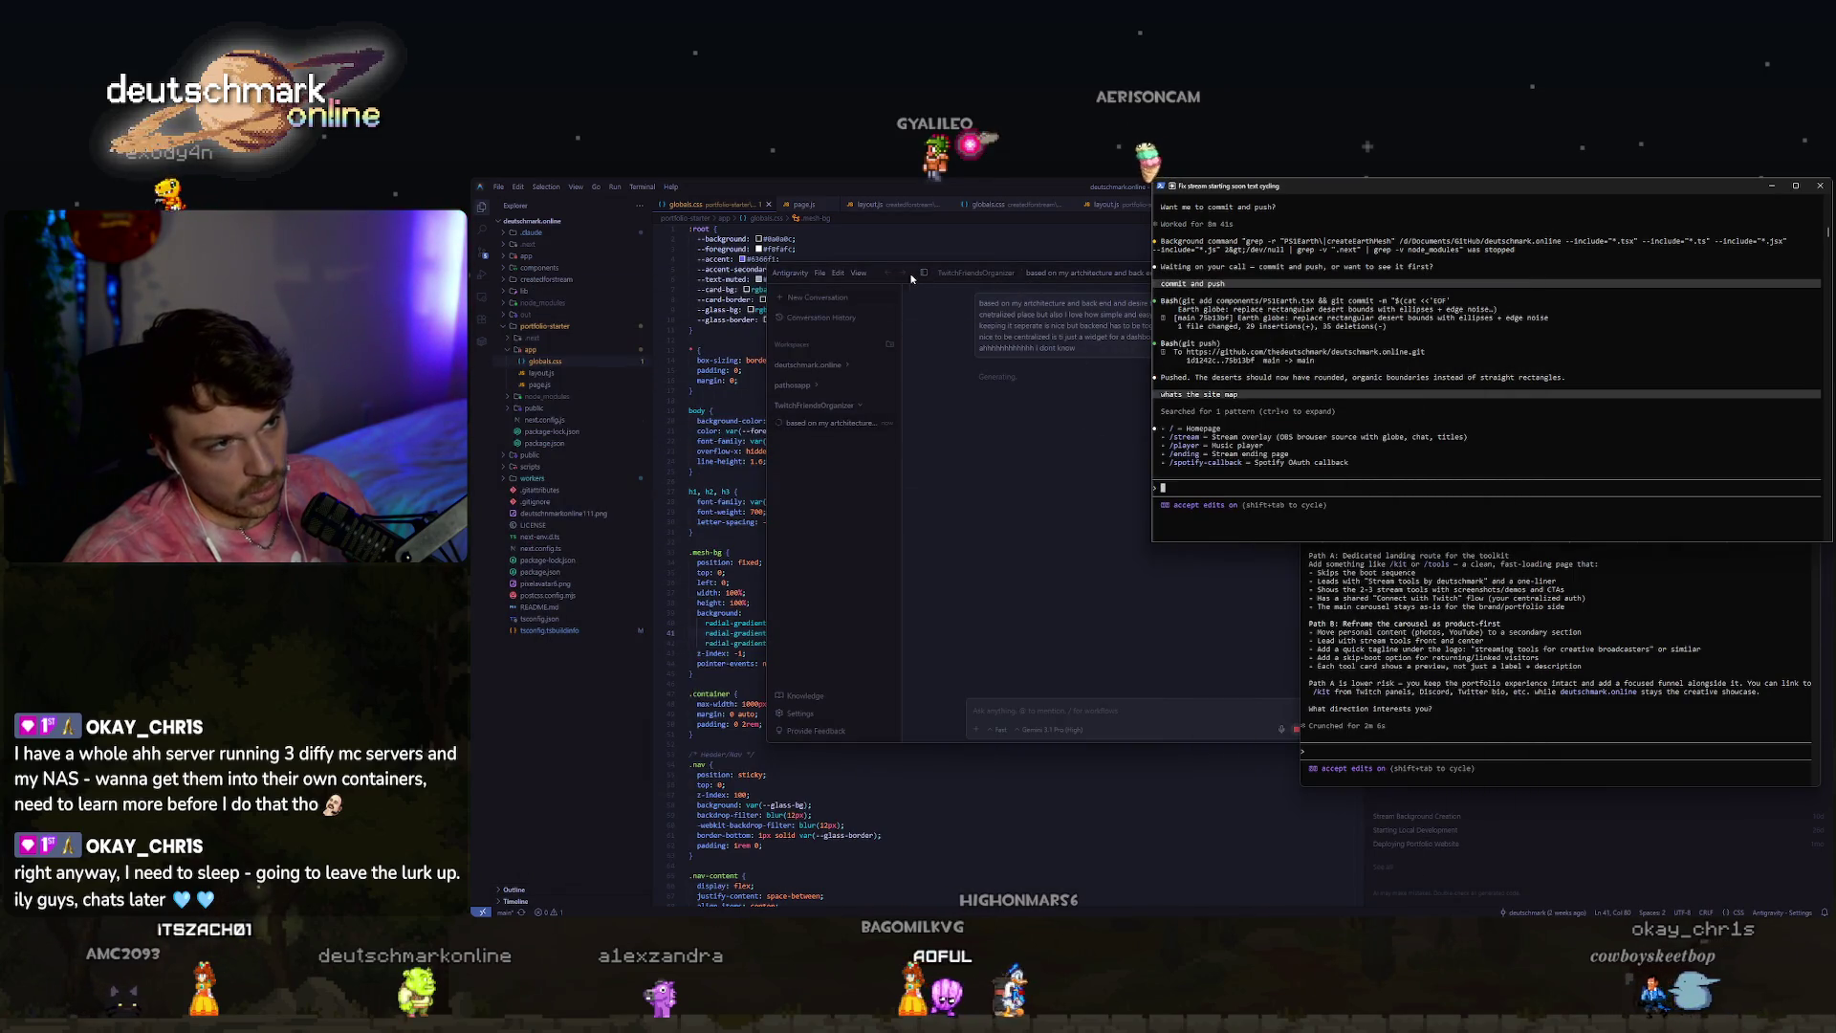
Snap Antigravity, the opacity-fix session, the code editor and the browser into screen quadrants.
left_click_drag(912, 279, 478, 914)
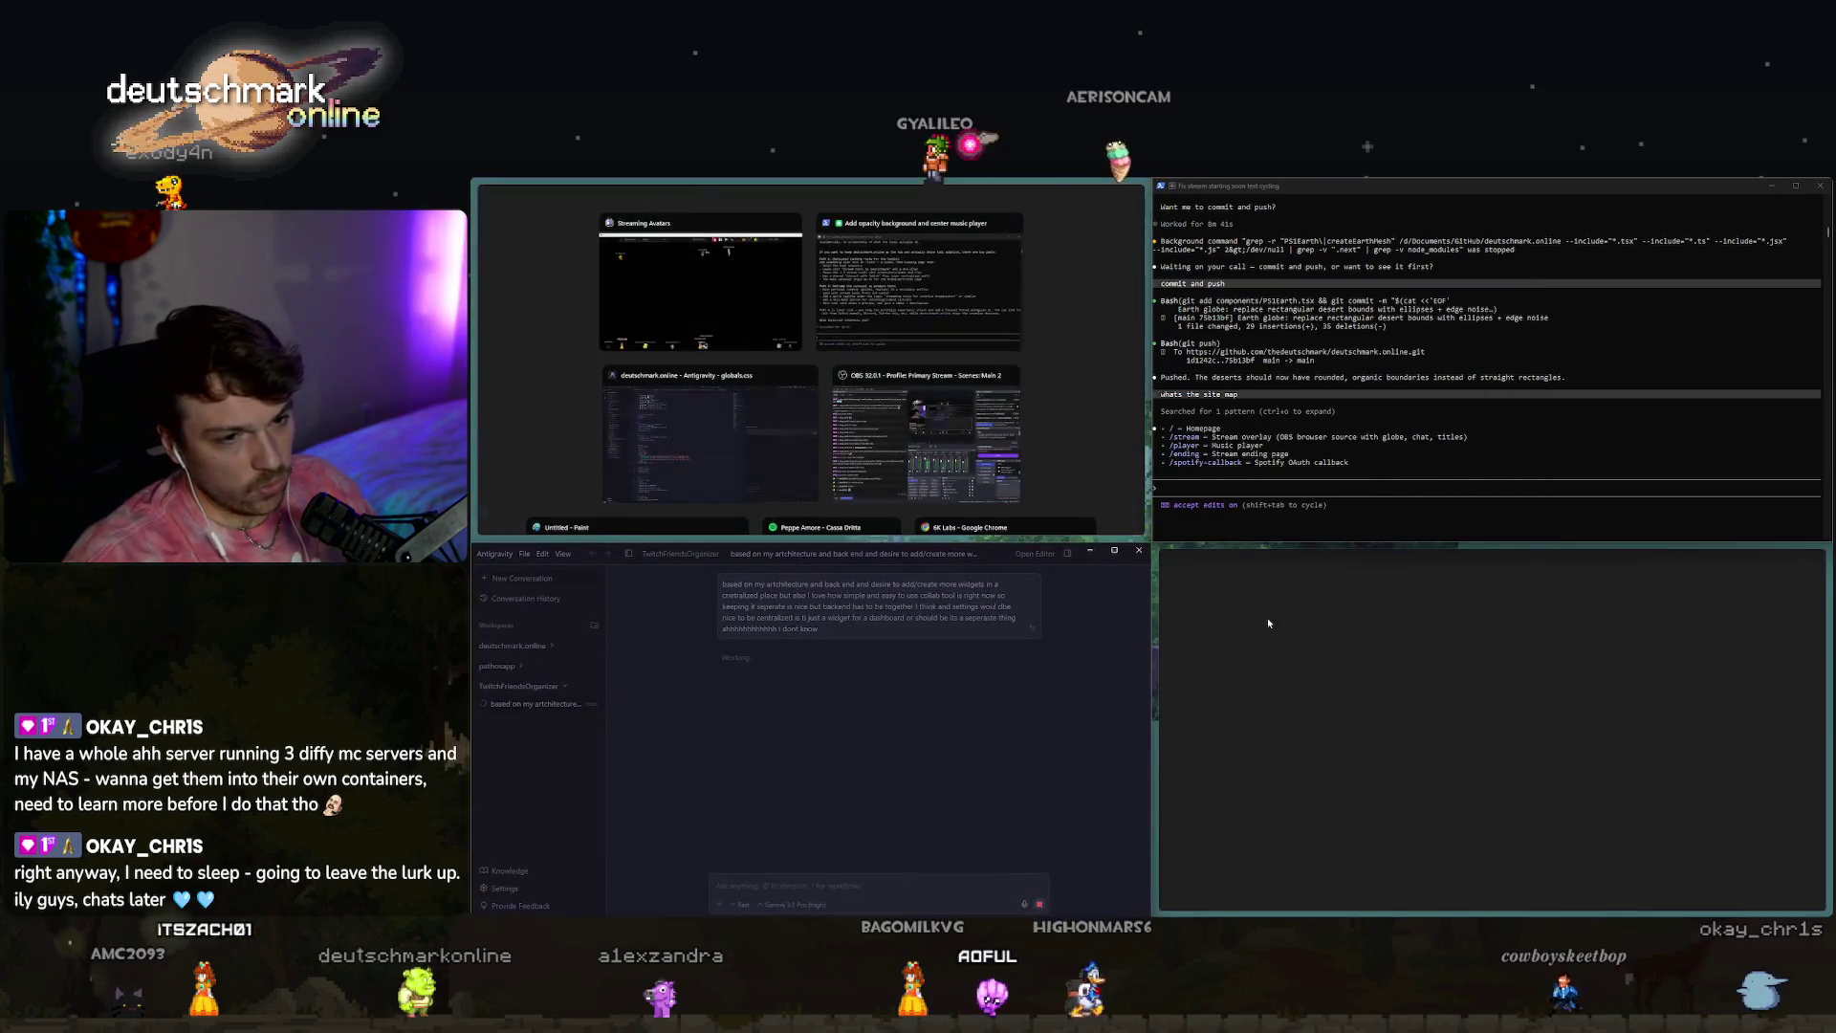
left_click(918, 287)
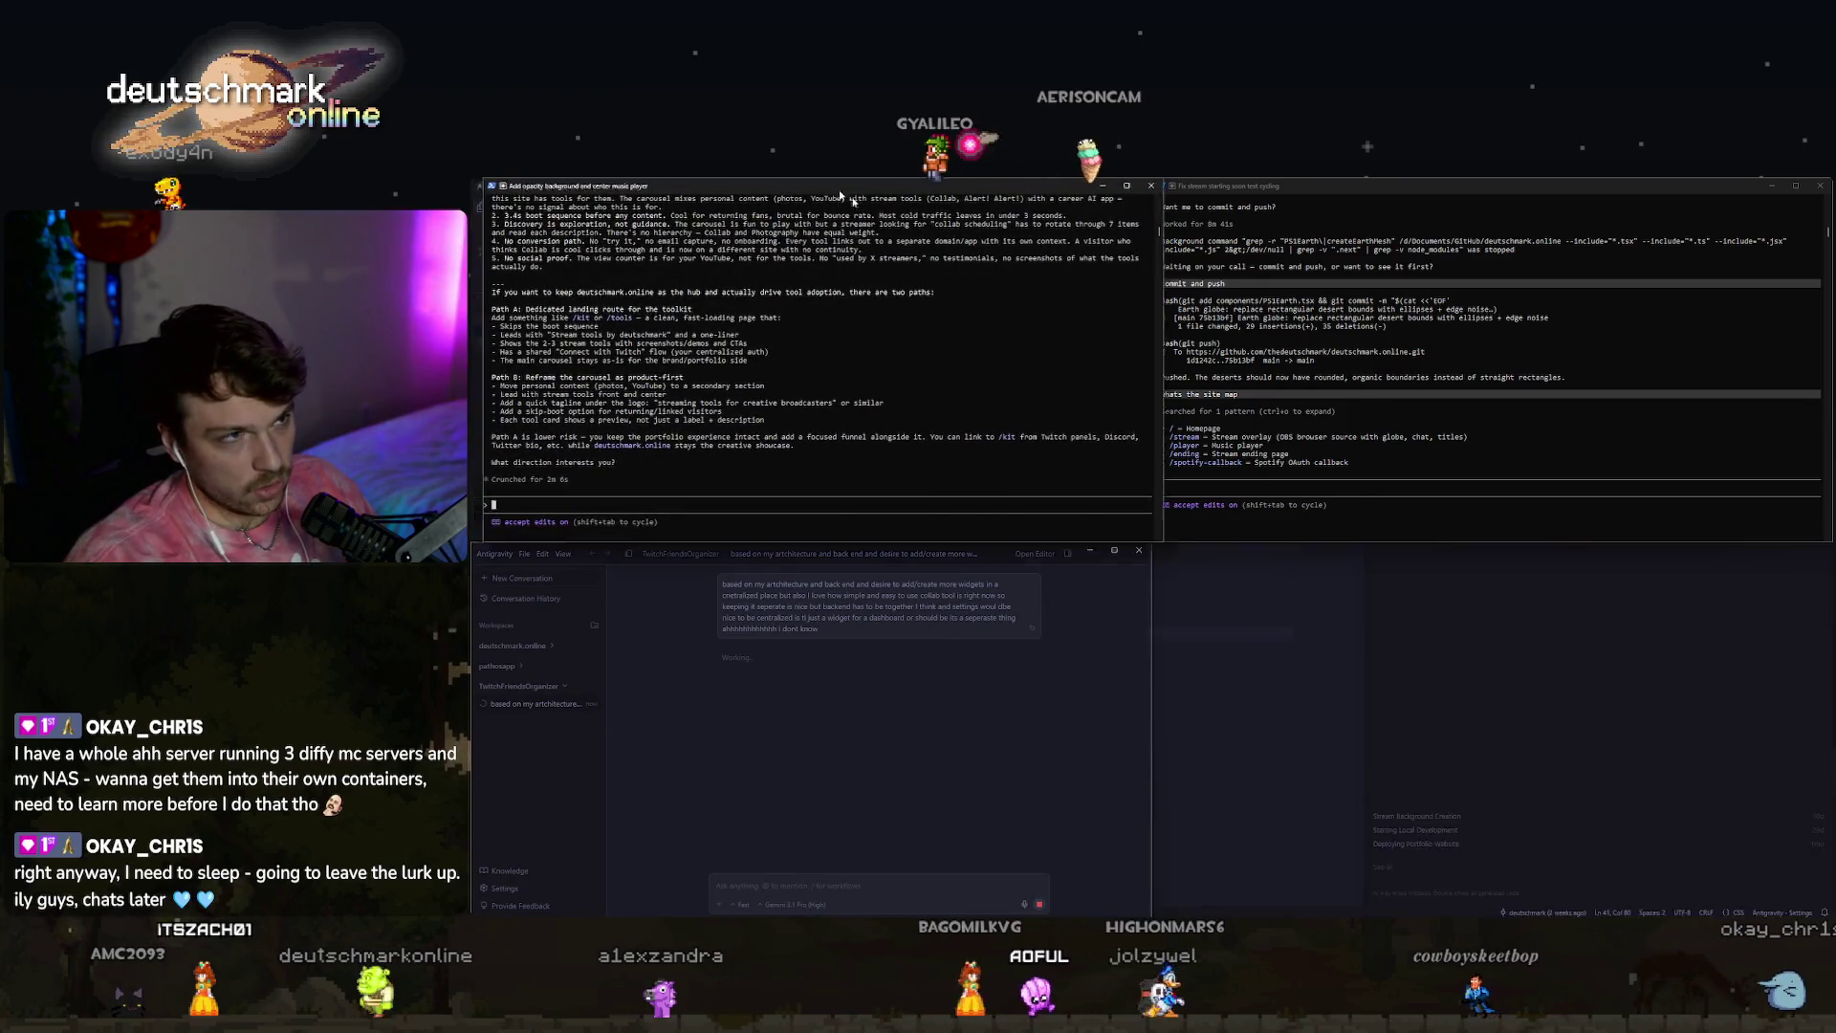
left_click_drag(890, 186, 1829, 1026)
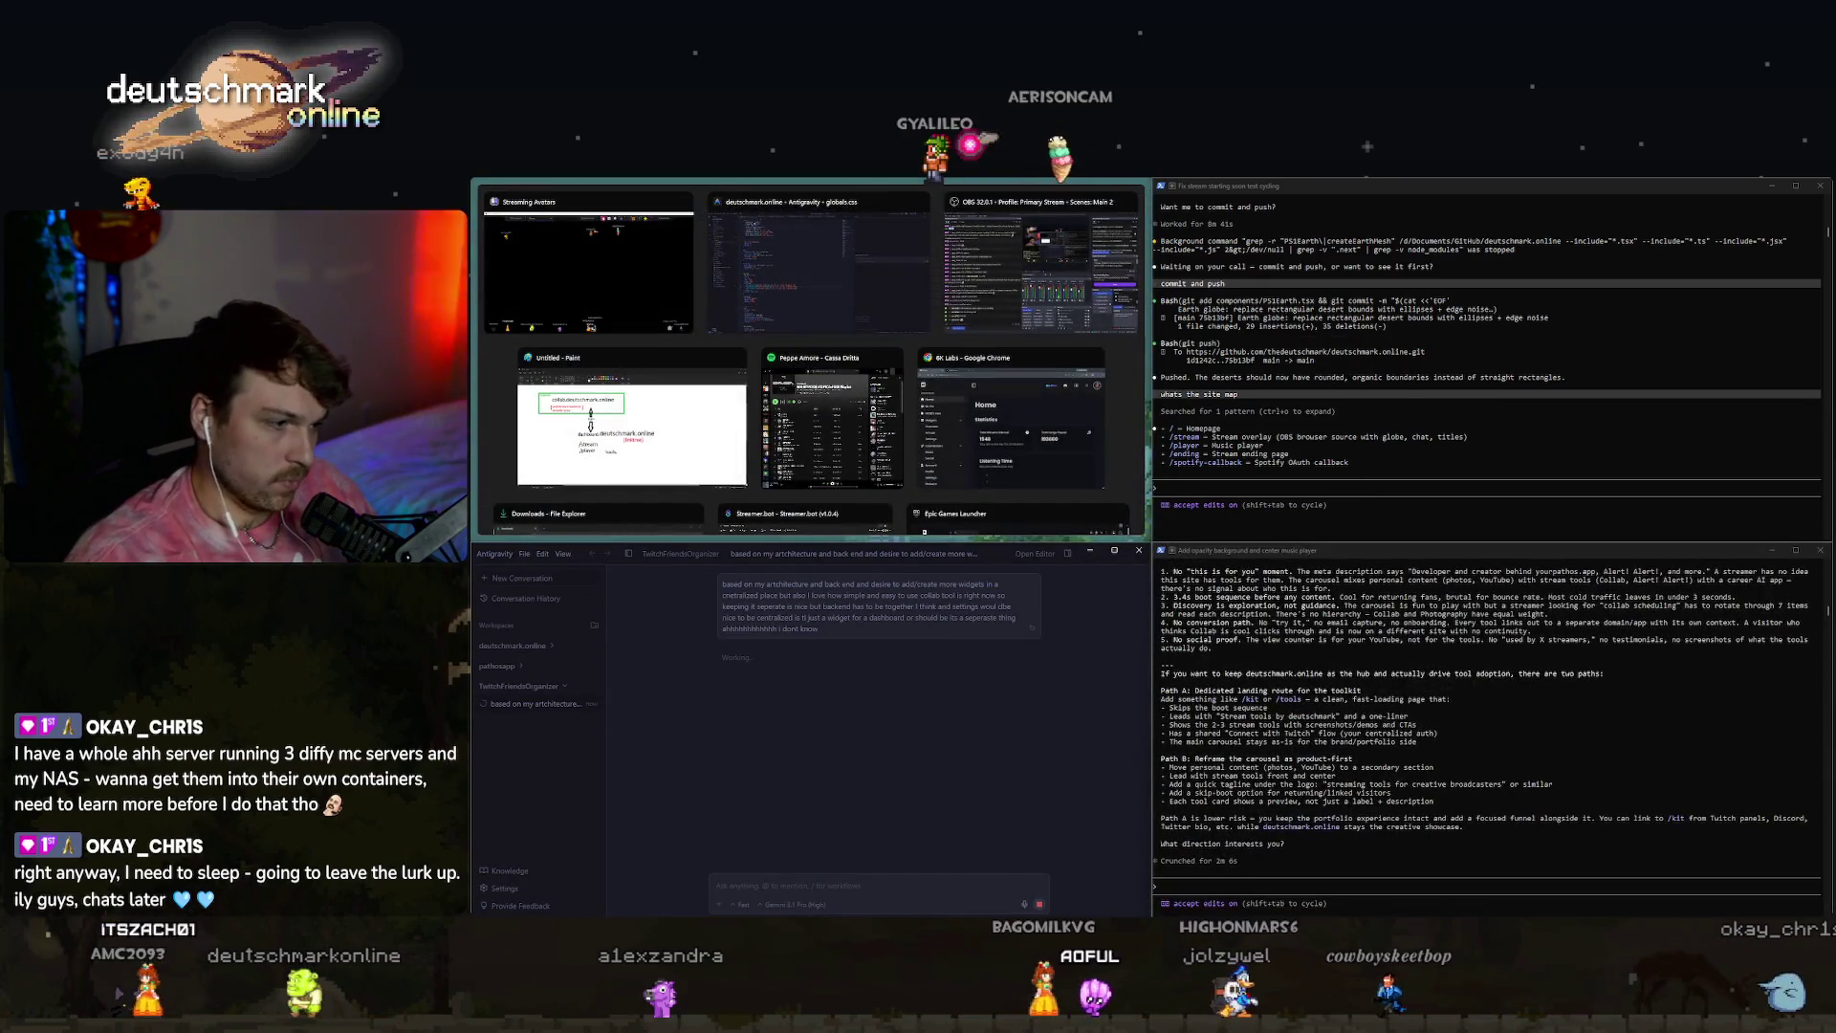
left_click(818, 267)
left_click_drag(1488, 409, 713, 192)
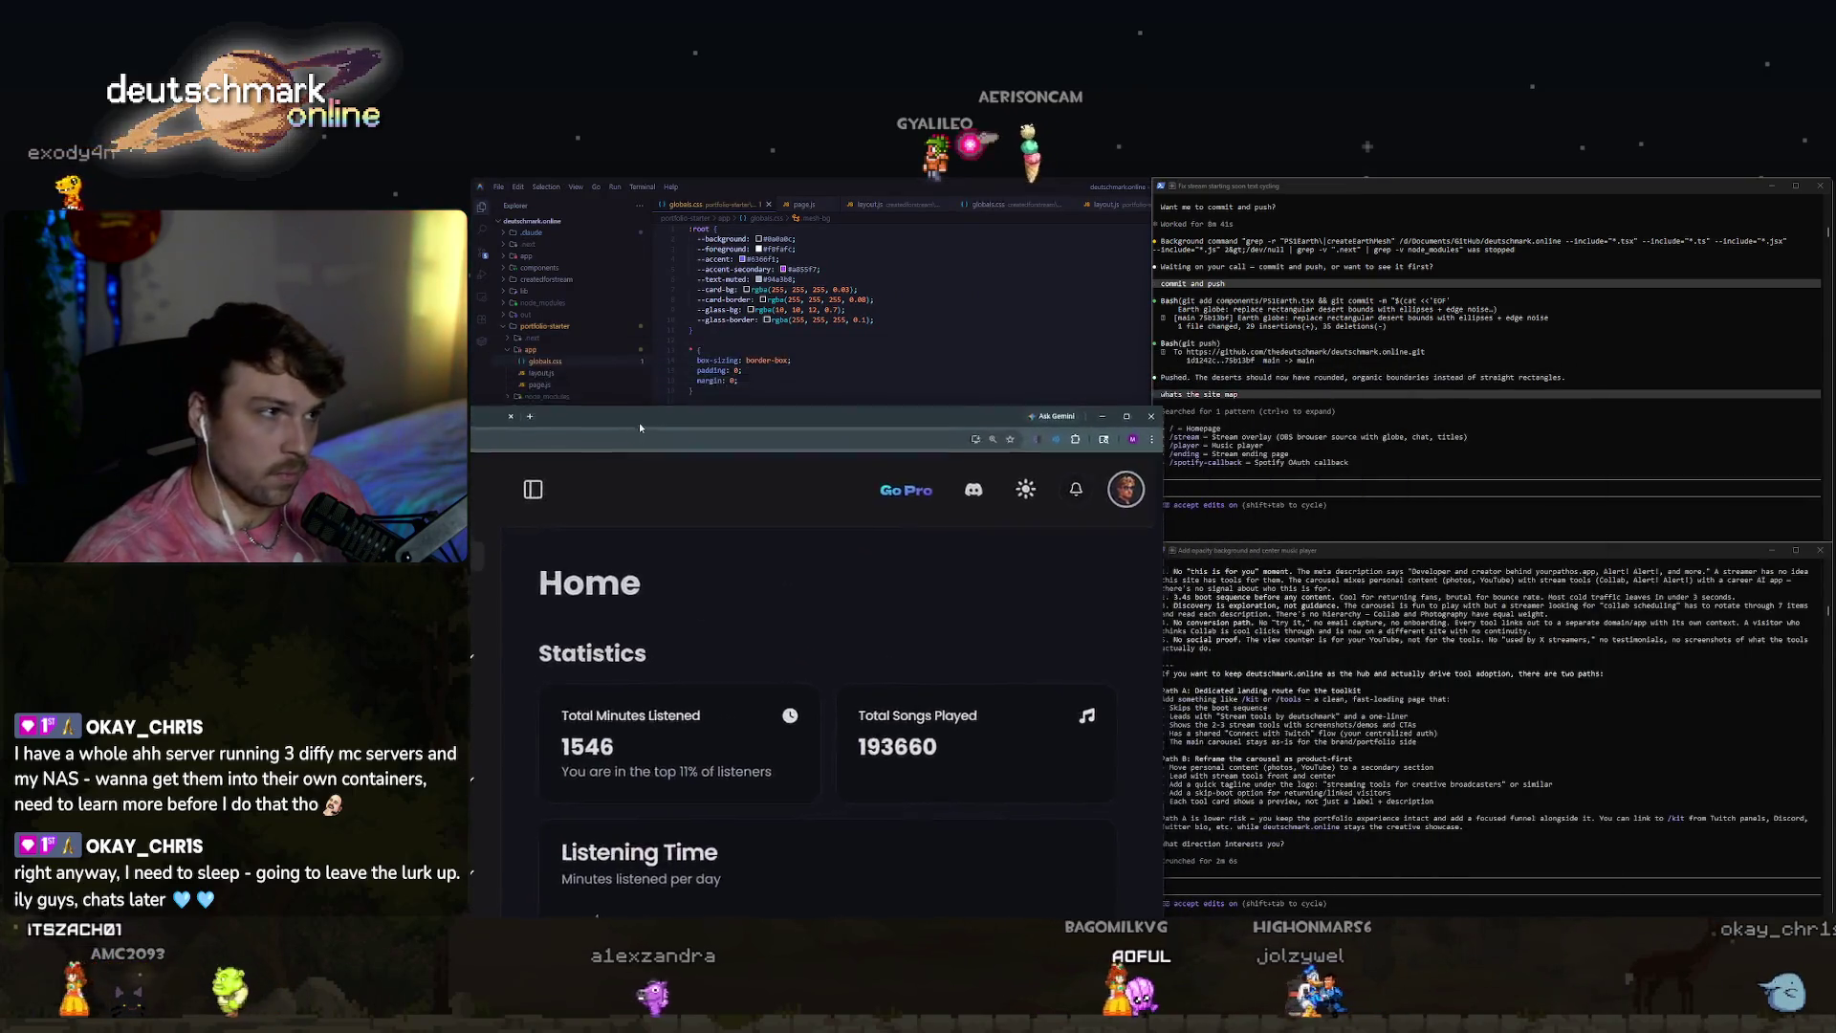
Zoom Collab Planner to 80% and the 6K Labs dashboard to 100%, ending on dashboard Home.
left_click(714, 192)
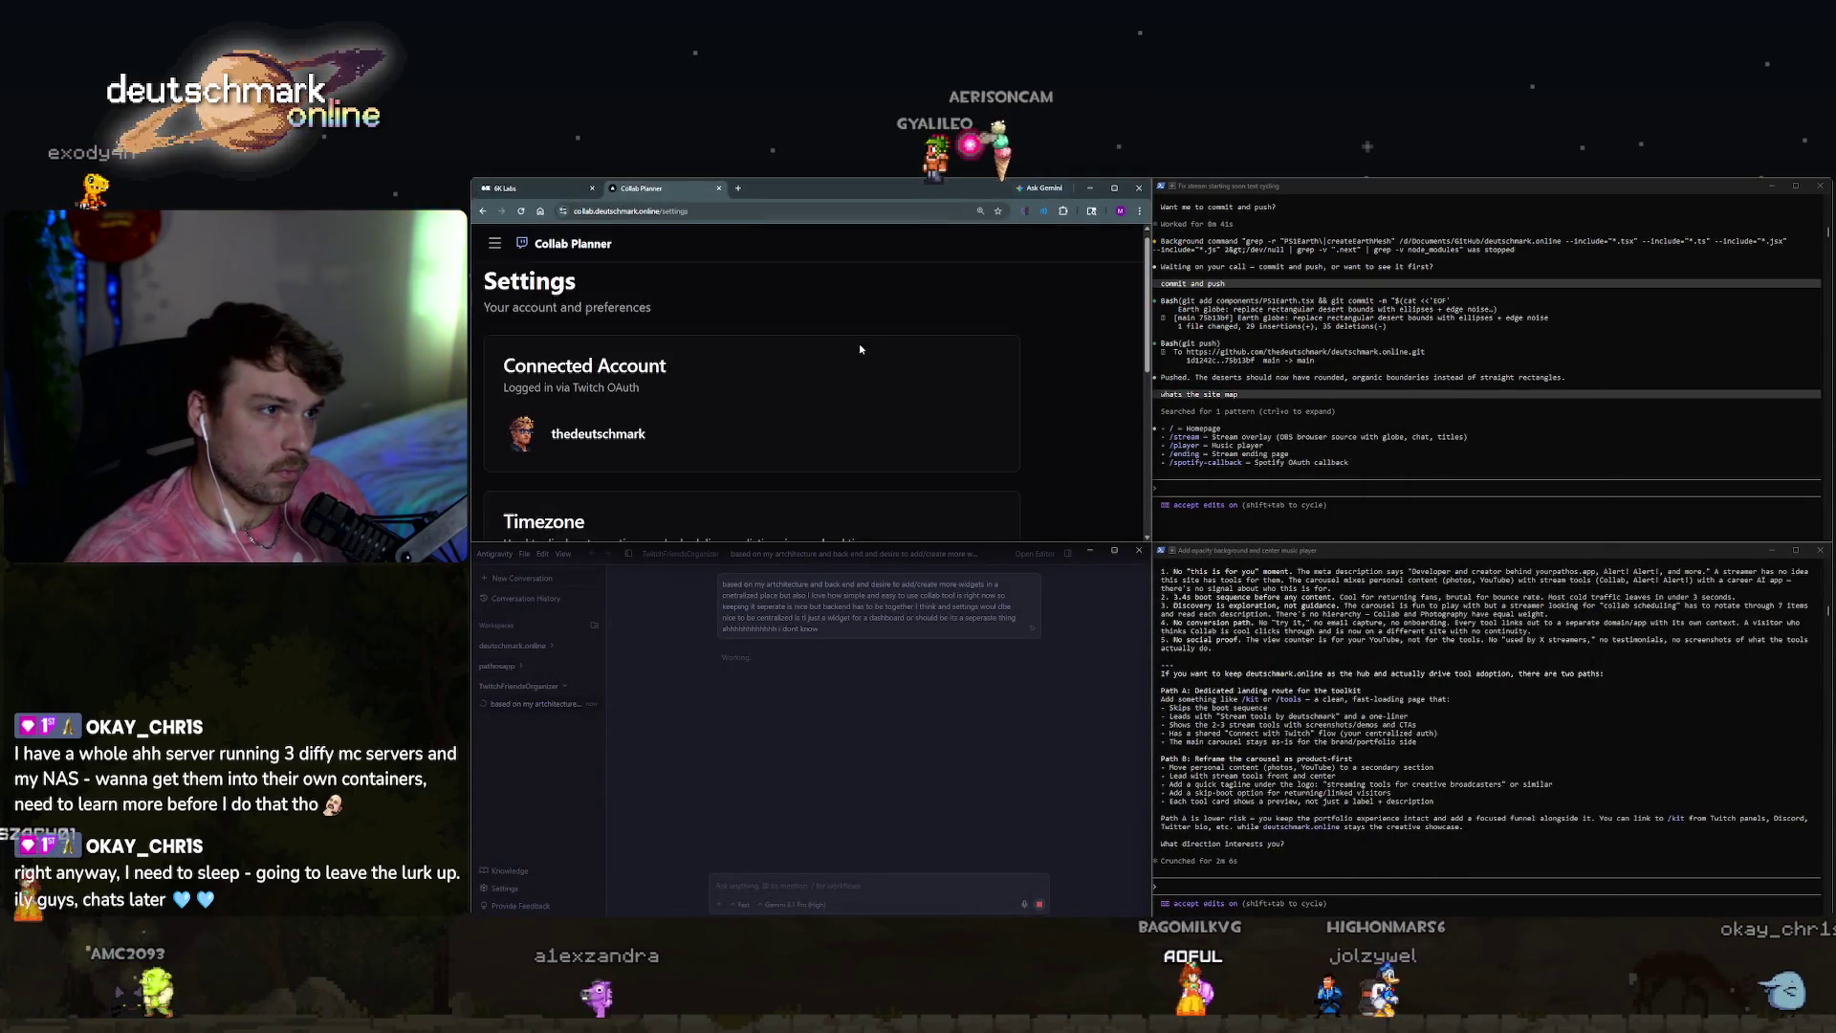
key("ctrl+minus")
key("ctrl+minus")
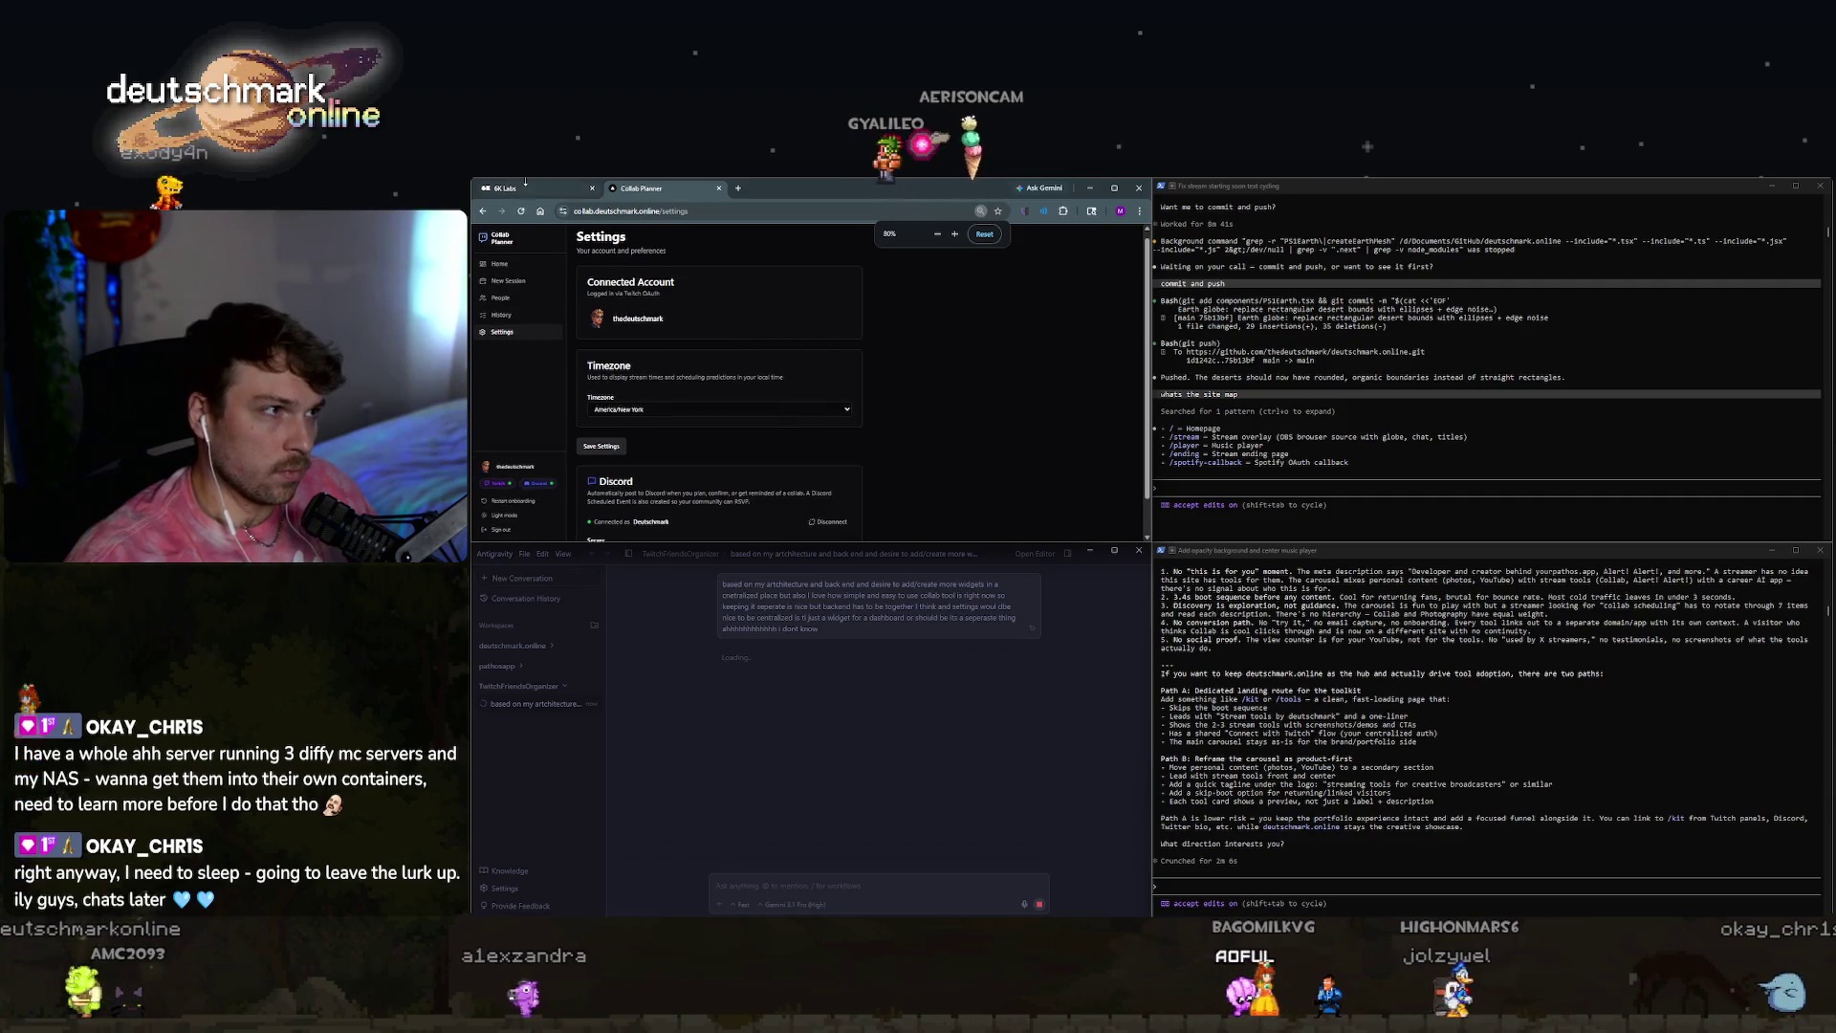
left_click(525, 185)
key("ctrl+minus")
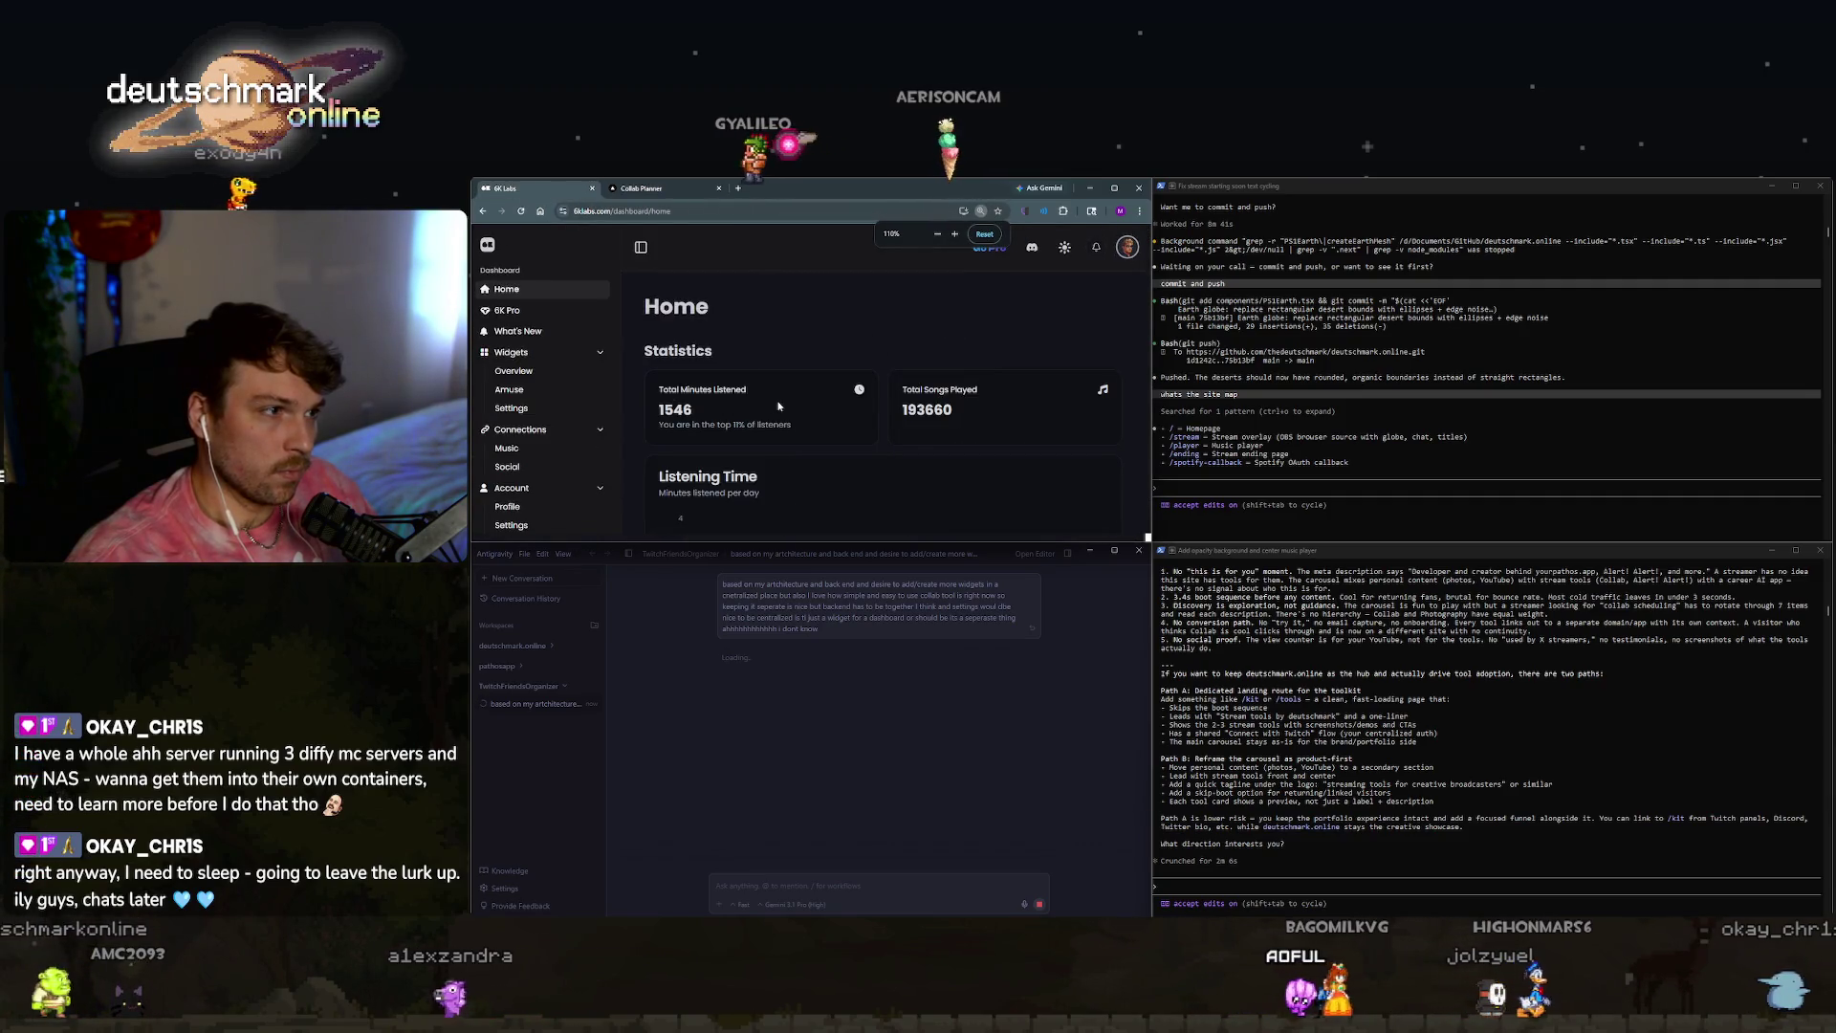
key("ctrl+minus")
left_click(509, 304)
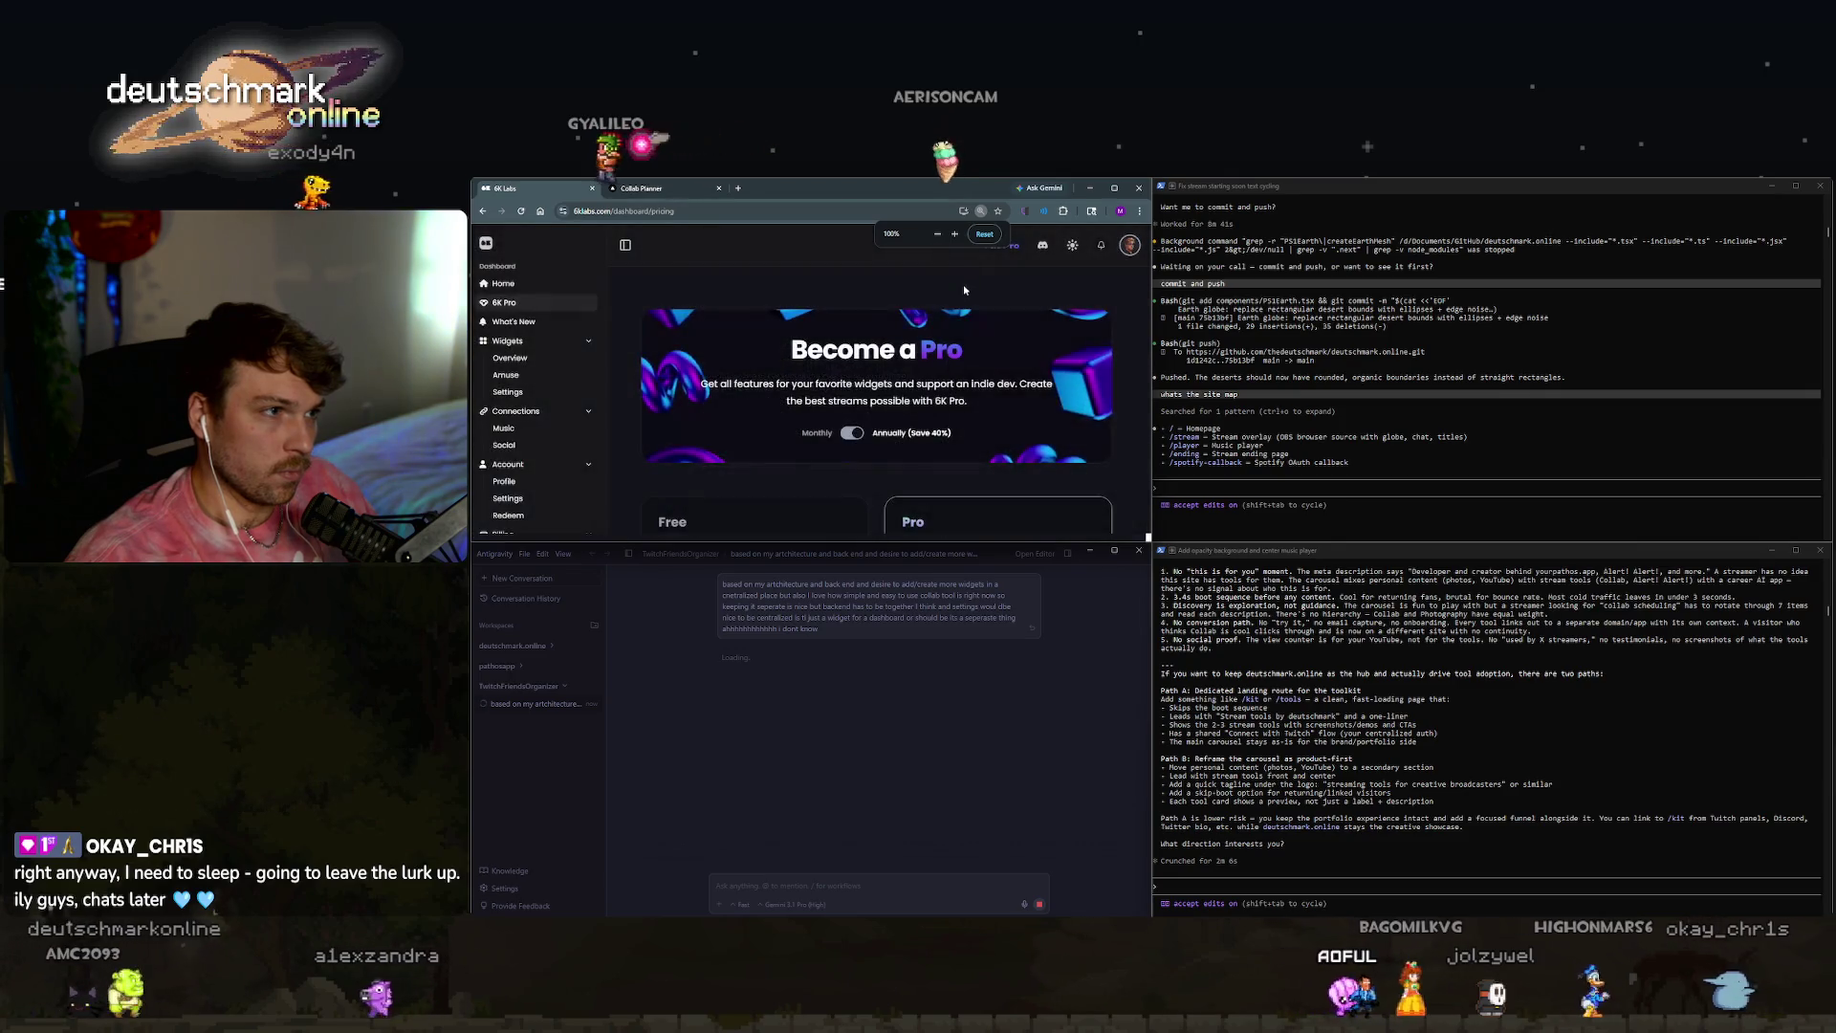
key("alt+Left")
Open the Gemini side panel, switch it to the Pro model, and start the prompt.
key("alt+g")
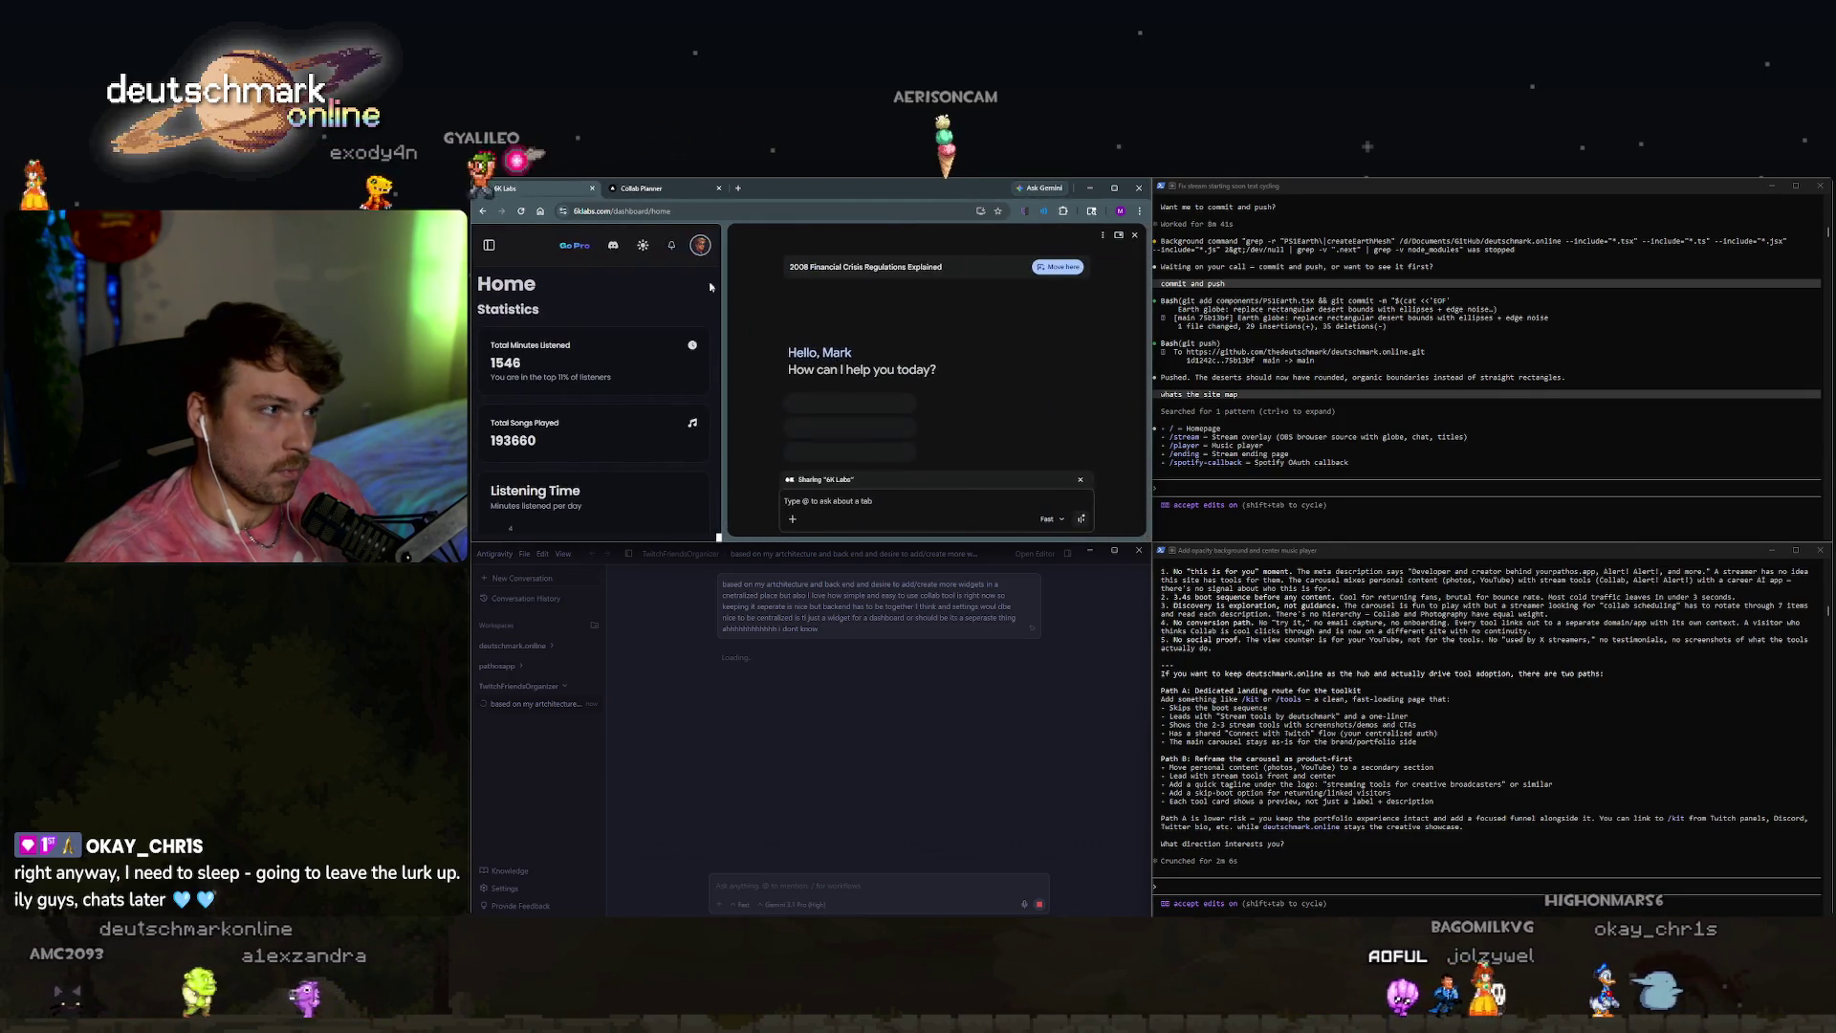
left_click(489, 245)
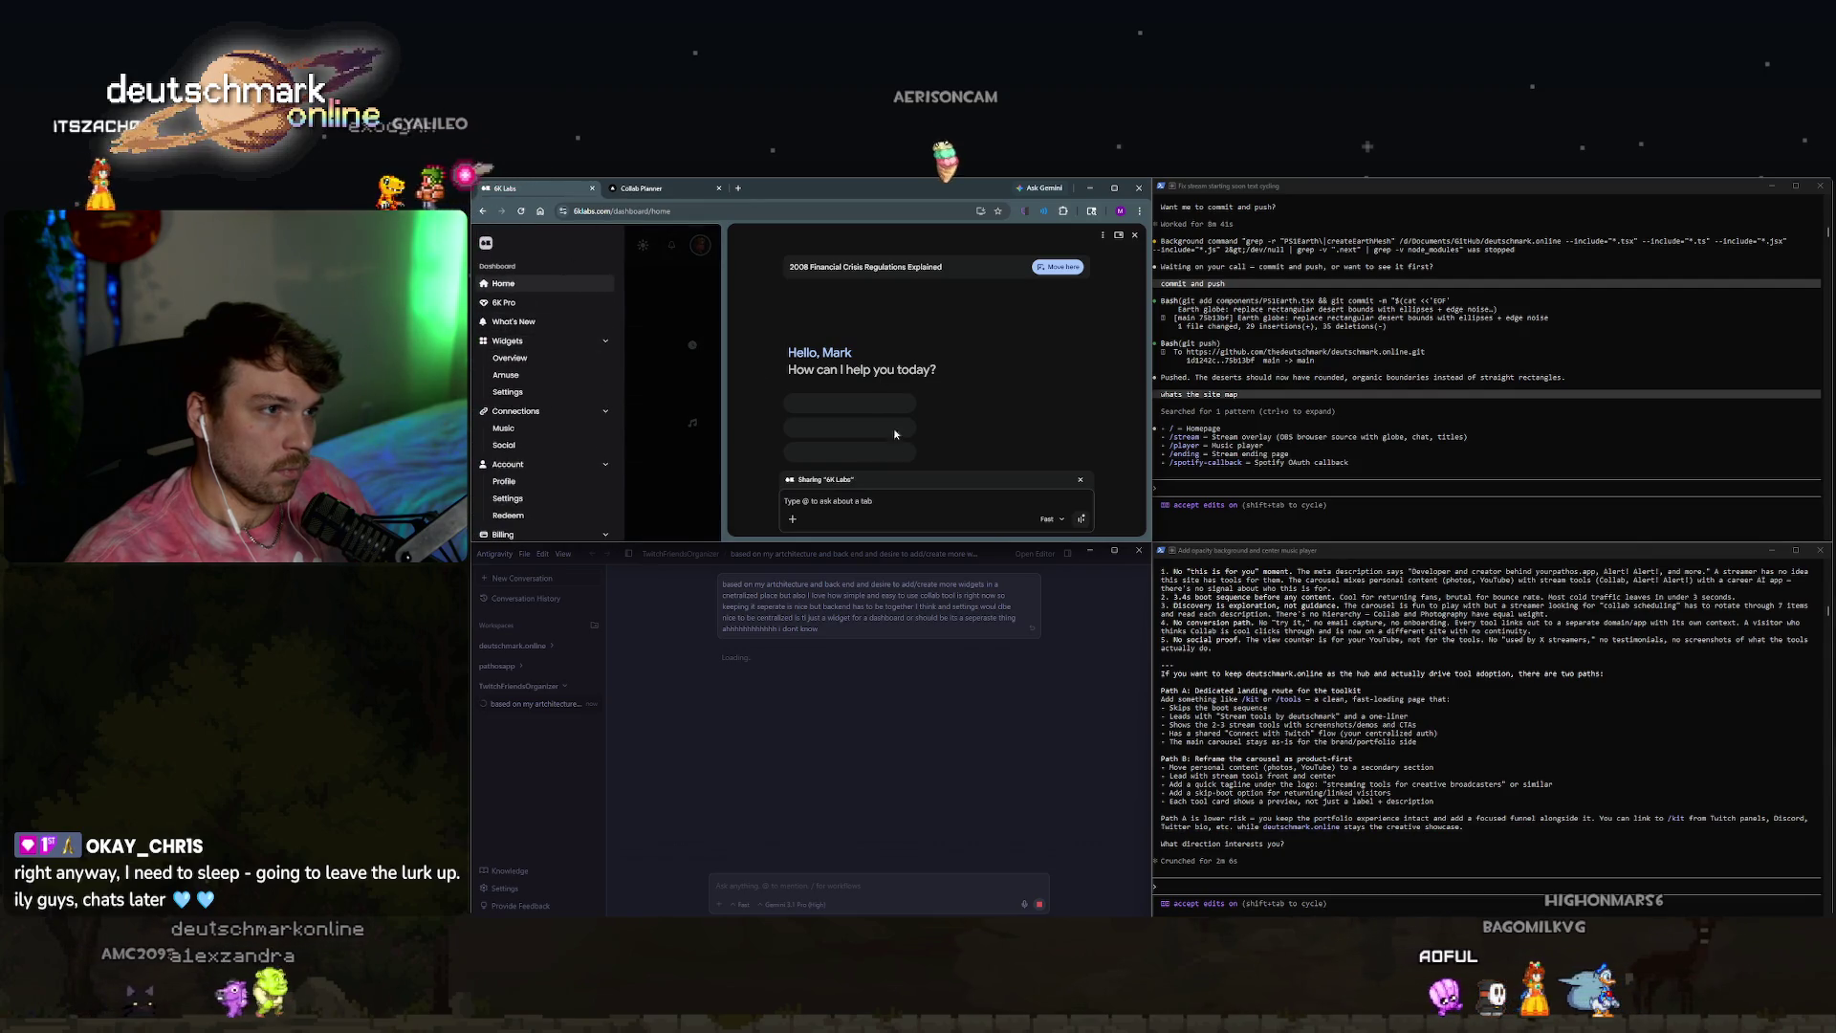
left_click(1048, 518)
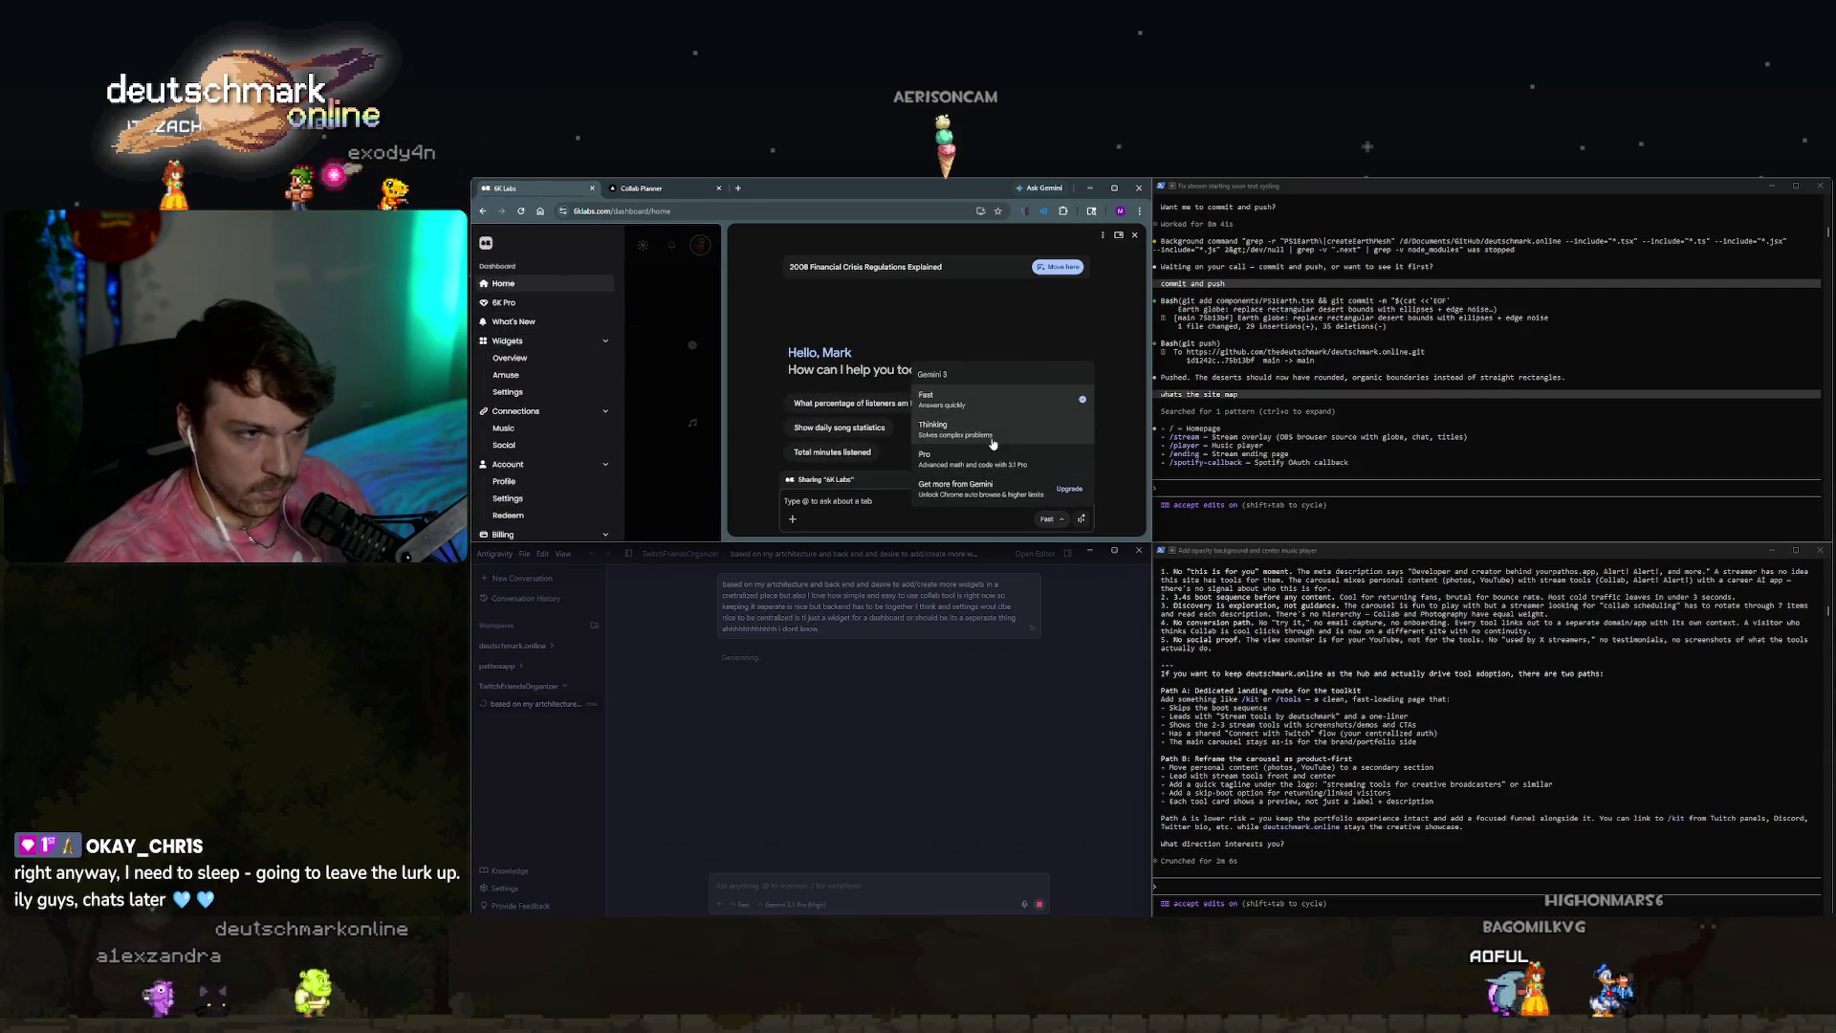
left_click(1047, 518)
left_click(1046, 518)
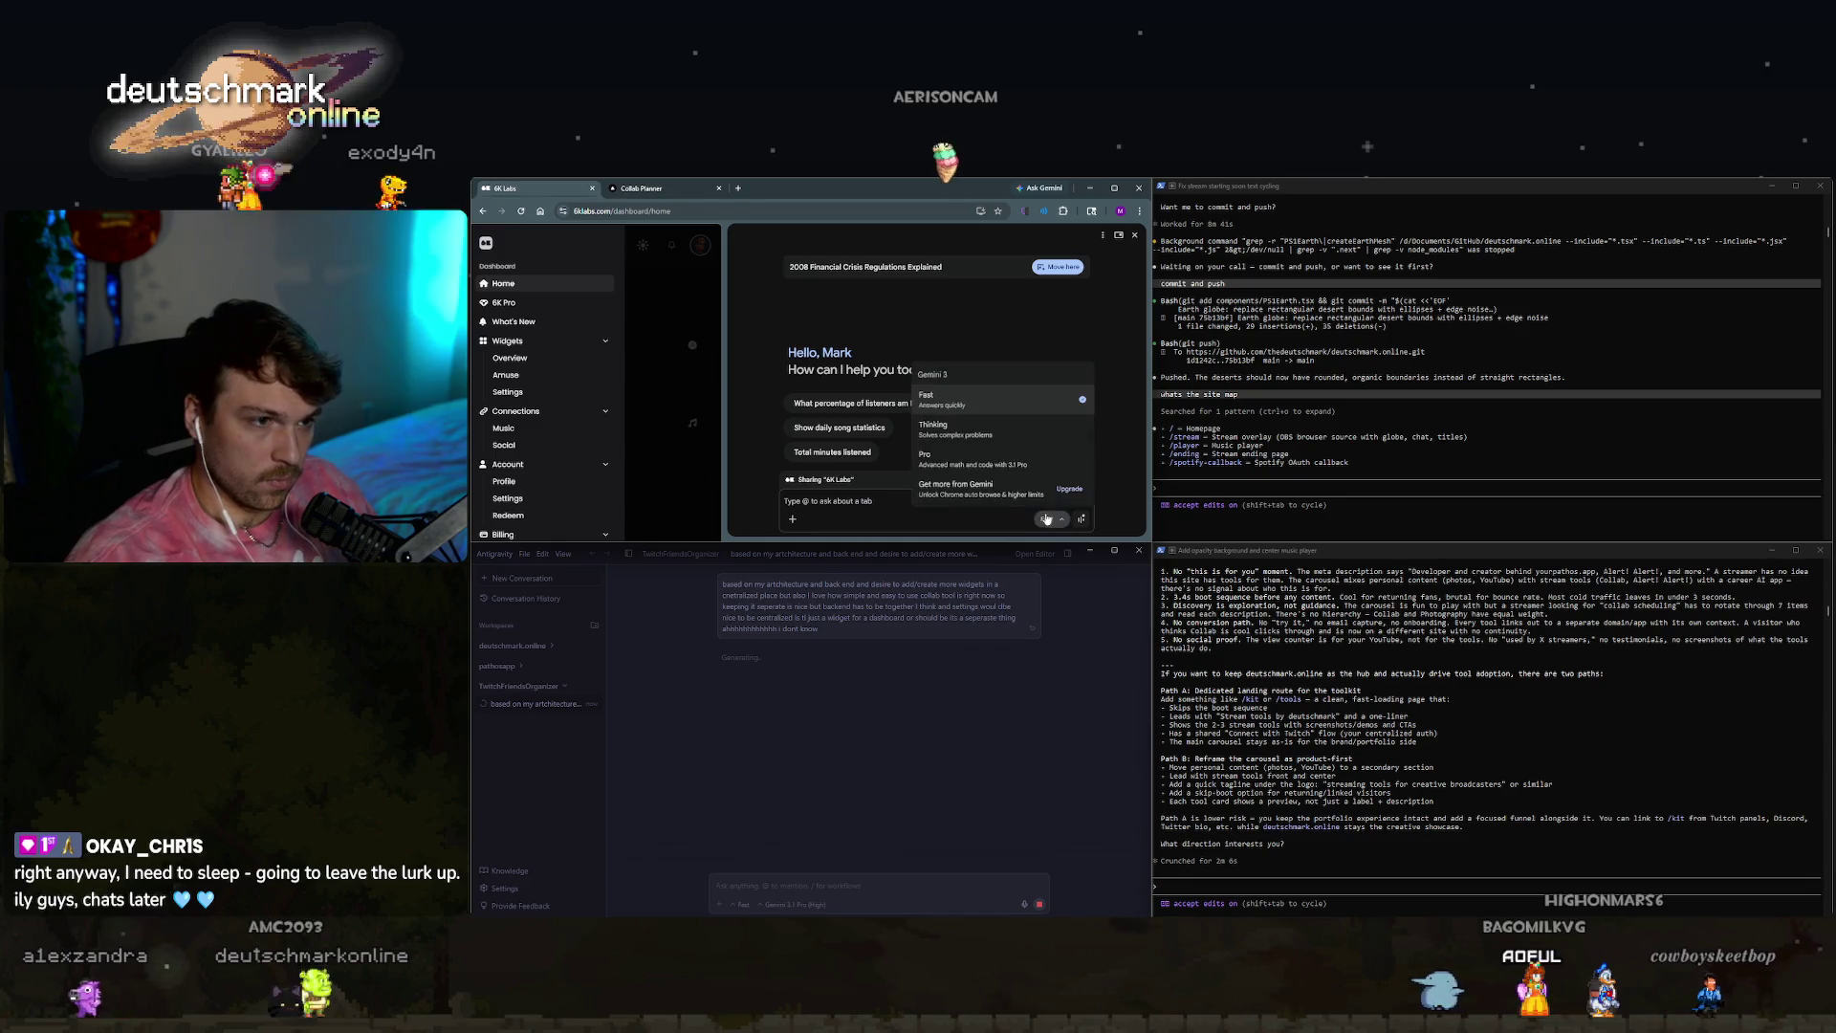
left_click(1000, 466)
type("give me a comprehensive analyis of this page with a")
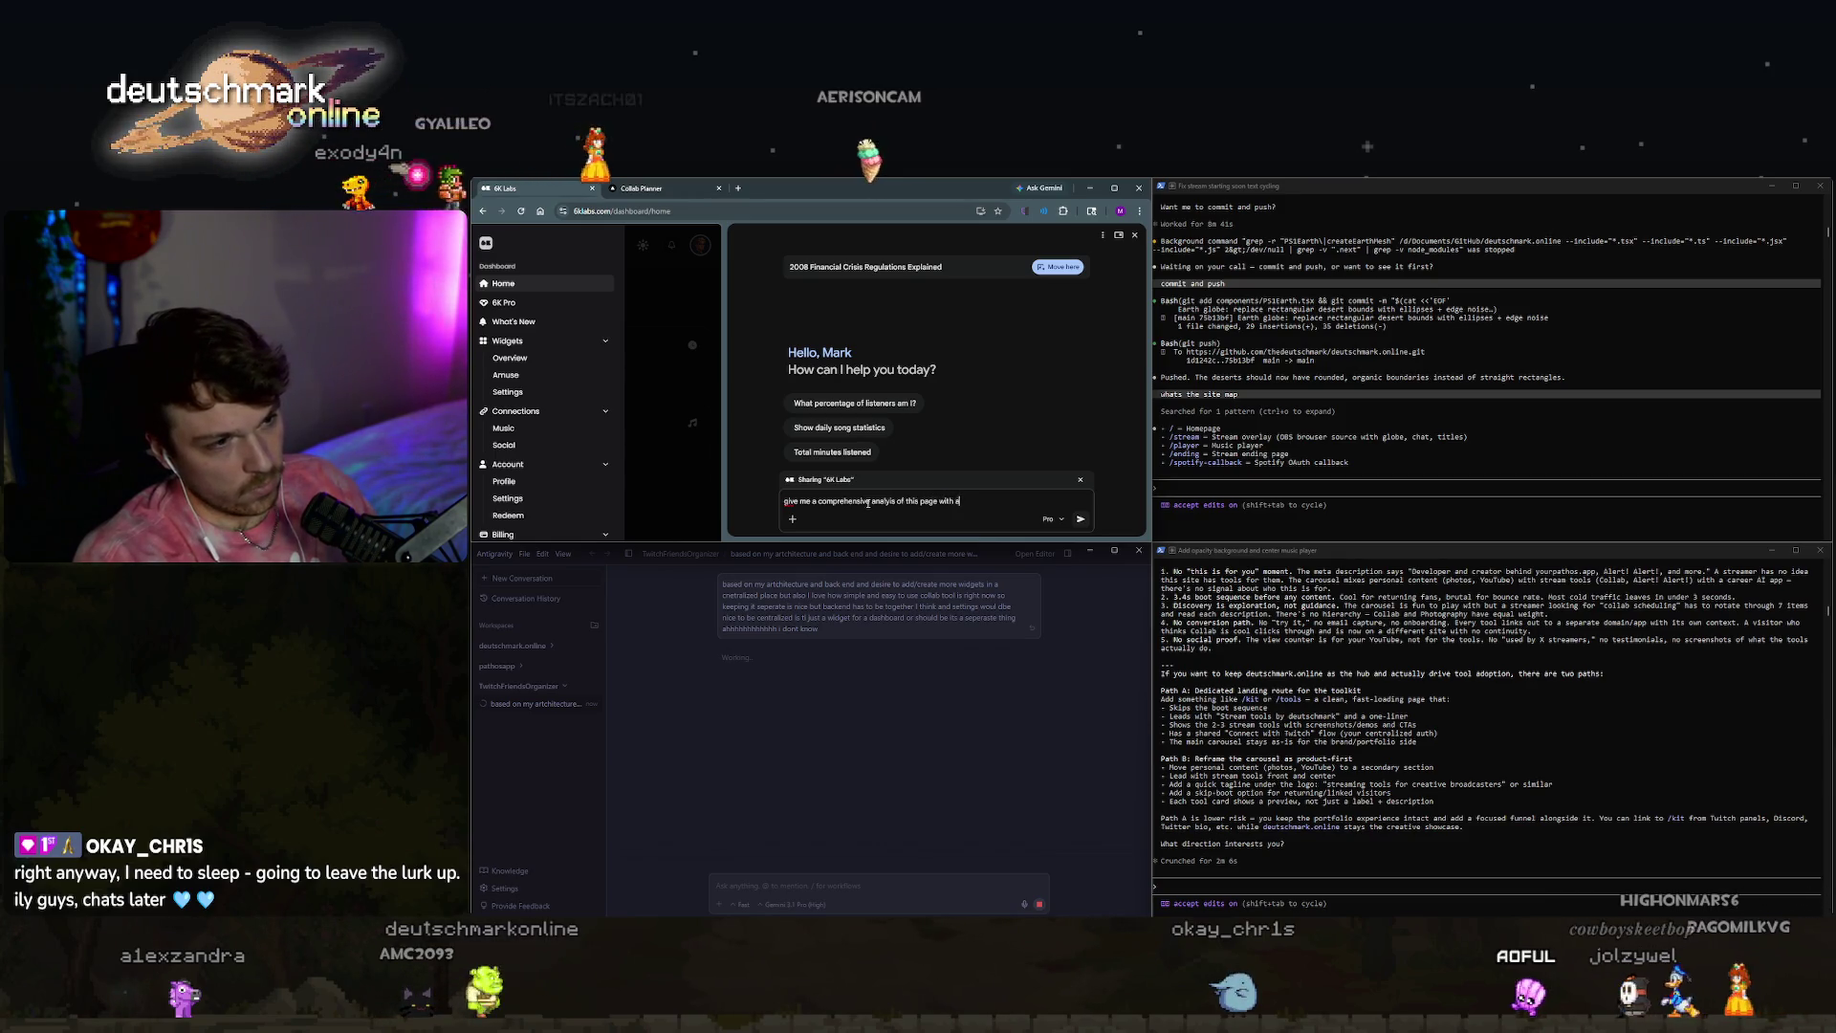
Send Gemini a request for a comprehensive analysis of the page's options and tools in LLM-txt format.
type("ll the ")
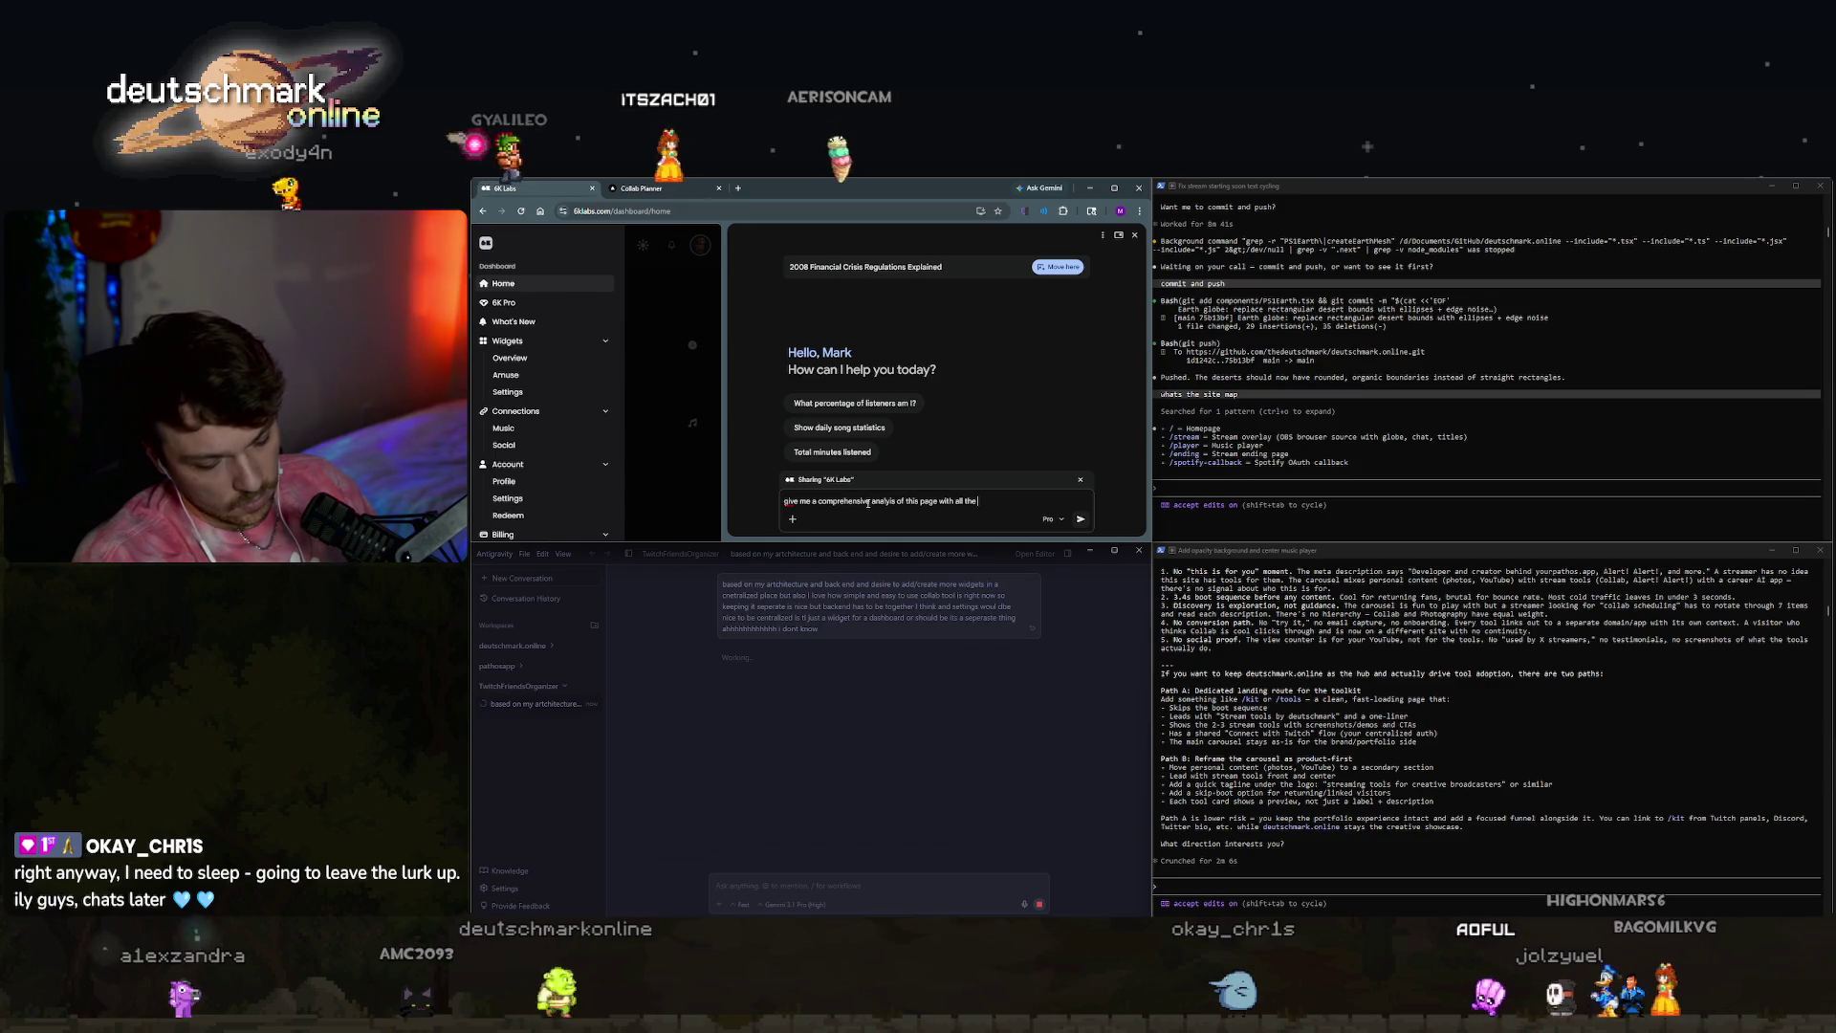
type("options and tools")
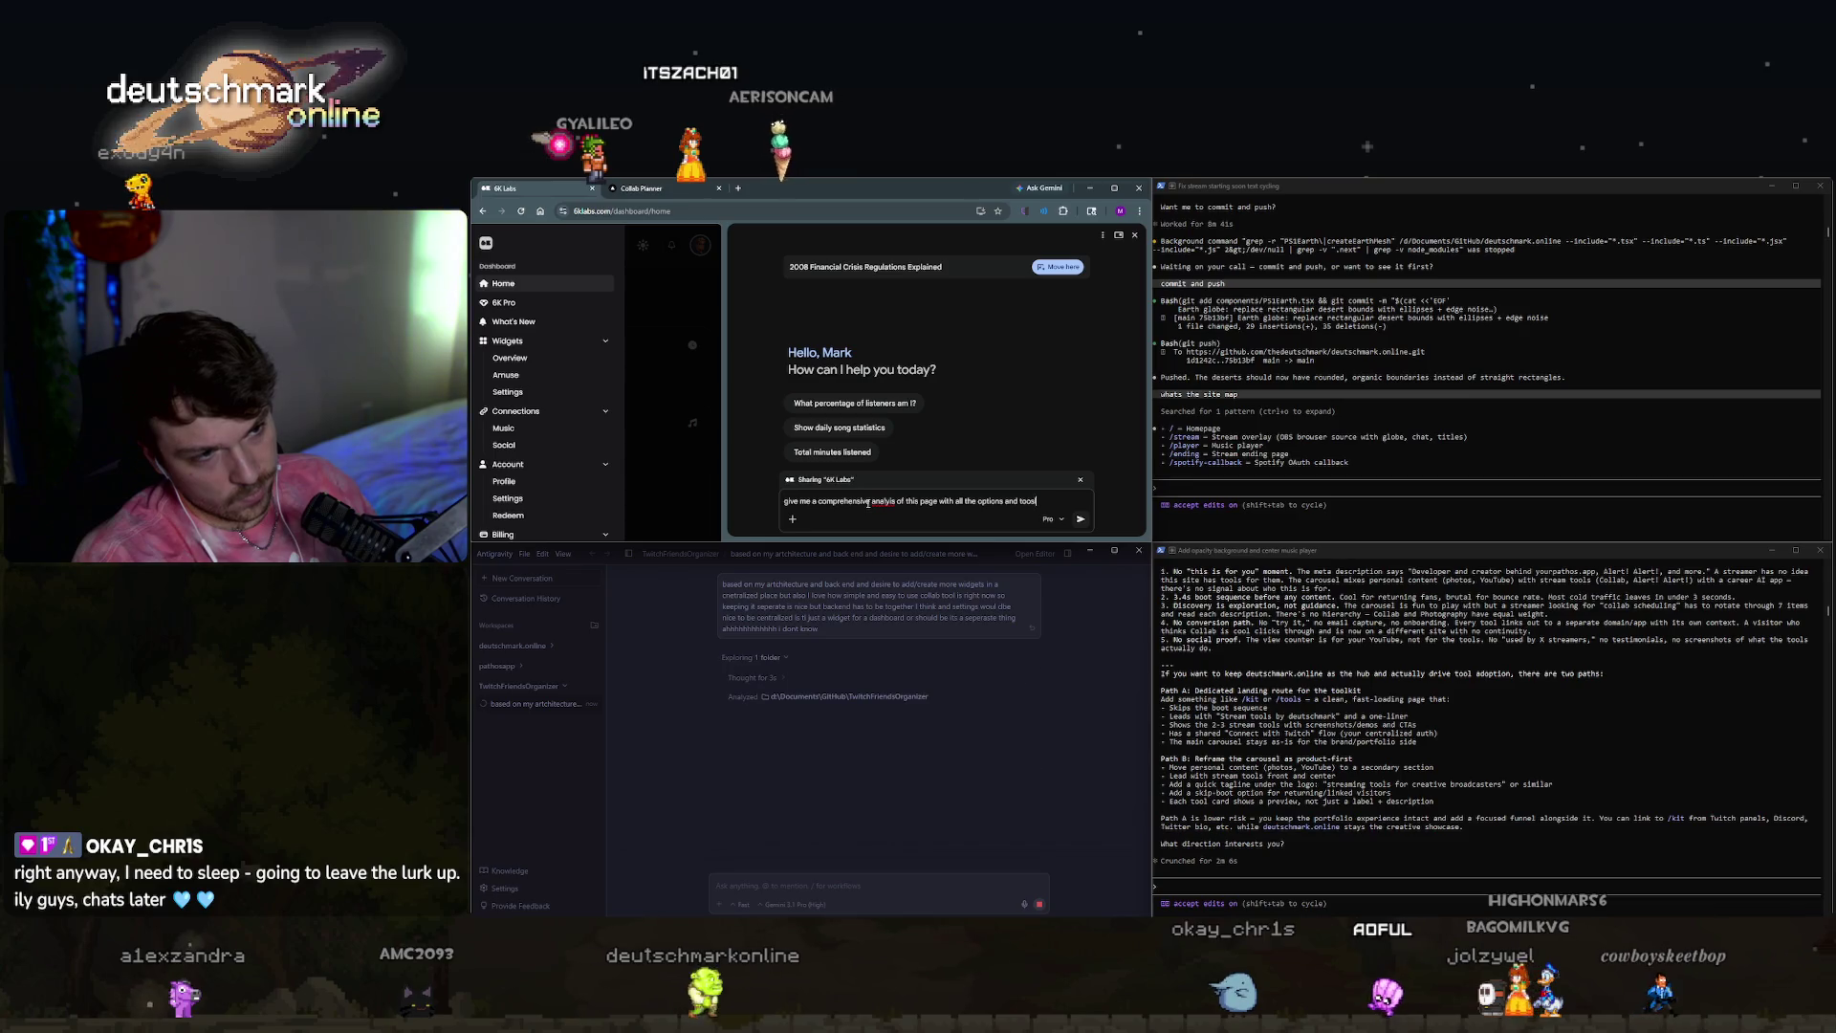
type("eat")
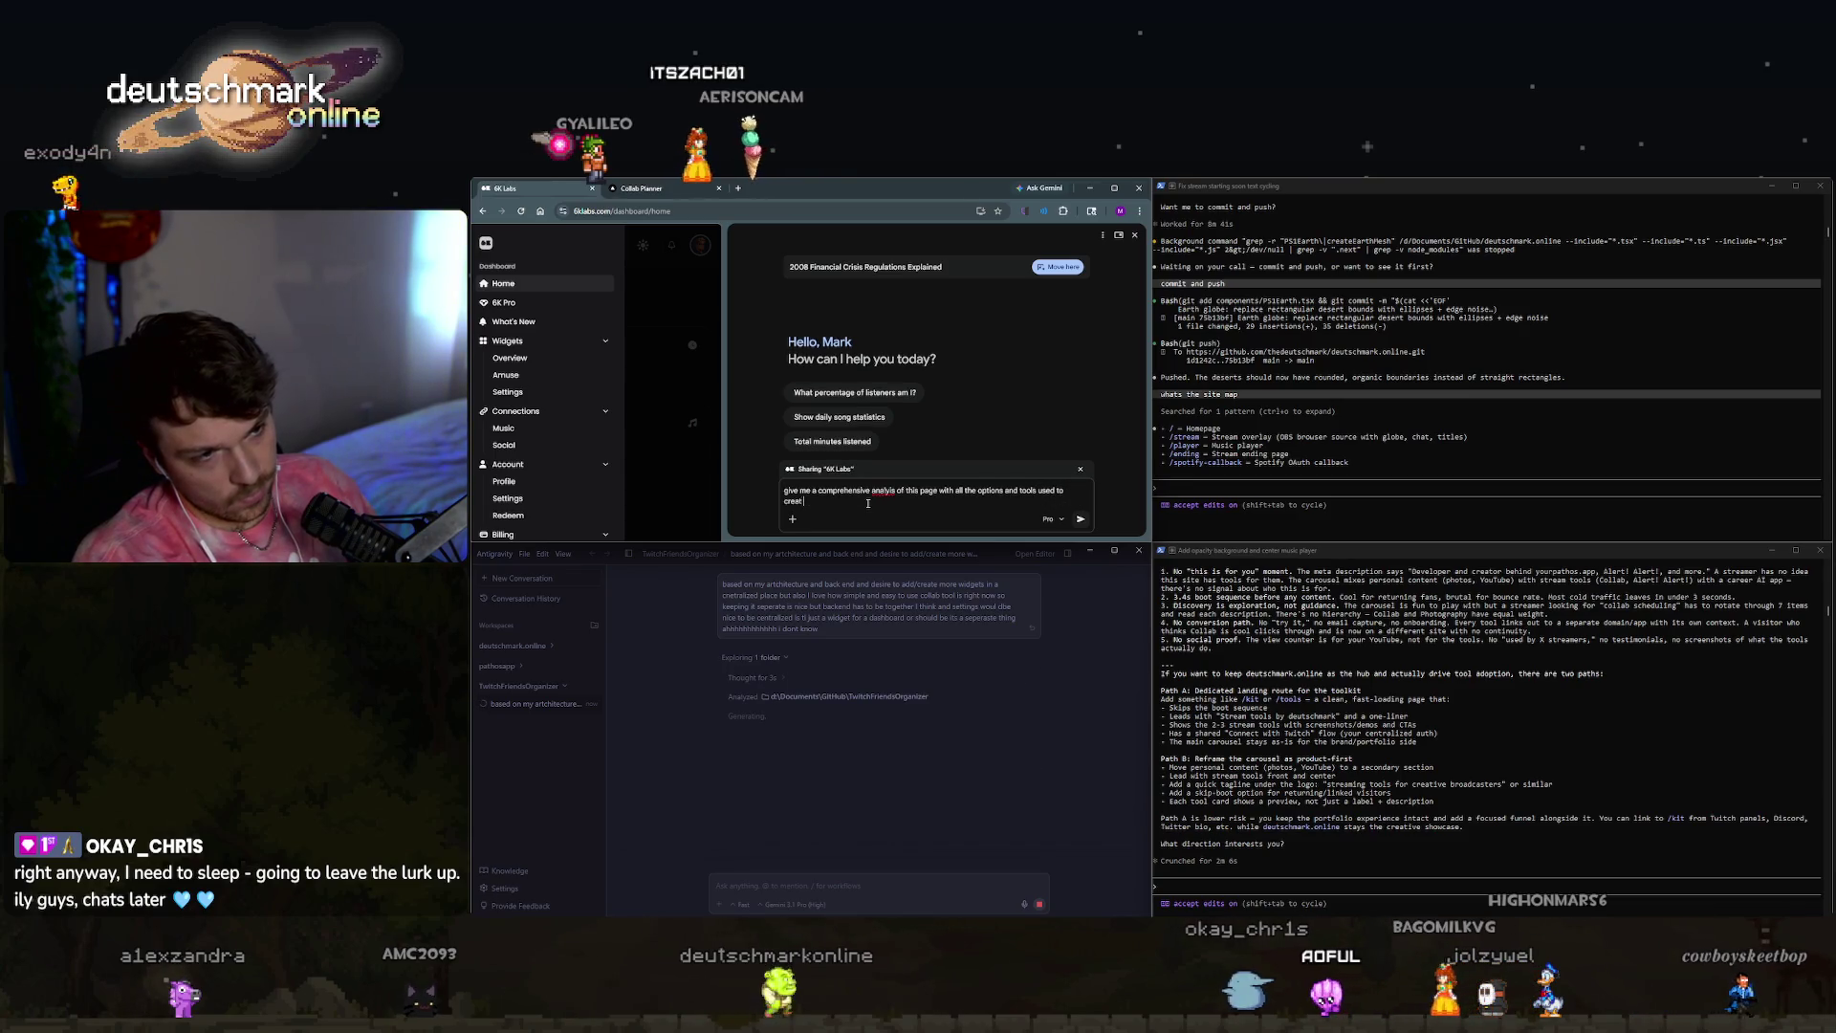
type("e it for mat")
type(" for llm txt")
type(" build into my a")
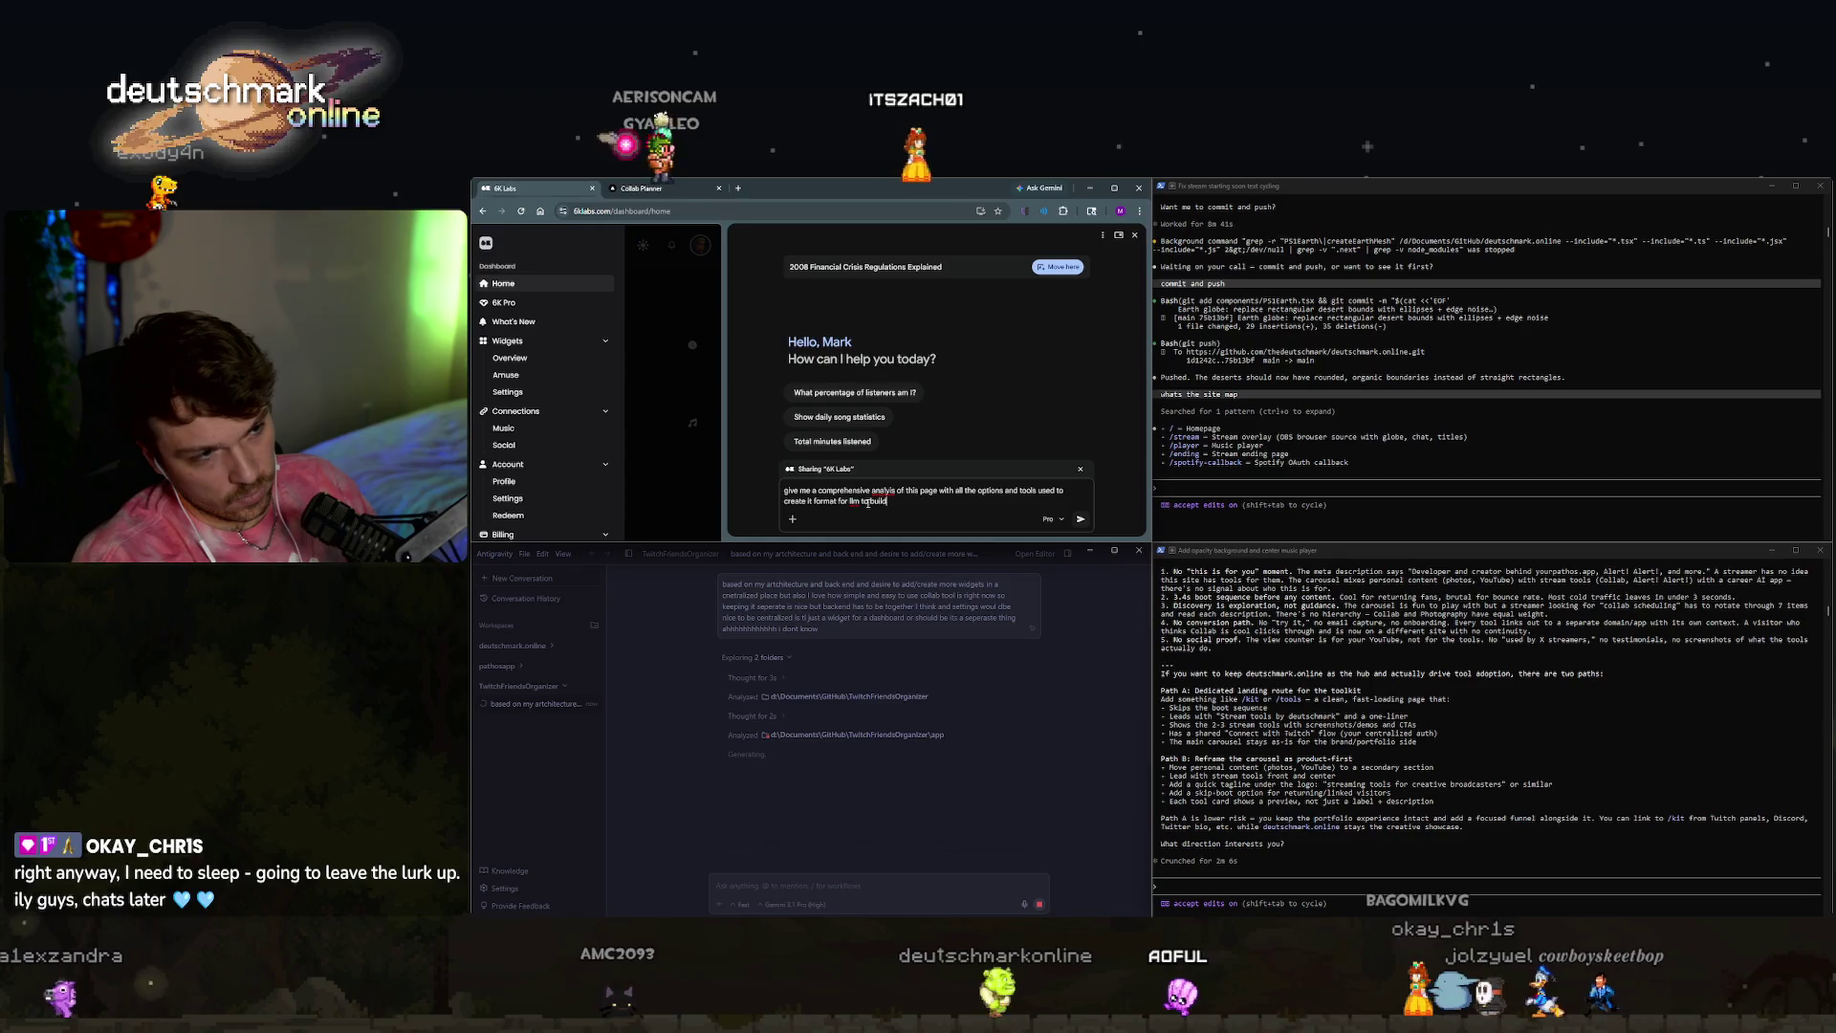
key("Return")
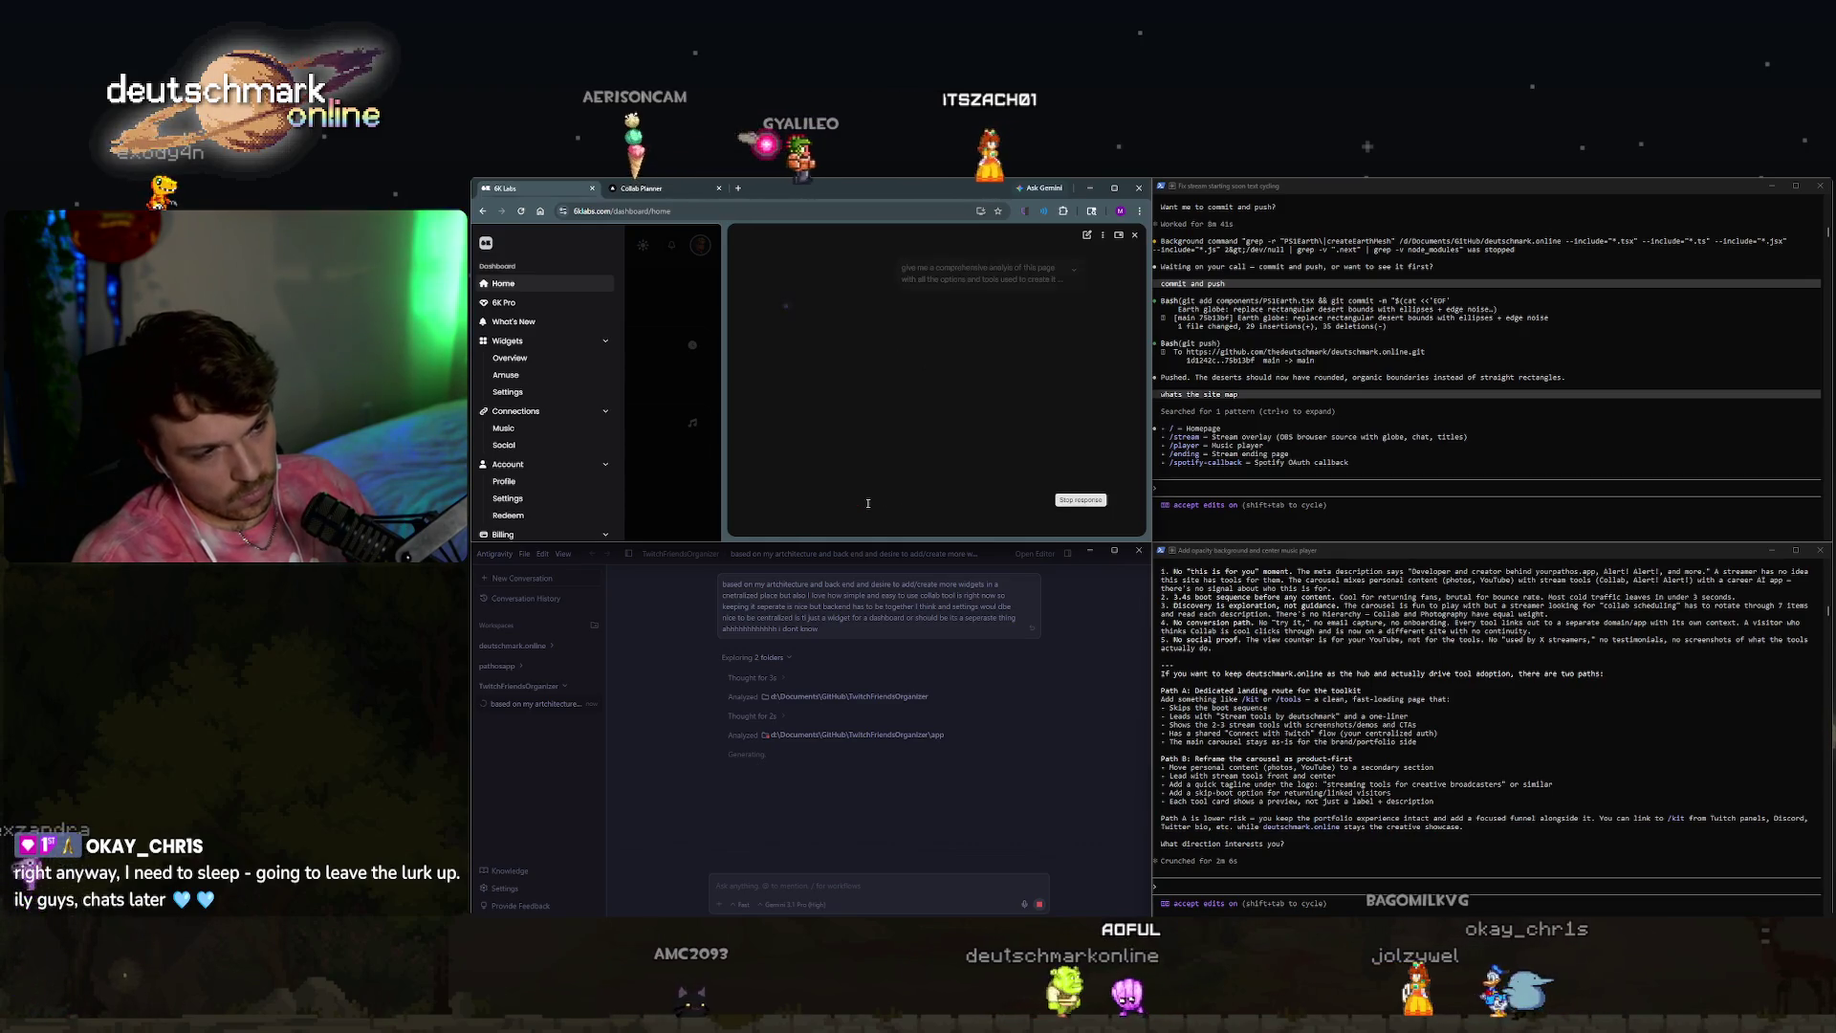
left_click(653, 199)
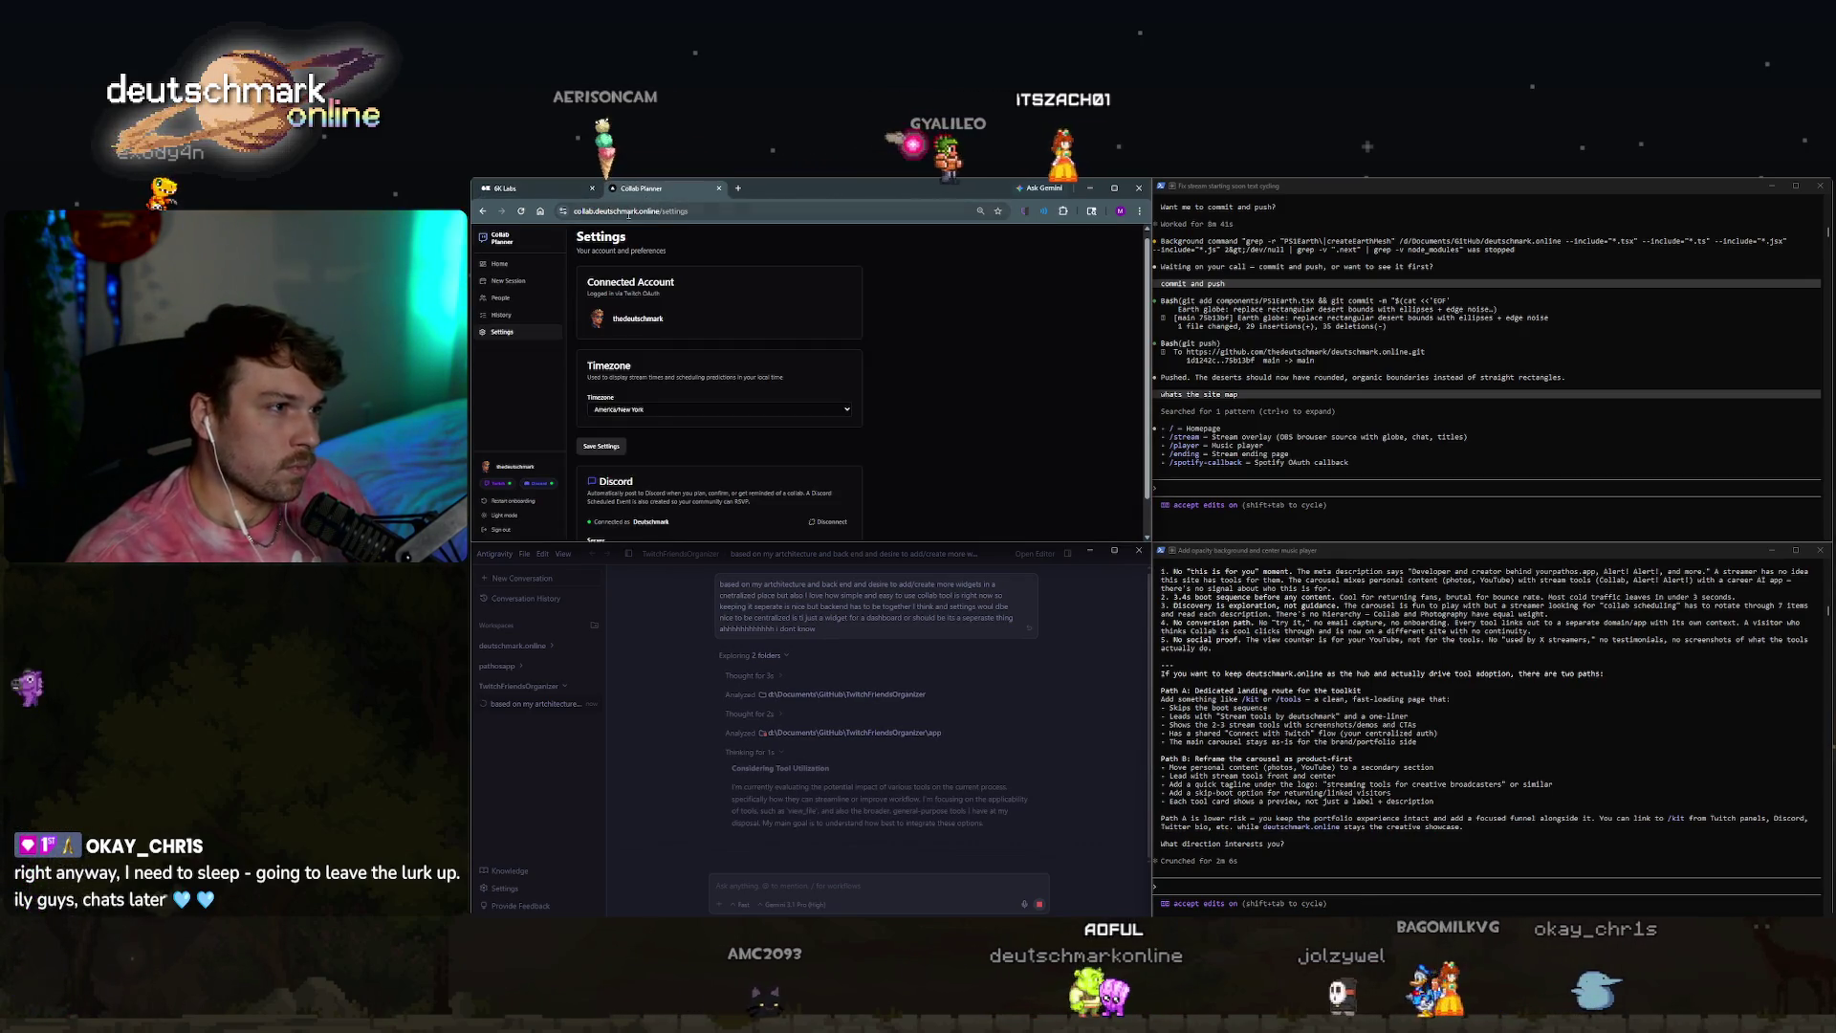
Save the Collab Planner account and timezone settings and maximize its window.
scroll(629, 509, "down", 2)
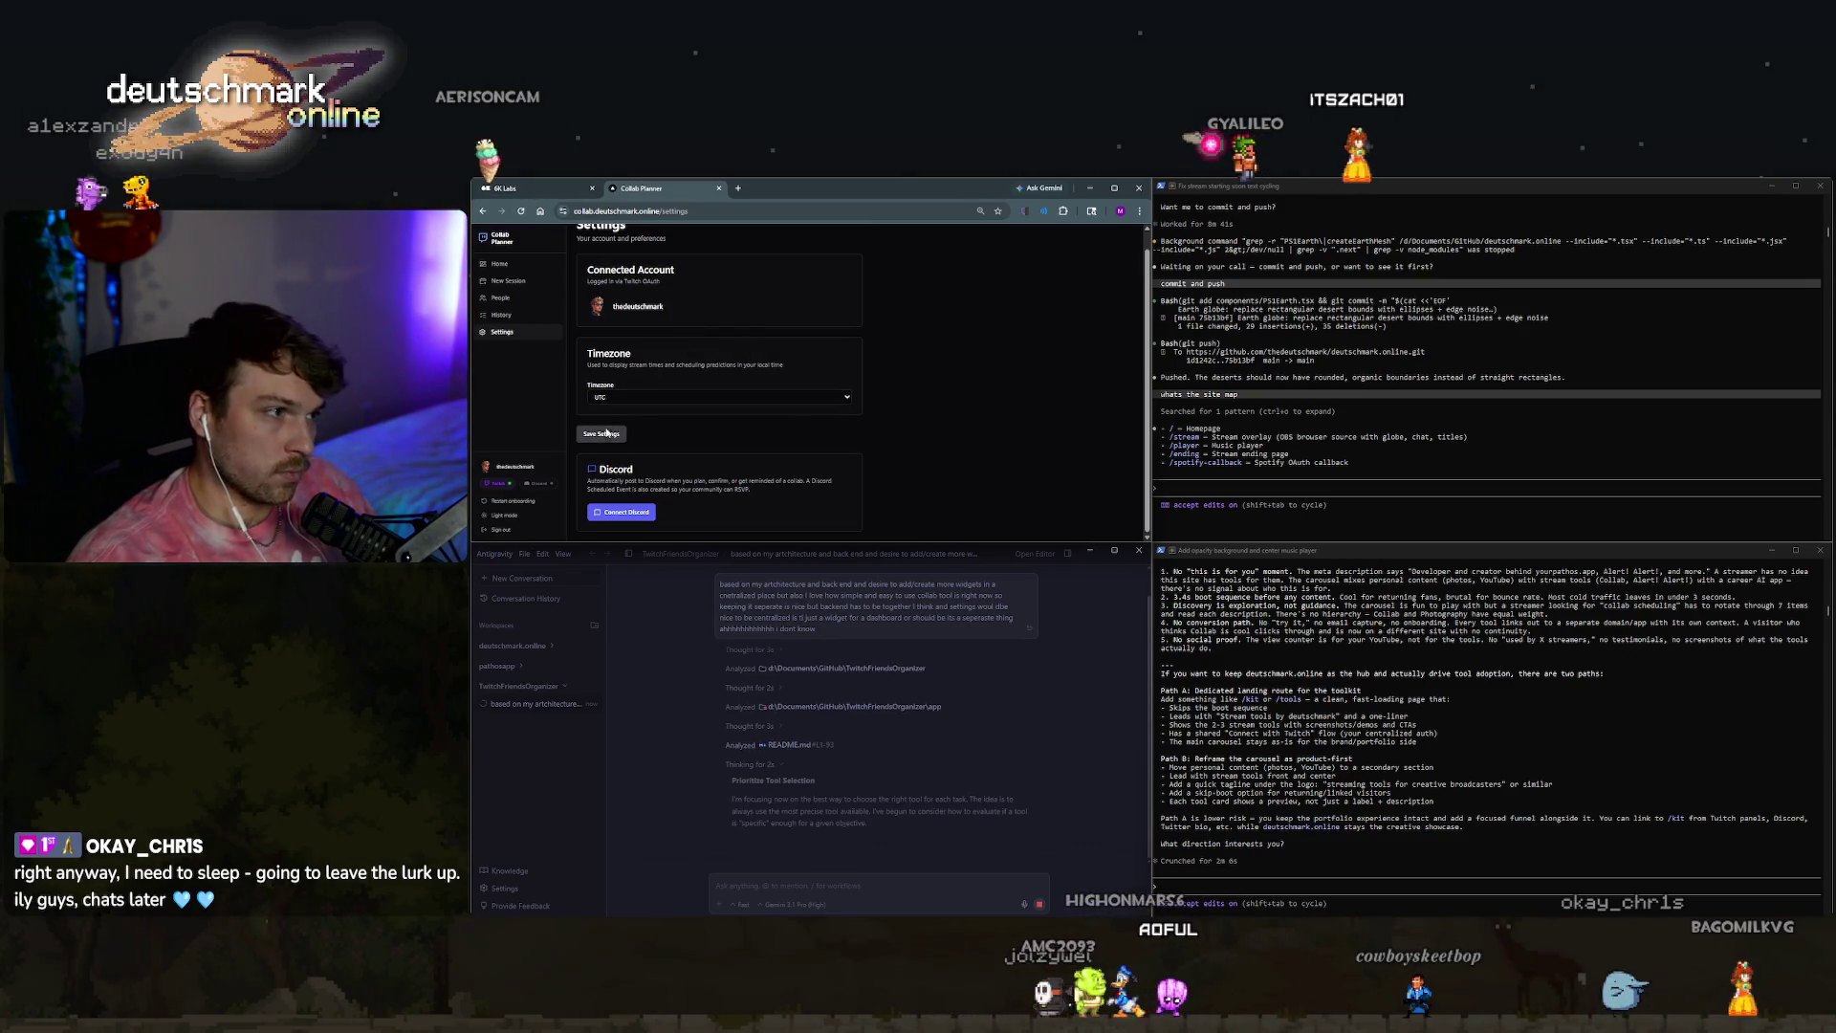
left_click(606, 432)
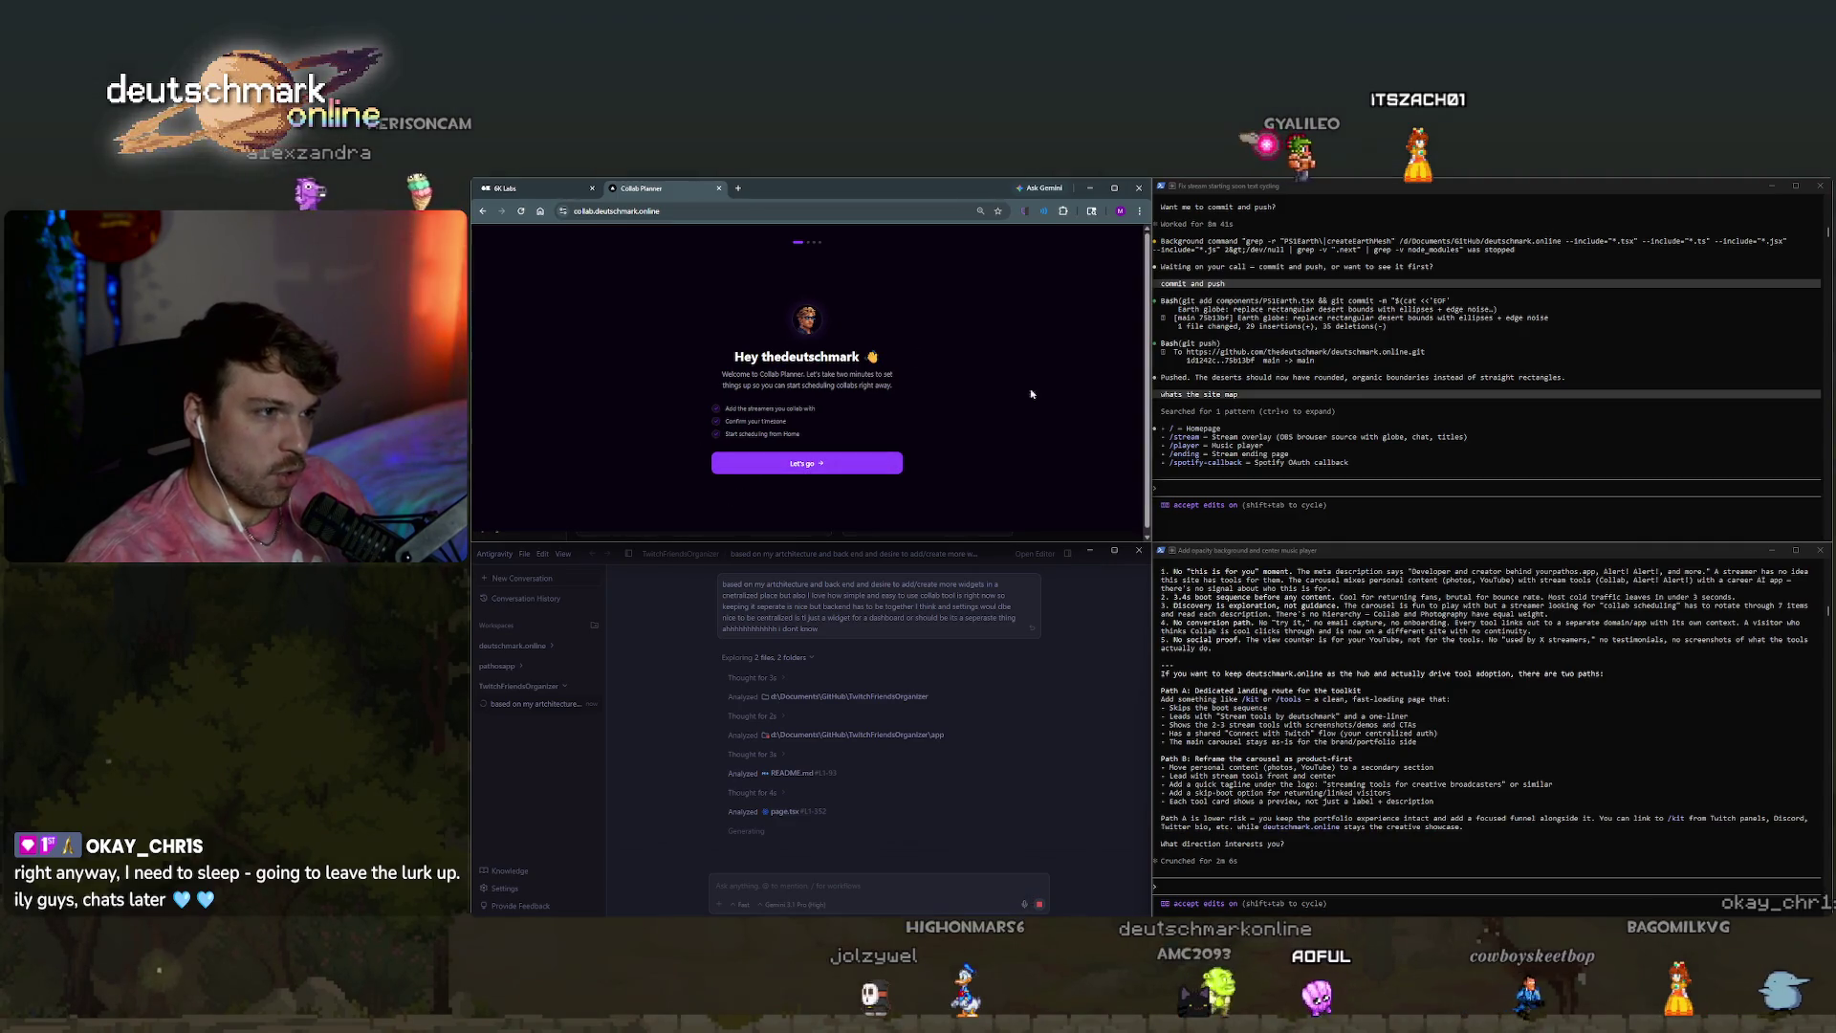
left_click(1115, 188)
scroll(1177, 593, "up", 5)
left_click(1140, 794)
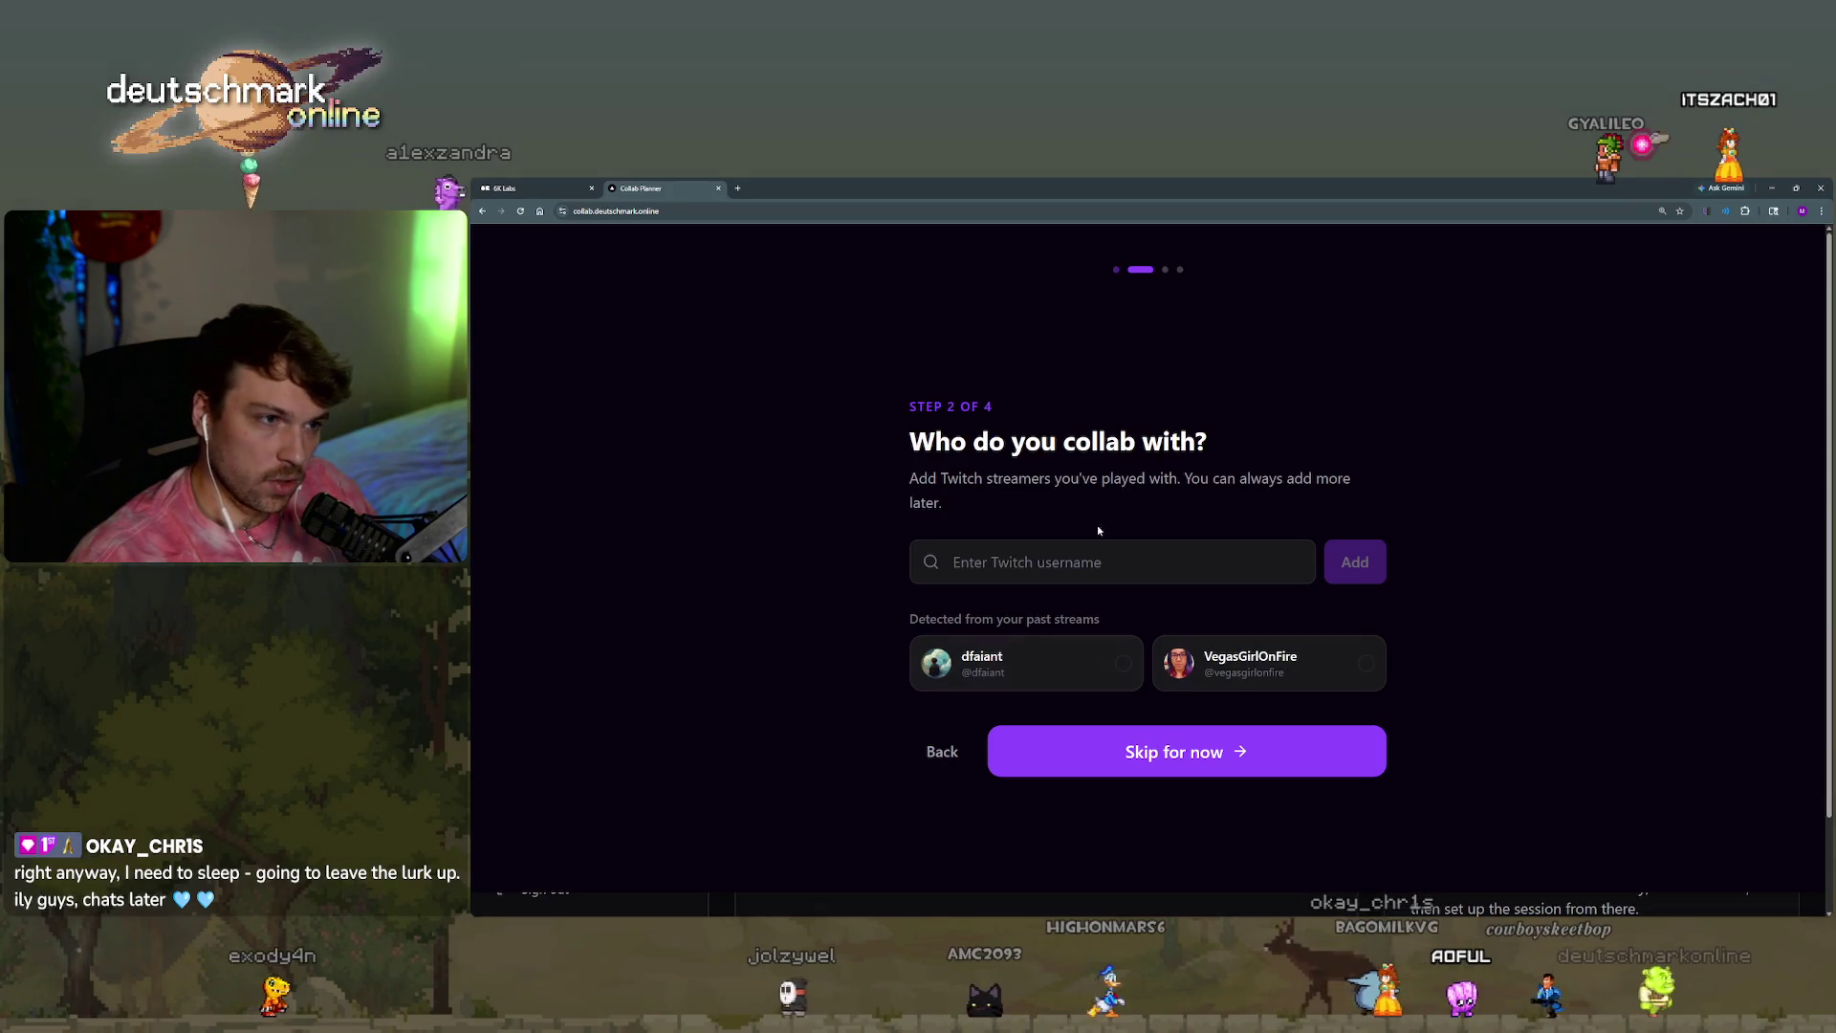
left_click(1033, 674)
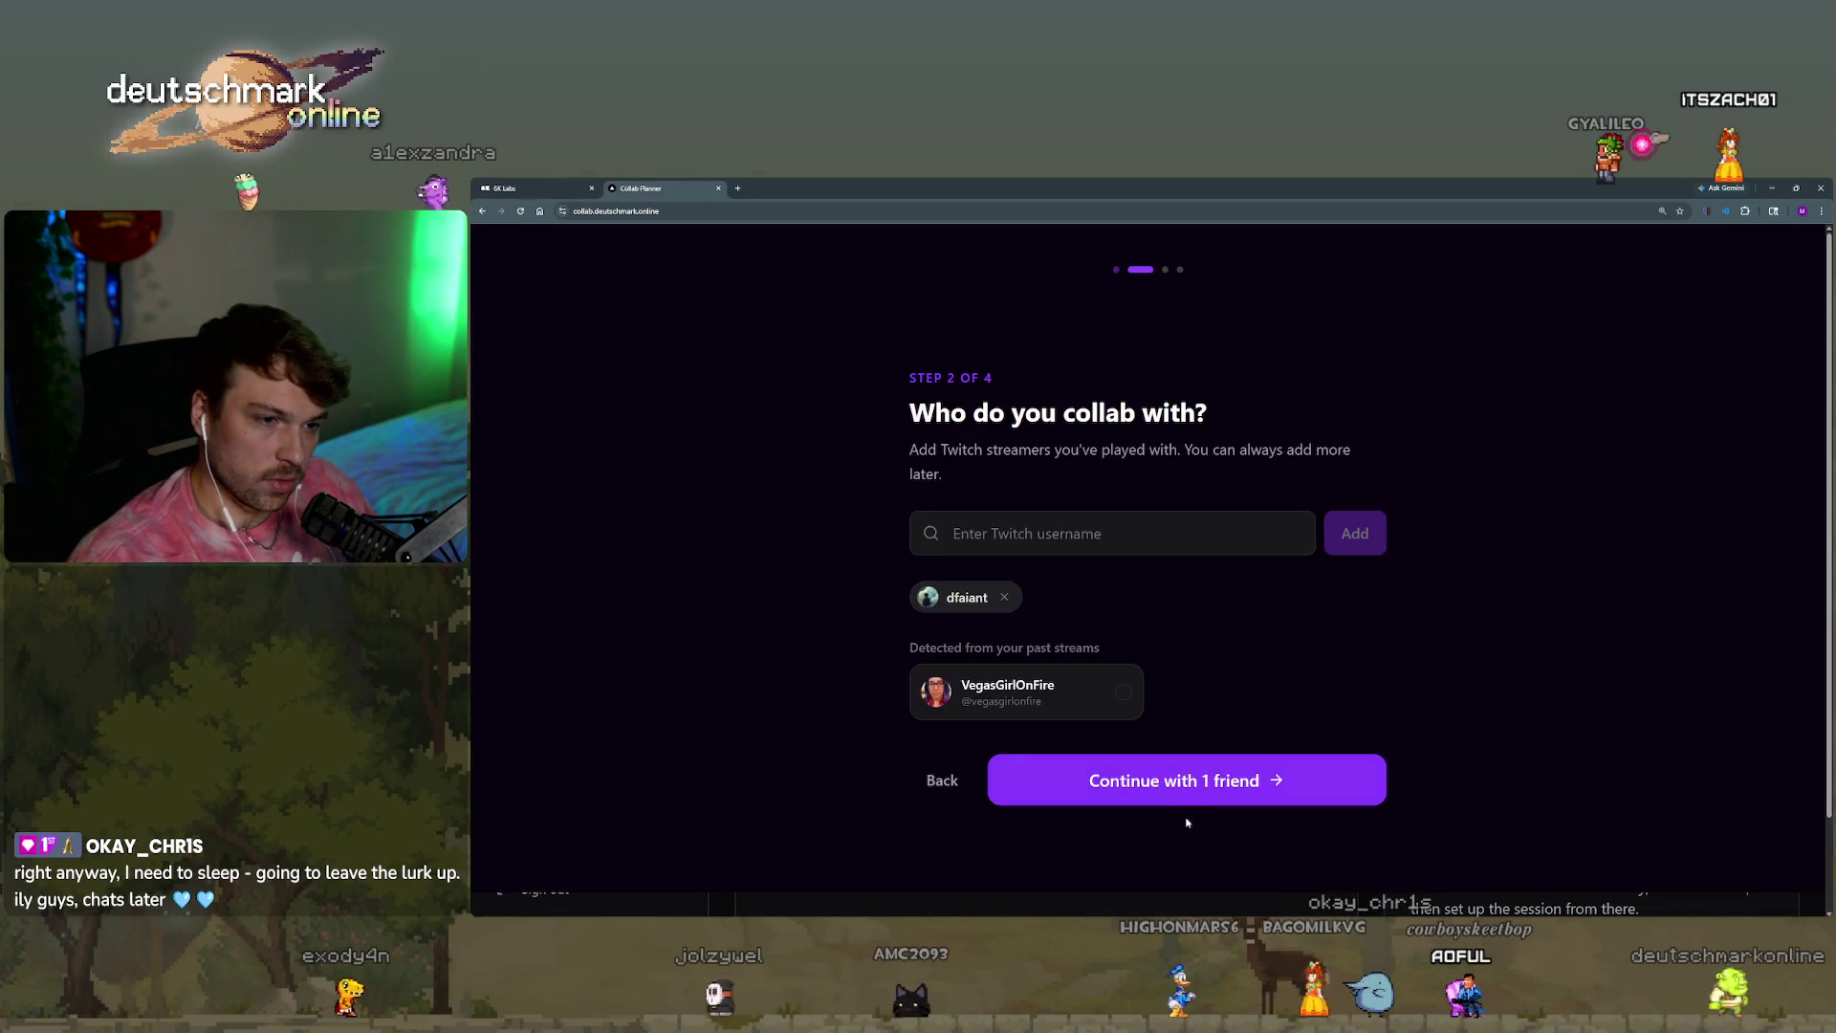
left_click(1145, 782)
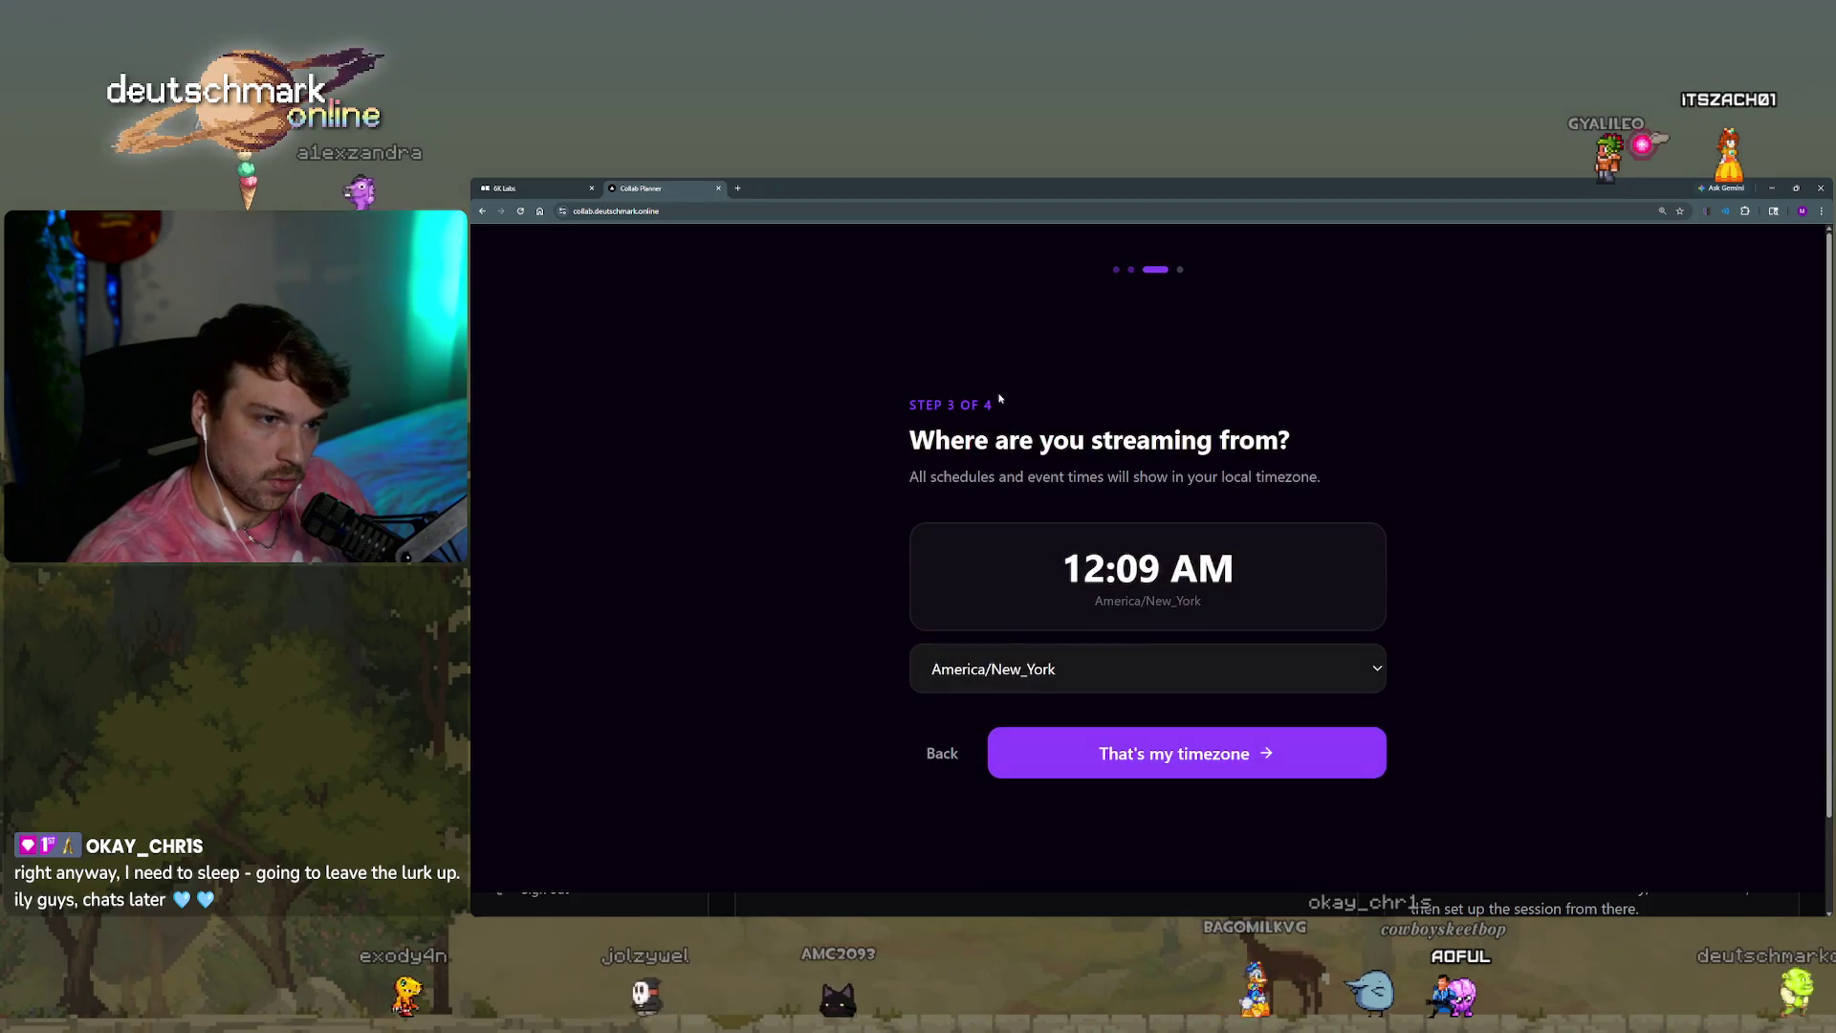
left_click(1148, 668)
left_click(1139, 669)
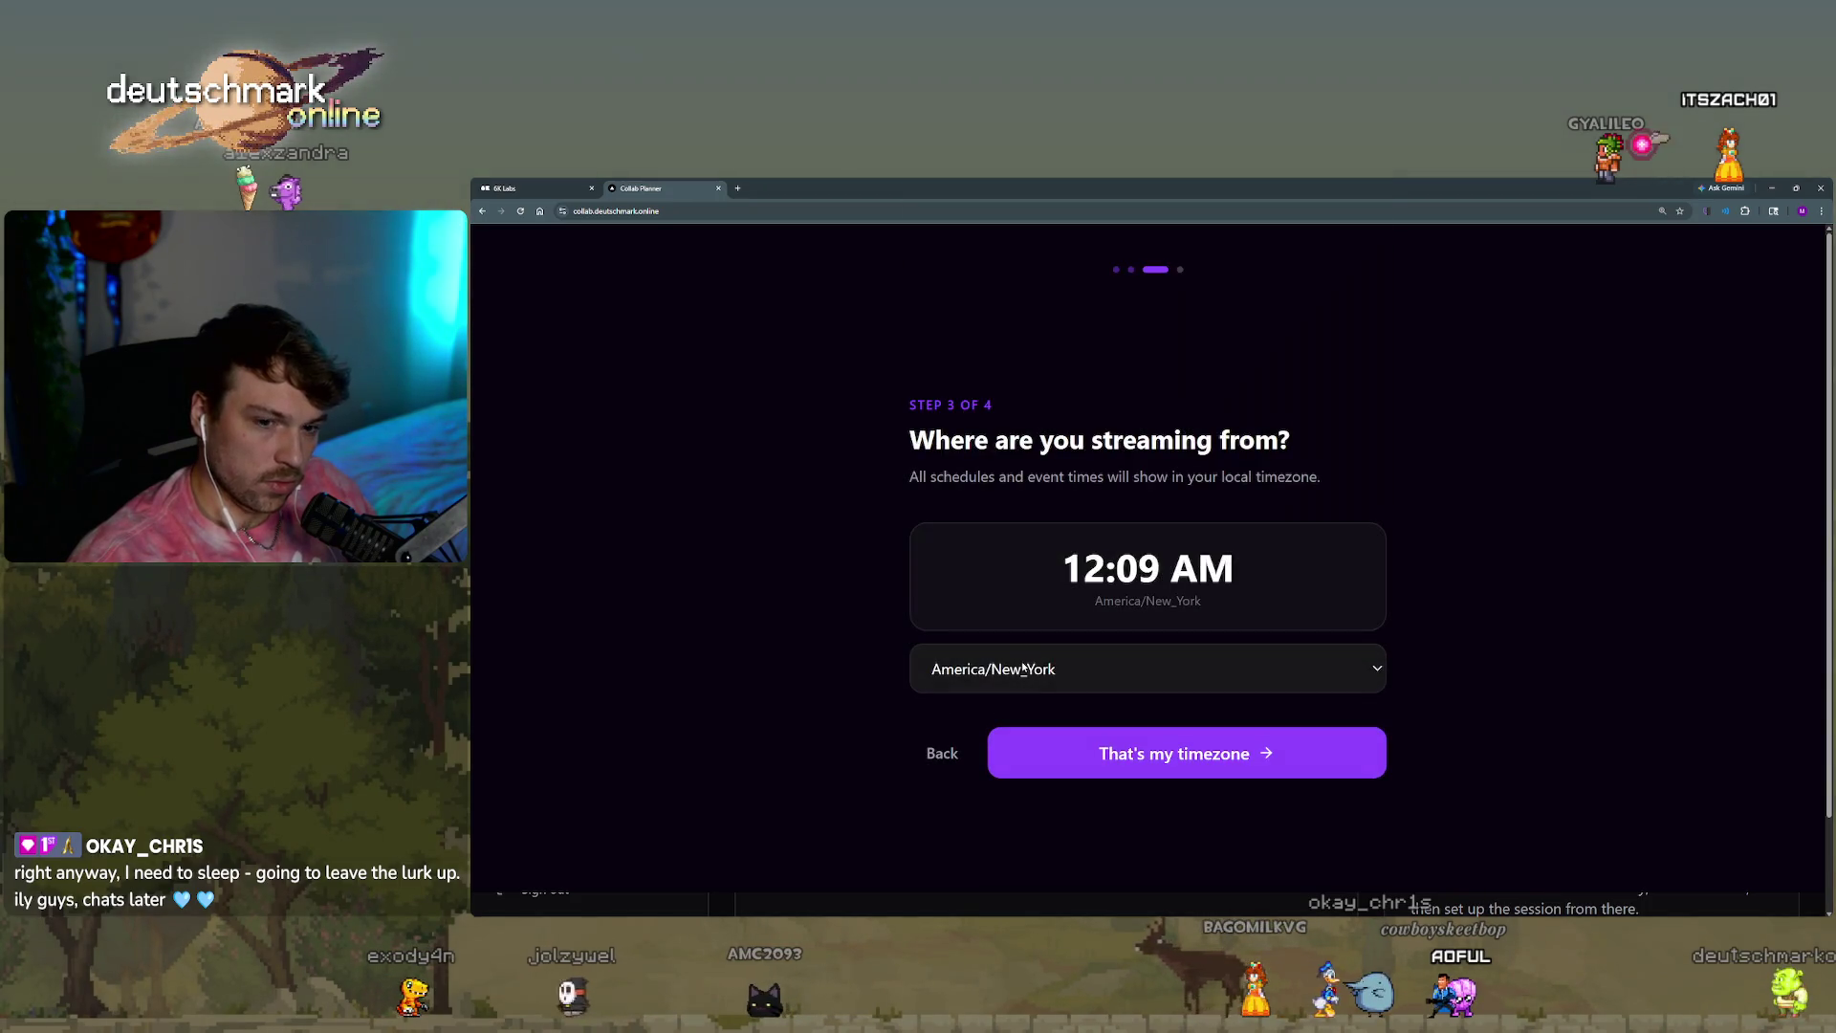
left_click(1130, 771)
left_click(1127, 770)
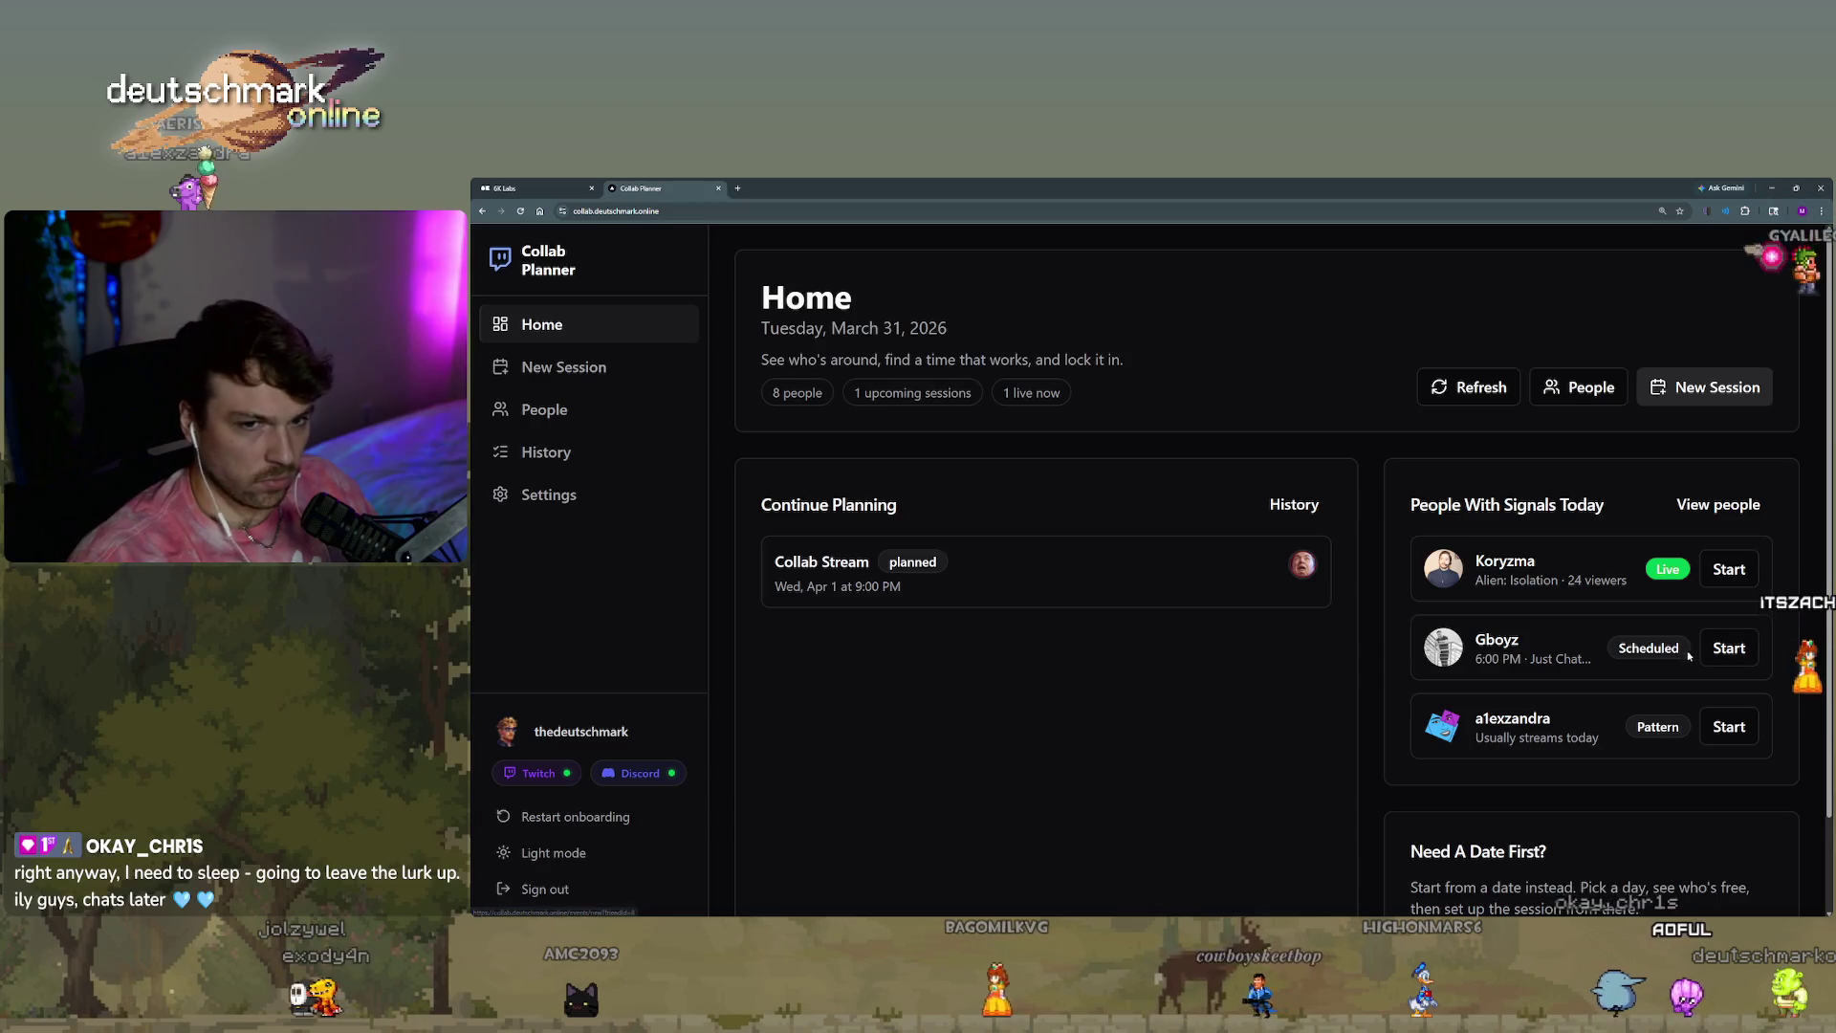
left_click(1718, 507)
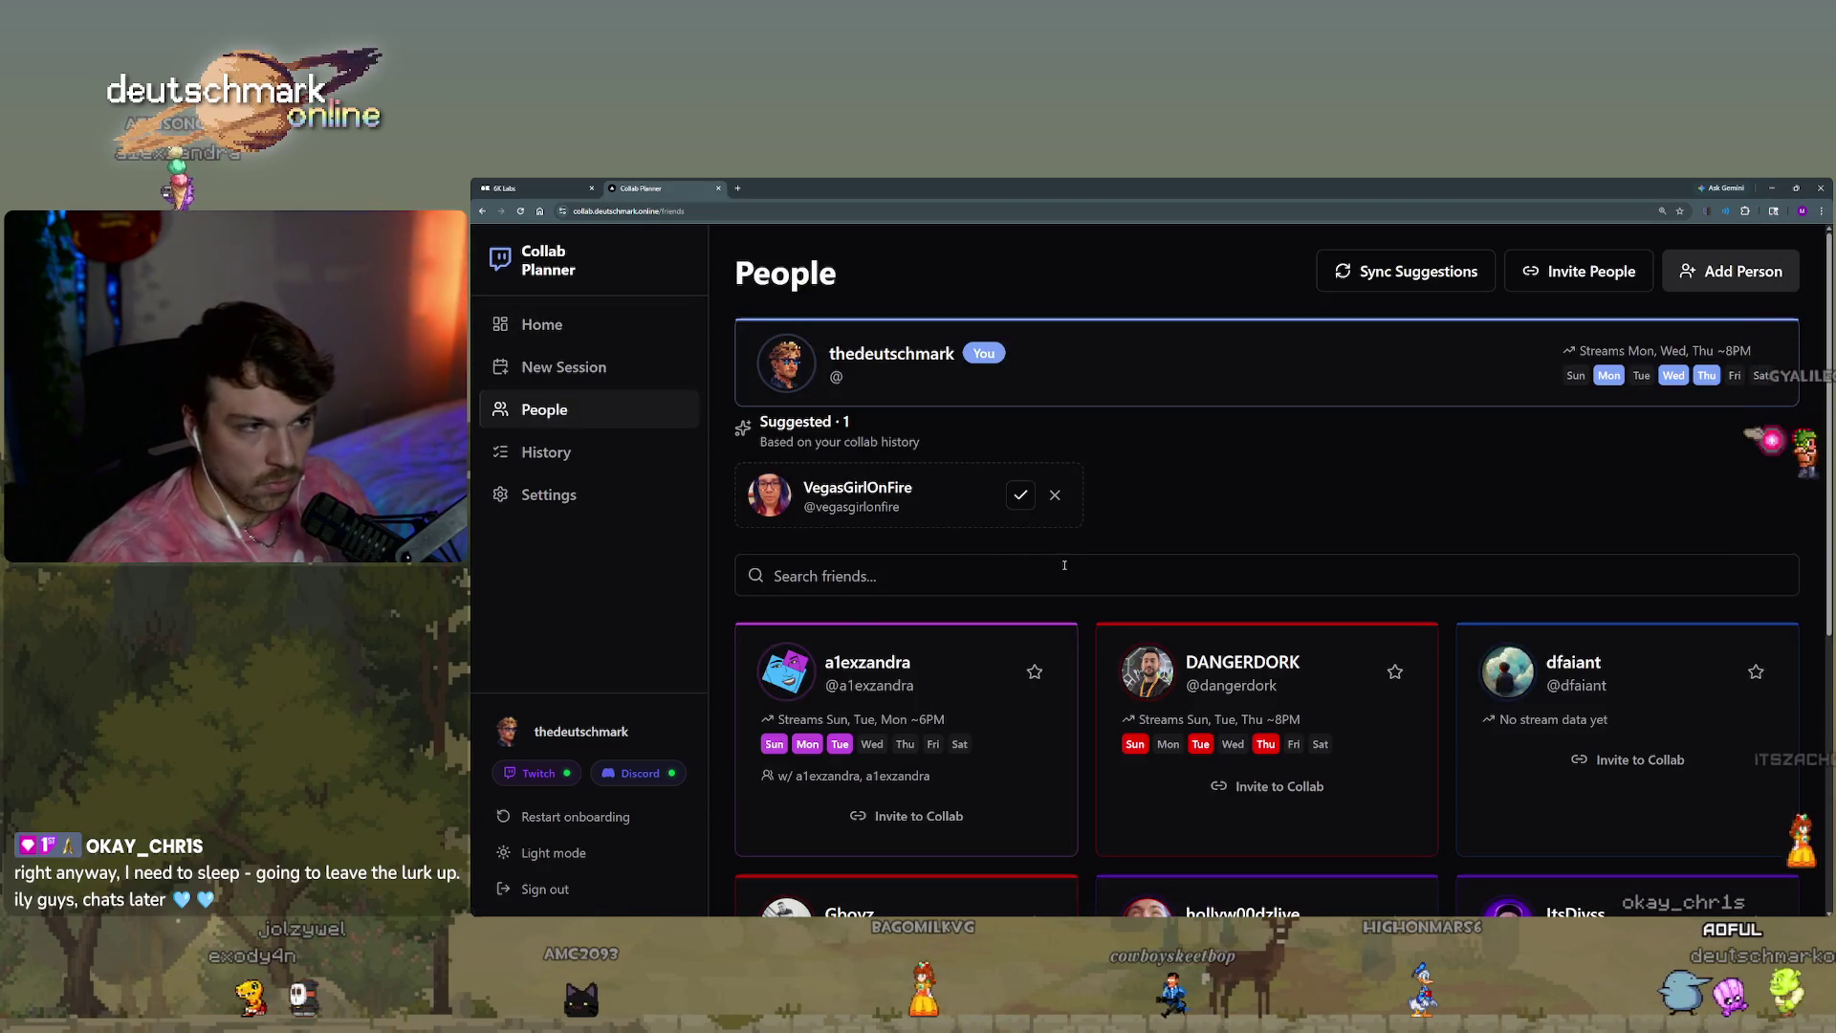
left_click(1023, 497)
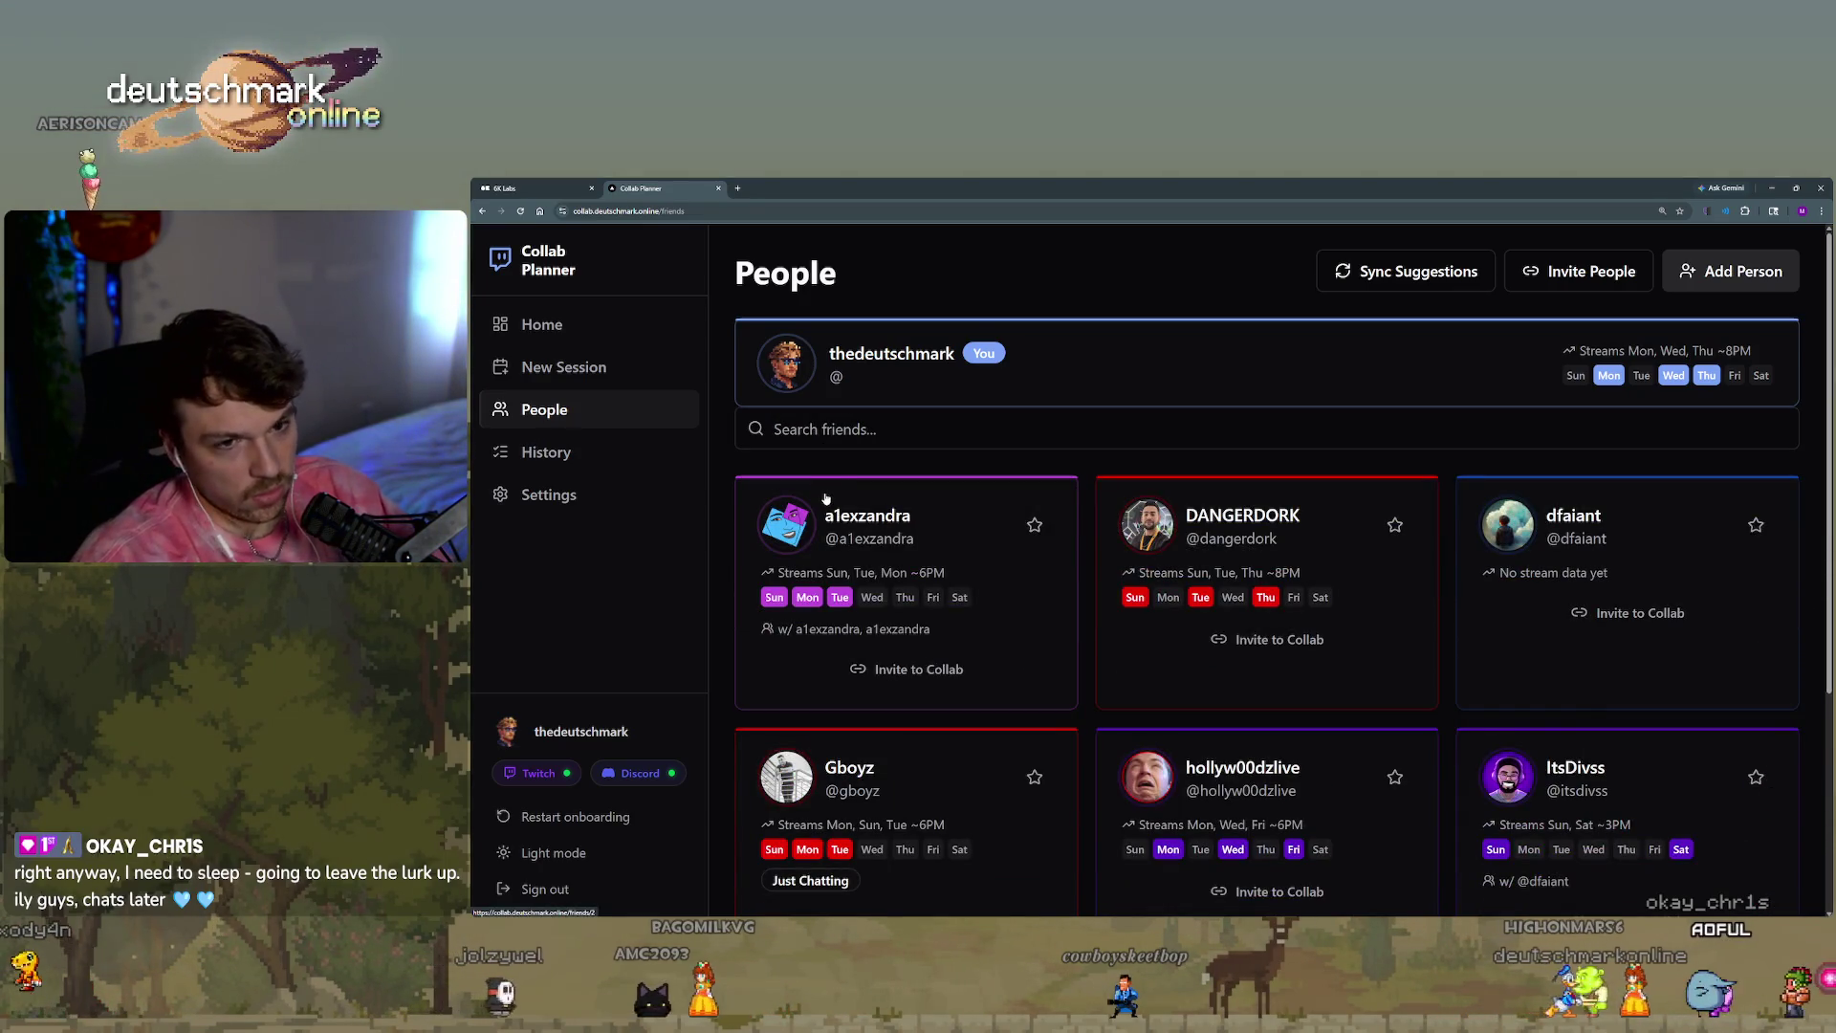
scroll(691, 579, "down", 3)
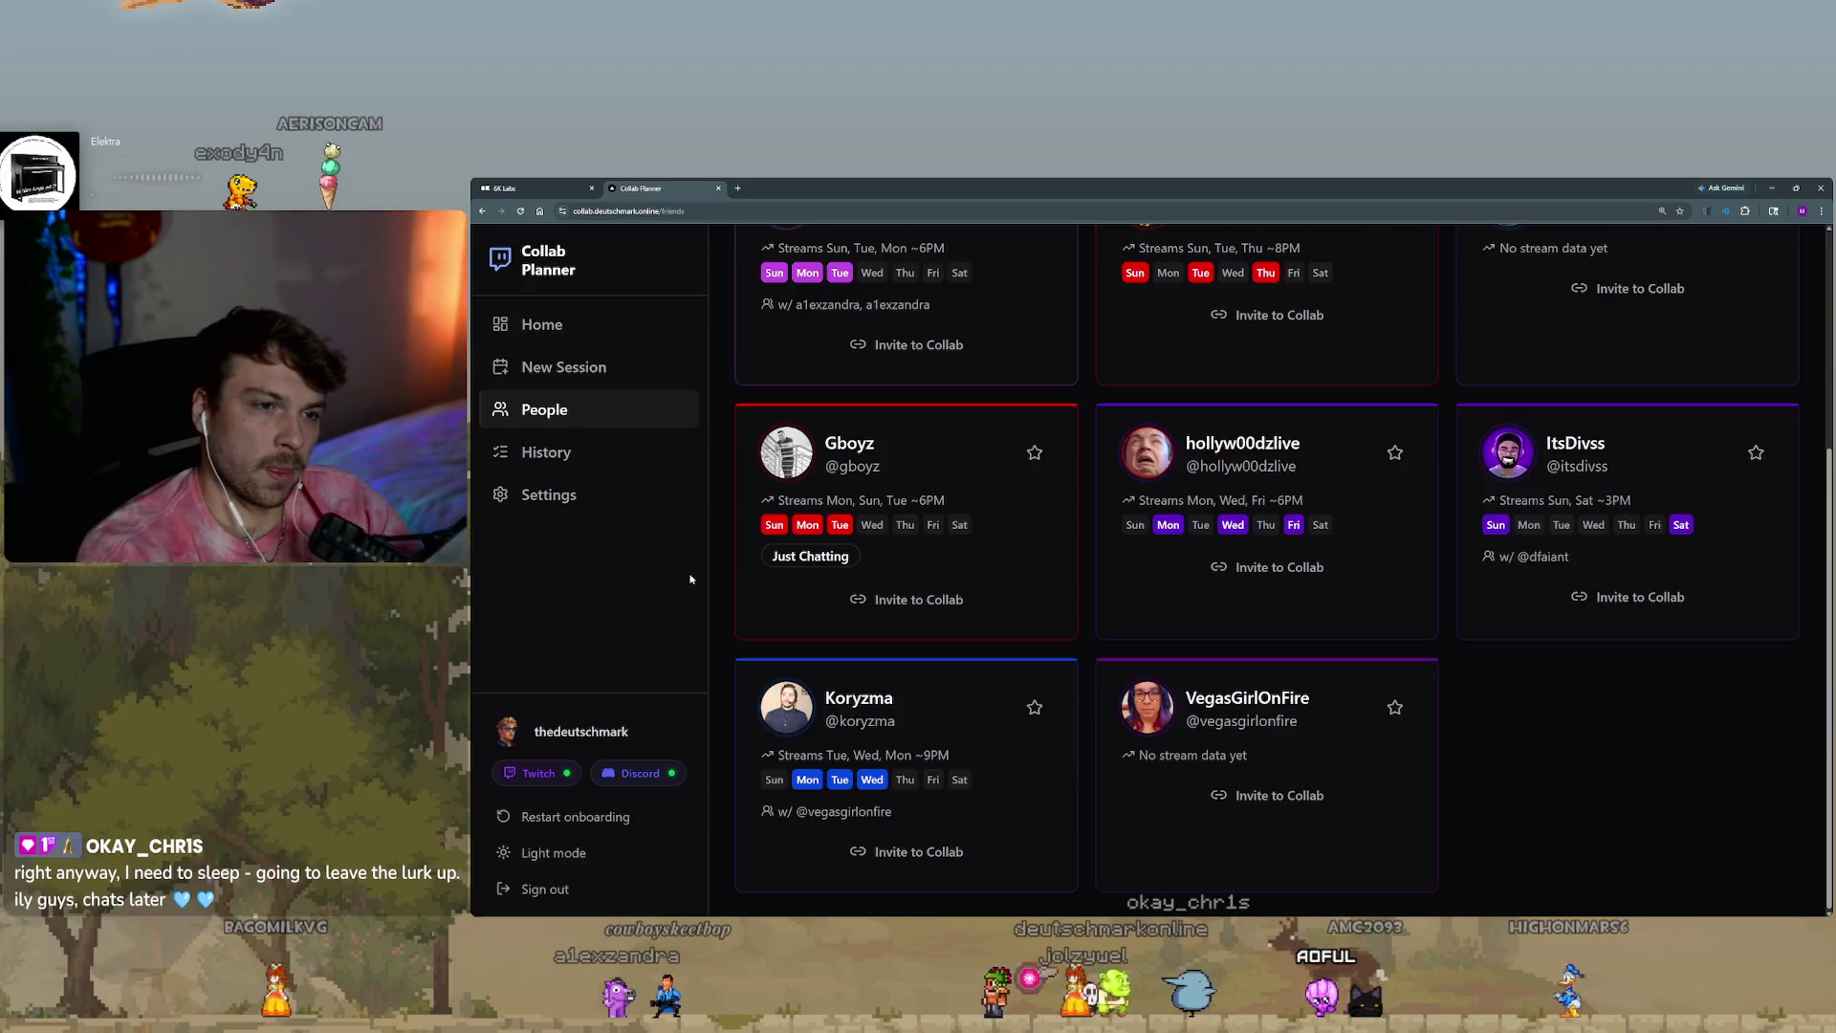
key("ctrl+shift+Tab")
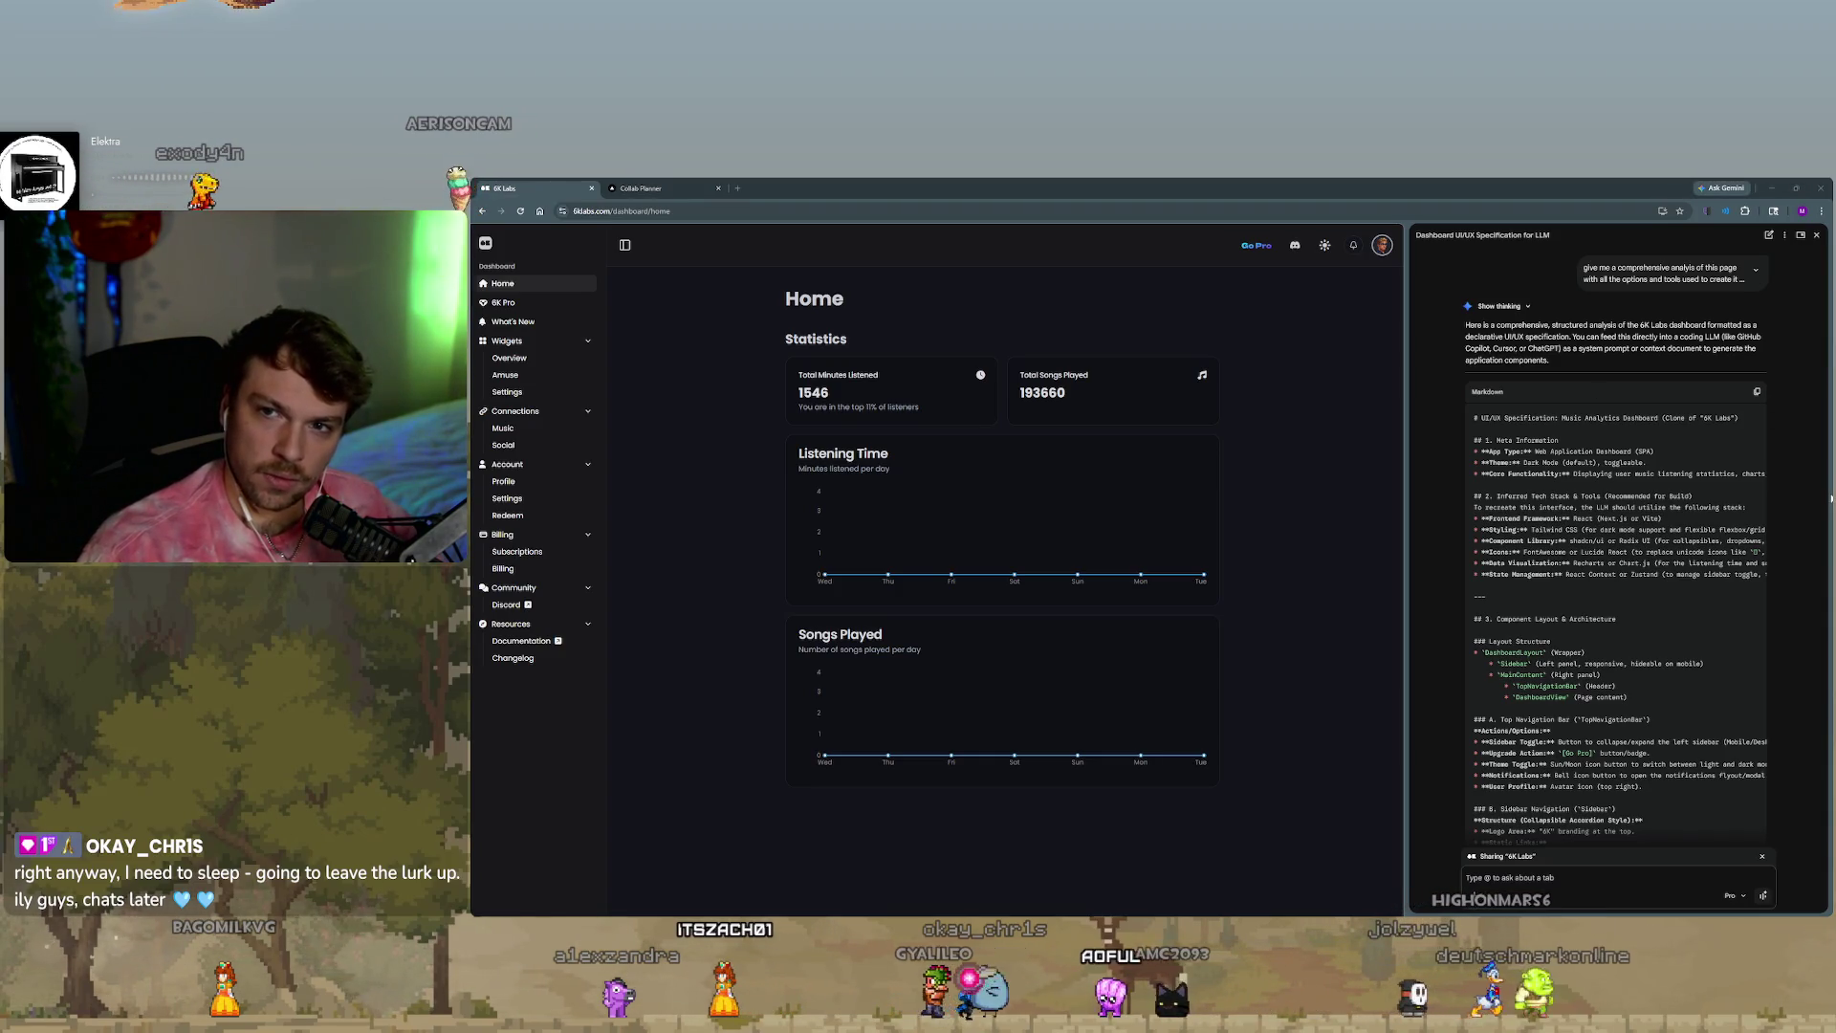
Send Gemini the follow-up 'strip visuals' and shrink the browser window to reveal the terminals.
scroll(1731, 526, "down", 5)
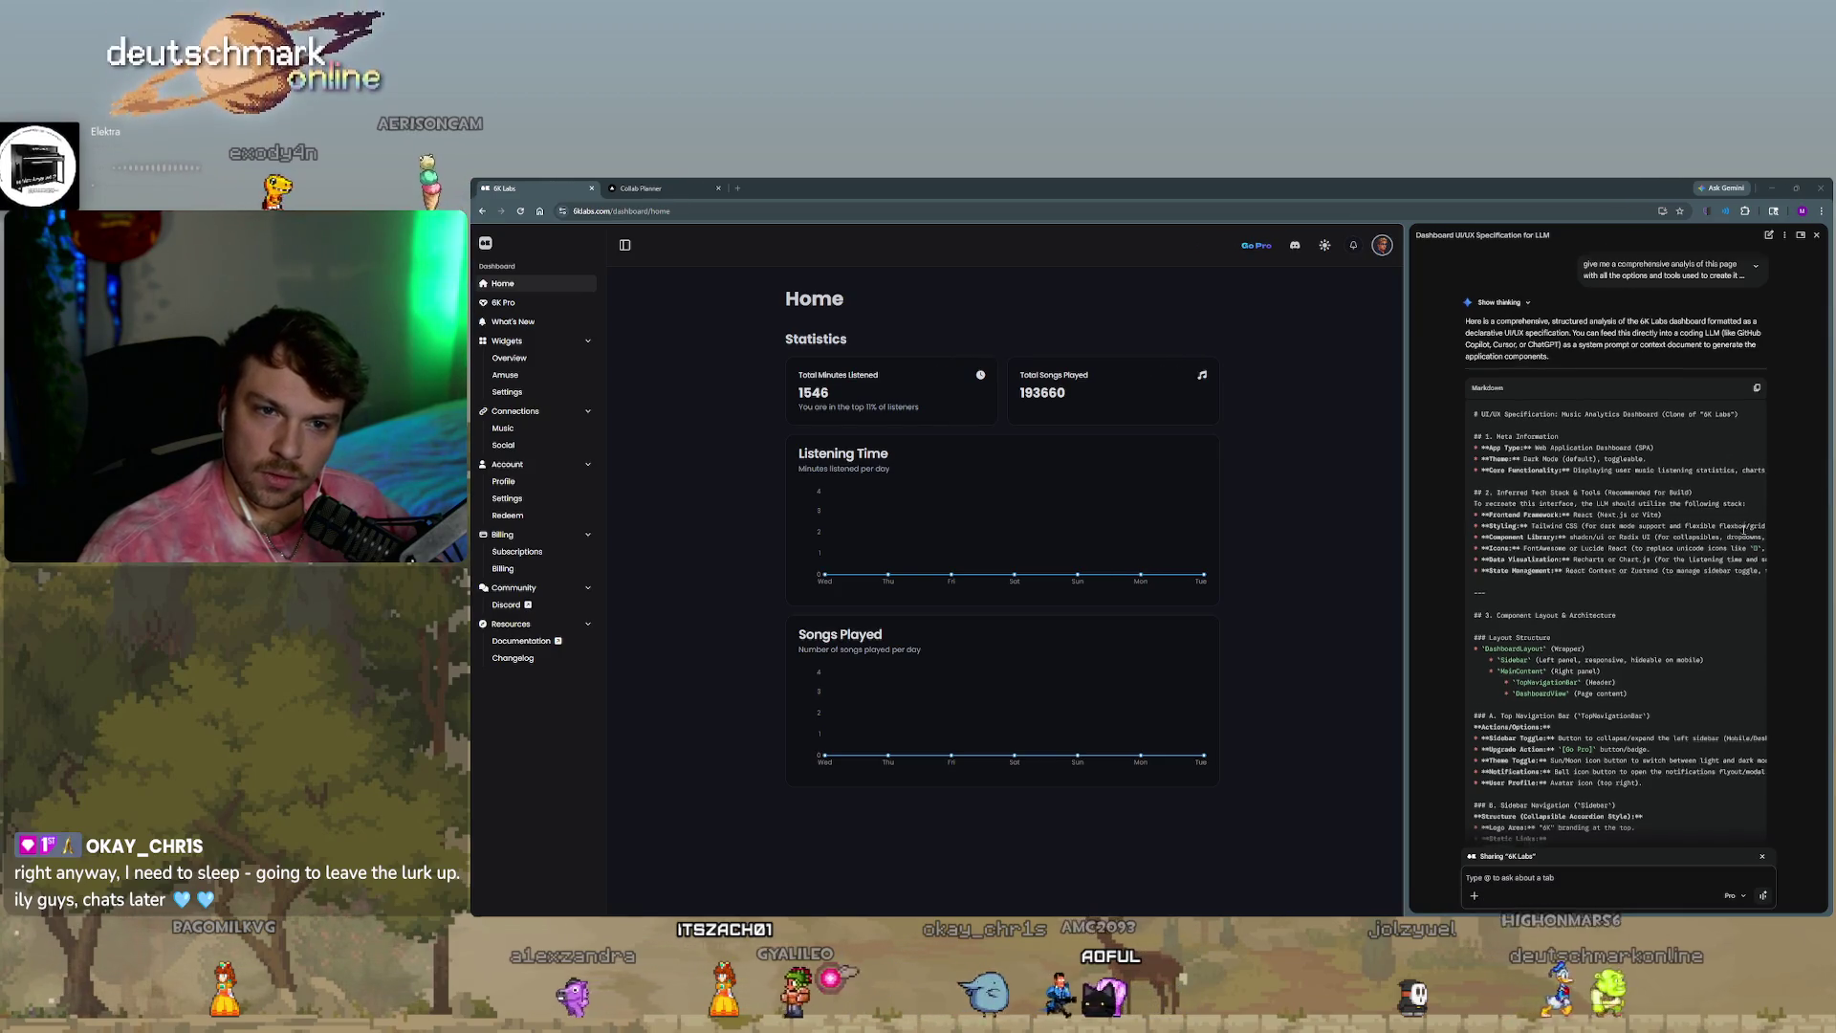
scroll(1703, 602, "down", 4)
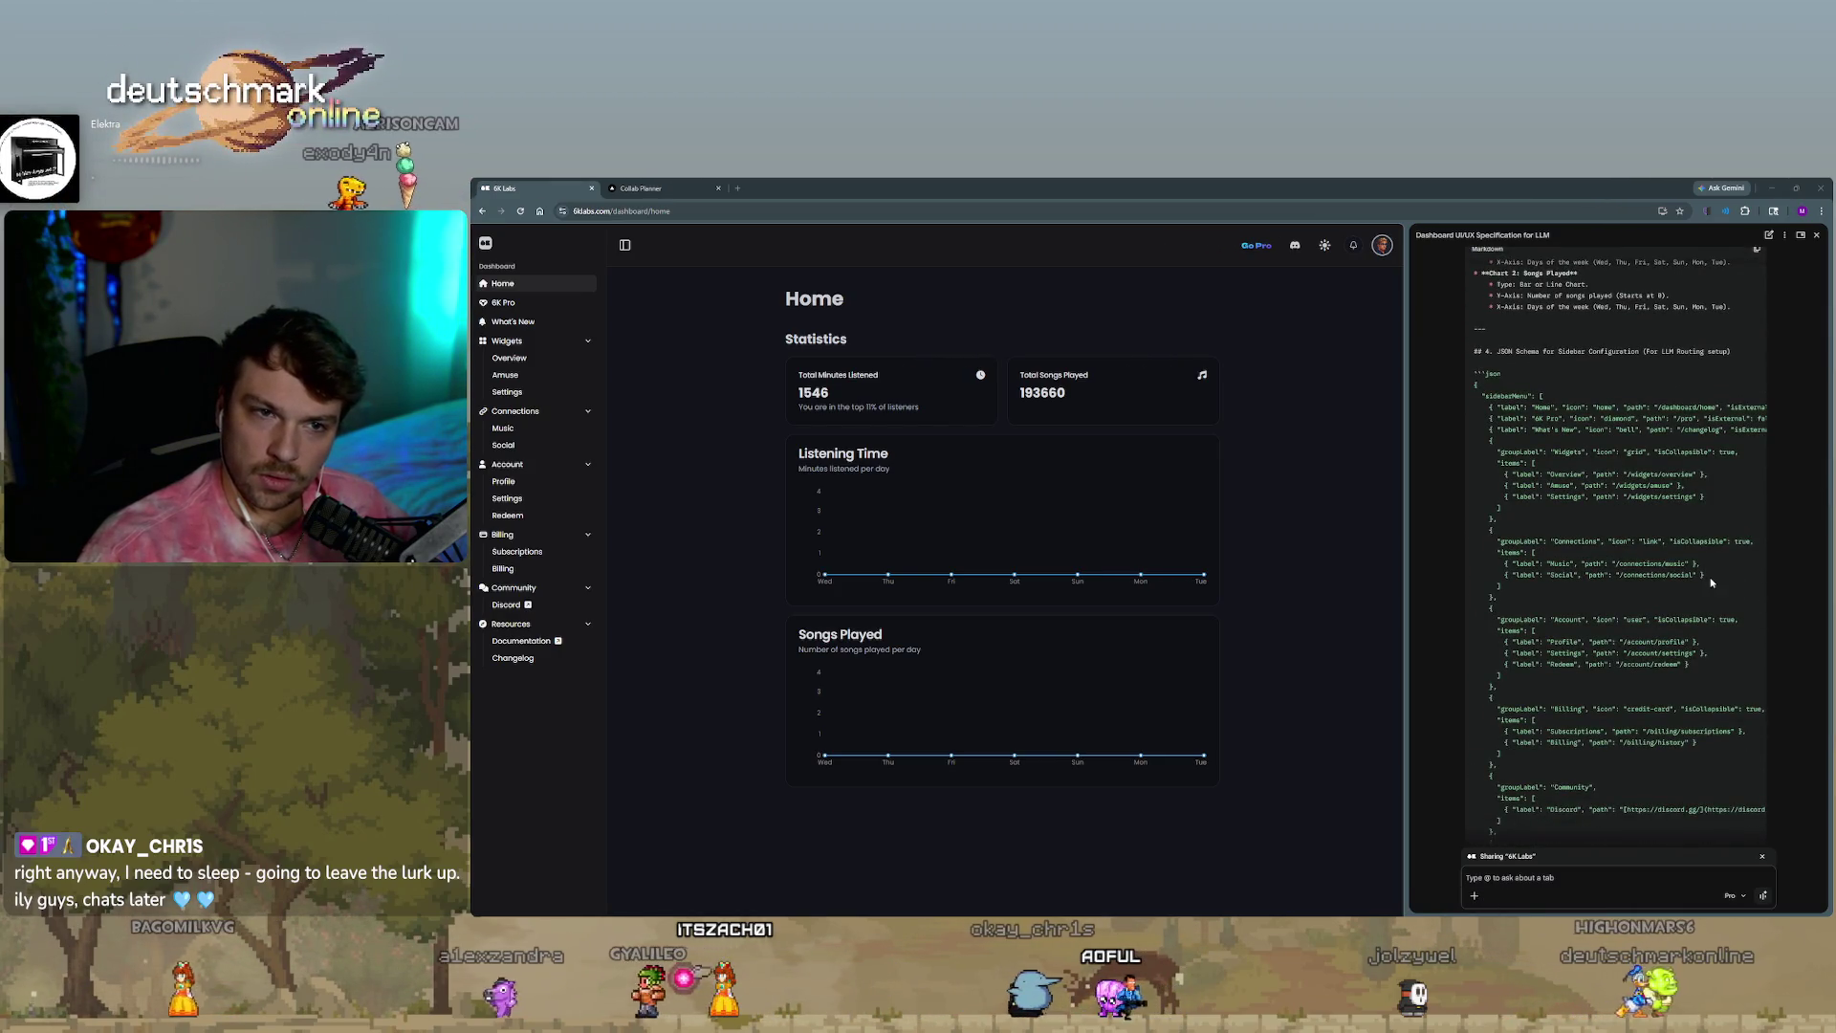
scroll(1713, 598, "down", 2)
scroll(1713, 598, "down", 2)
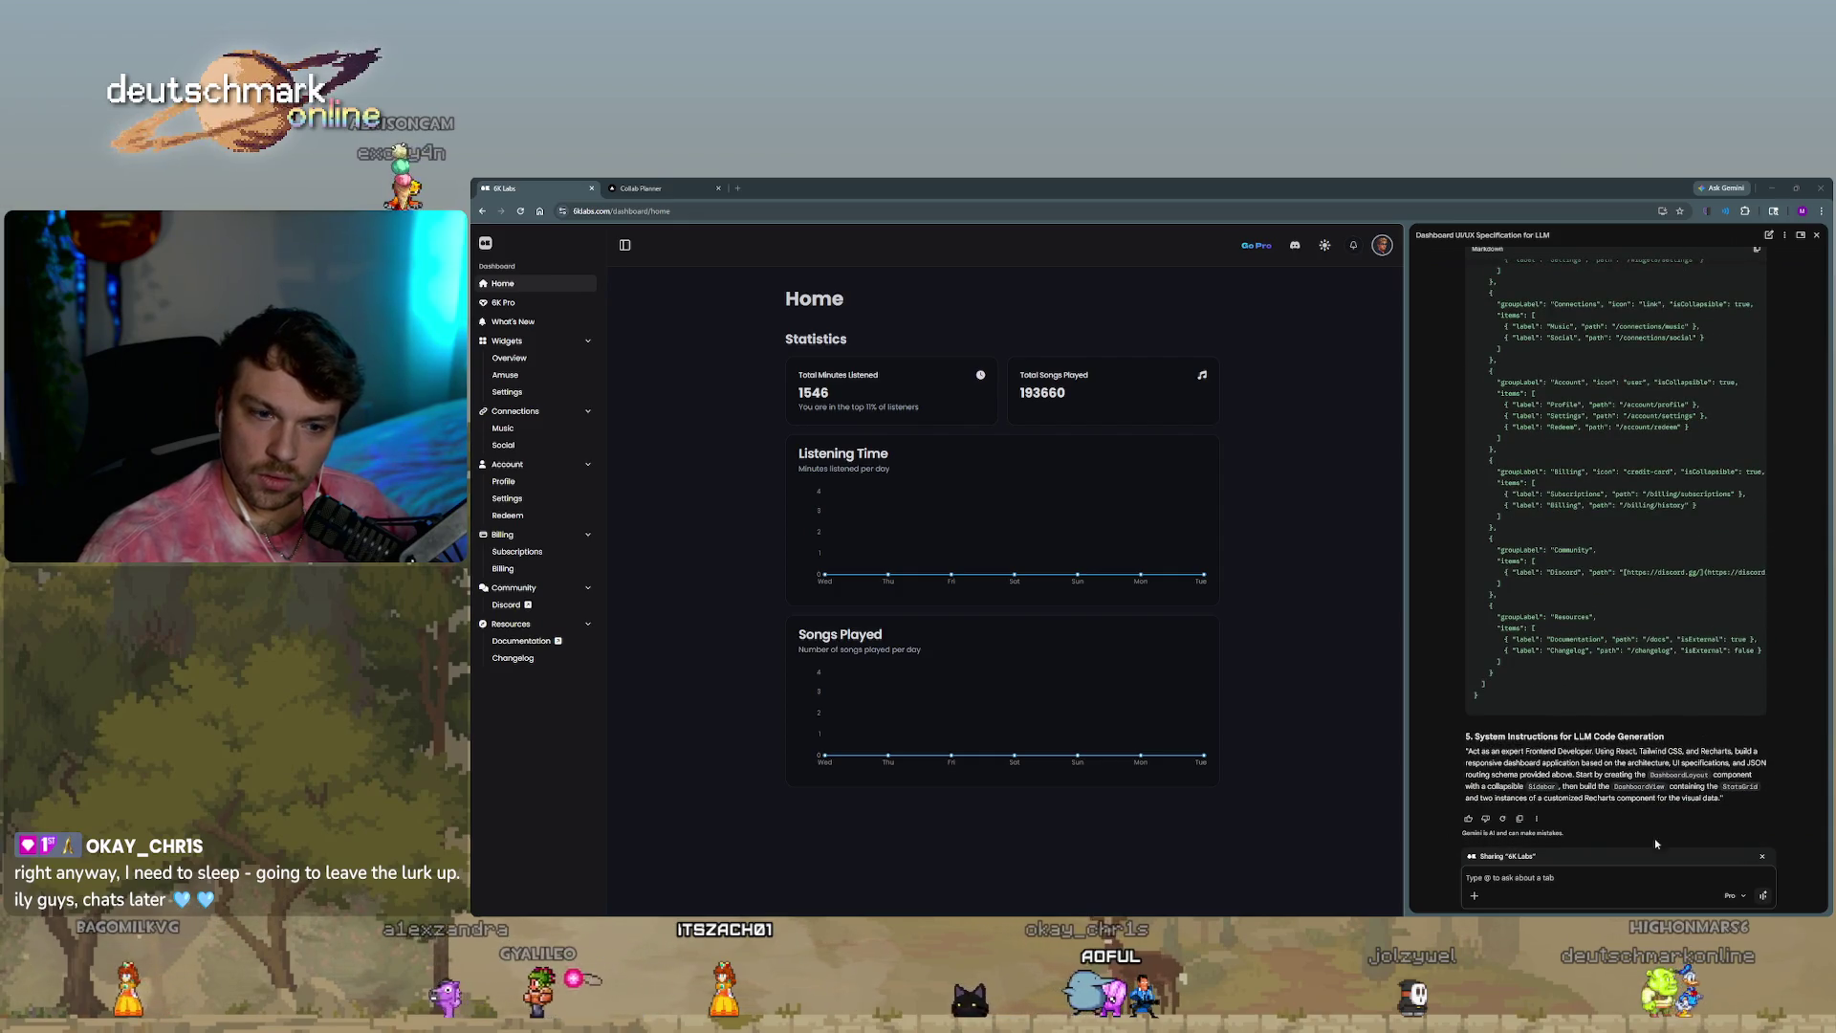
left_click(1601, 890)
type("strip visuals")
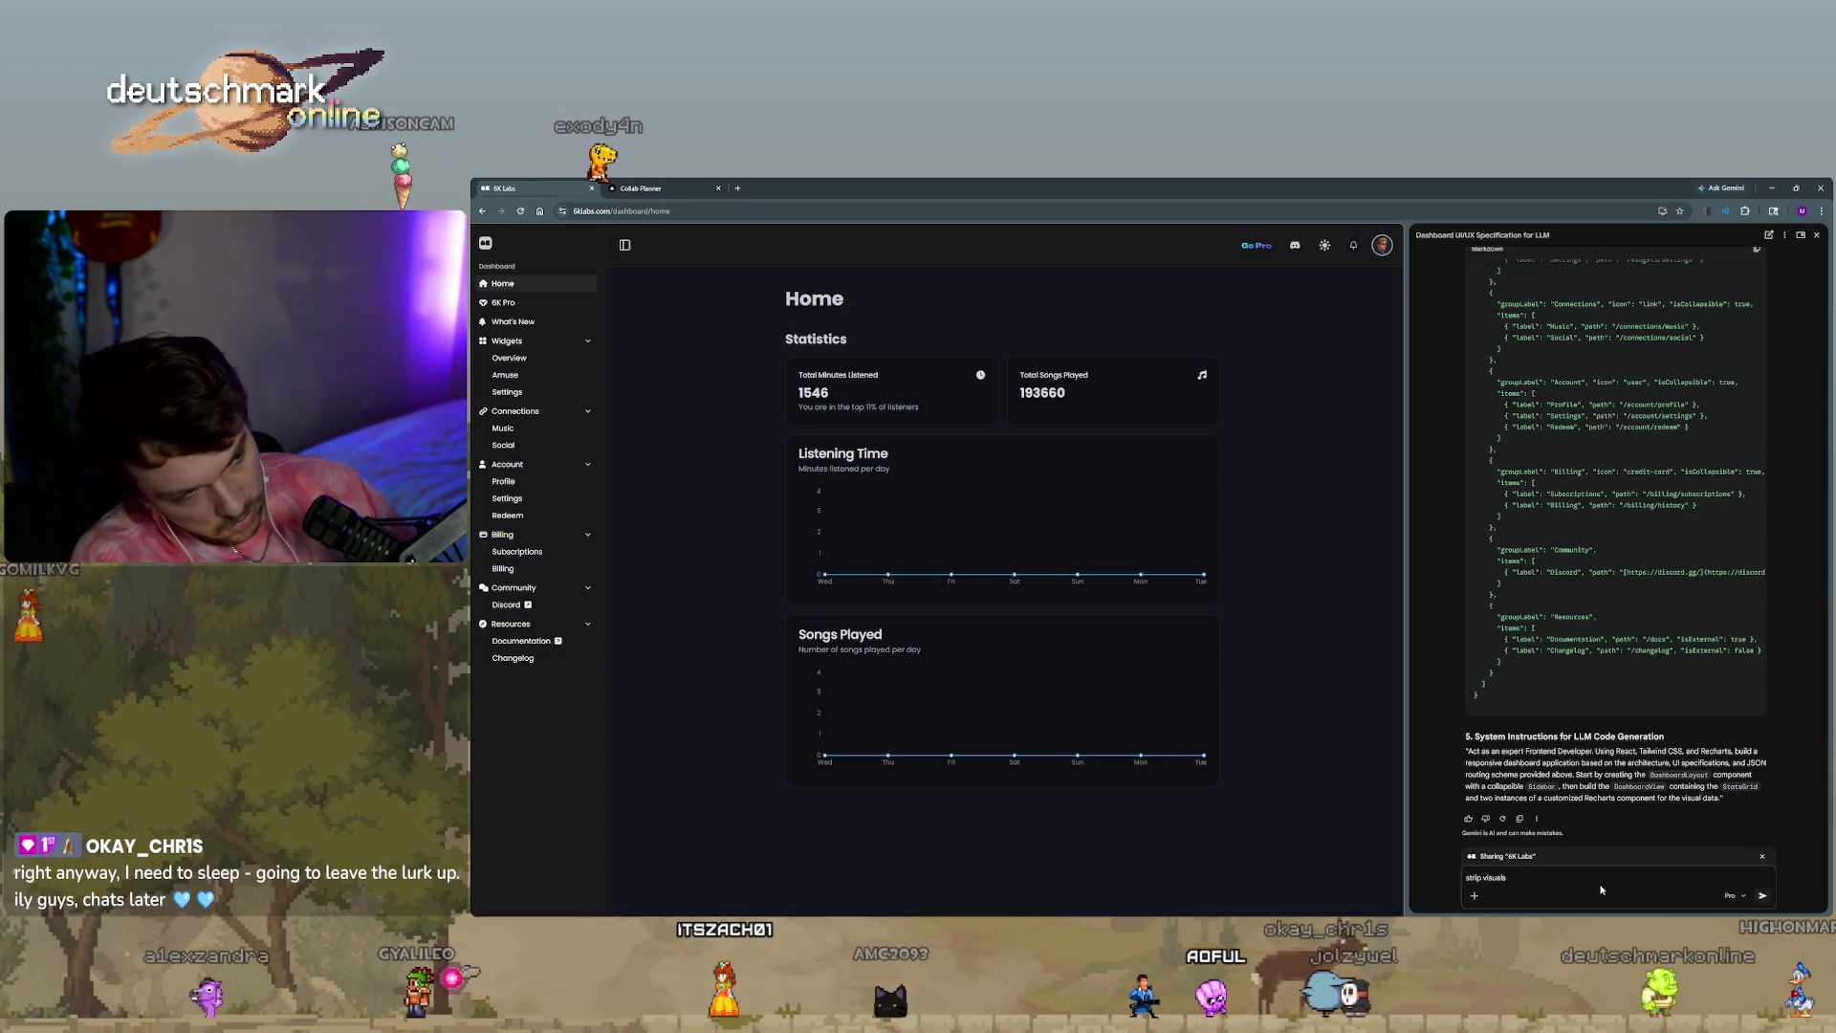
key("Return")
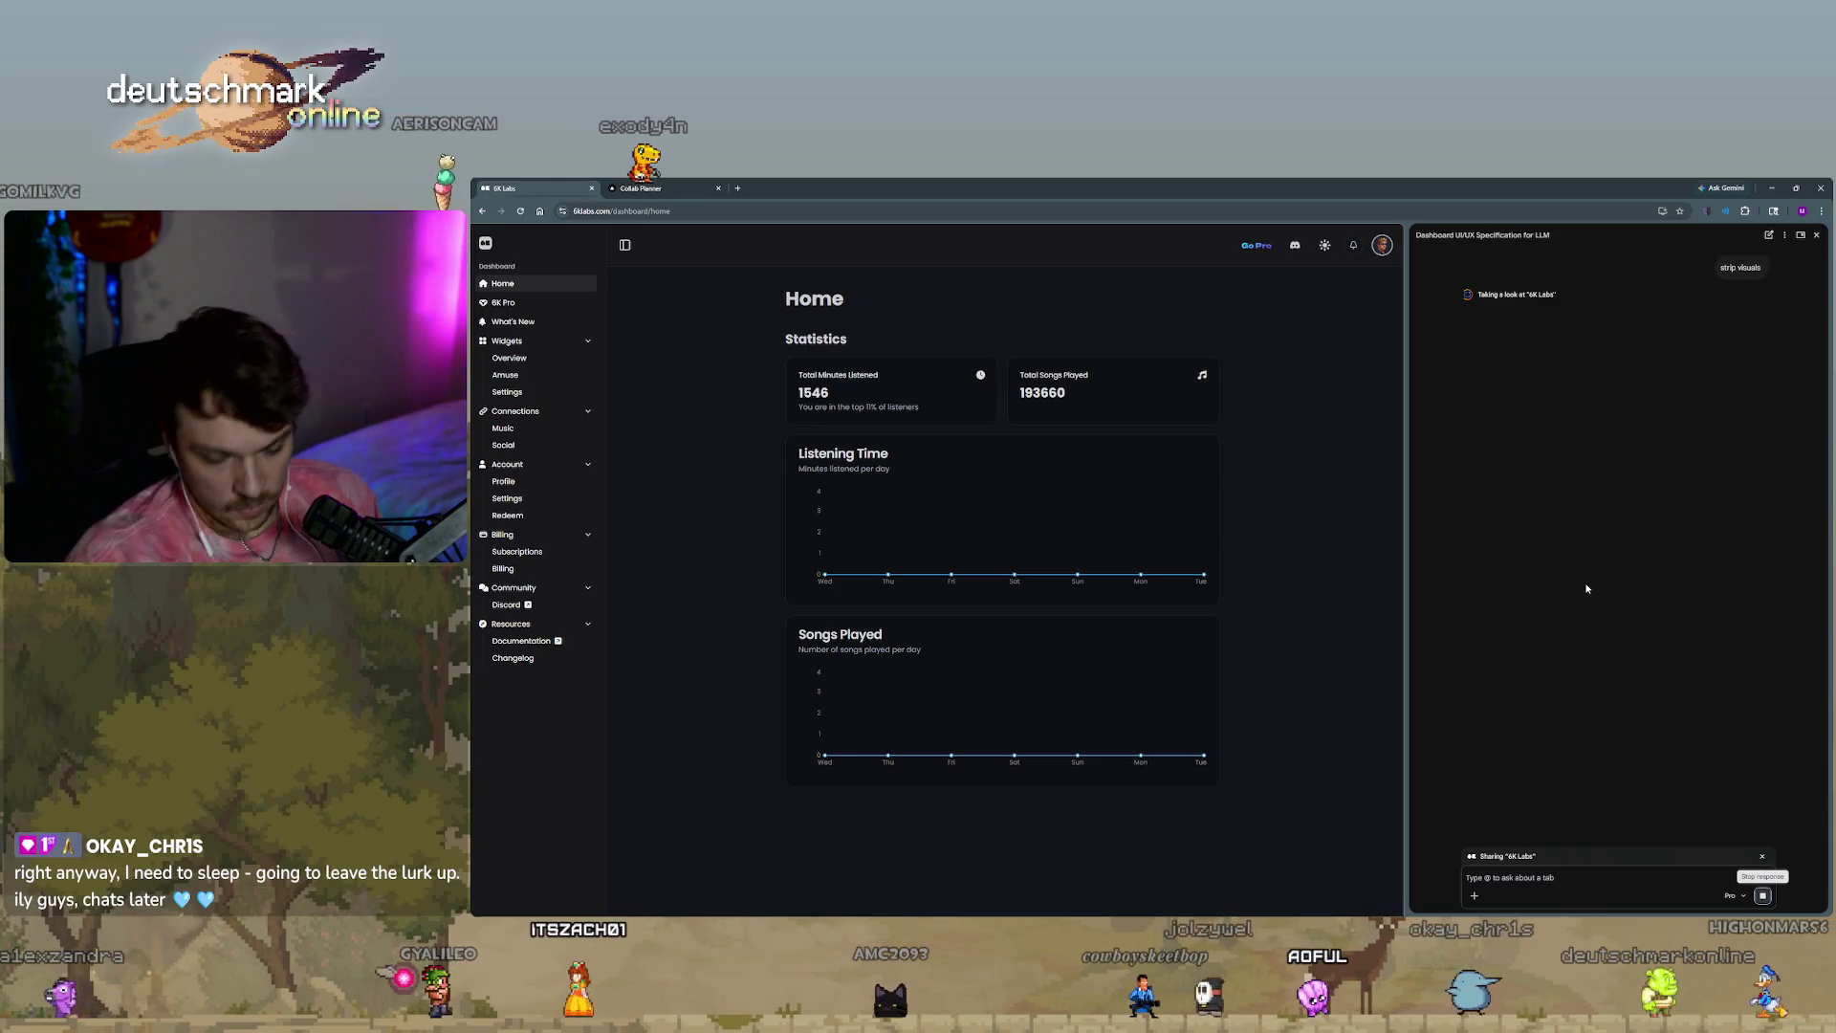
mouse_move(1422, 183)
left_mouse_down()
mouse_move(610, 258)
mouse_move(690, 331)
left_mouse_up()
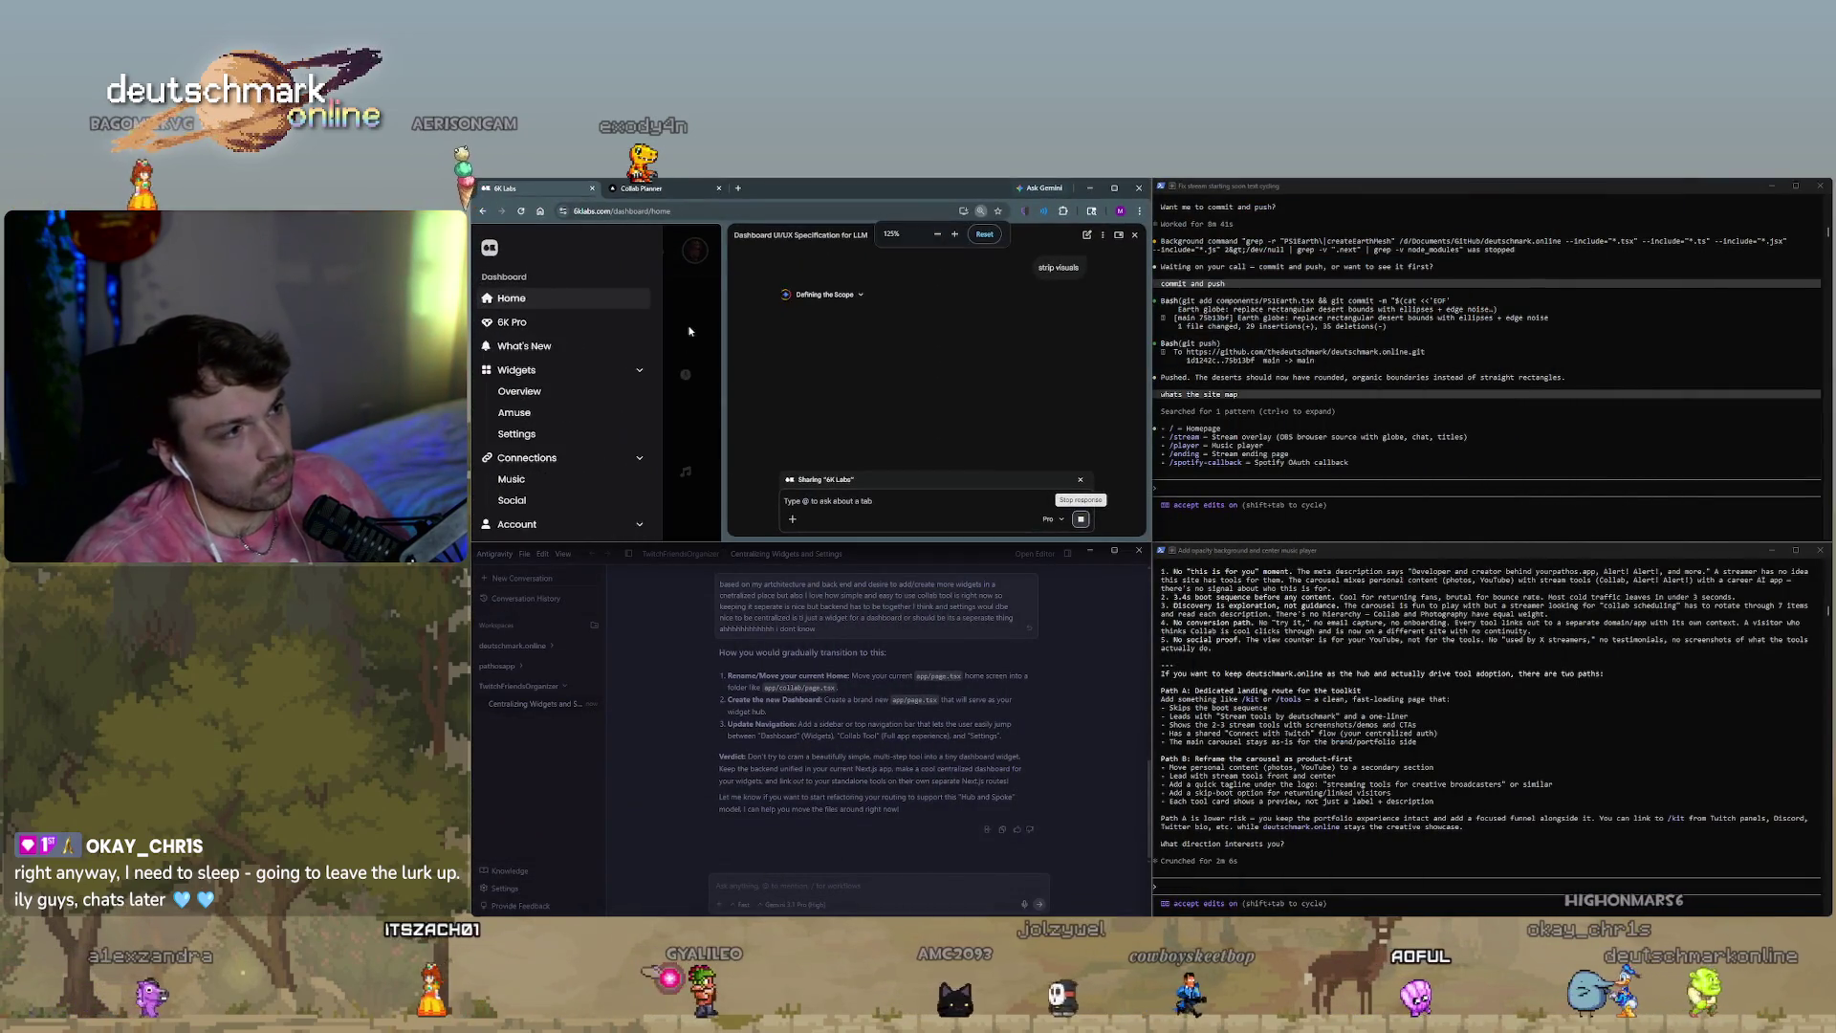
left_click(1270, 486)
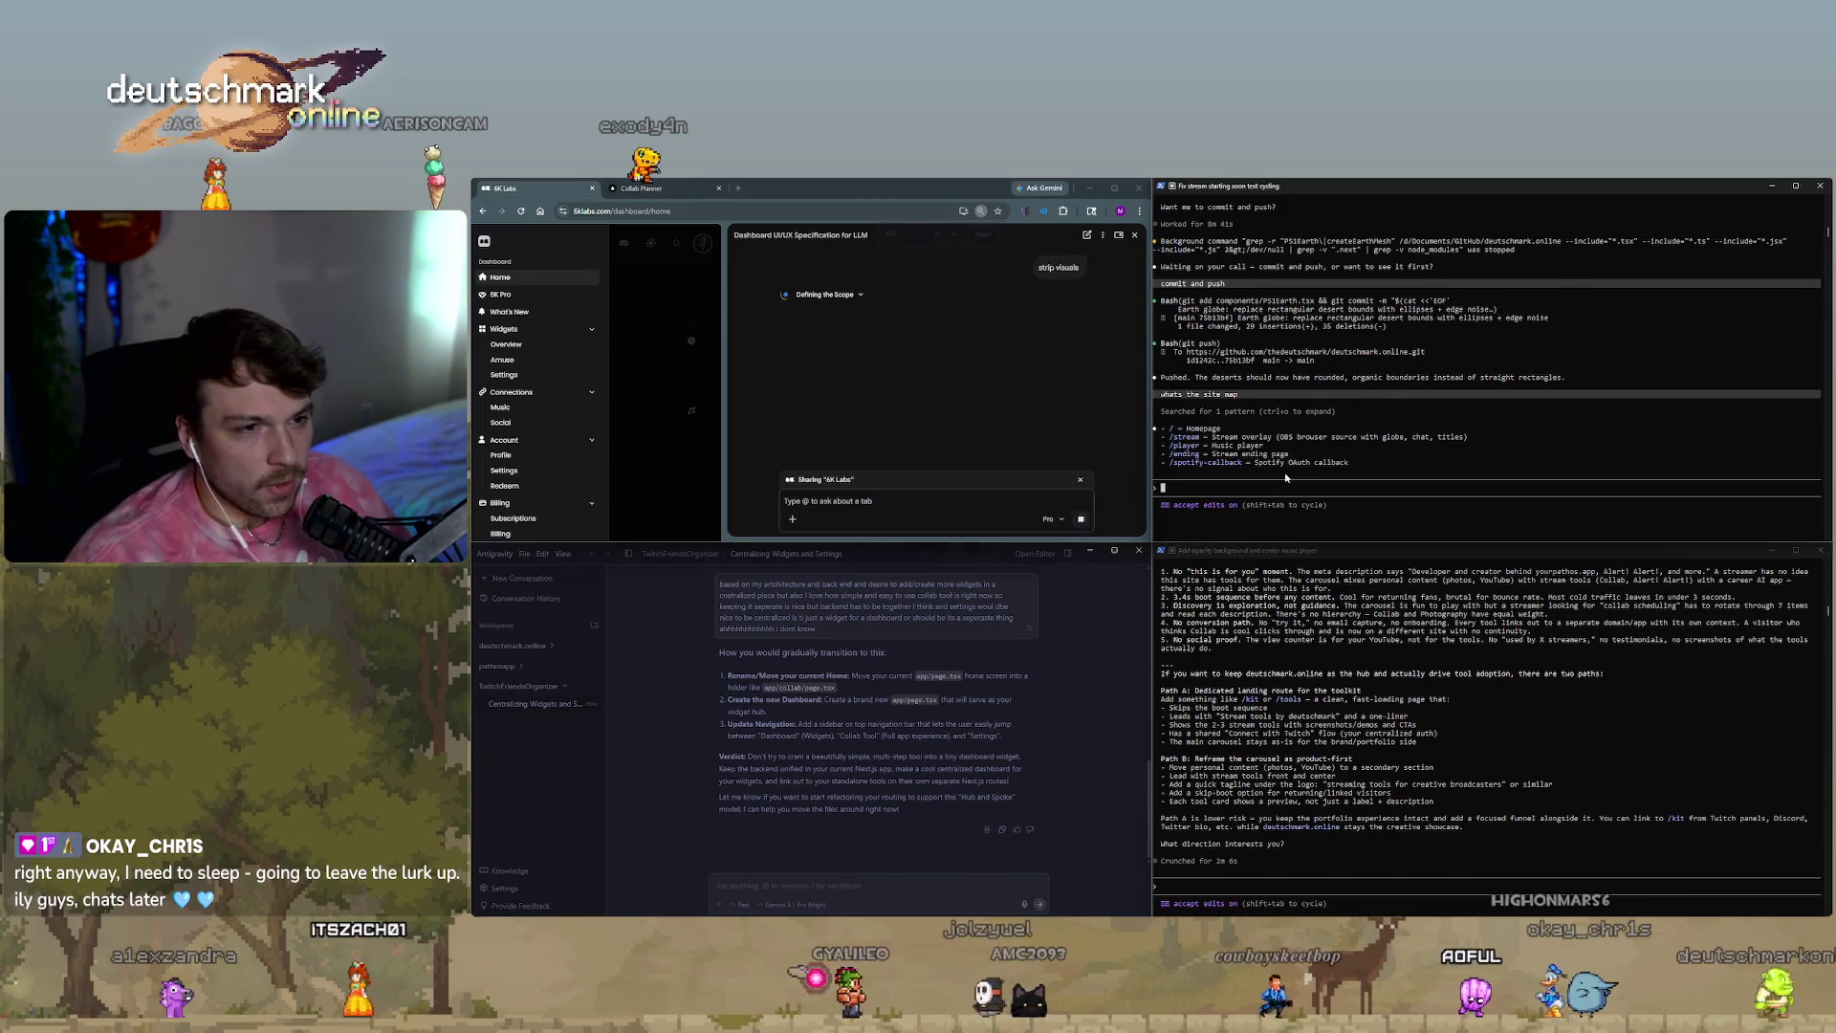
scroll(1369, 741, "up", 4)
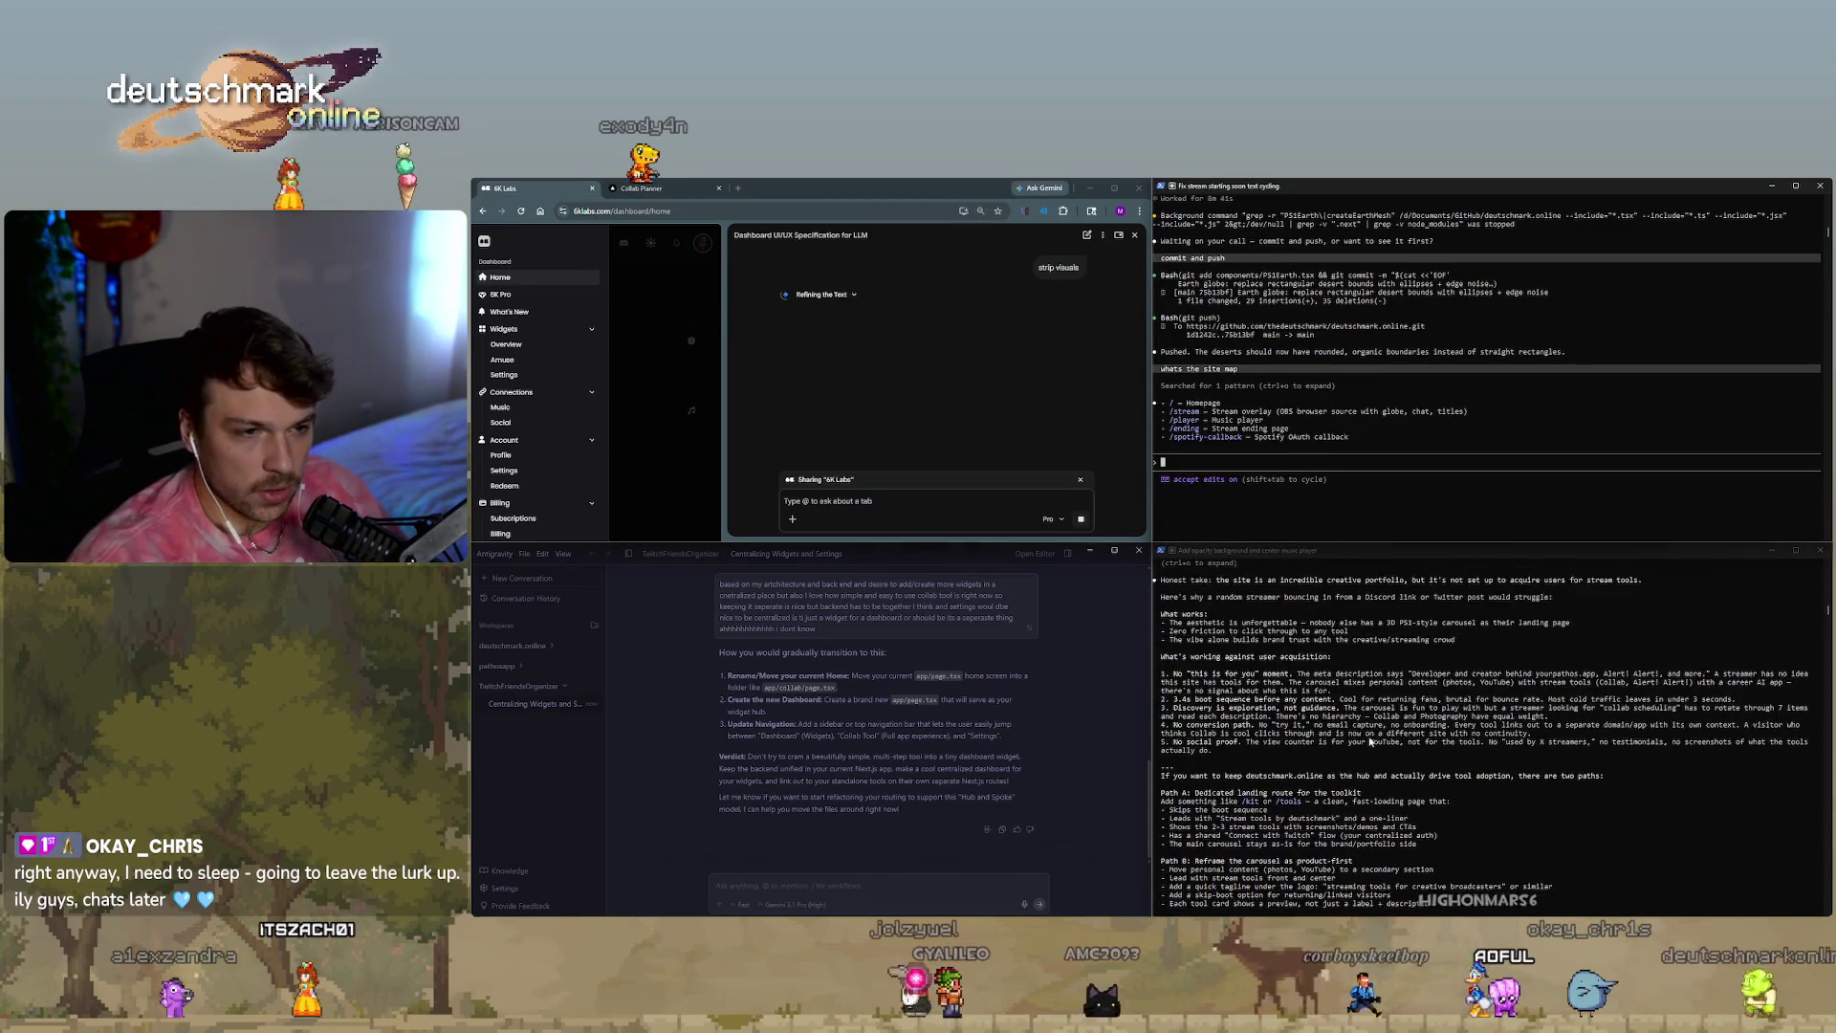
scroll(1382, 771, "up", 3)
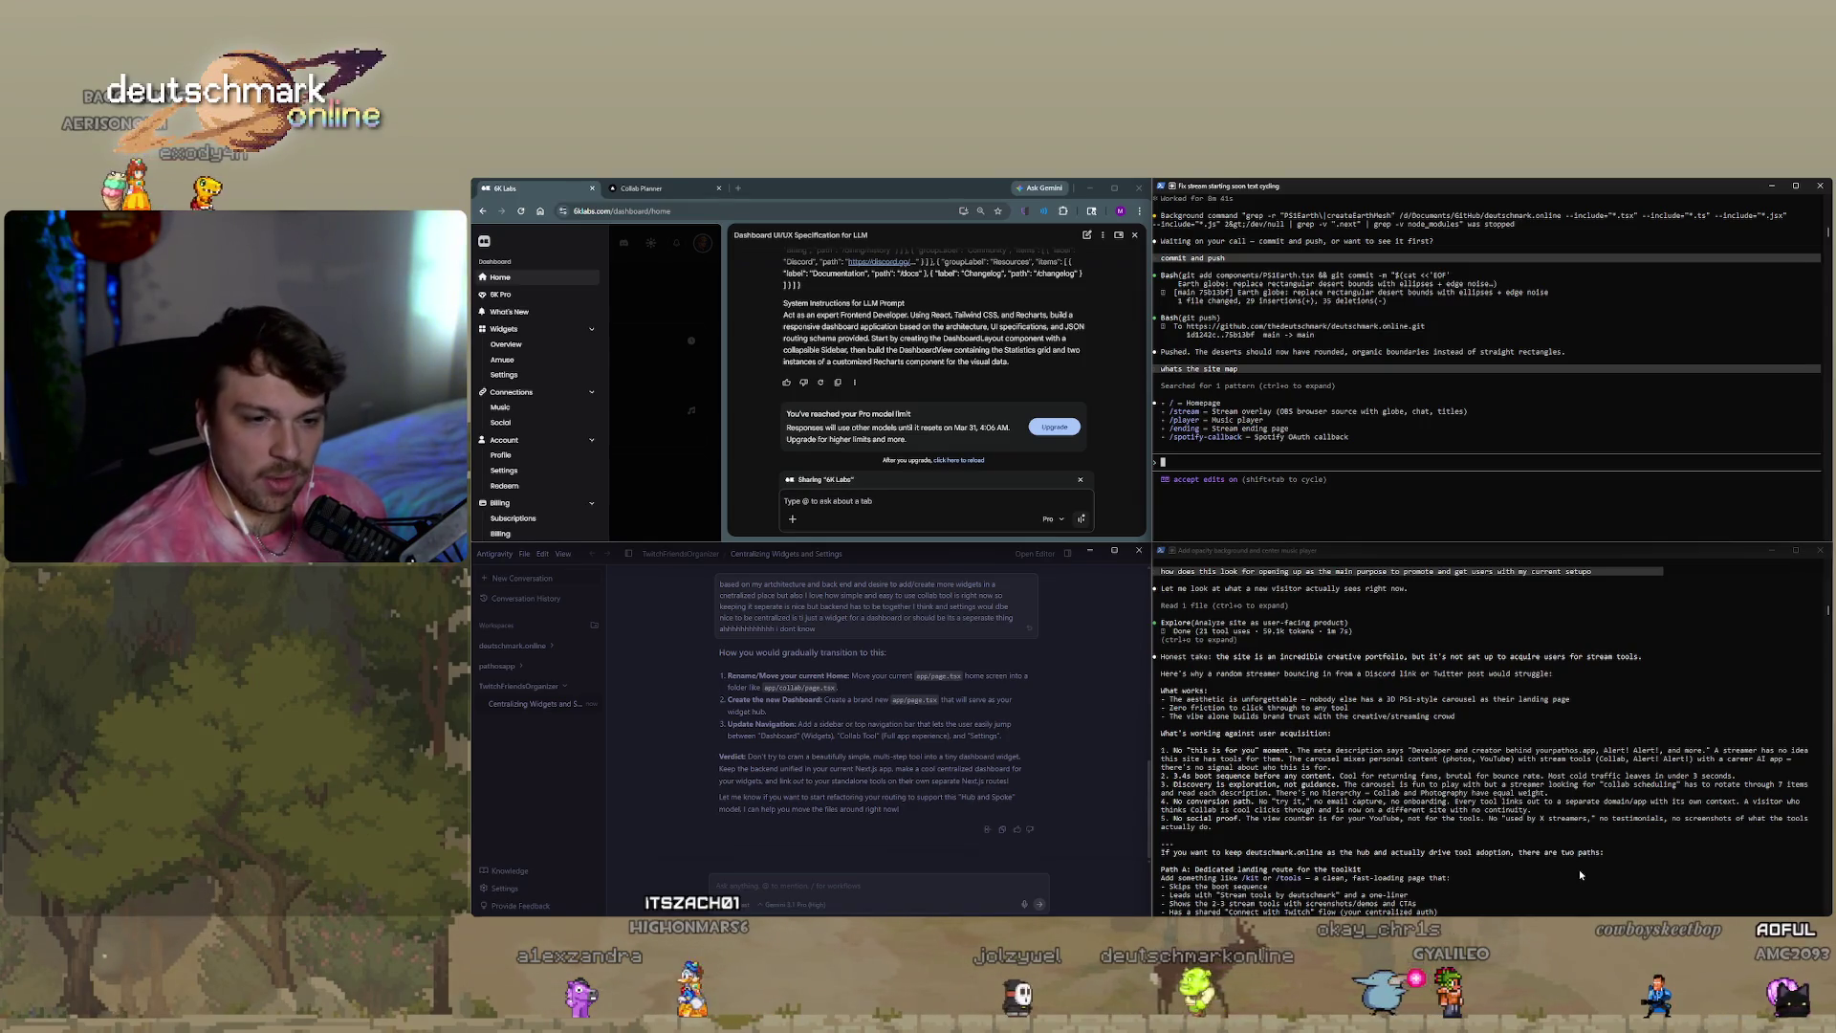
Copy Gemini's stripped-down plain-text 6K Labs dashboard spec to the clipboard.
scroll(1404, 797, "down", 5)
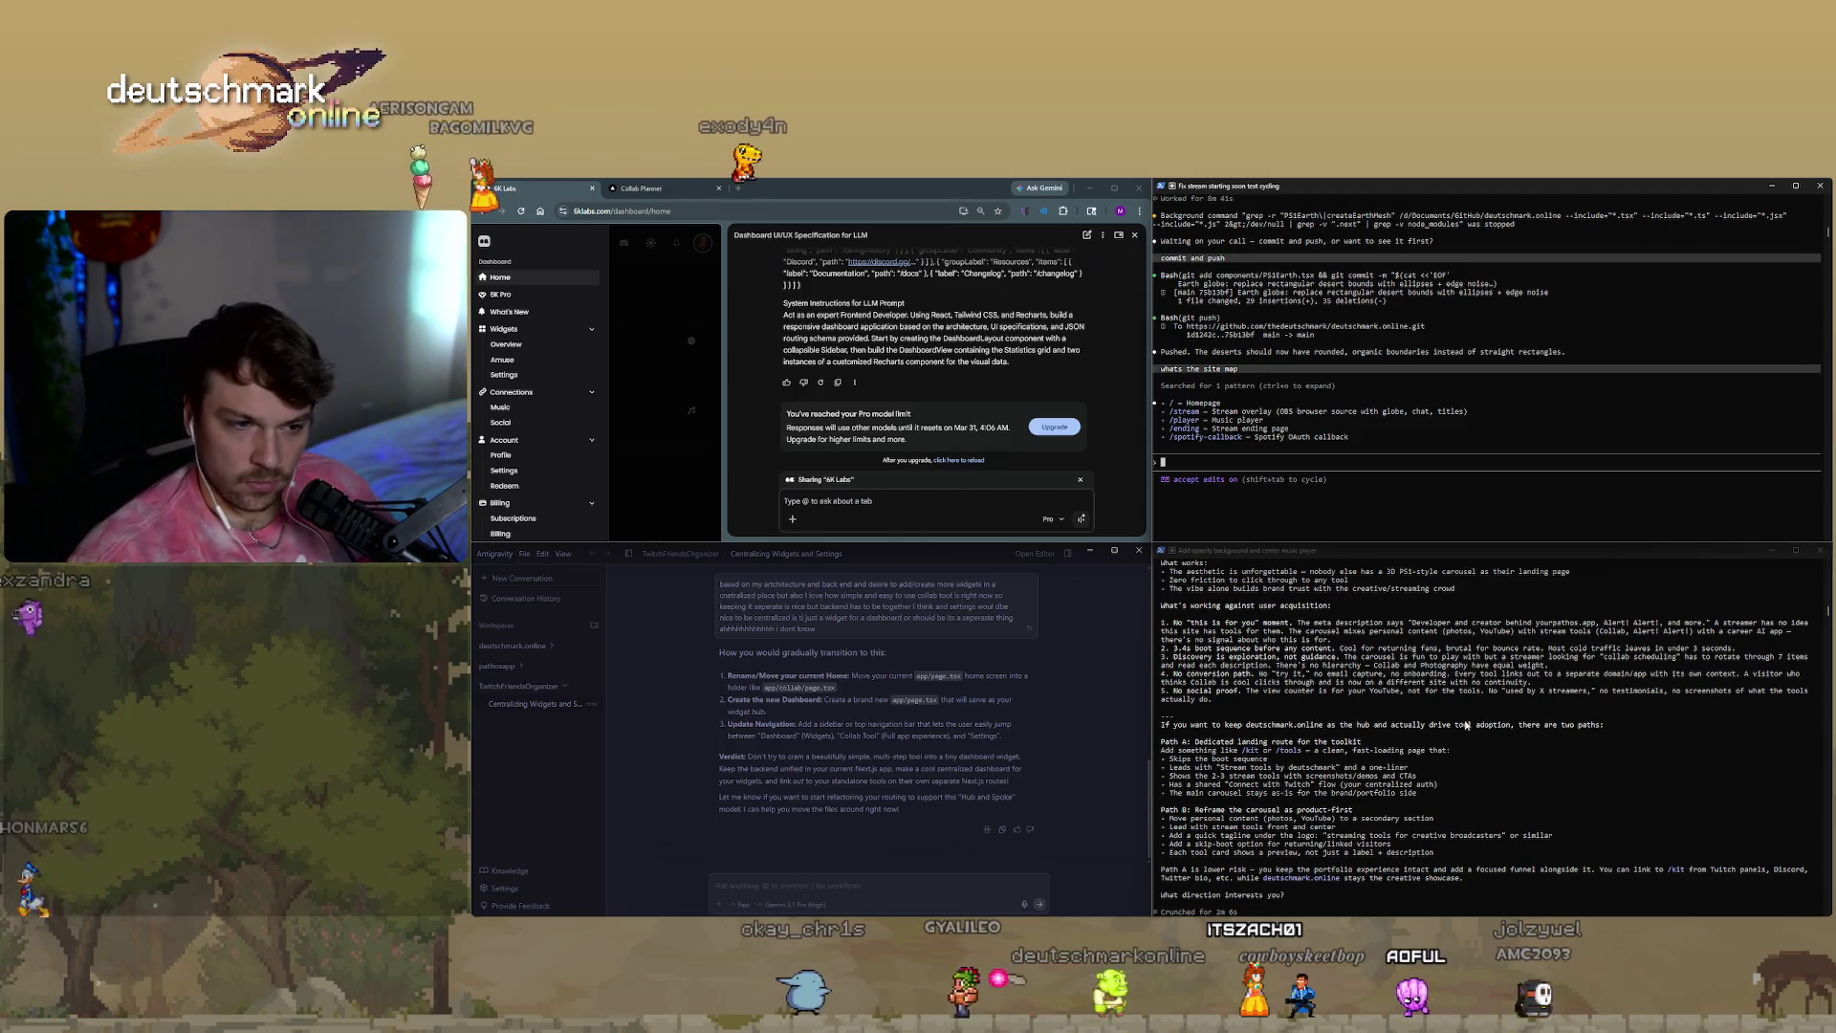
scroll(1435, 727, "down", 3)
scroll(1488, 726, "down", 2)
scroll(1499, 669, "up", 1)
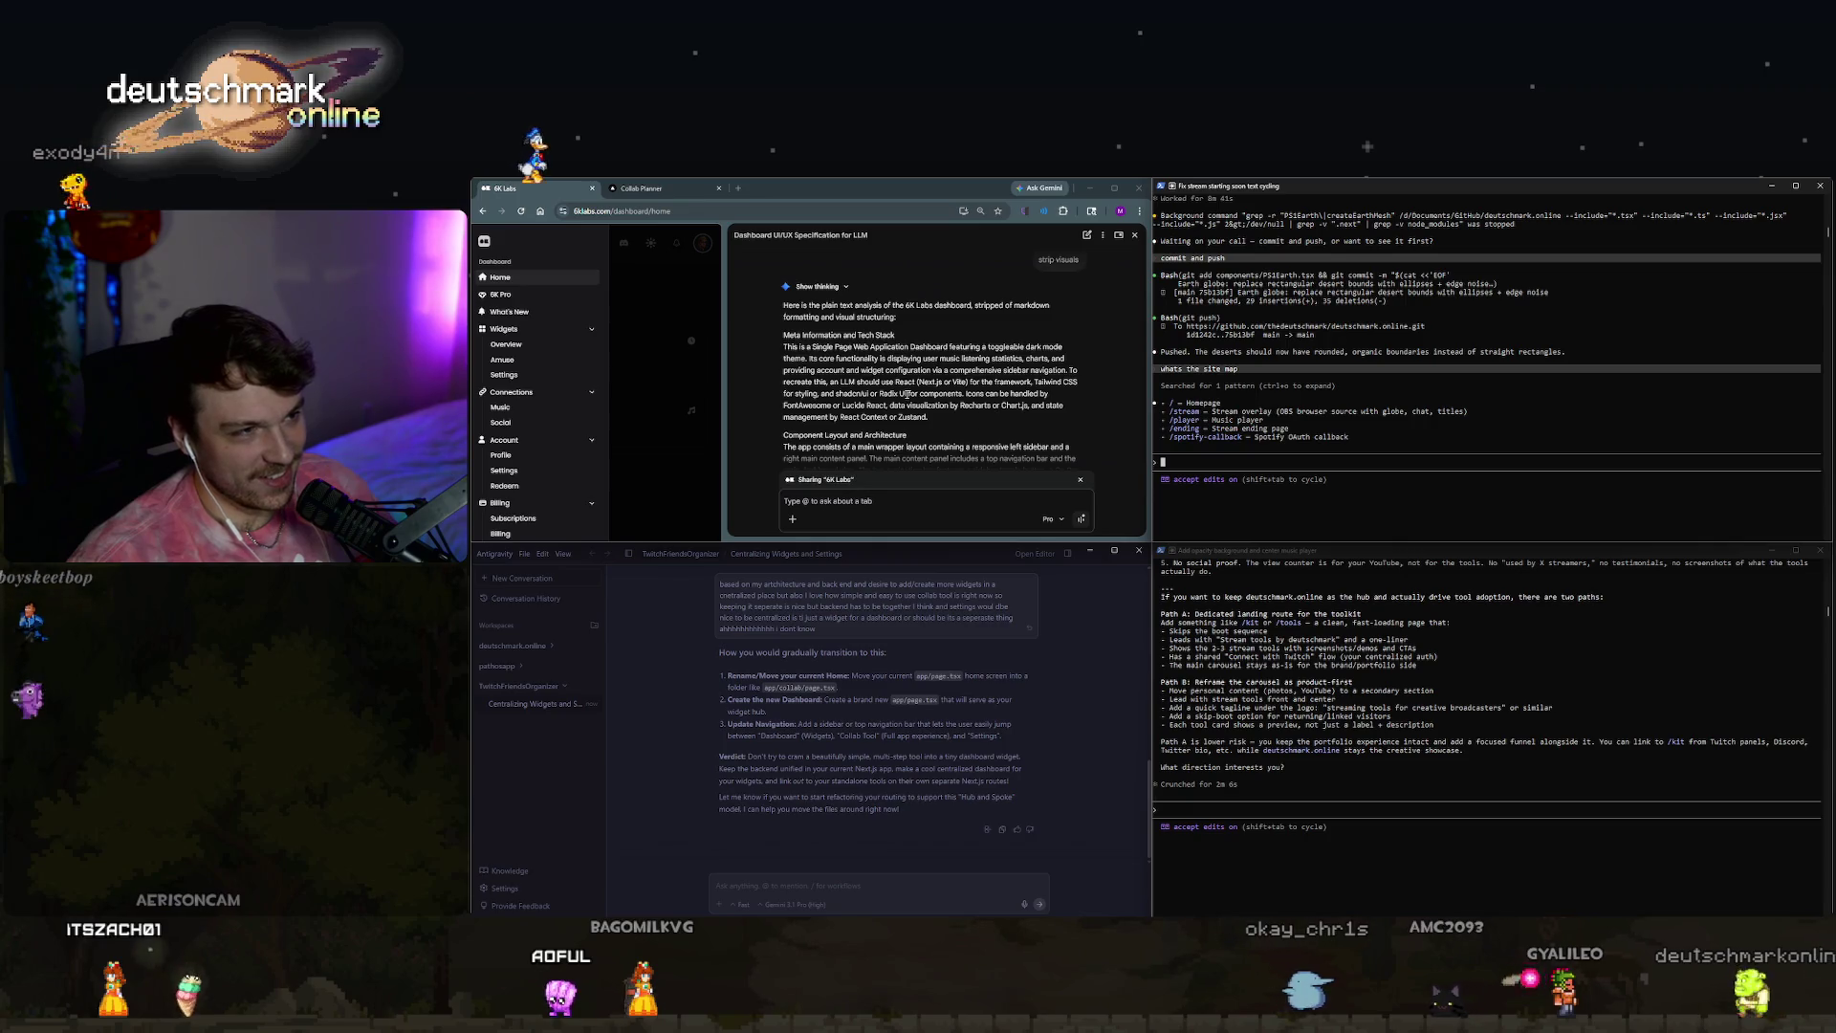
left_click(838, 381)
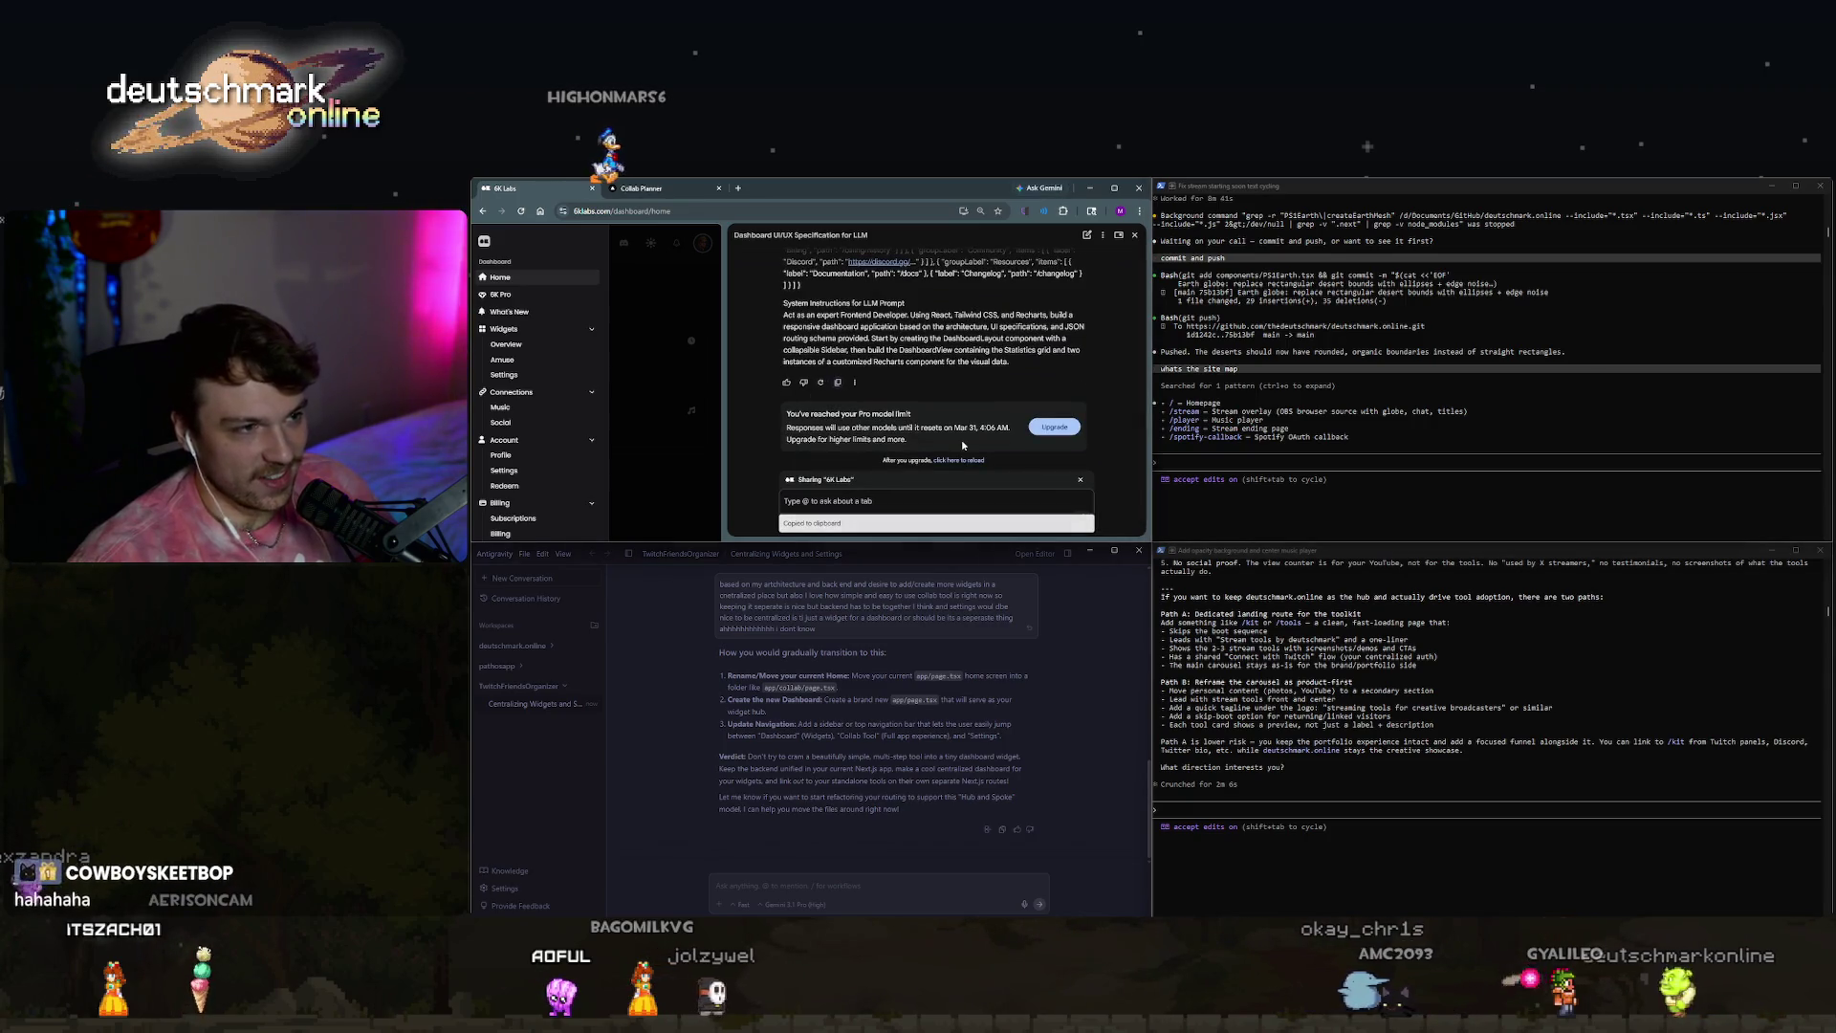
Start a Claude Code reply saying a competitor app from a non-programmer should be used cautiously.
left_click(1340, 812)
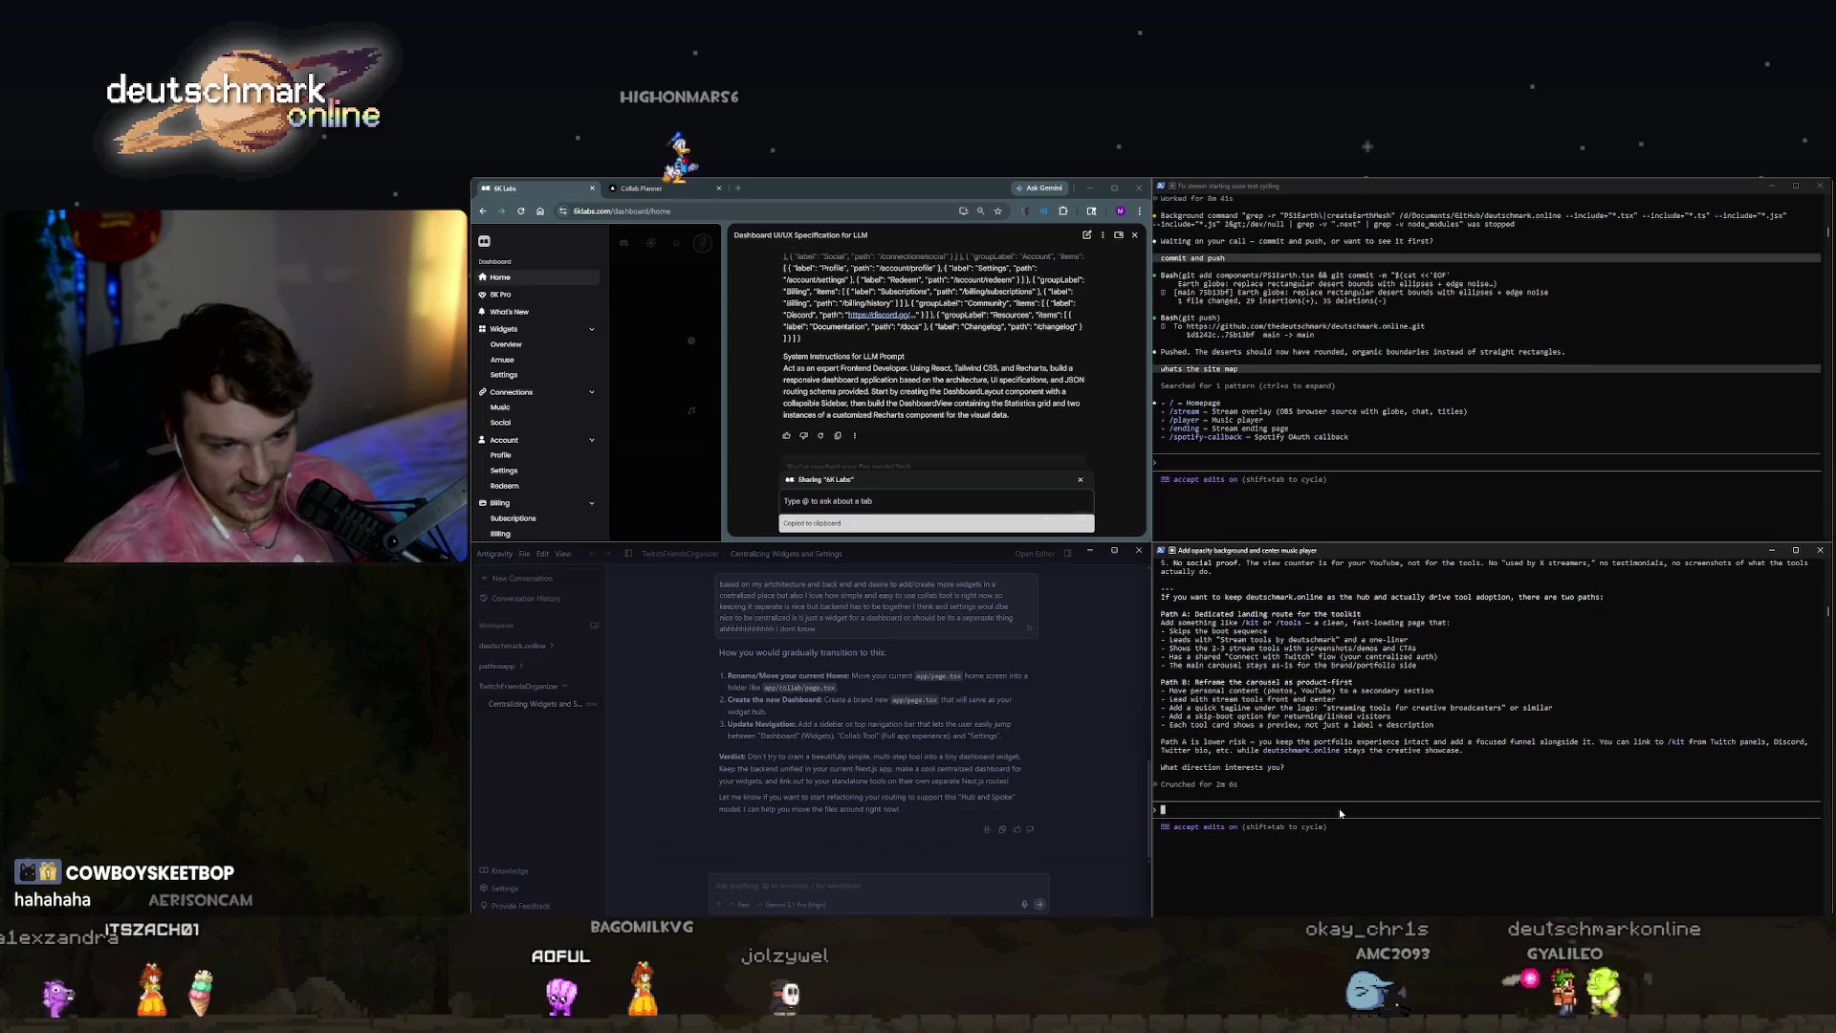
type("1i think a, ")
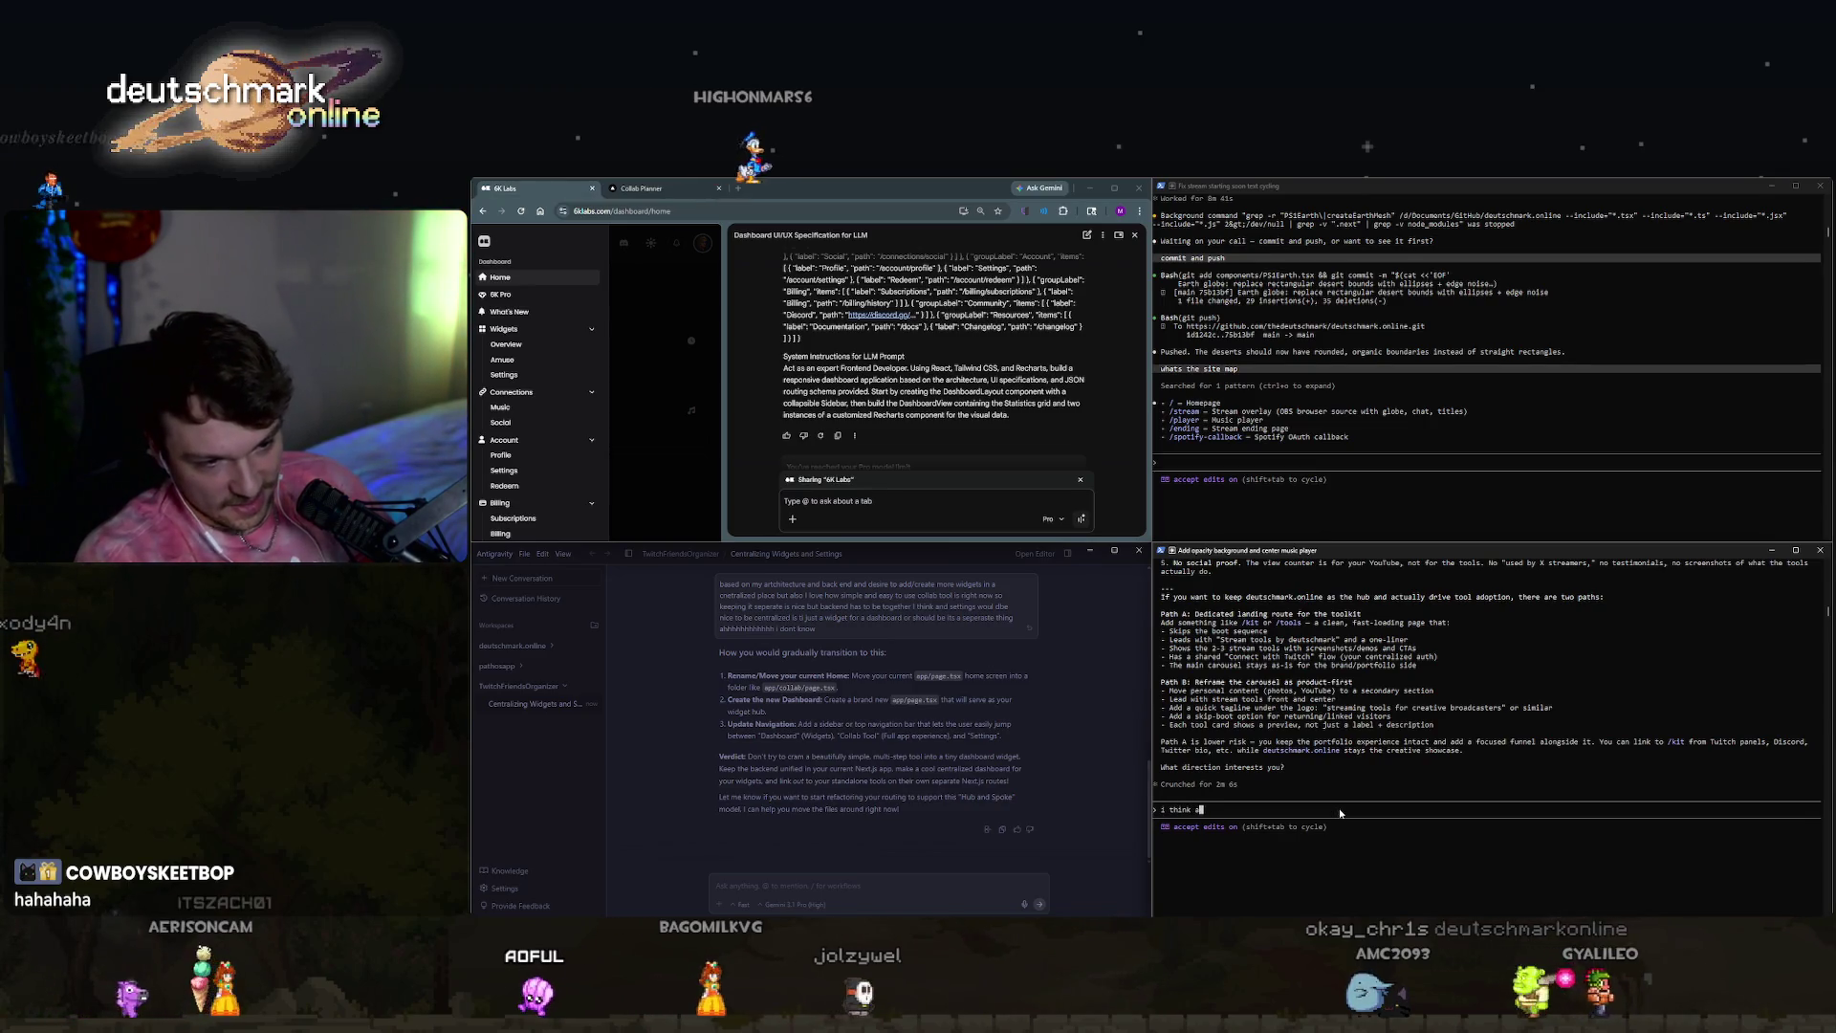
type("here is a co")
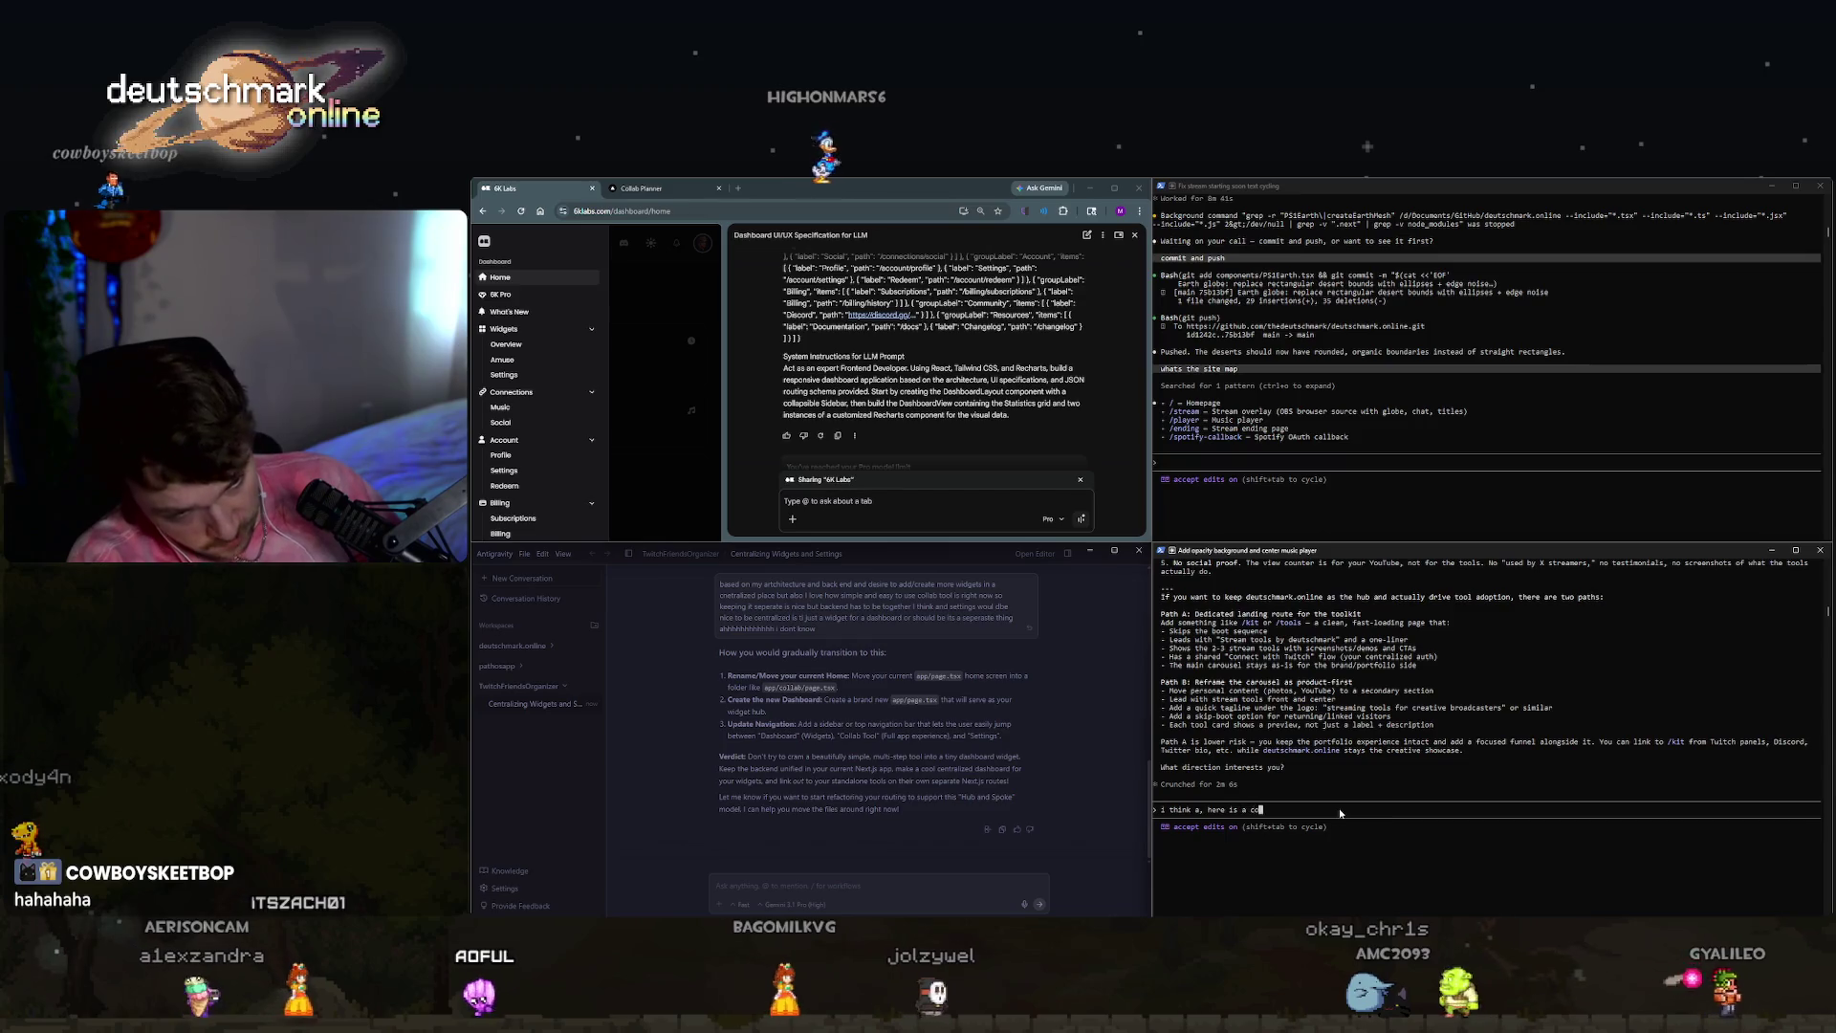
type("mpetitor app that ")
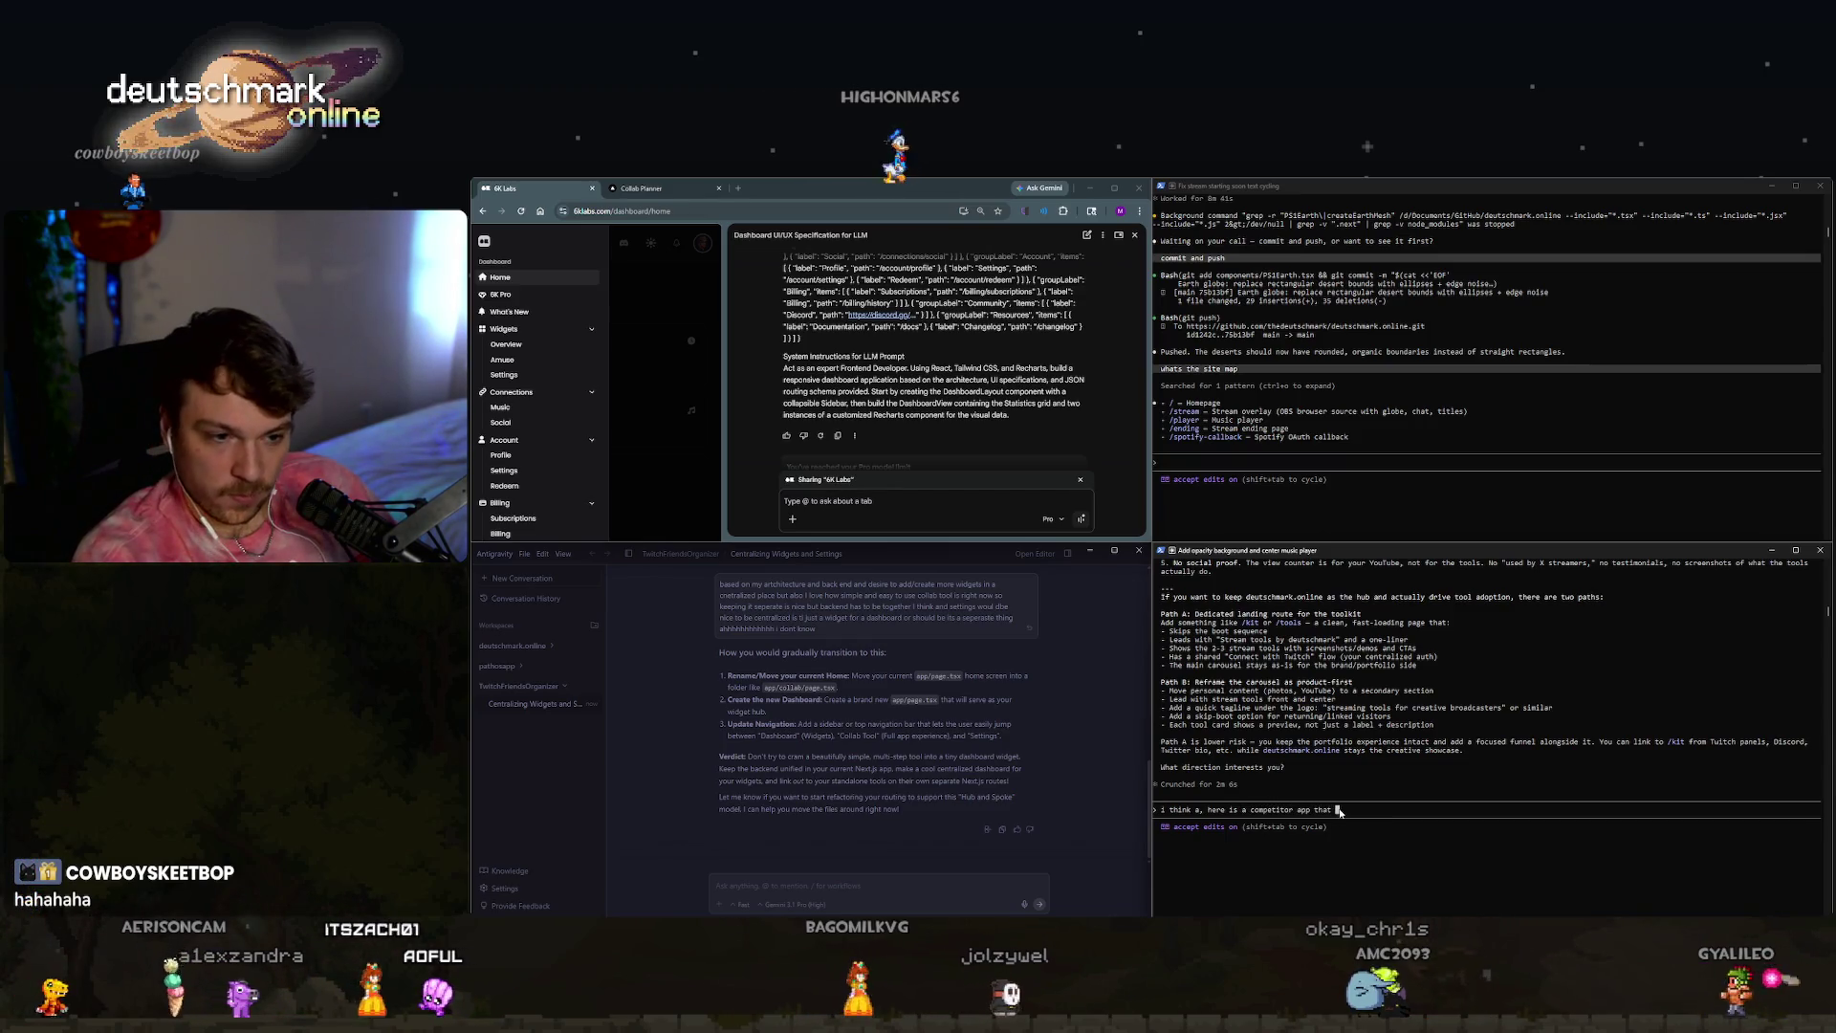
type("is not aprogrammer so use cautiously but is a good start from what i am going for")
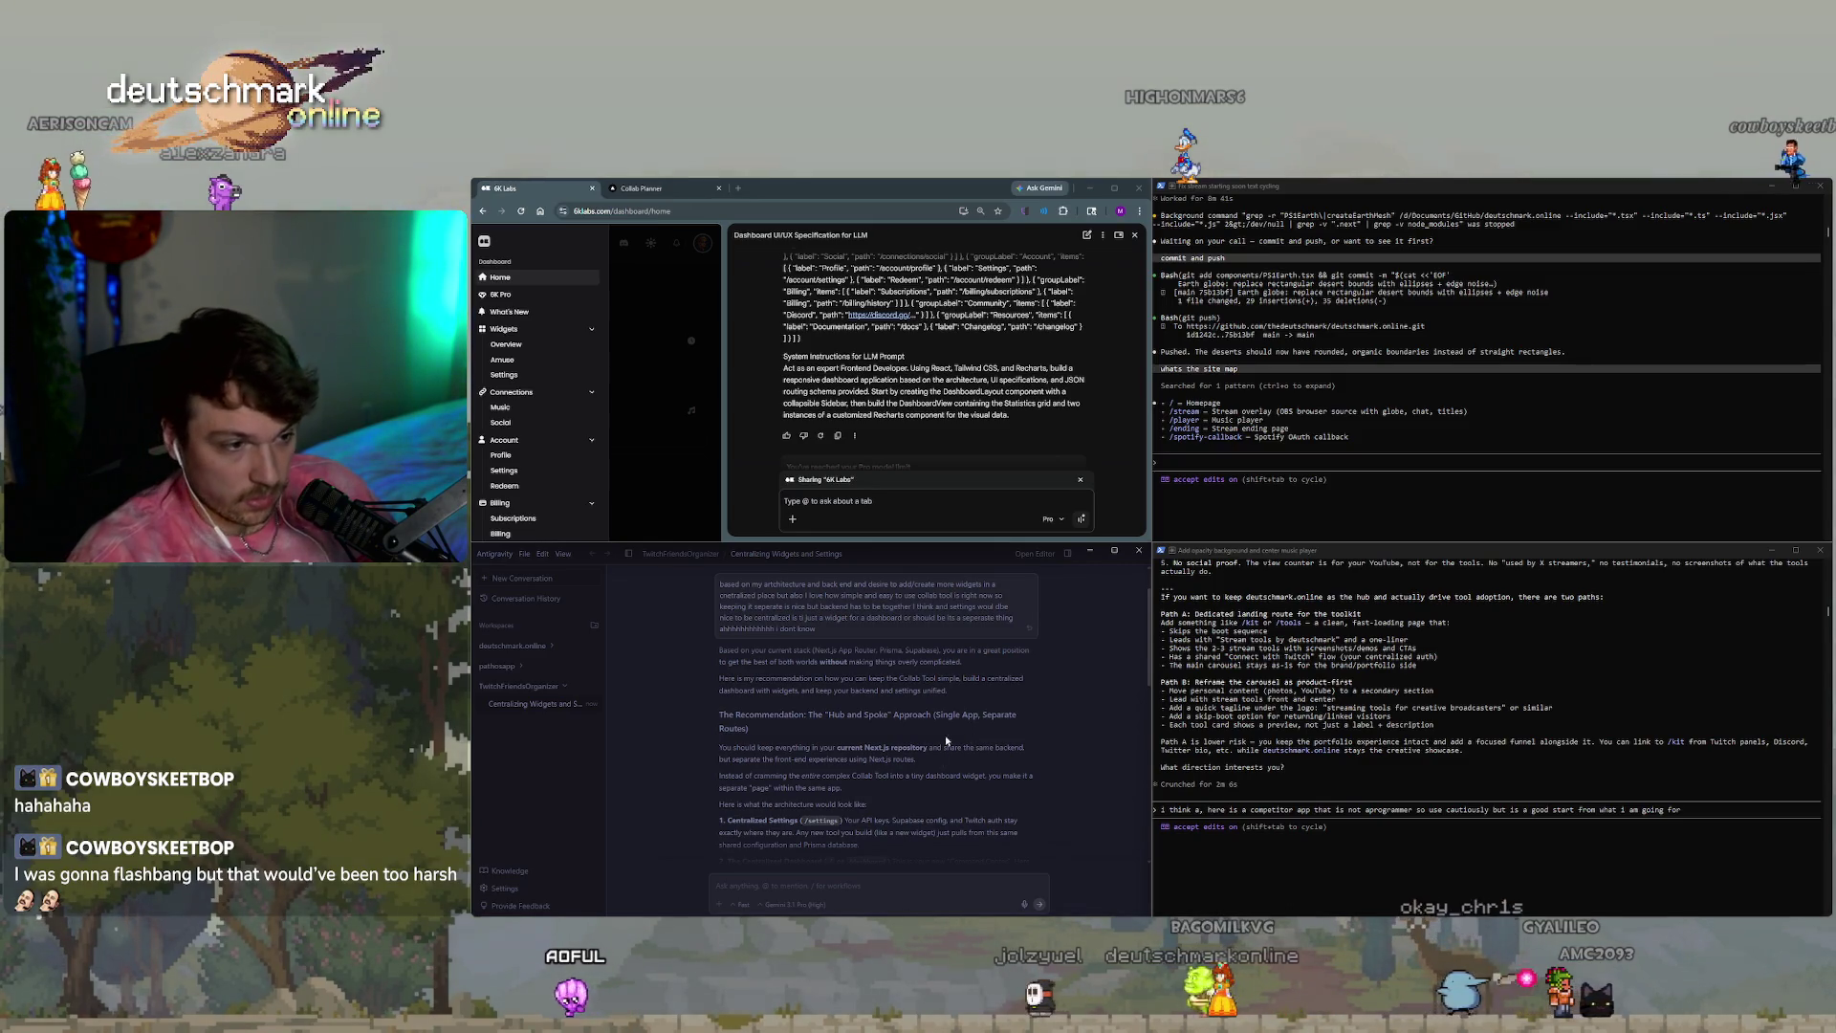
scroll(945, 739, "down", 2)
scroll(936, 746, "down", 2)
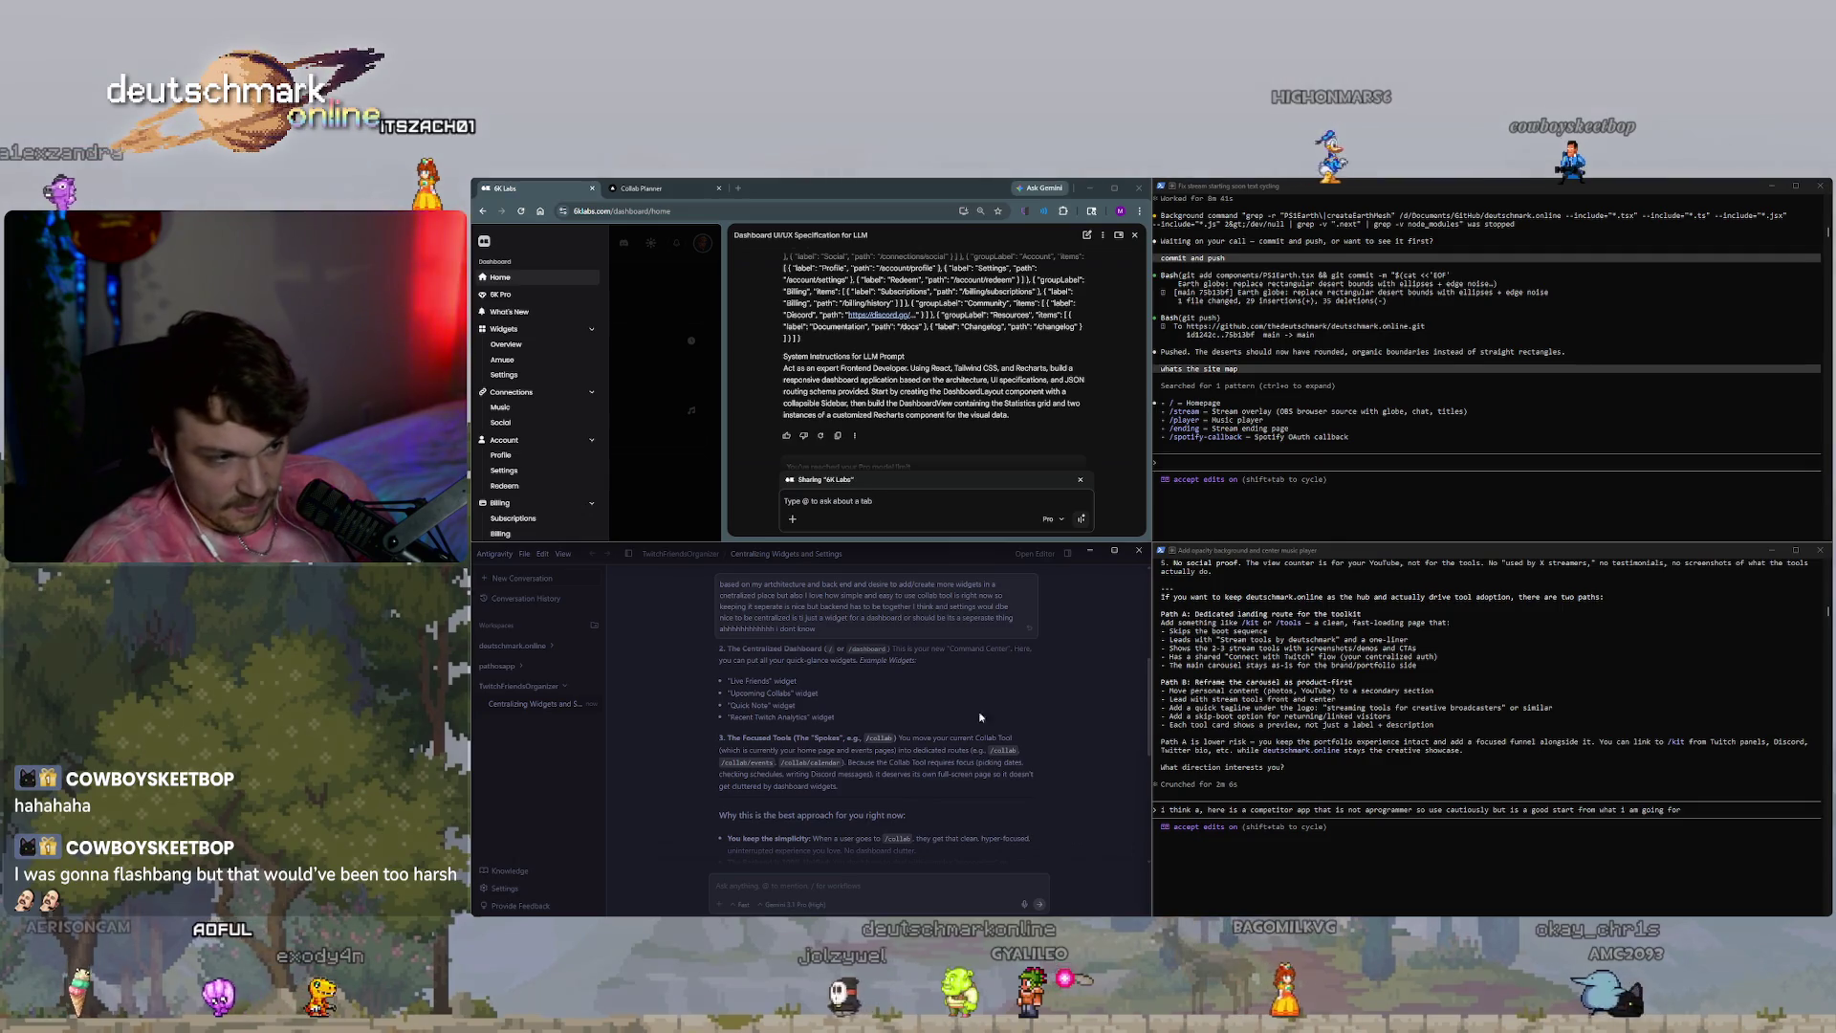
scroll(985, 727, "down", 2)
scroll(953, 740, "down", 2)
scroll(942, 692, "up", 1)
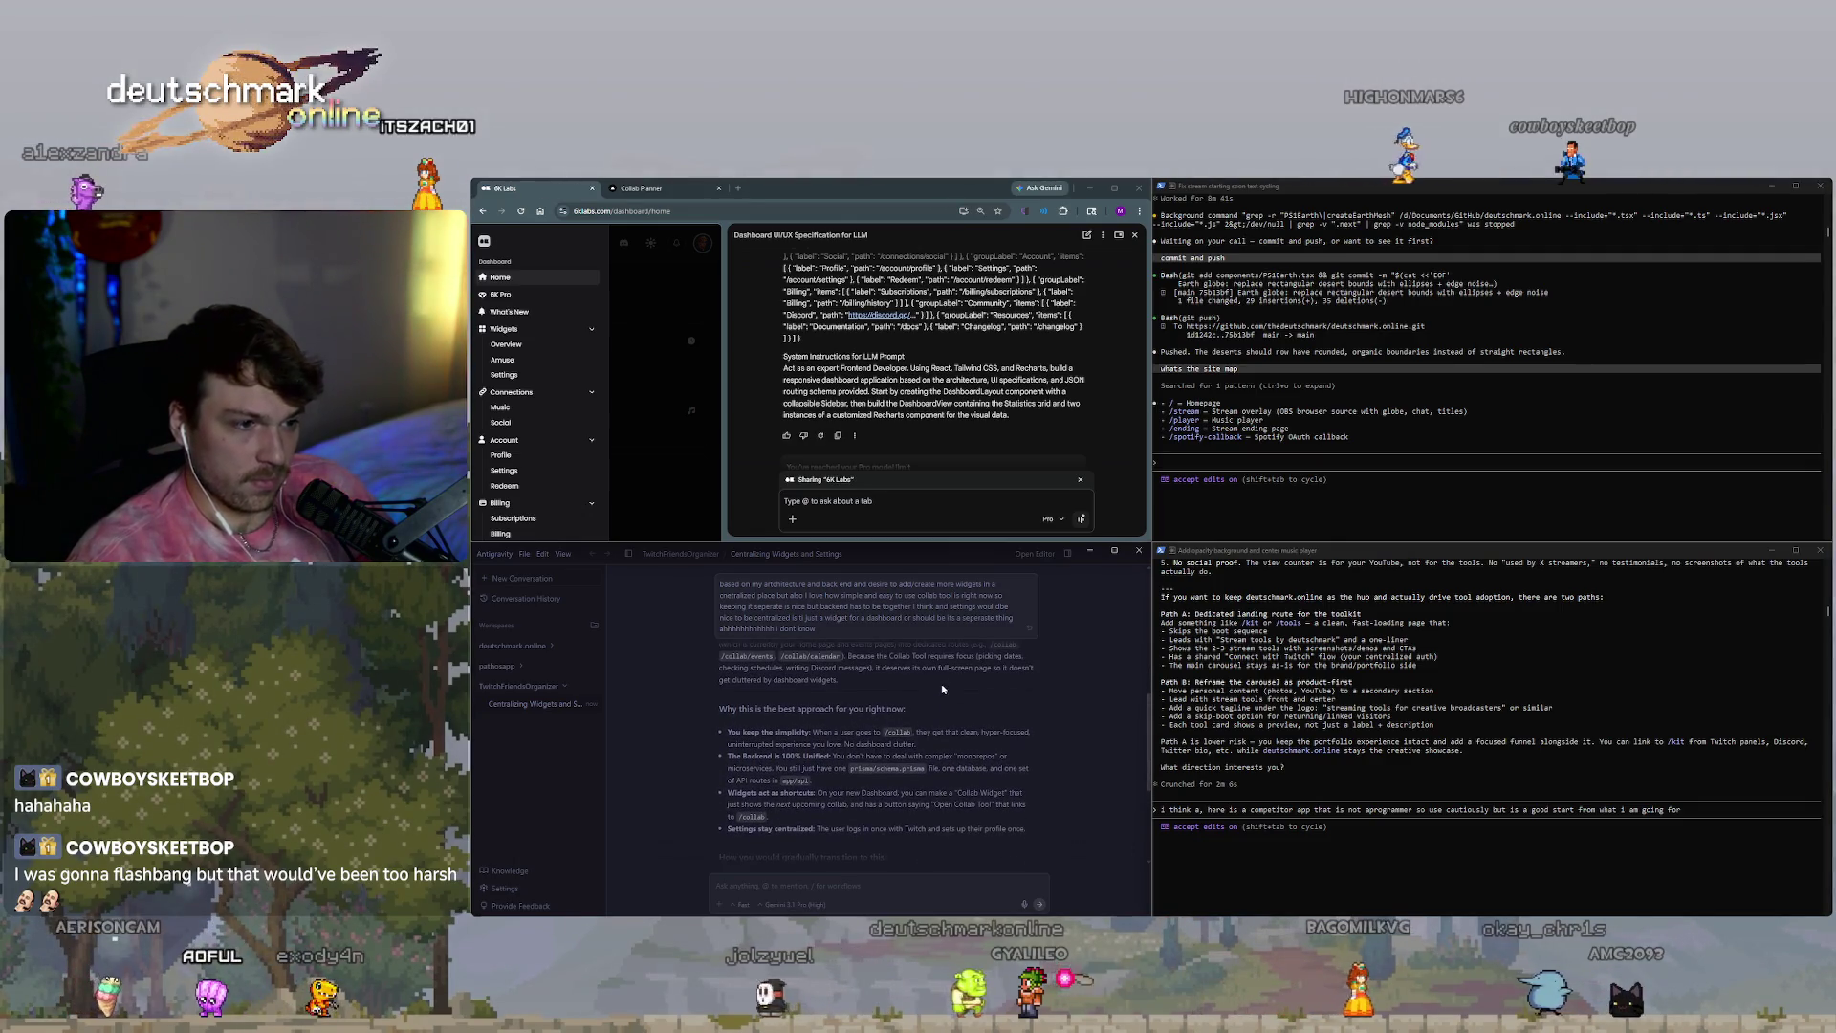
scroll(934, 710, "down", 1)
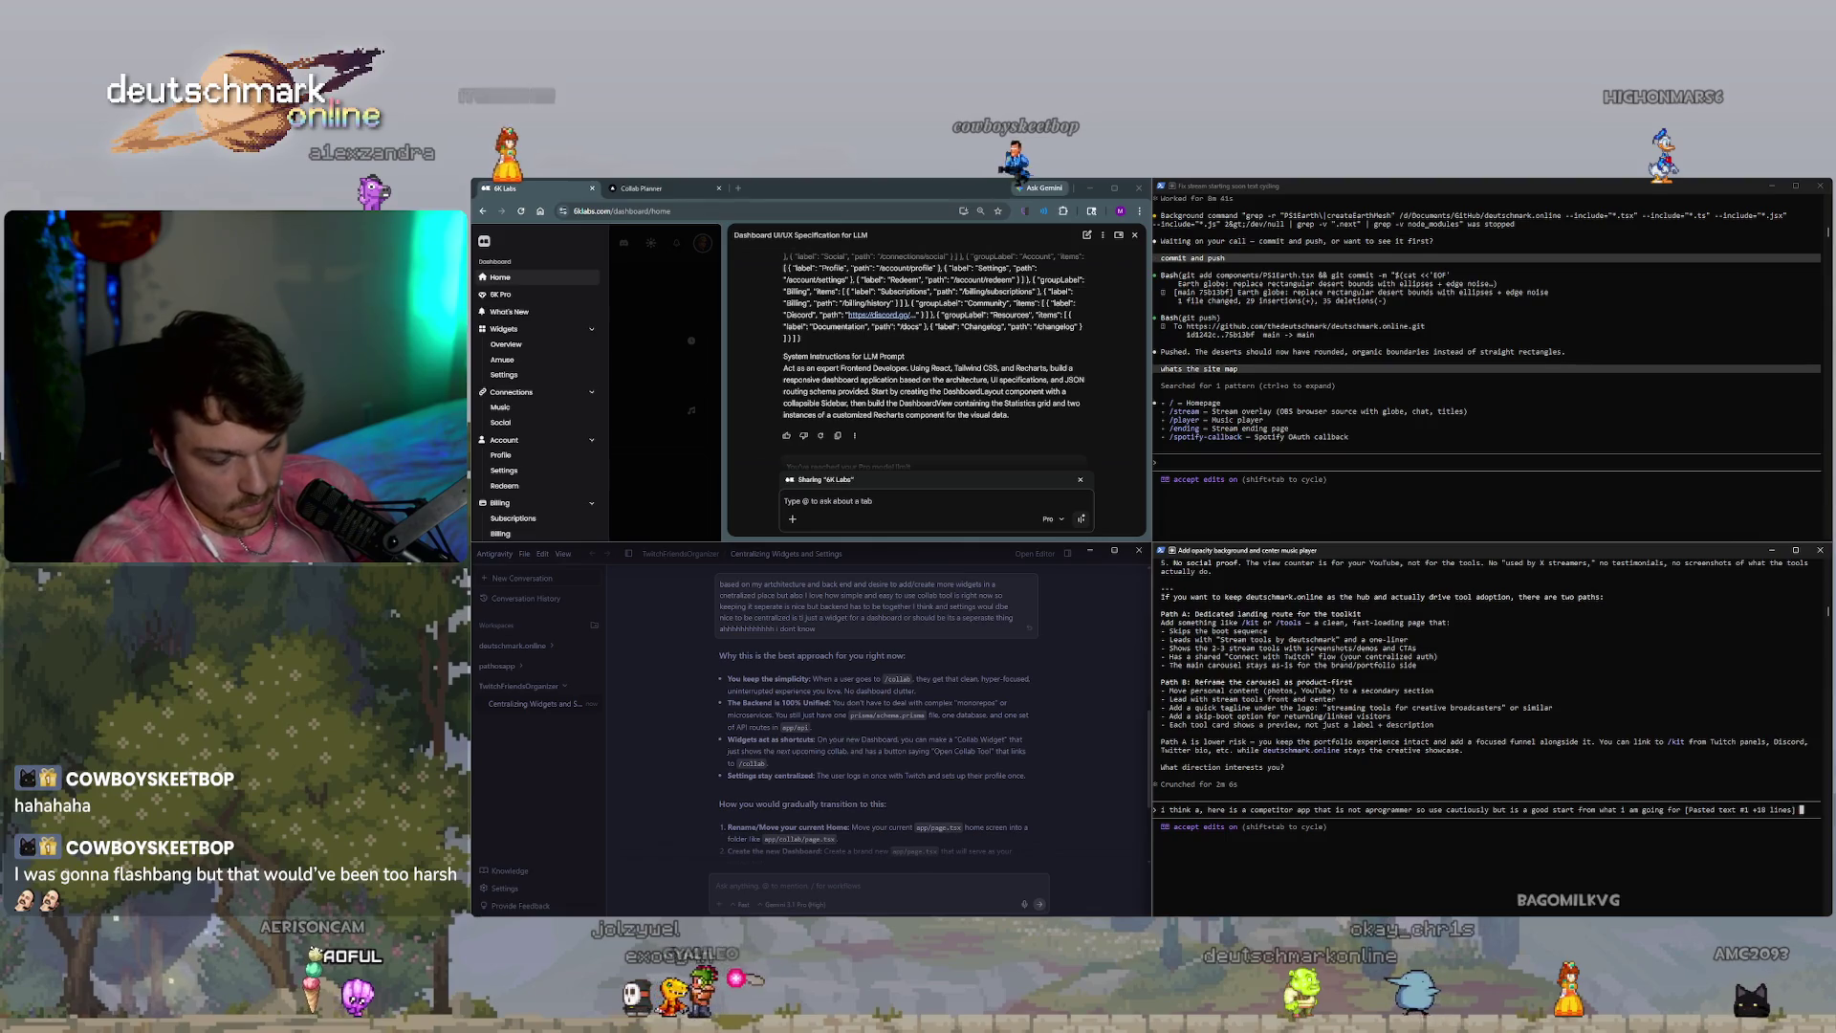
Add 'and I like this idea:' and paste the hub-and-spoke recommendation after it.
type("and i")
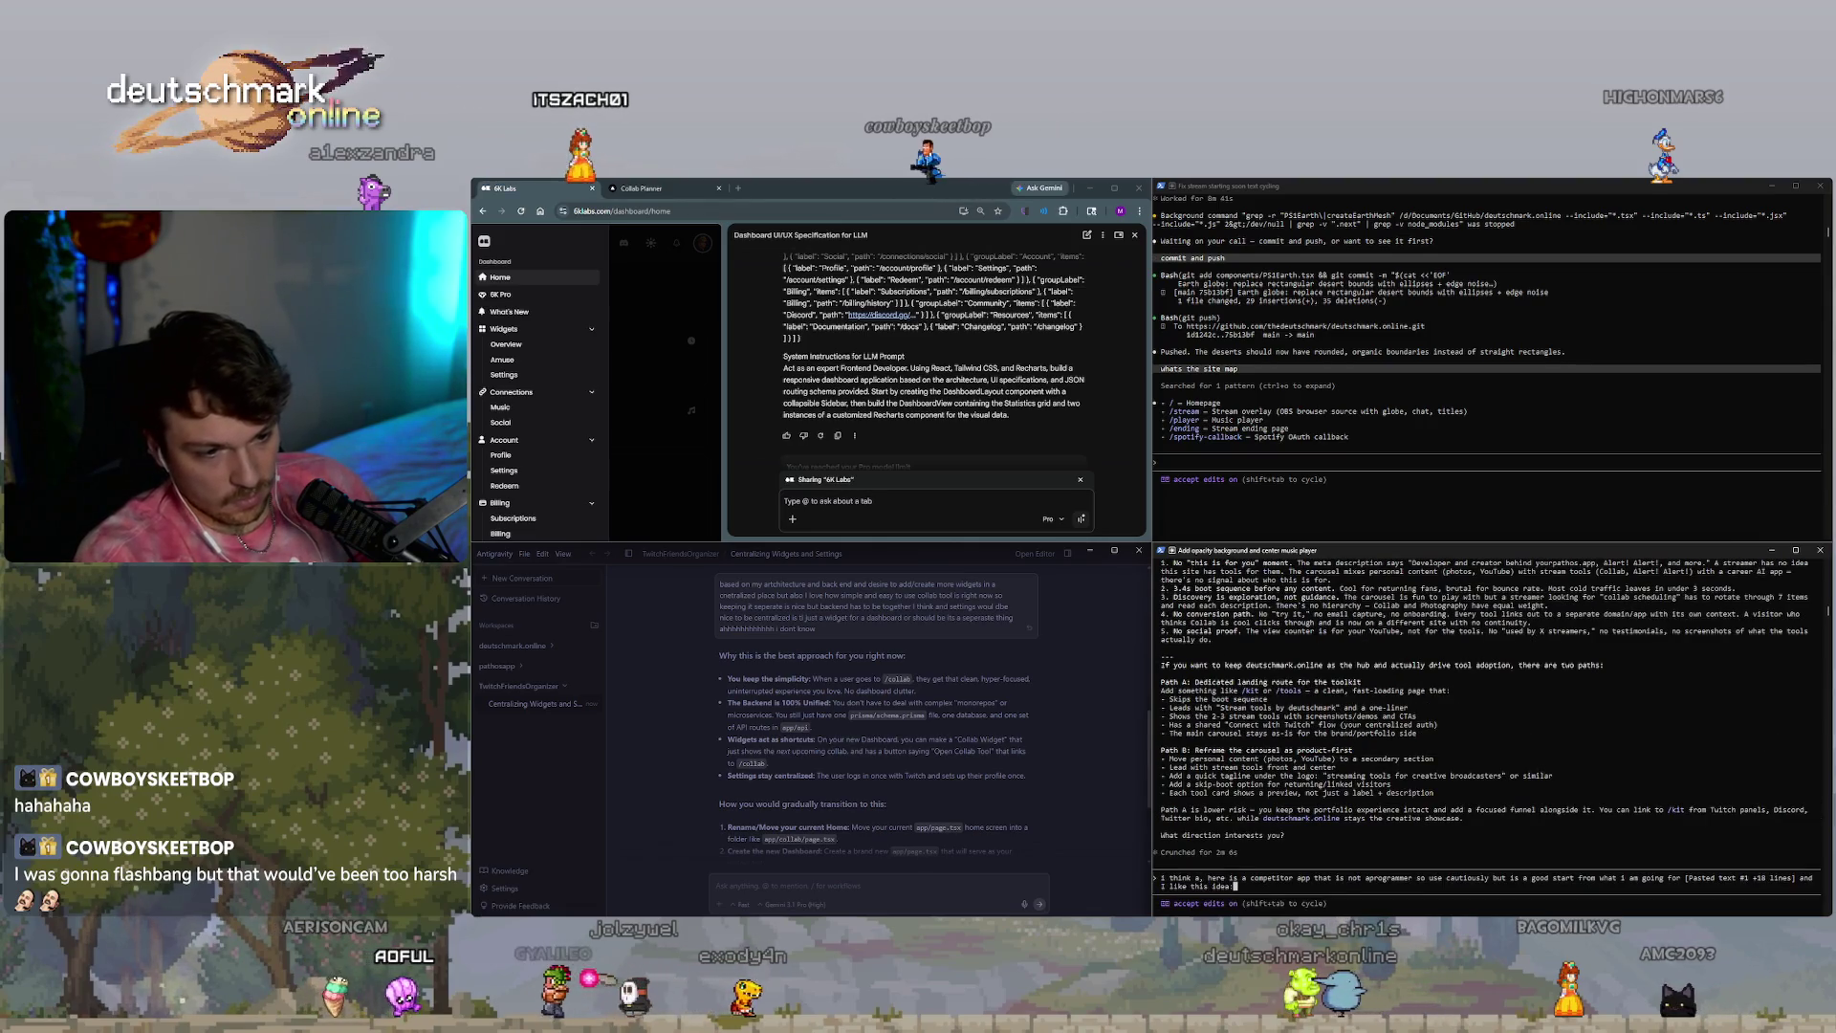
type(" like this idea:")
scroll(879, 808, "down", 3)
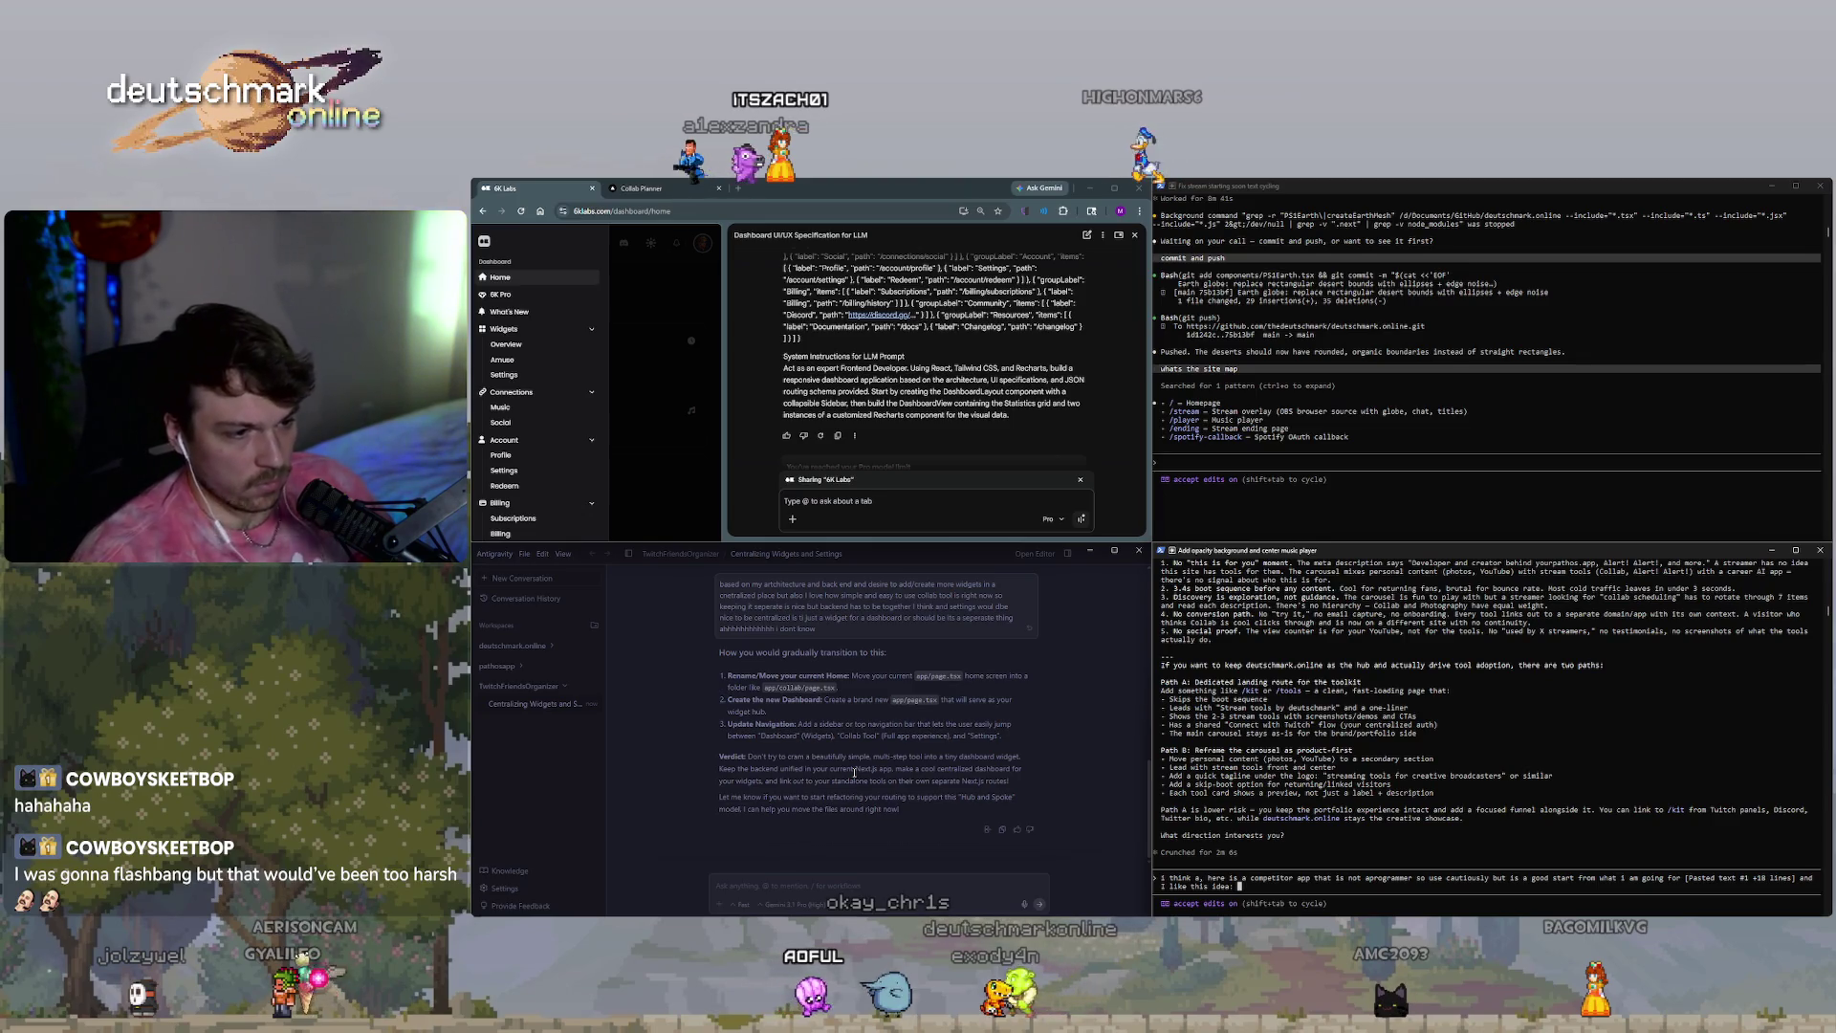
left_click_drag(918, 812, 951, 801)
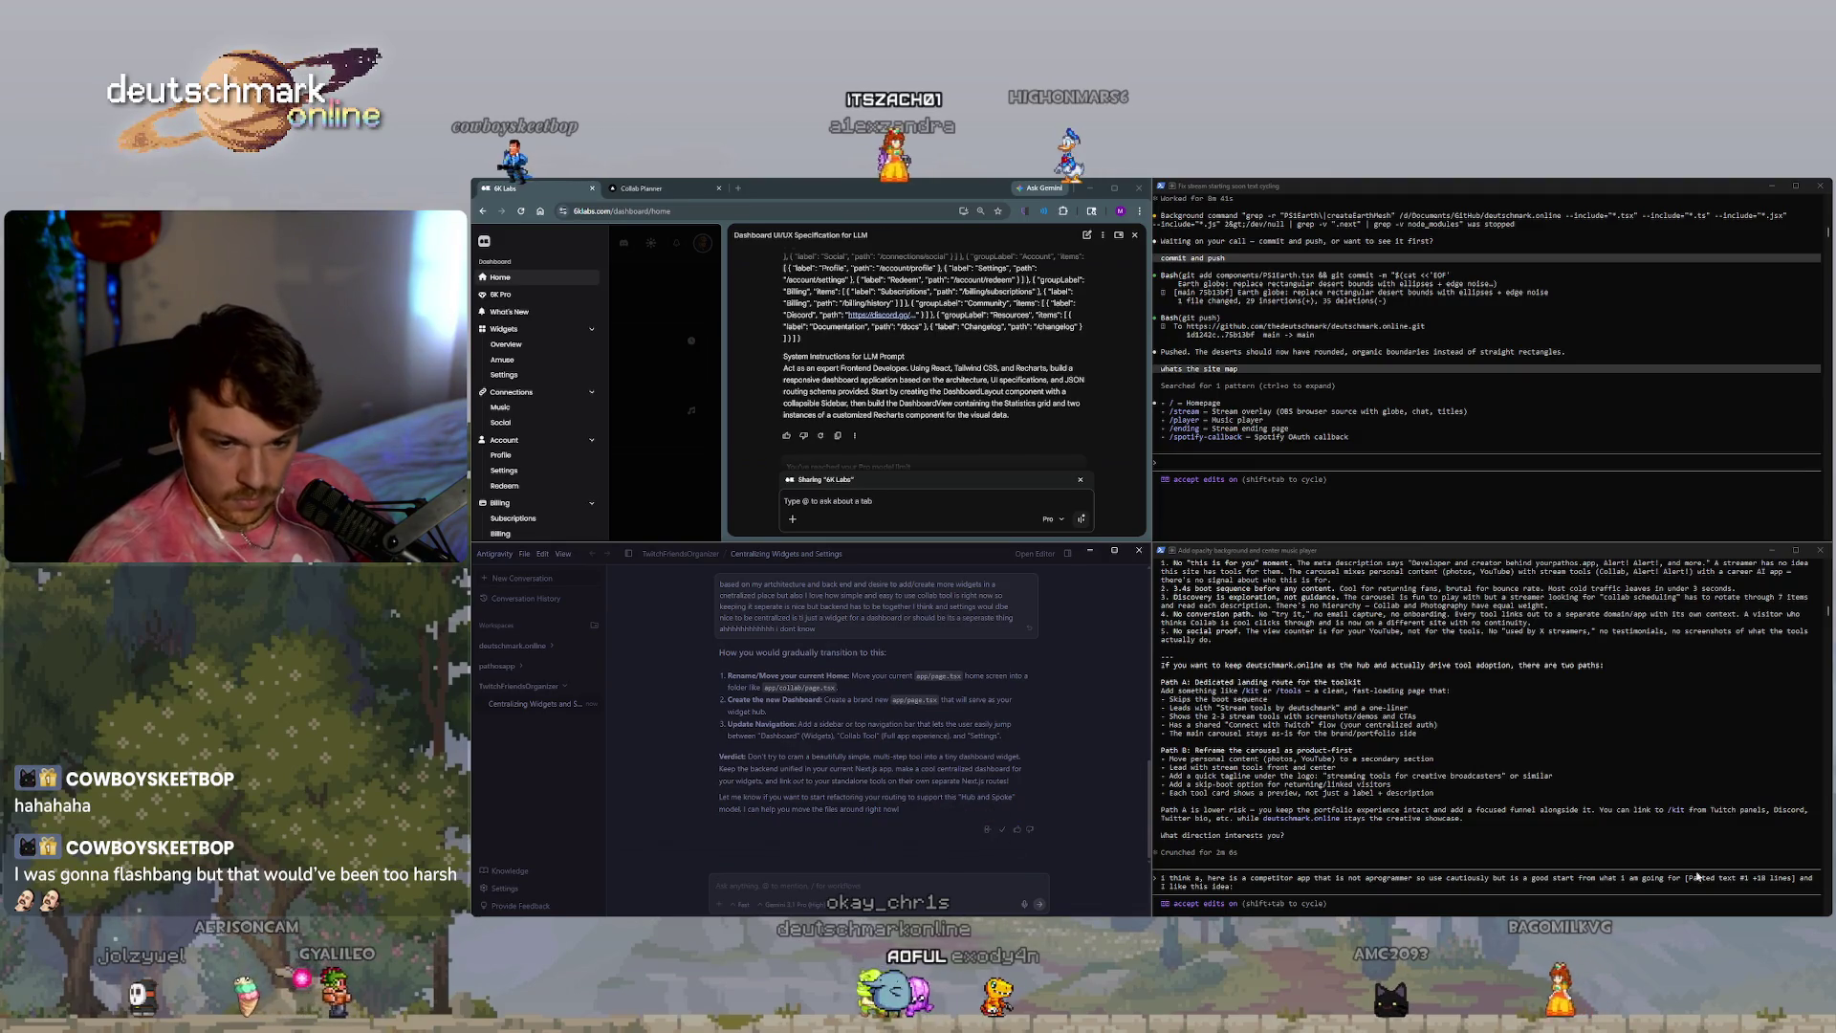
key("ctrl+v")
End the message with 'create a plan' and send it to Claude Code.
type("enter")
key("BackSpace")
key("BackSpace")
key("BackSpace")
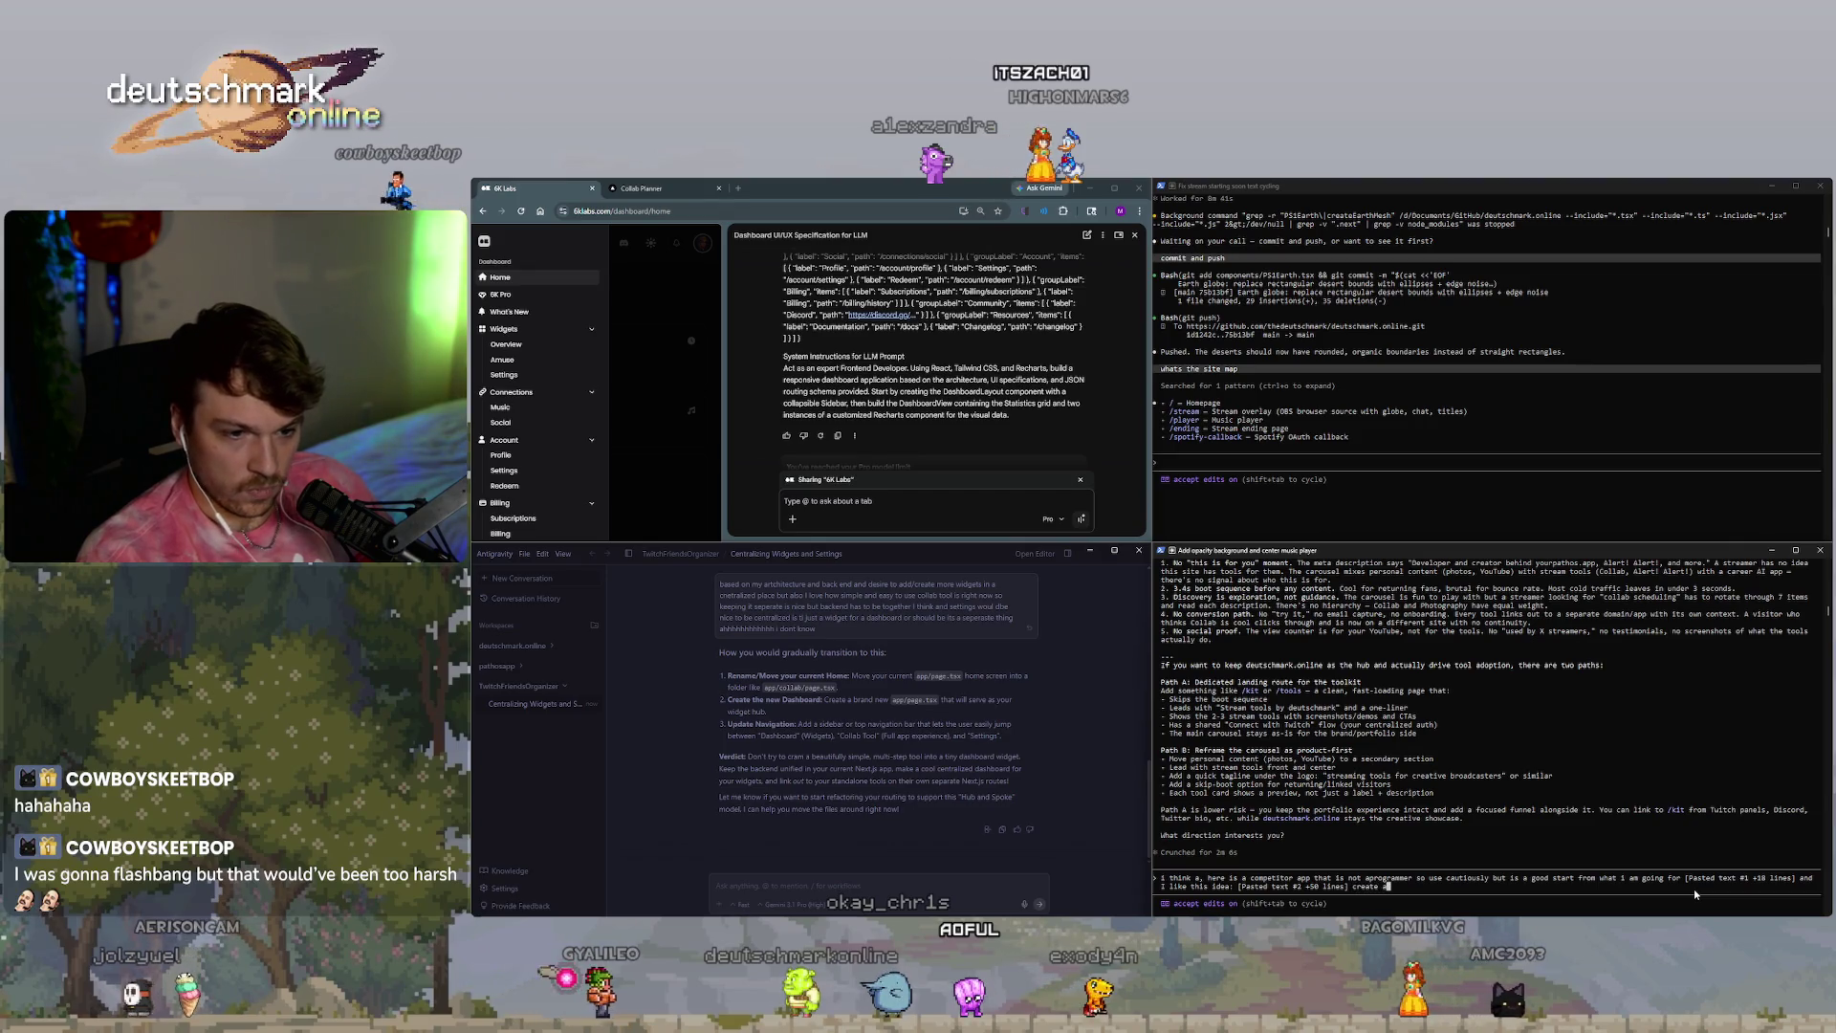
type("create a plan")
key("Return")
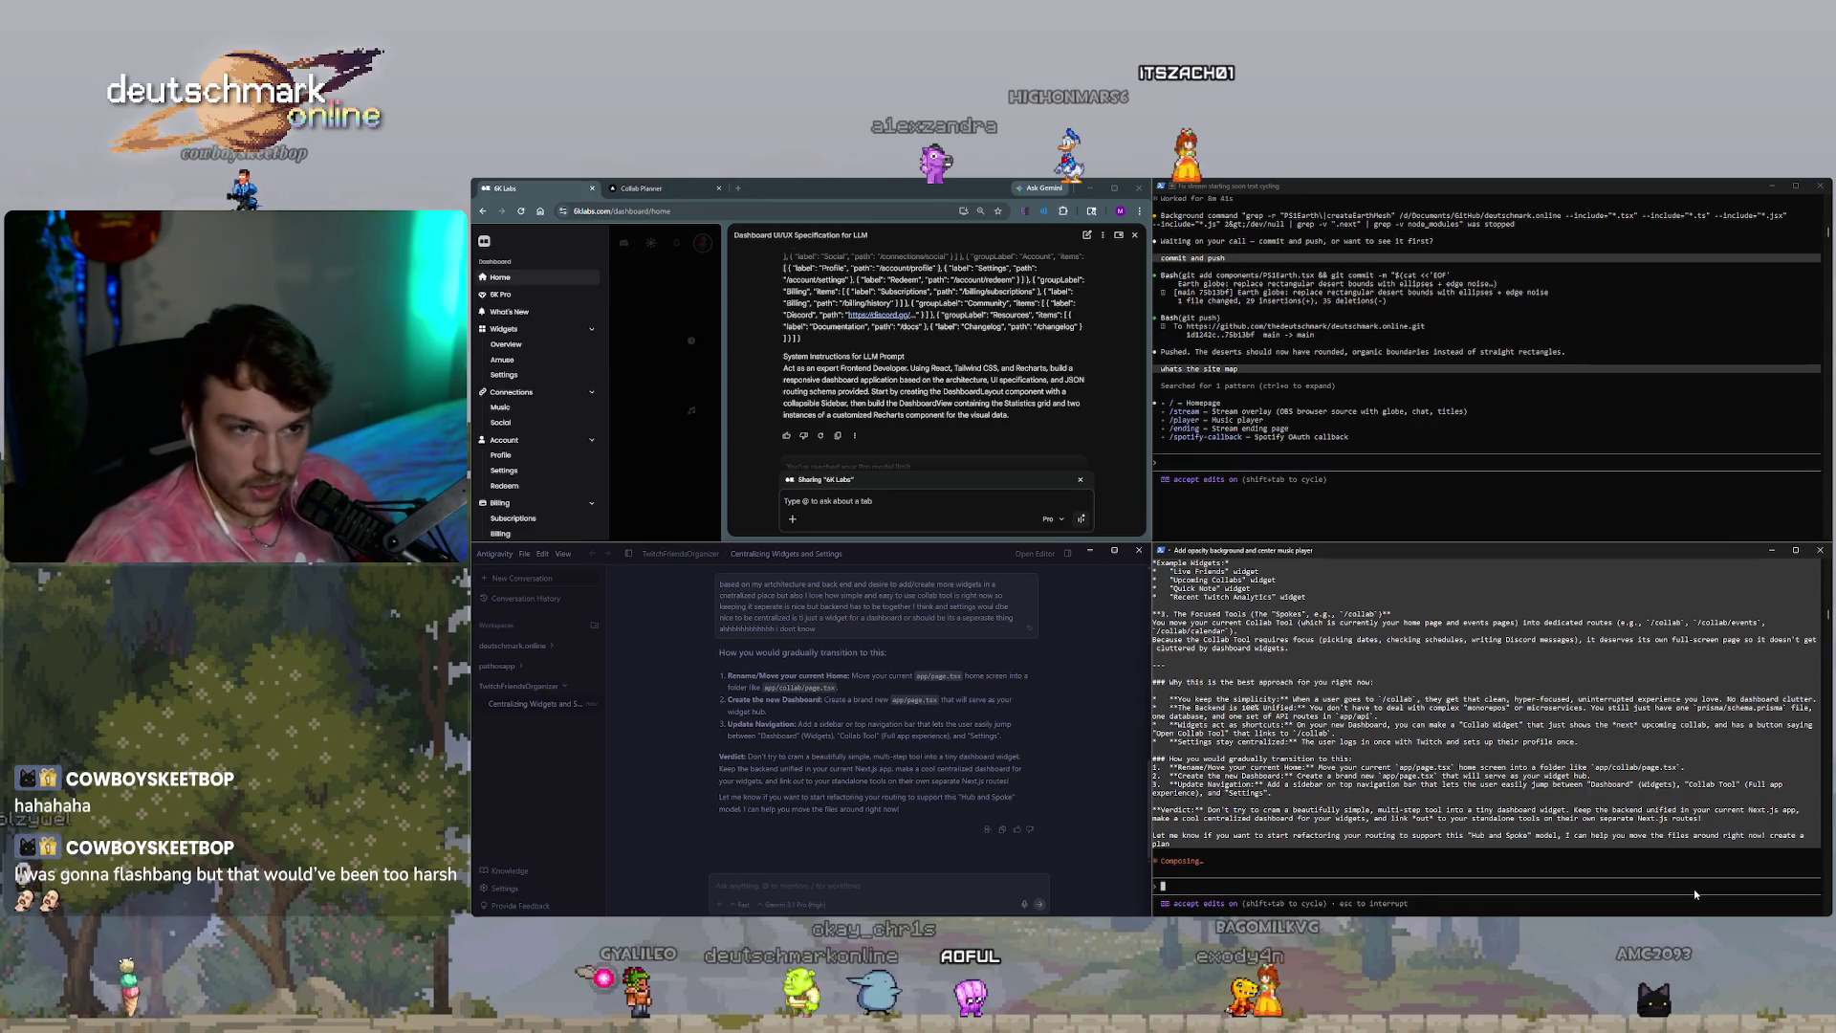
scroll(947, 373, "down", 2)
scroll(966, 368, "down", 2)
scroll(985, 363, "down", 2)
scroll(1008, 359, "down", 2)
Close the Gemini panel and show the Collab Planner People page at 100% zoom.
left_click(1135, 234)
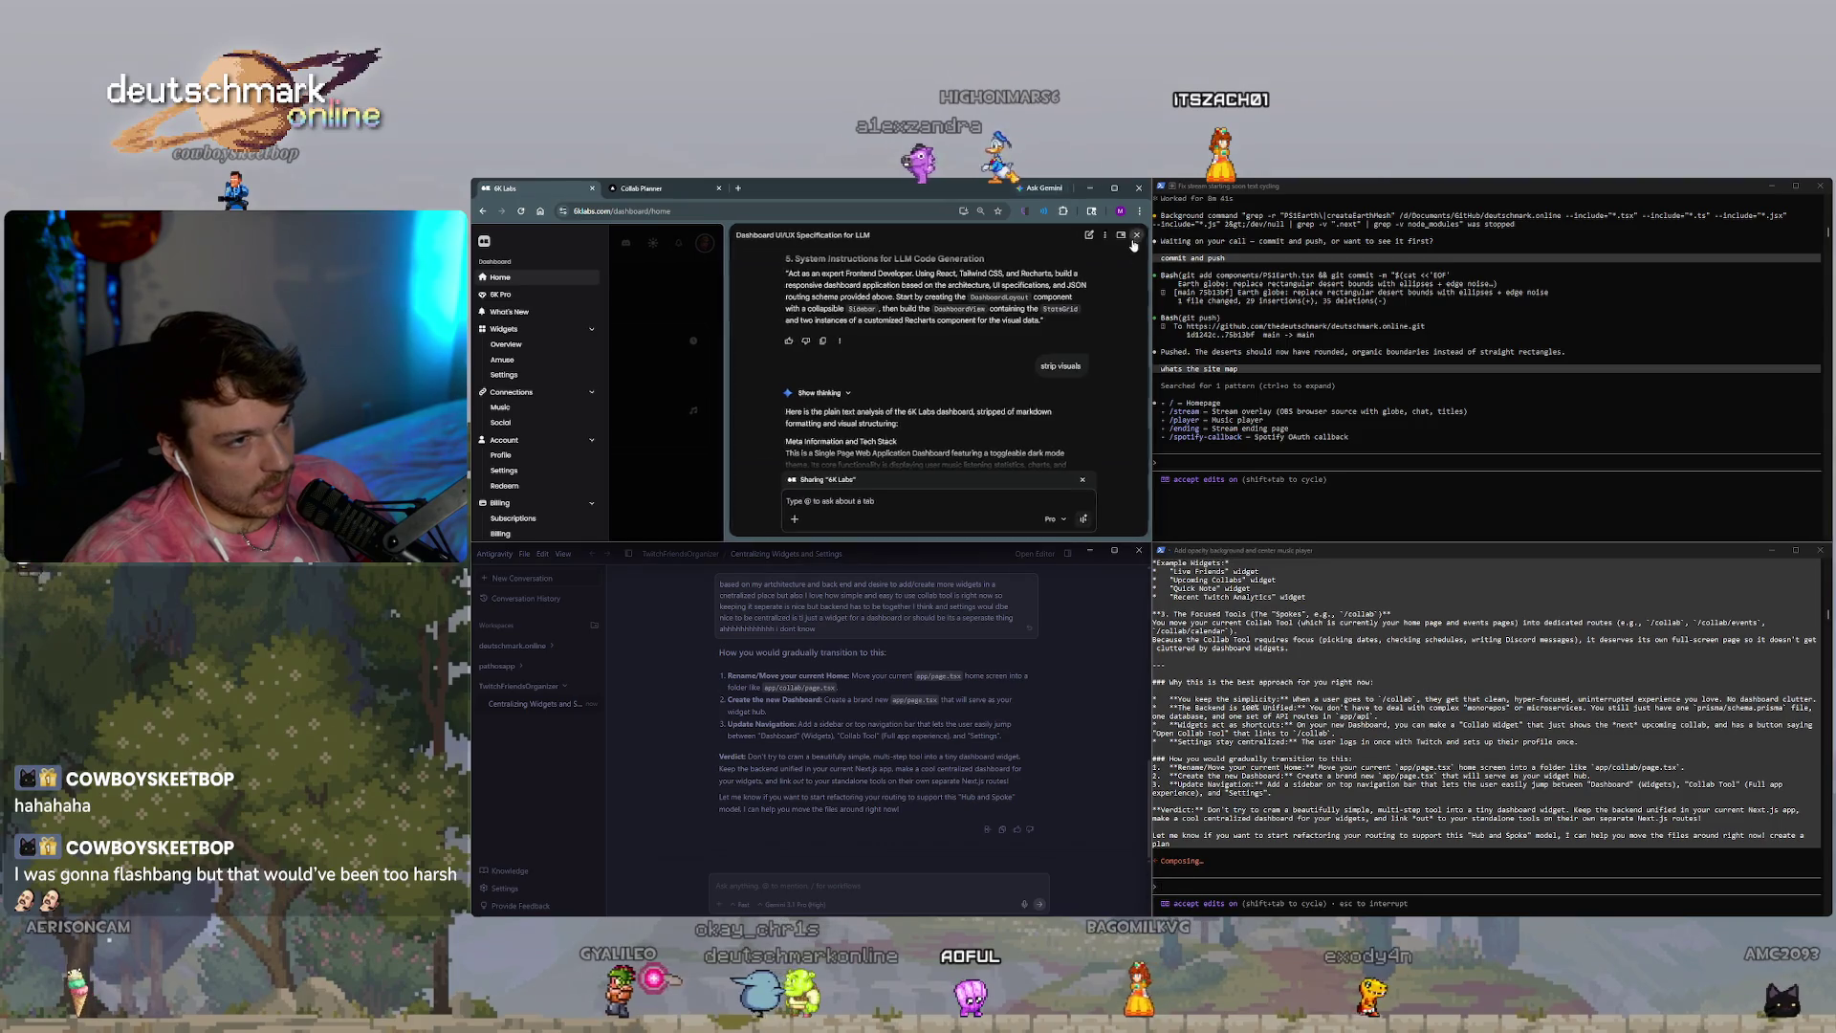
left_click(686, 188)
scroll(852, 402, "up", 5)
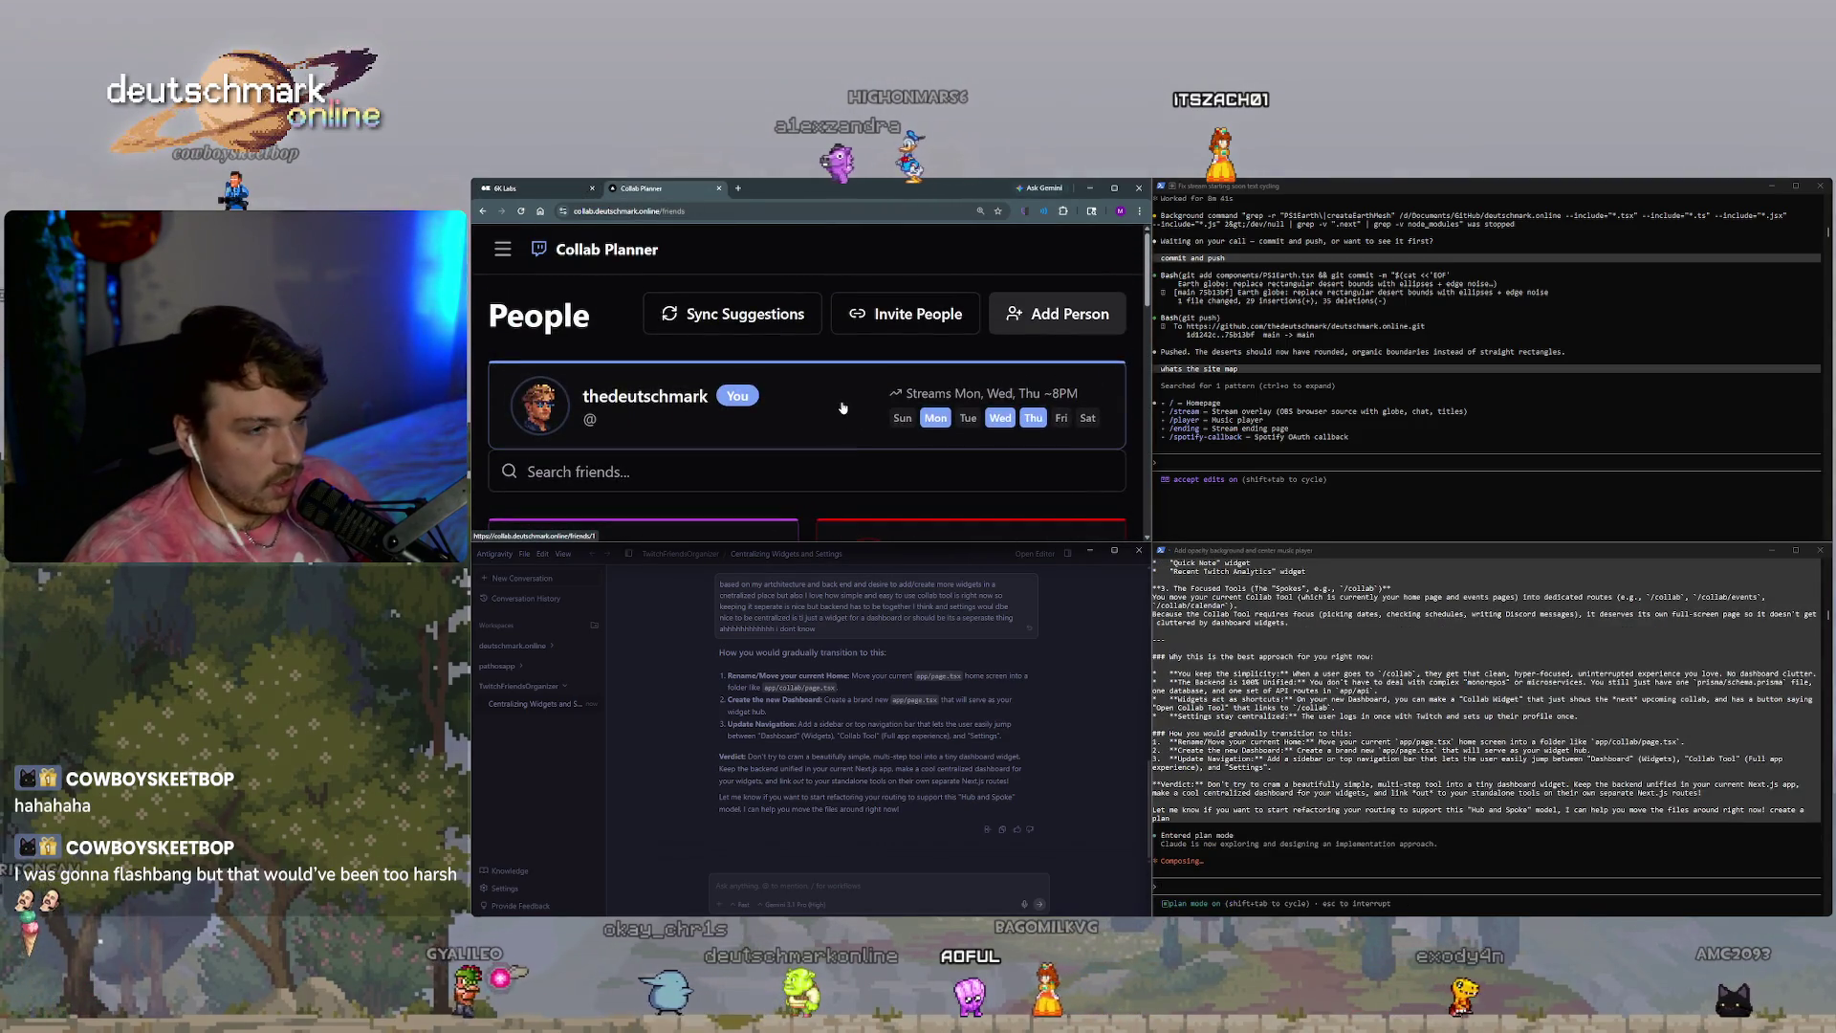
key("ctrl+minus")
key("ctrl+minus")
key("ctrl+minus")
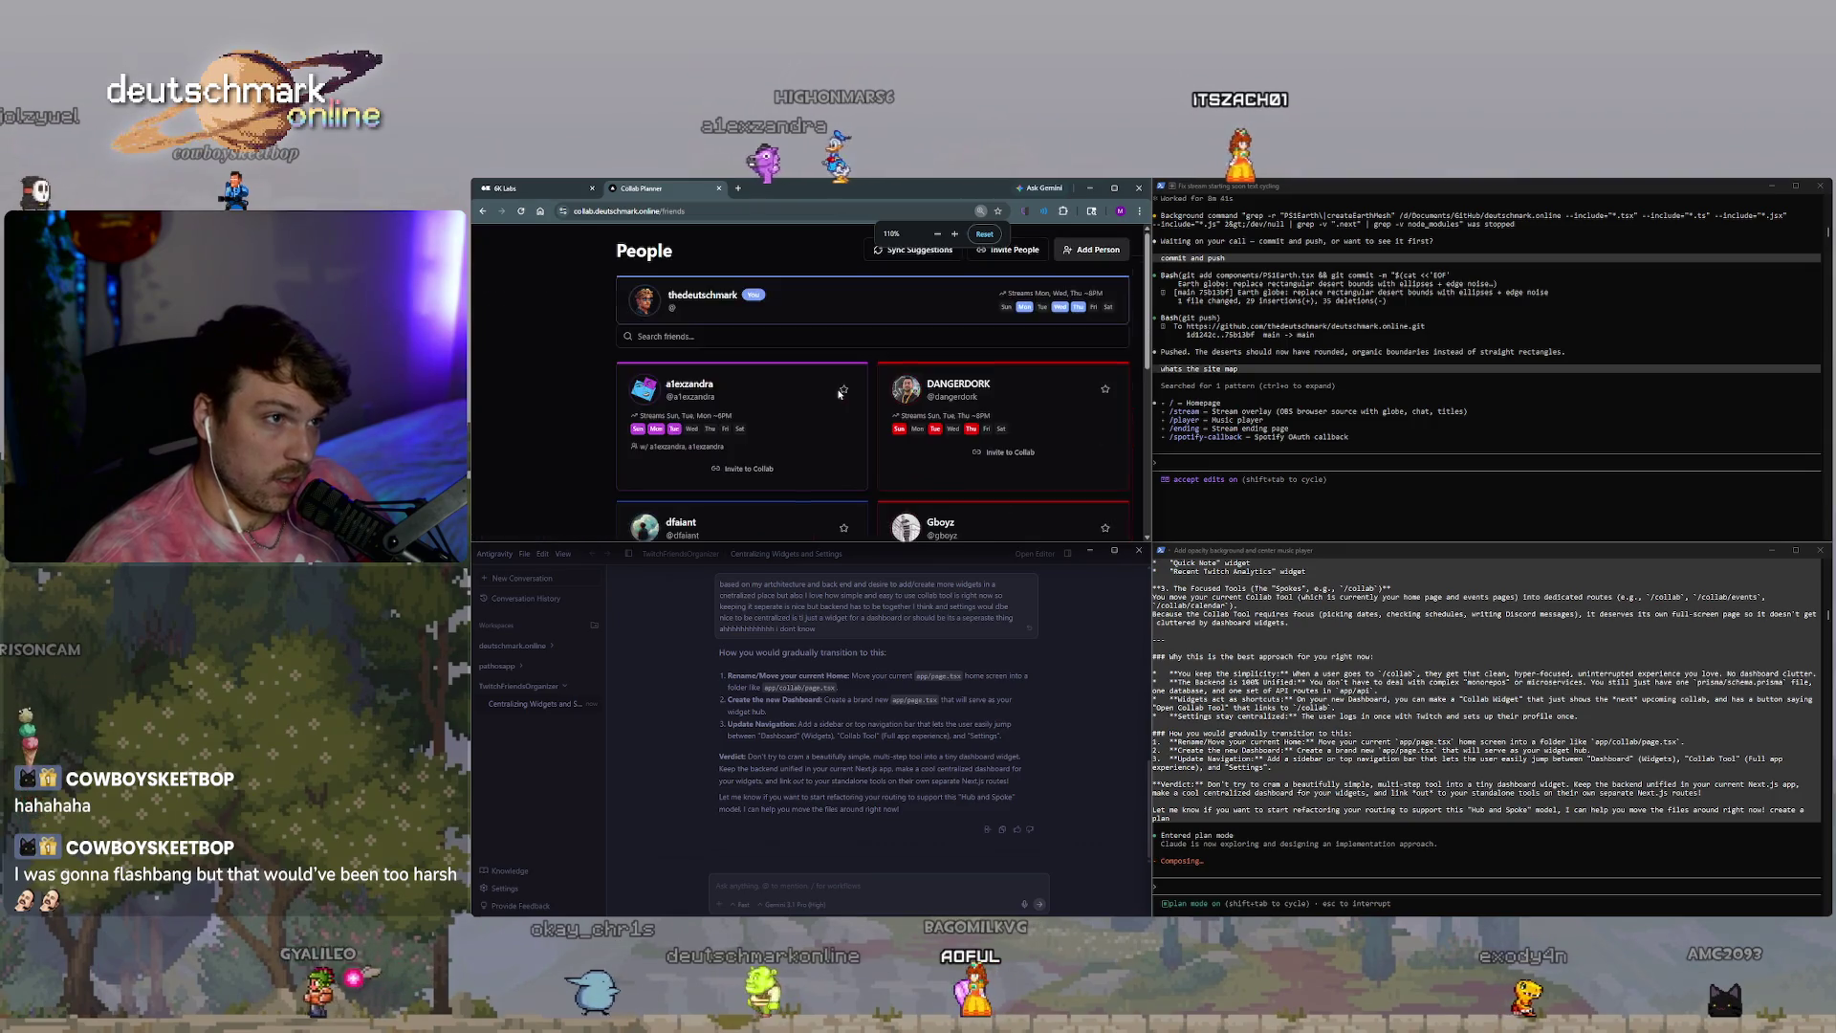
key("ctrl+minus")
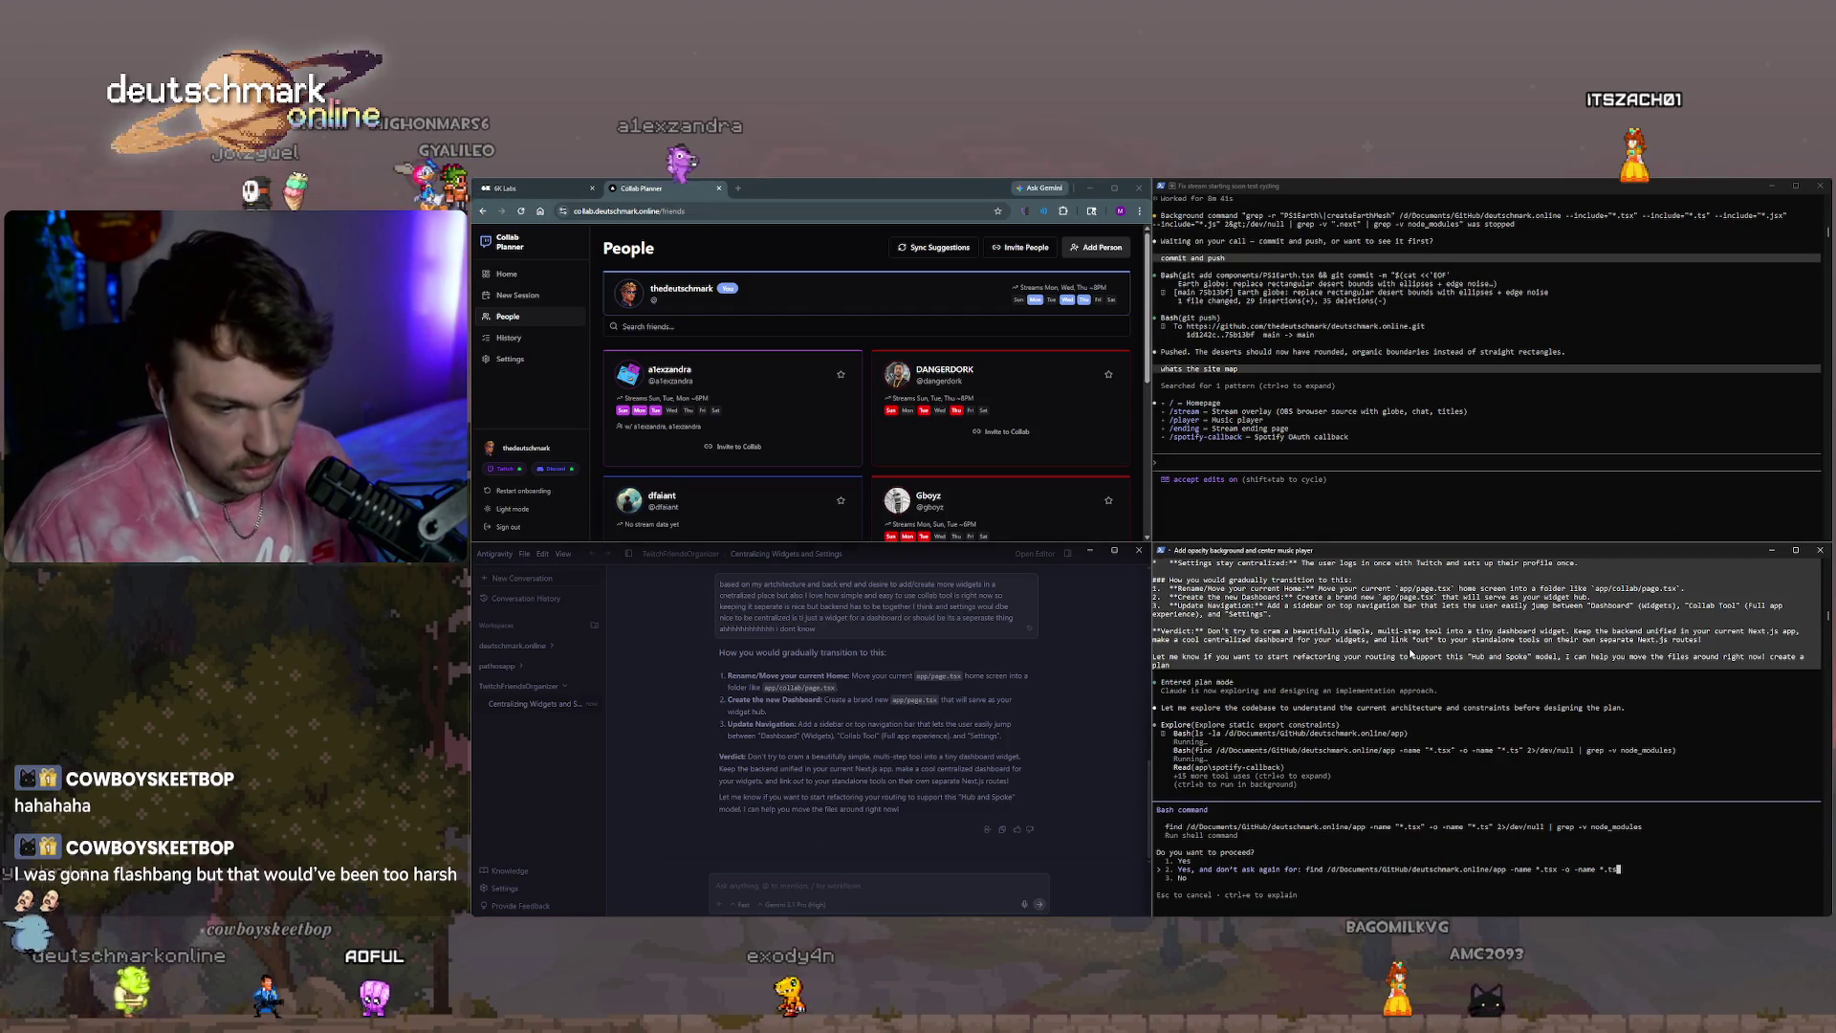
Allow the Bash exploration command and then the project file search to run.
key("Return")
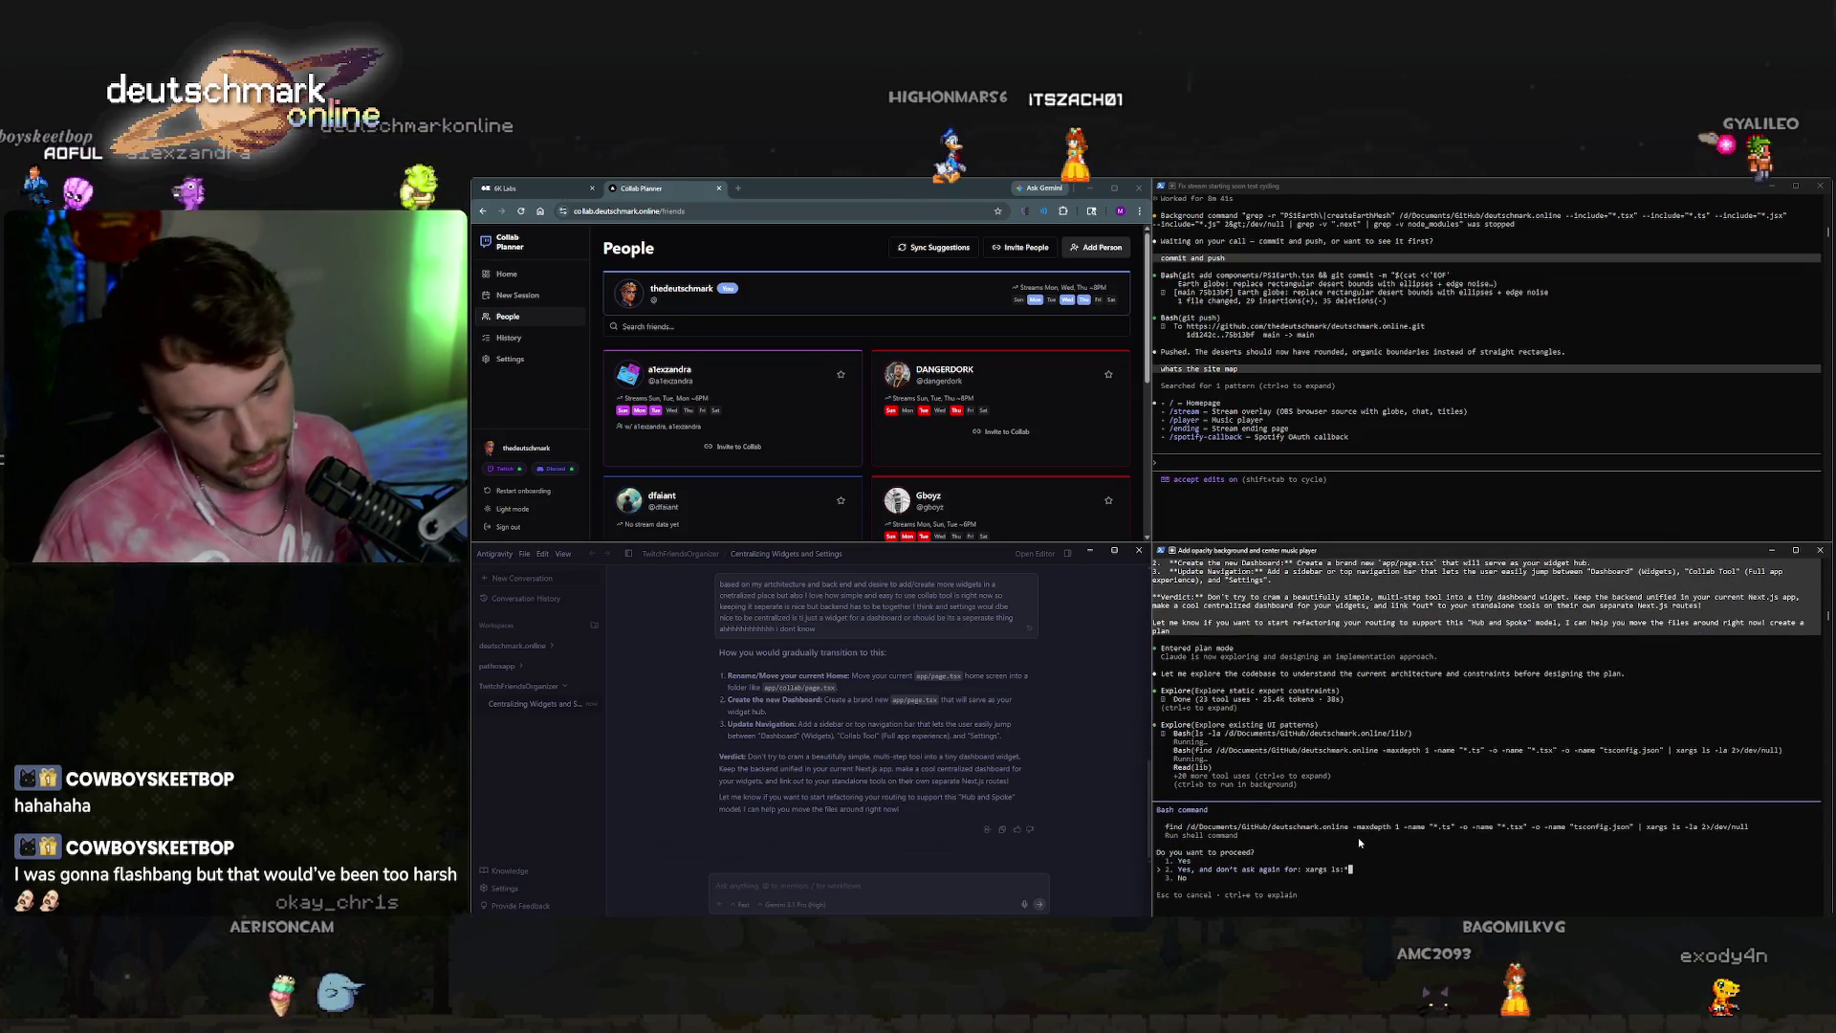
key("Return")
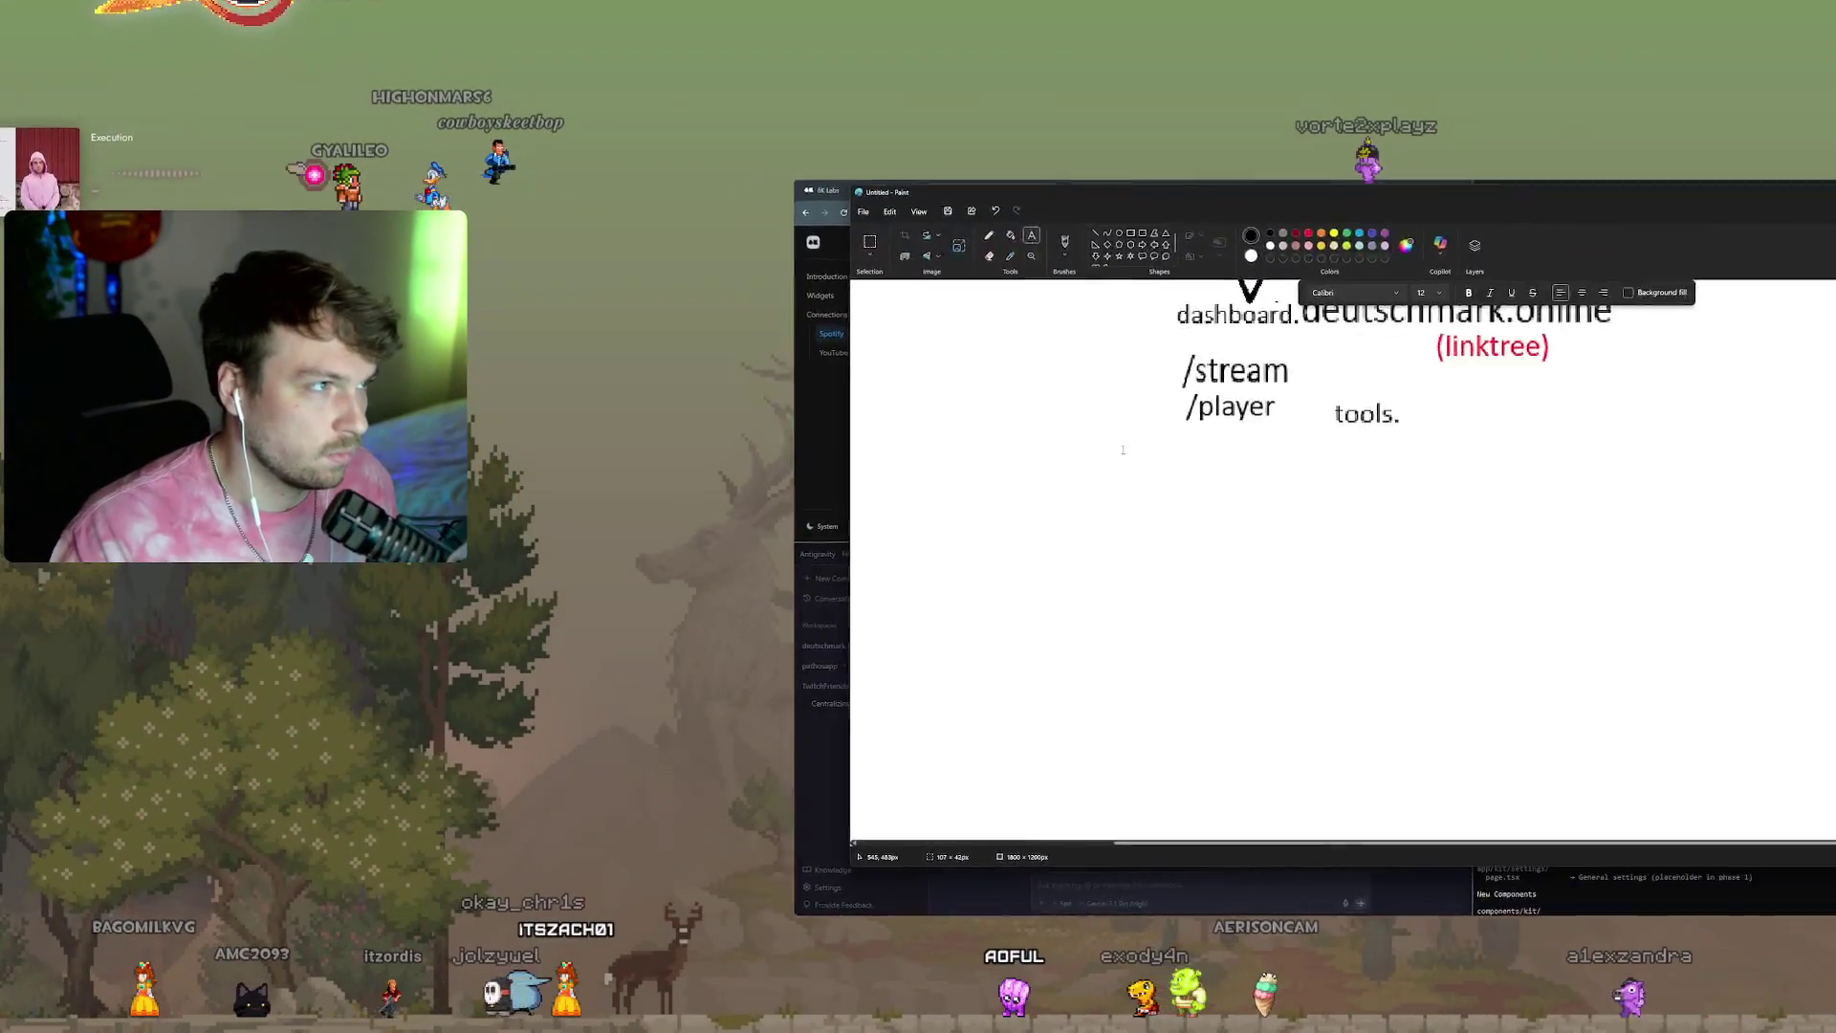
Write kit.deutschmark.online in a new text box at font size 18.
left_click(908, 515)
type("kit.deutschmark.online")
left_click_drag(1062, 535, 1320, 543)
key("ctrl+a")
key("ctrl+c")
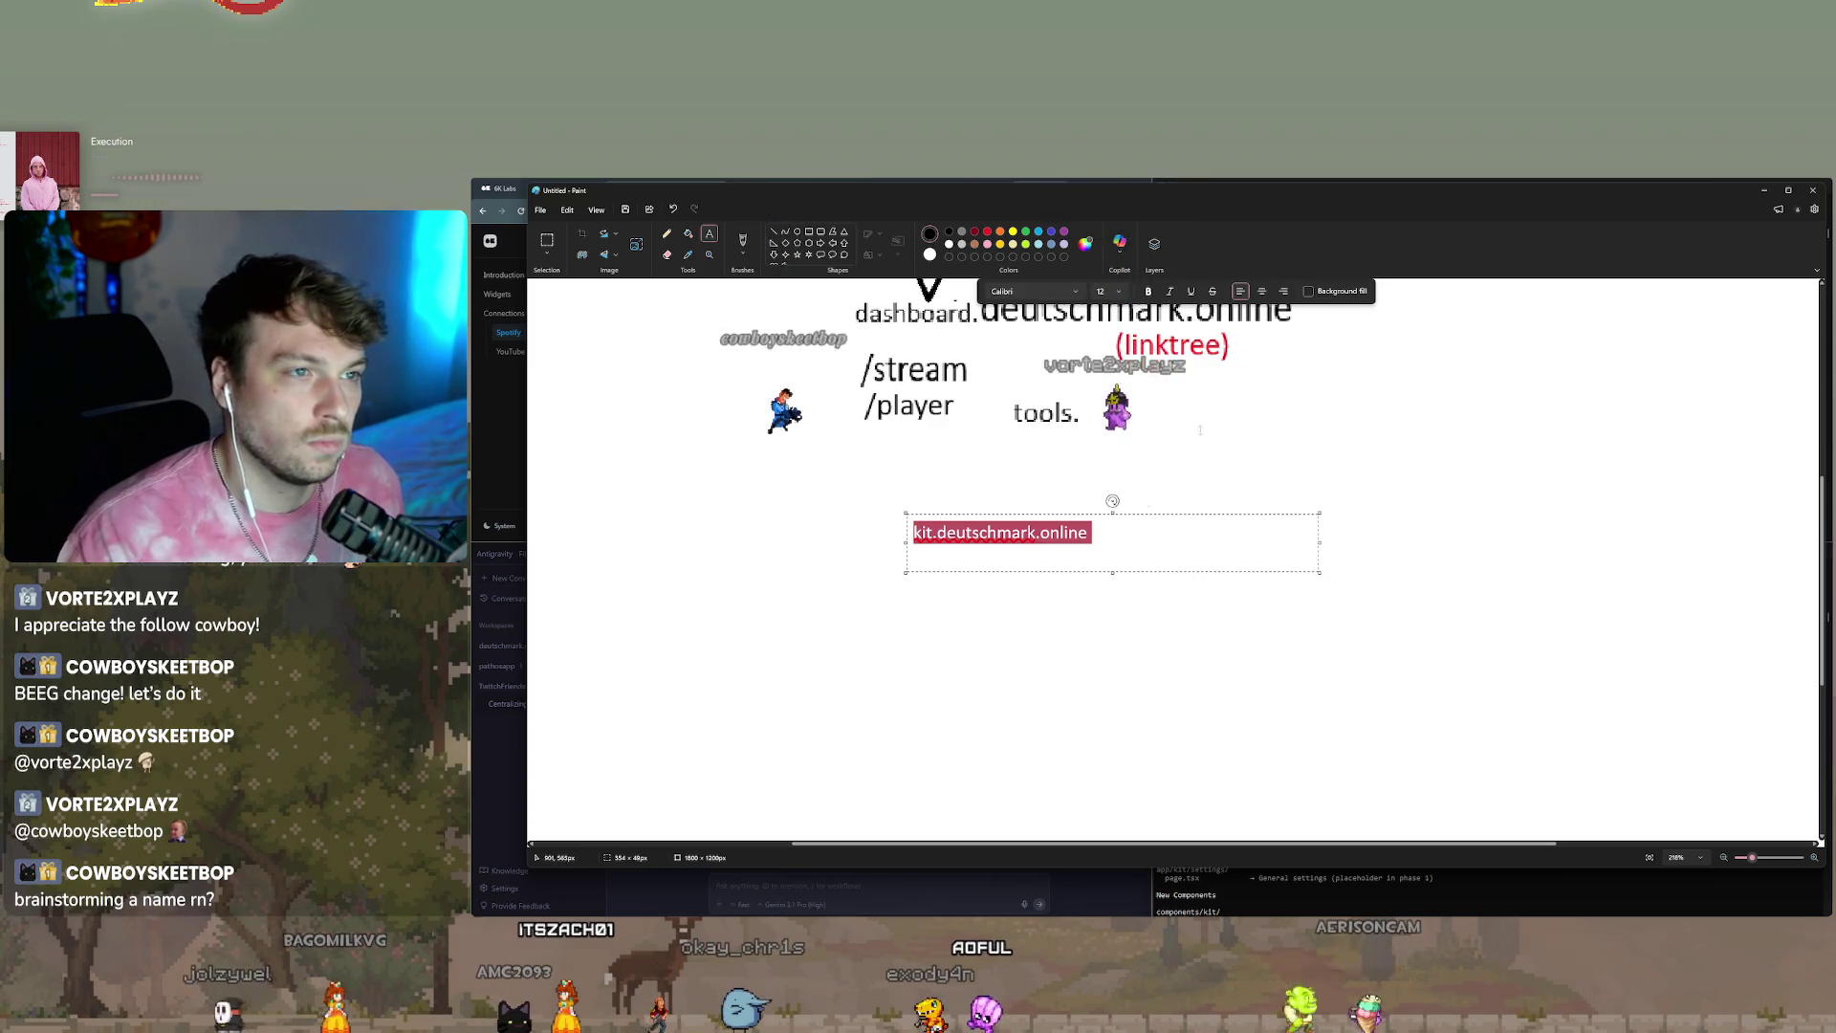
left_click(1109, 290)
left_click(1104, 449)
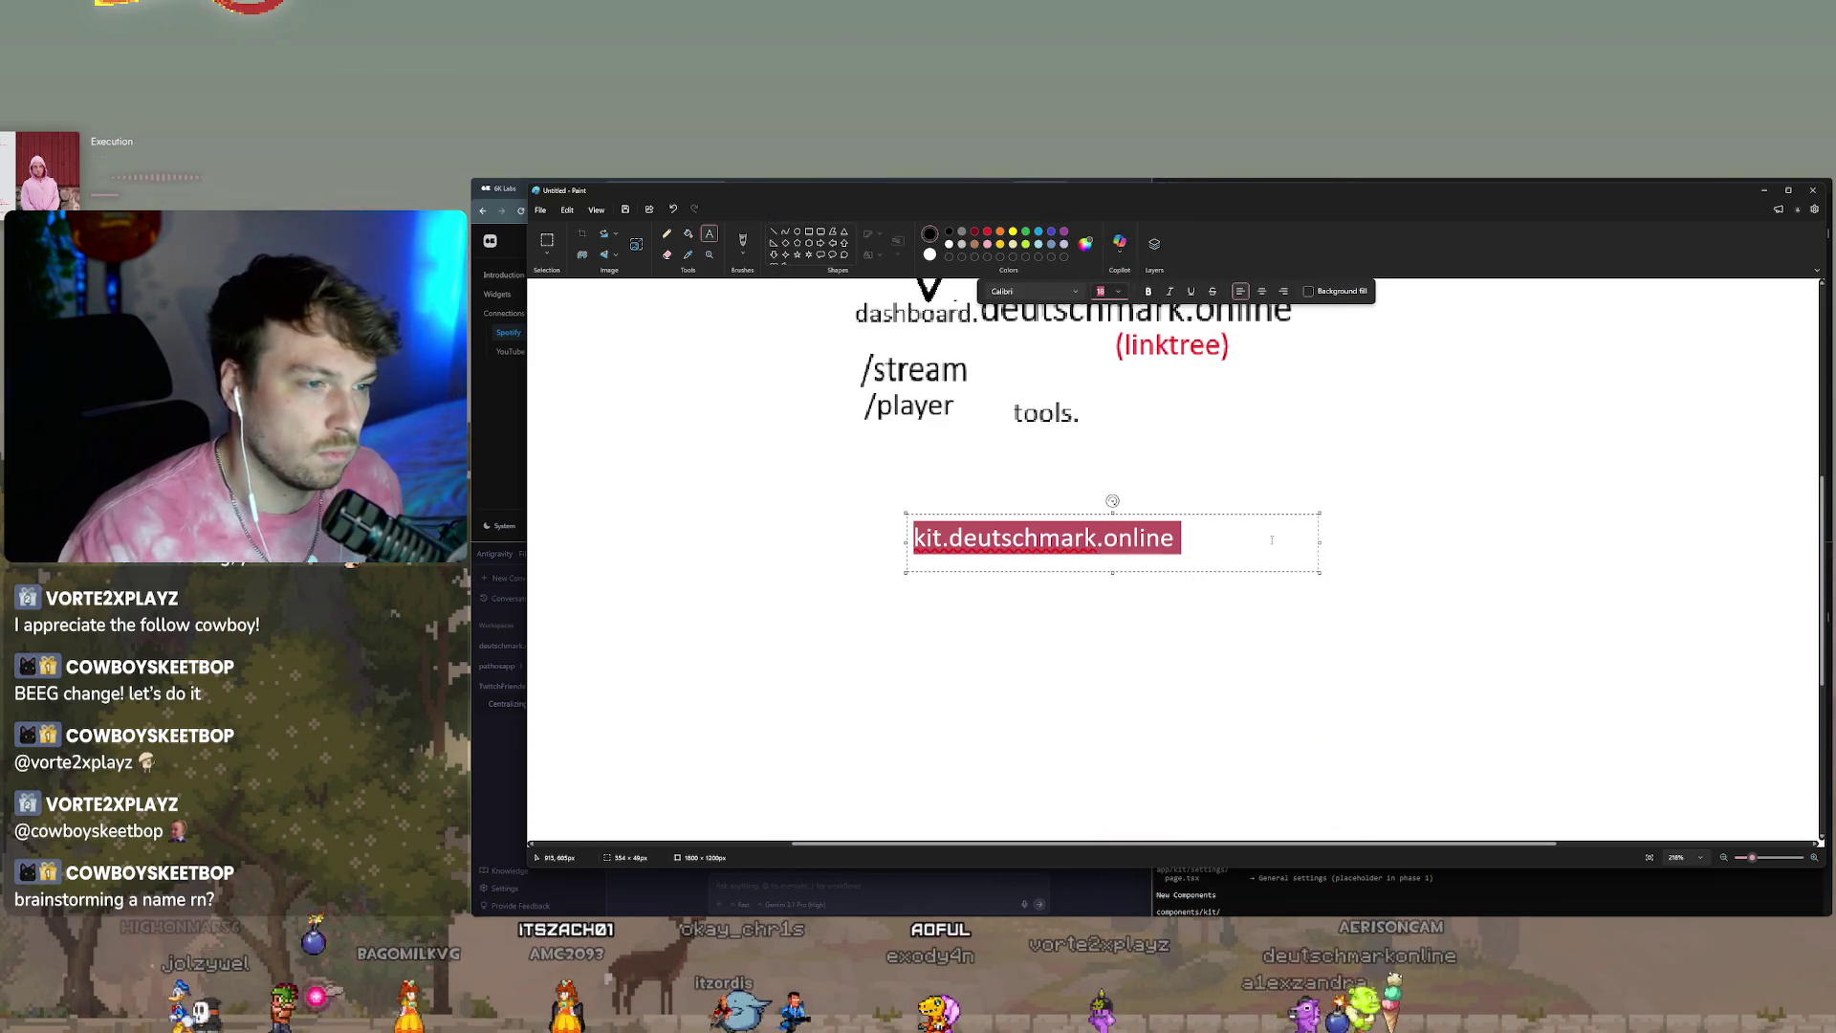
left_click_drag(1320, 572, 1200, 568)
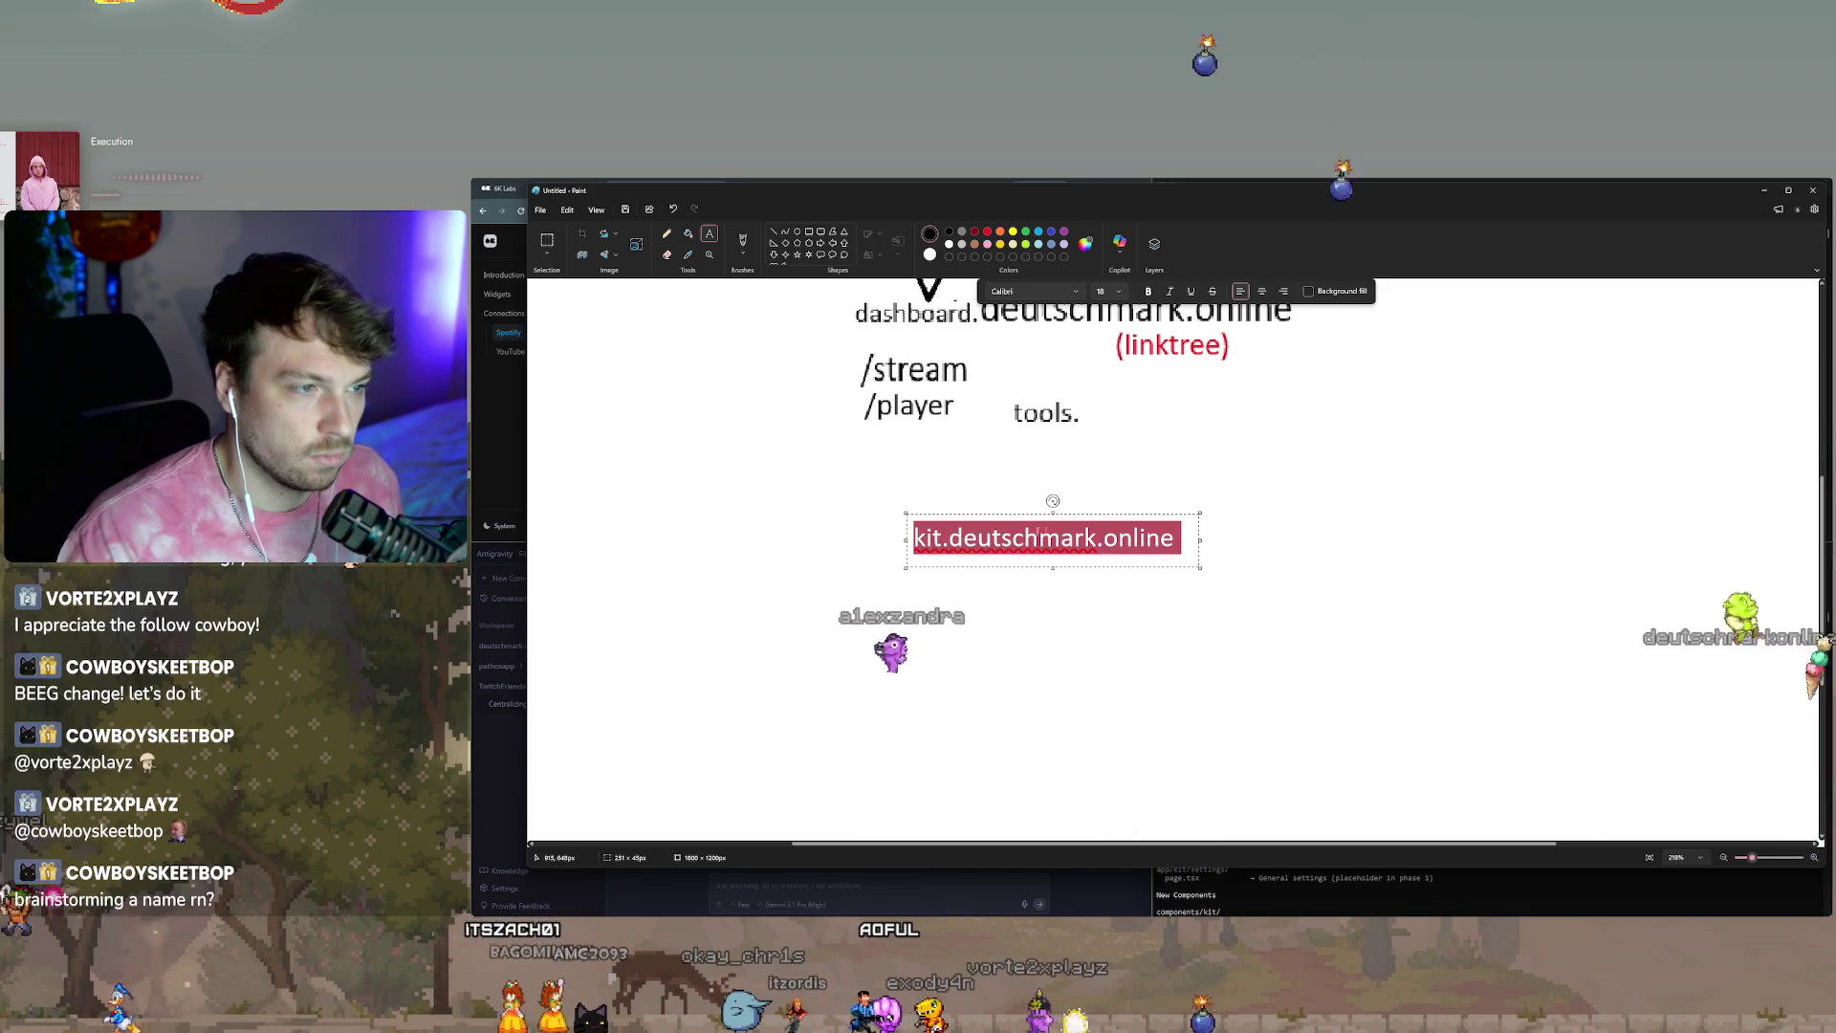
key("Escape")
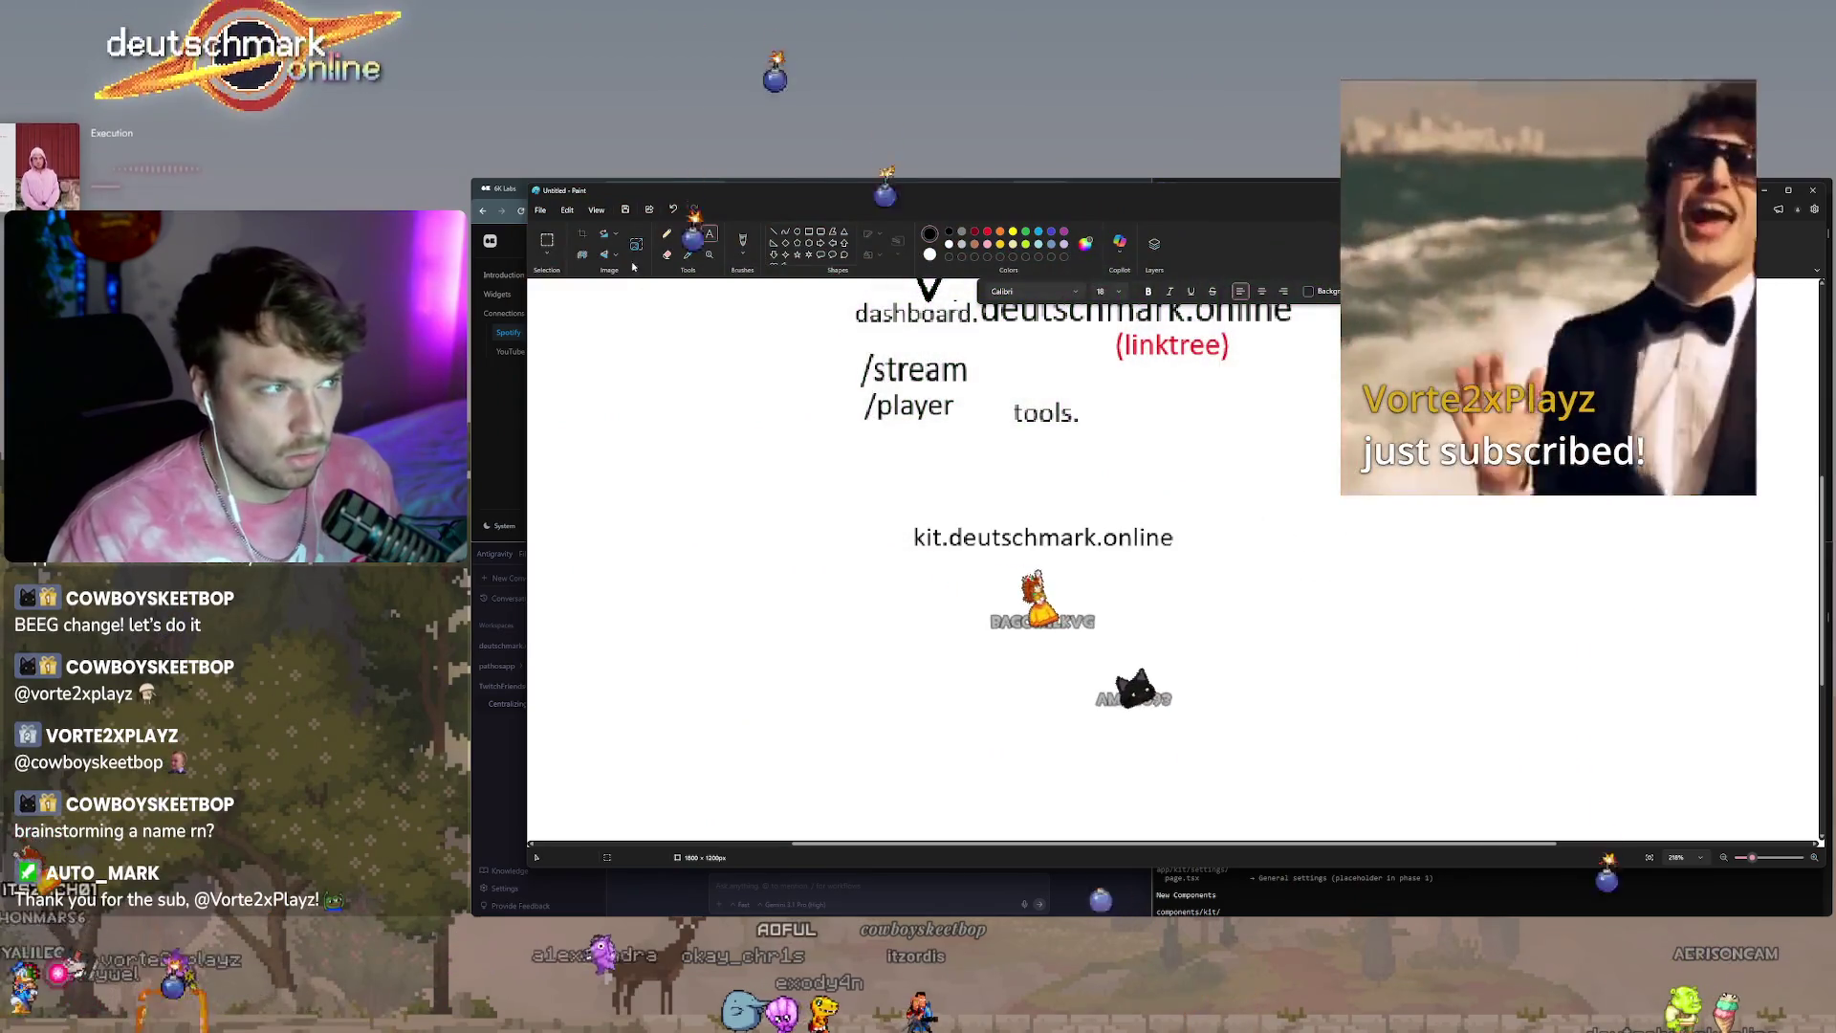
Paste a copy below it and change kit to tools.
left_click(1163, 566)
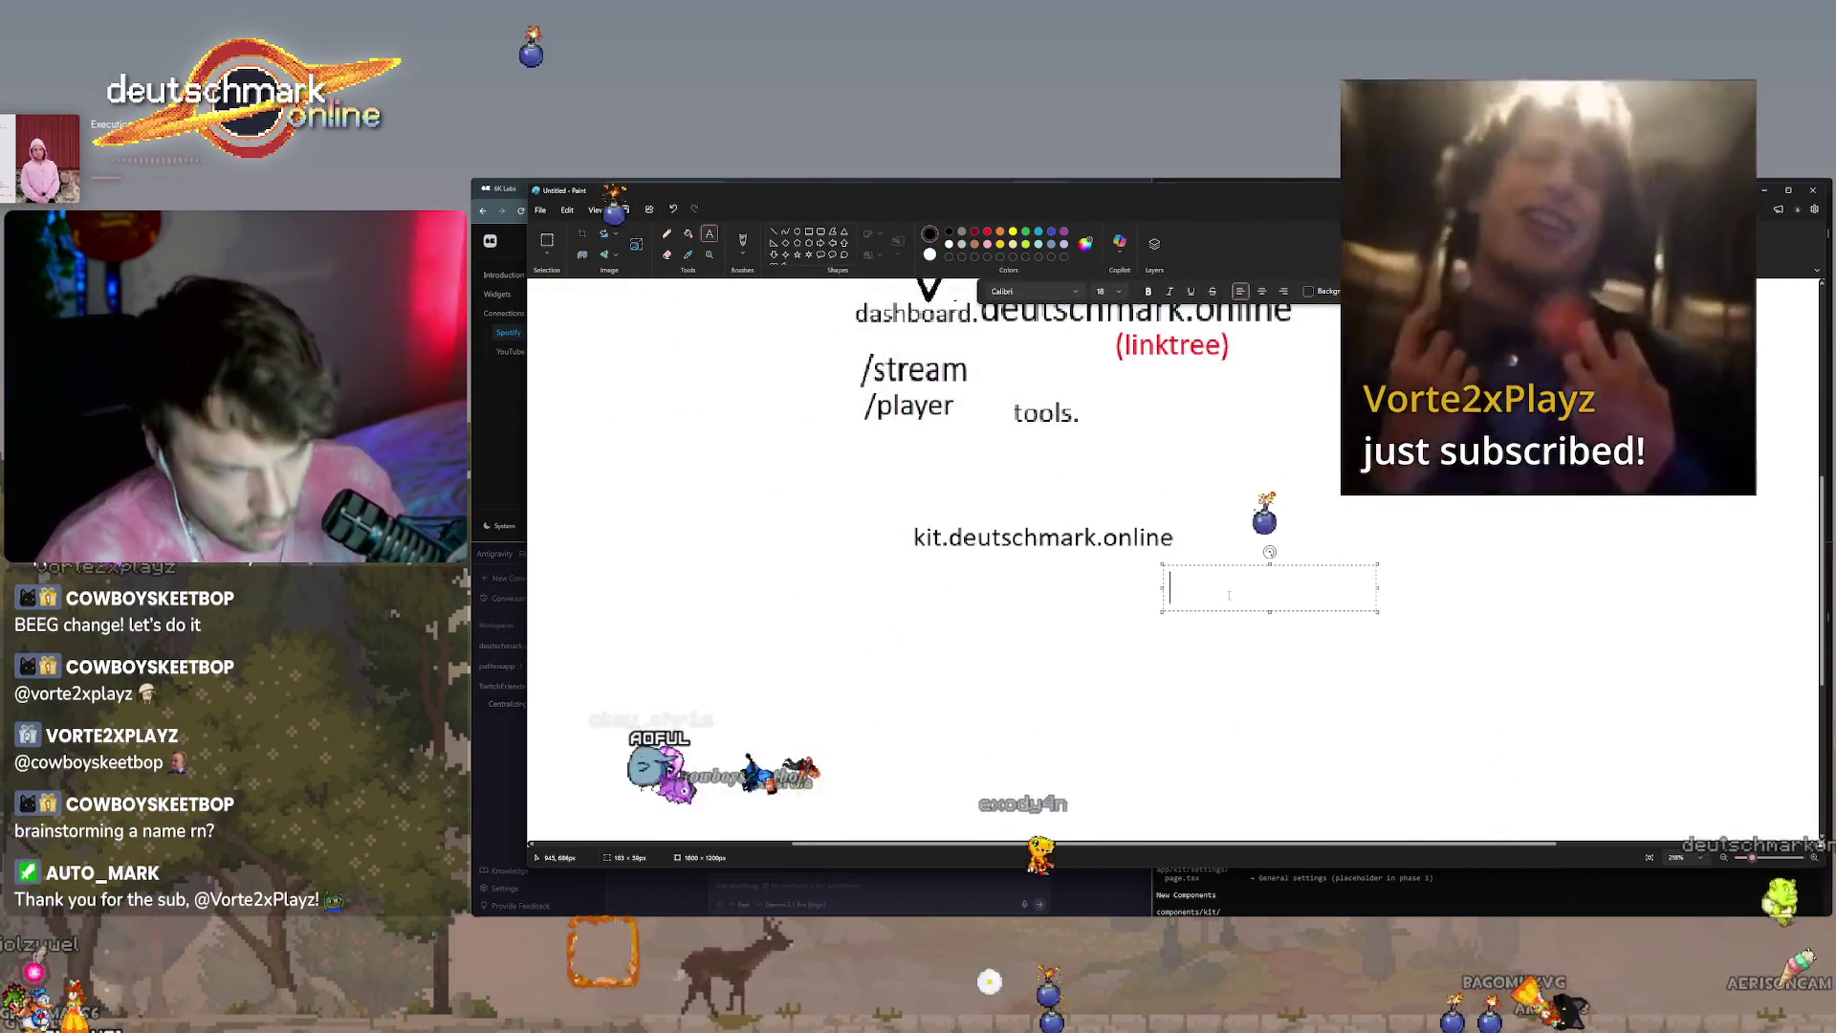
key("ctrl+v")
left_click_drag(1378, 620, 1455, 620)
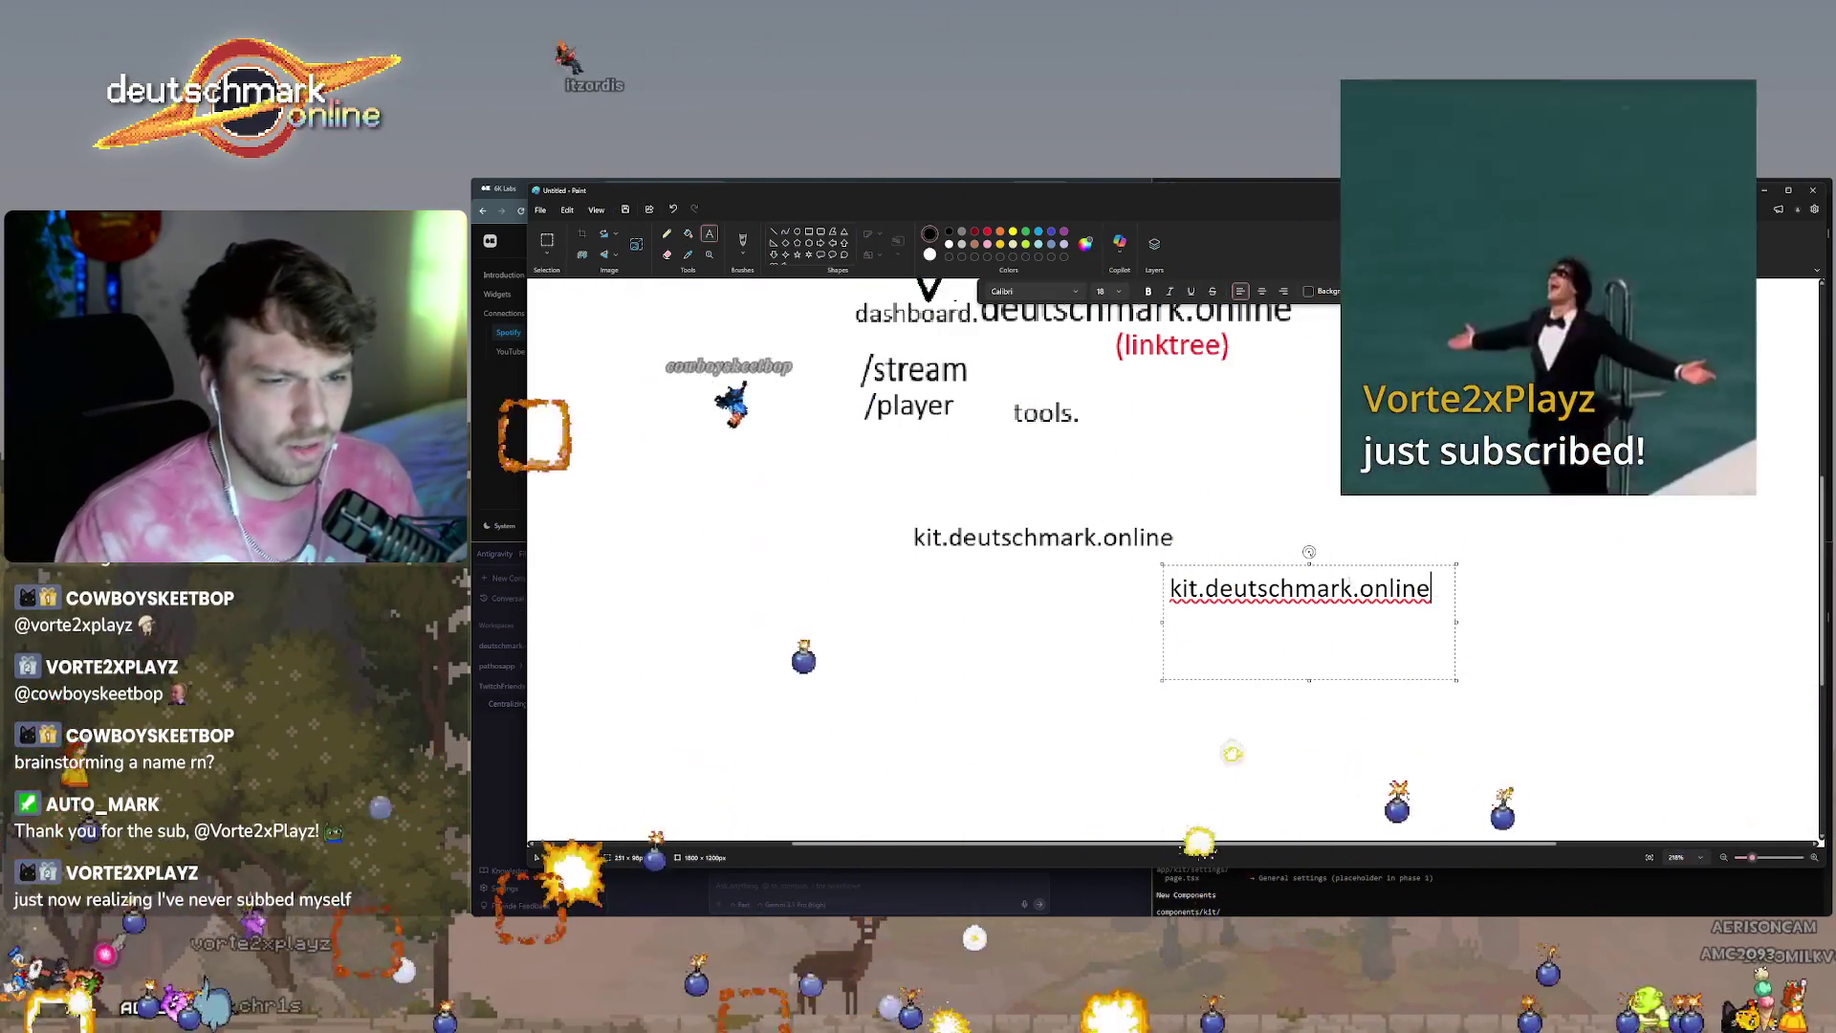
left_click_drag(1309, 552, 1052, 529)
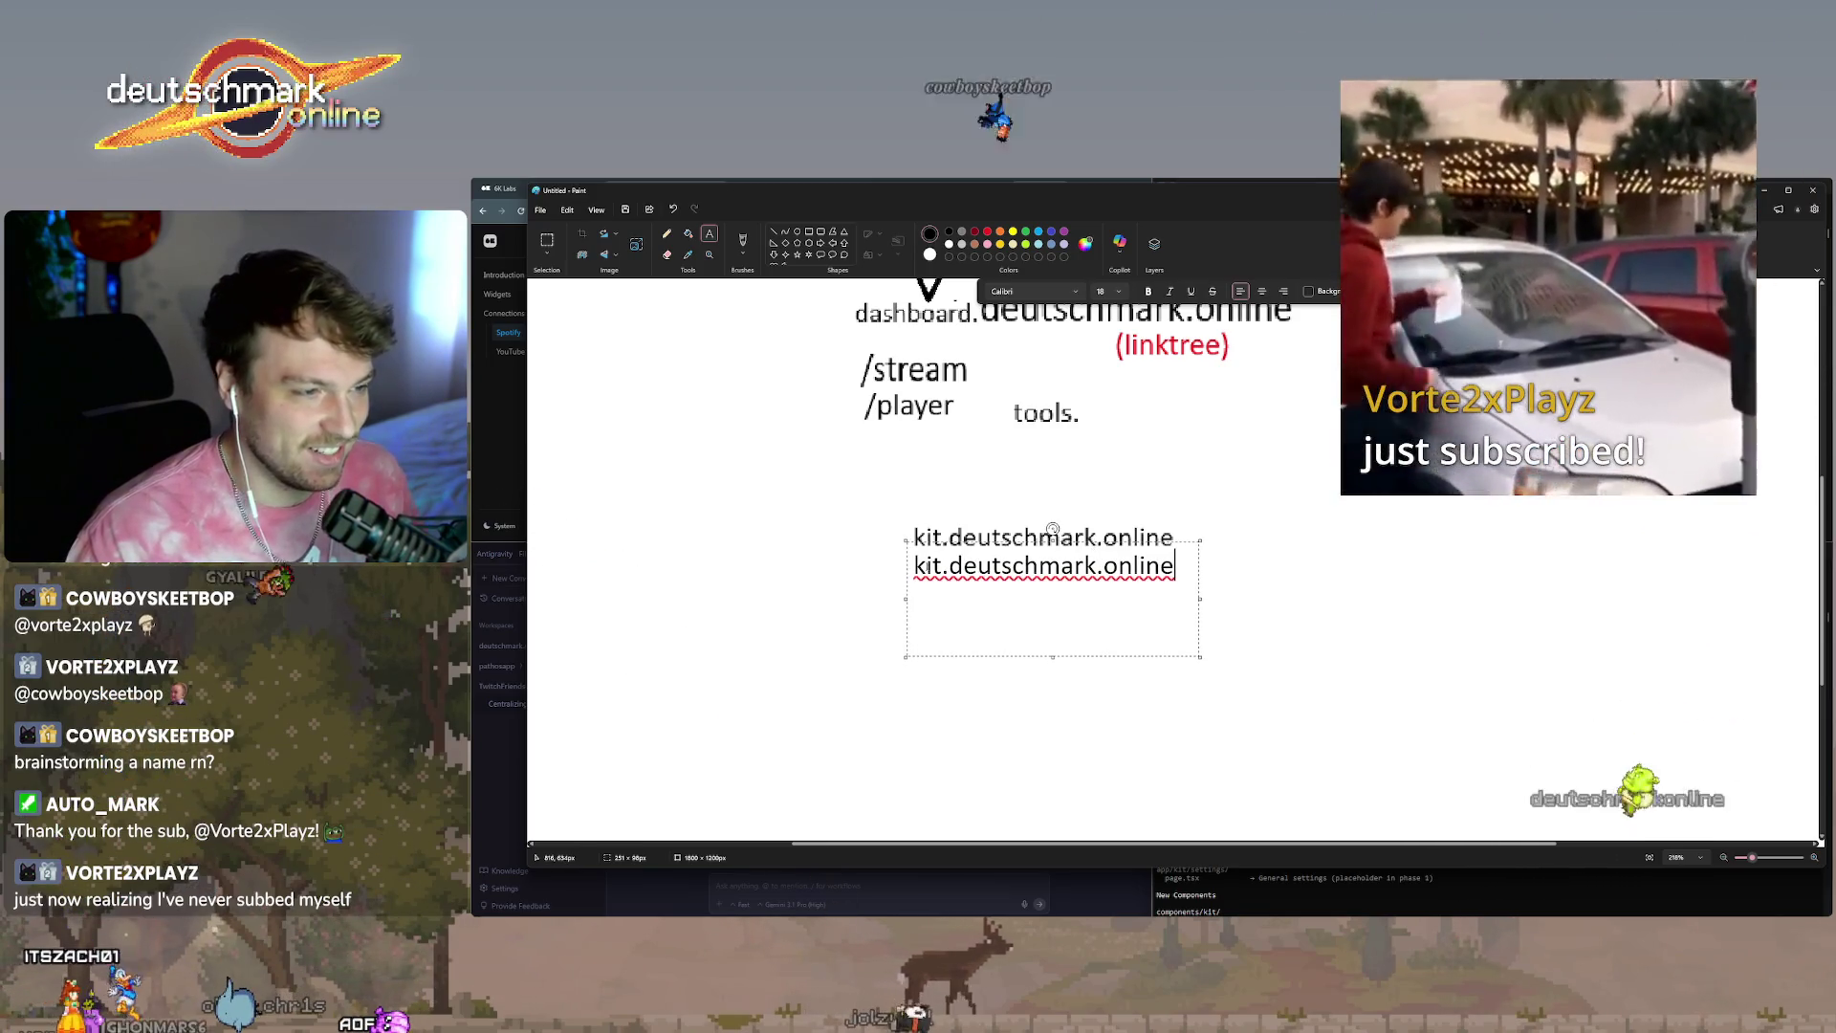
left_click_drag(943, 565, 888, 559)
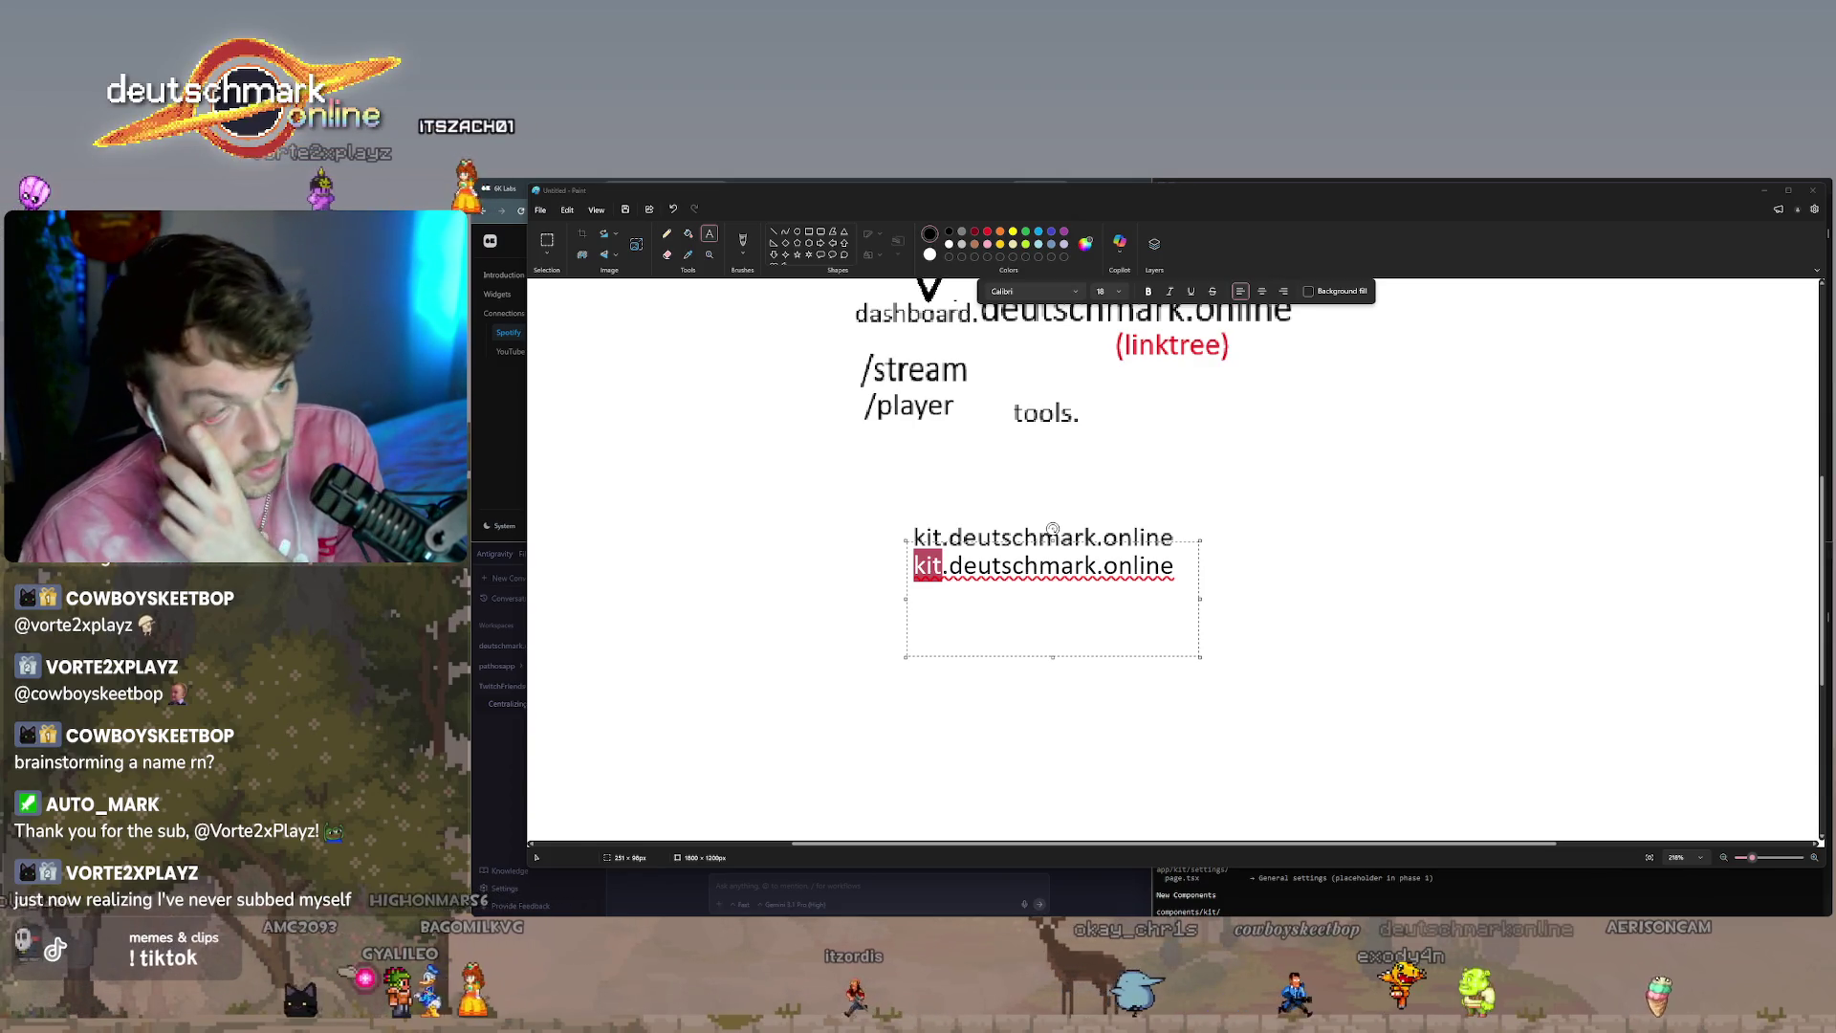
left_click(949, 565)
double_click(933, 565)
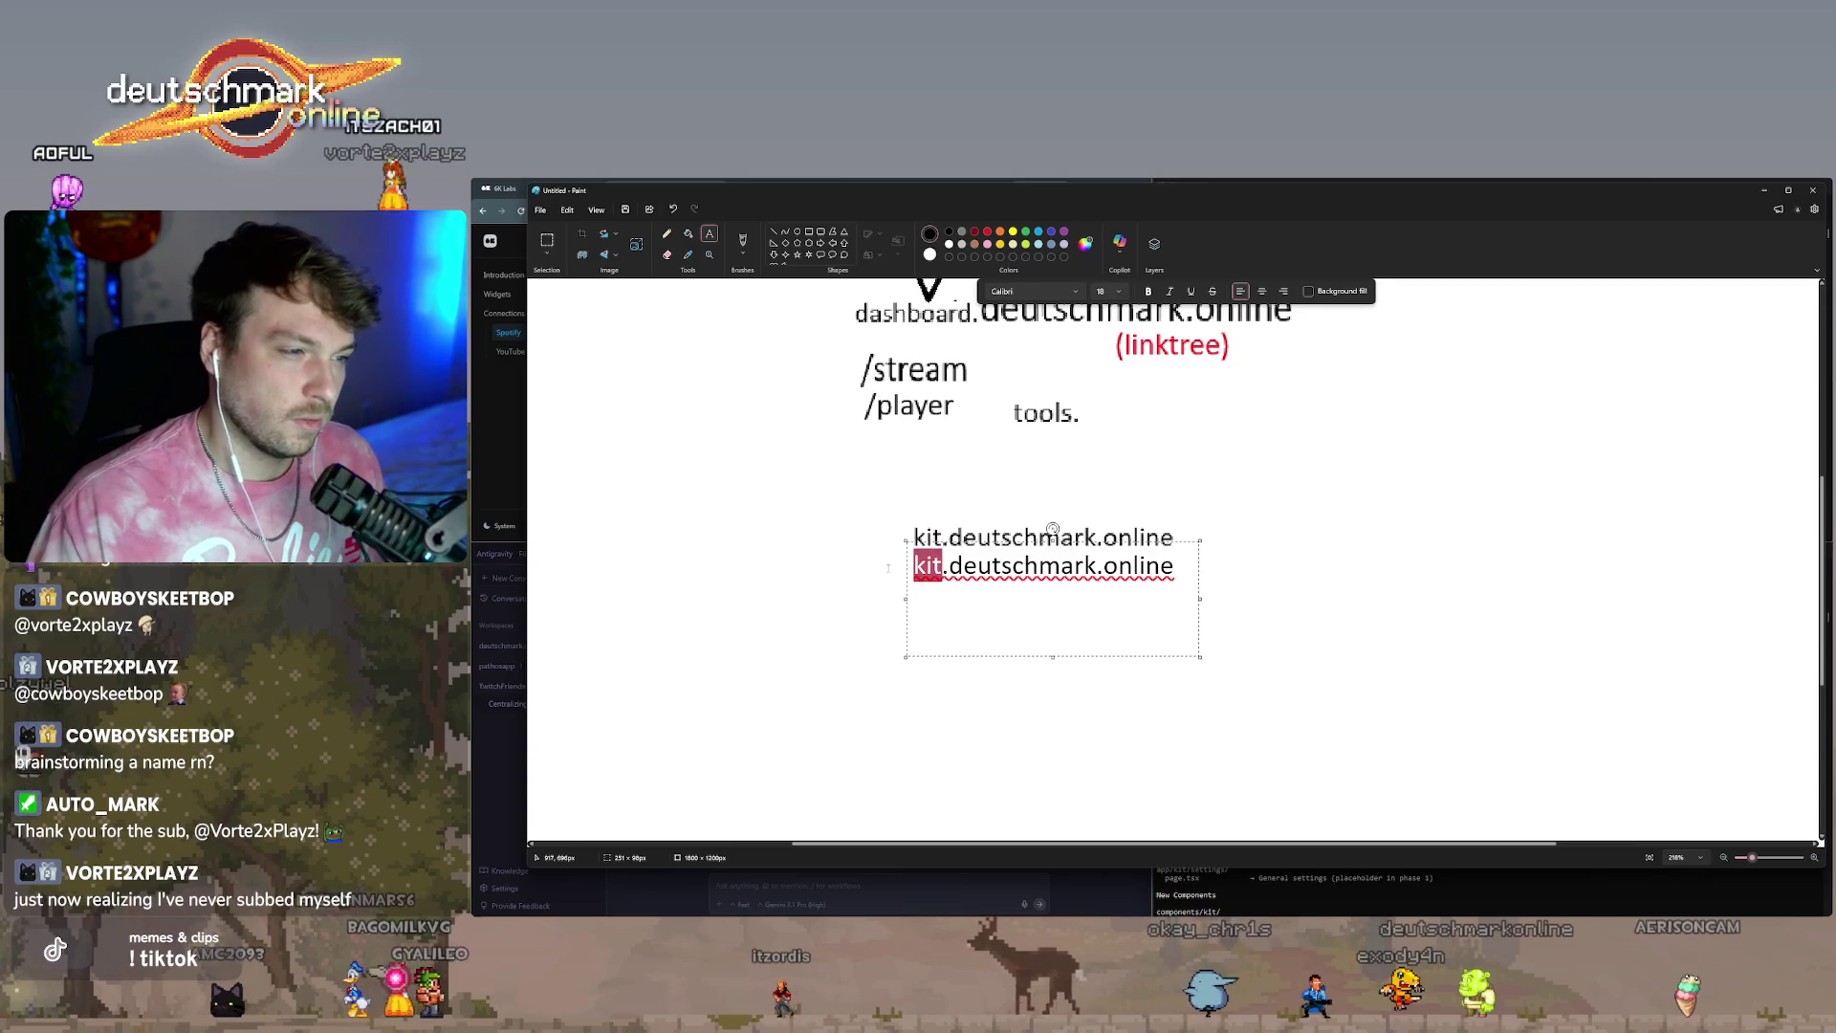
type("tools")
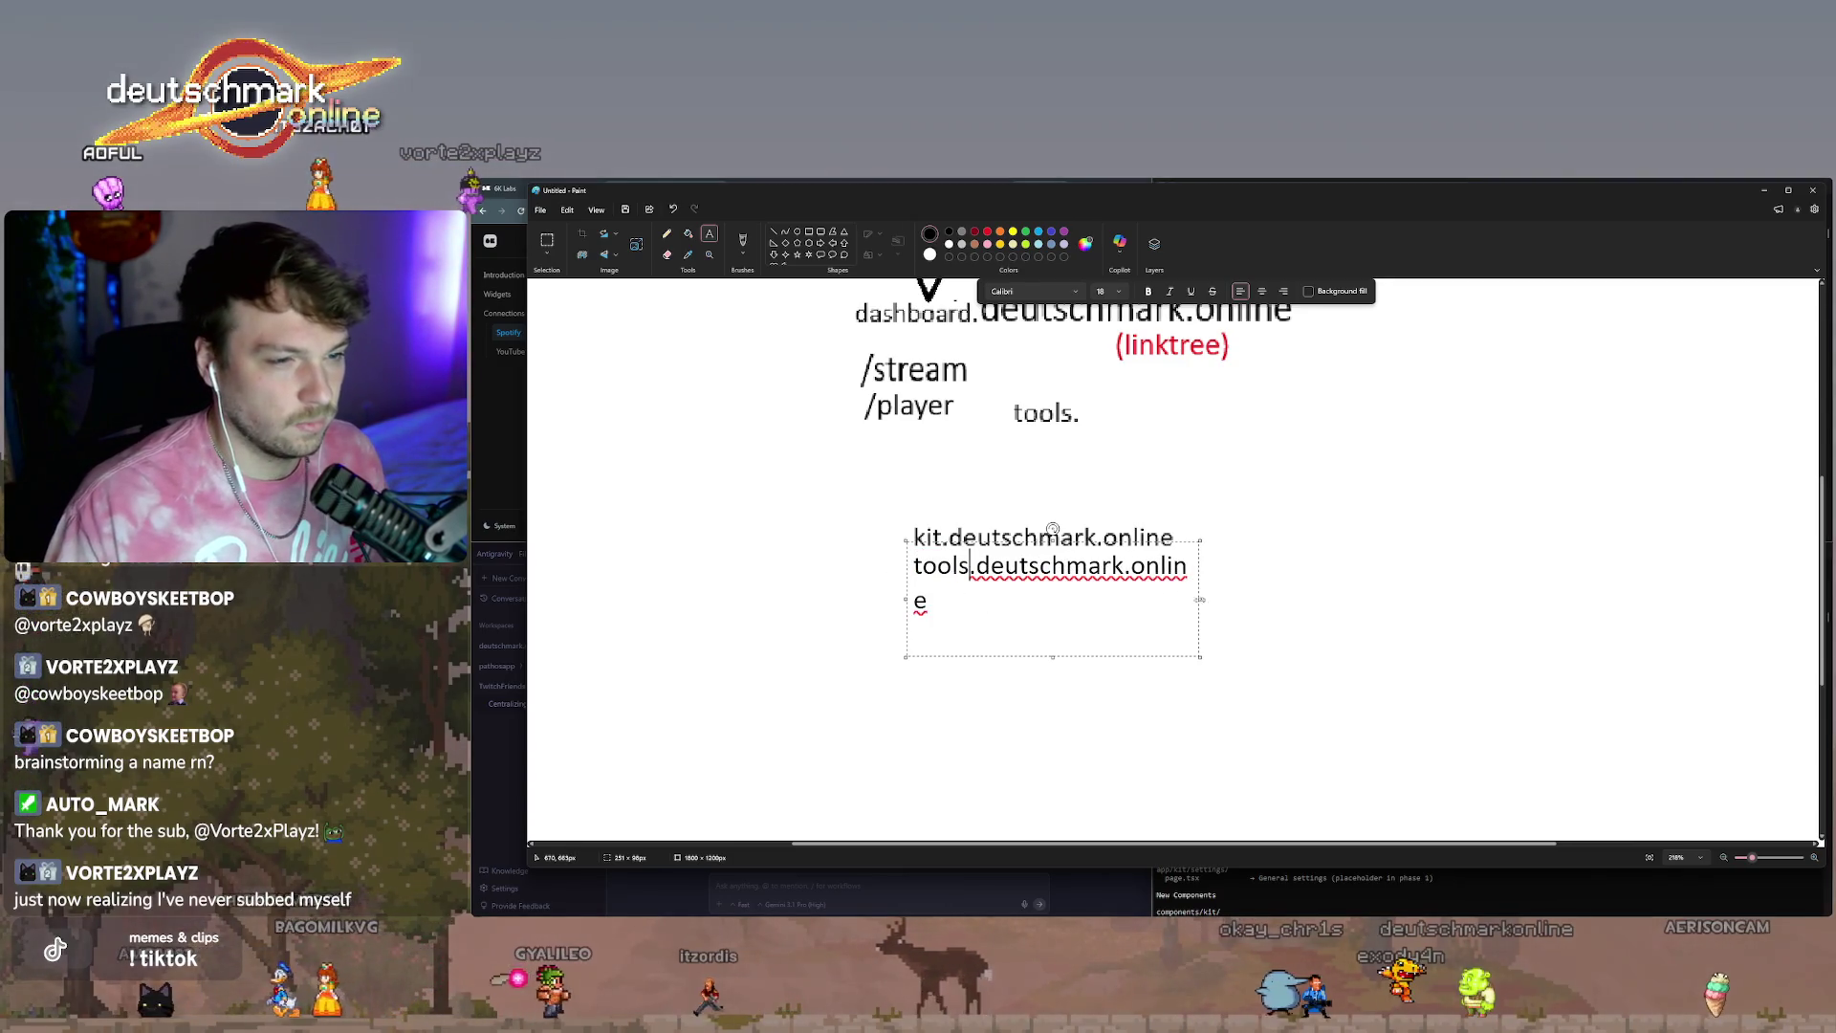
left_click_drag(1200, 599, 1286, 599)
Place a copy of the tools line below it for stream.deutschmark.online.
triple_click(1091, 585)
key("ctrl+c")
left_click(1430, 630)
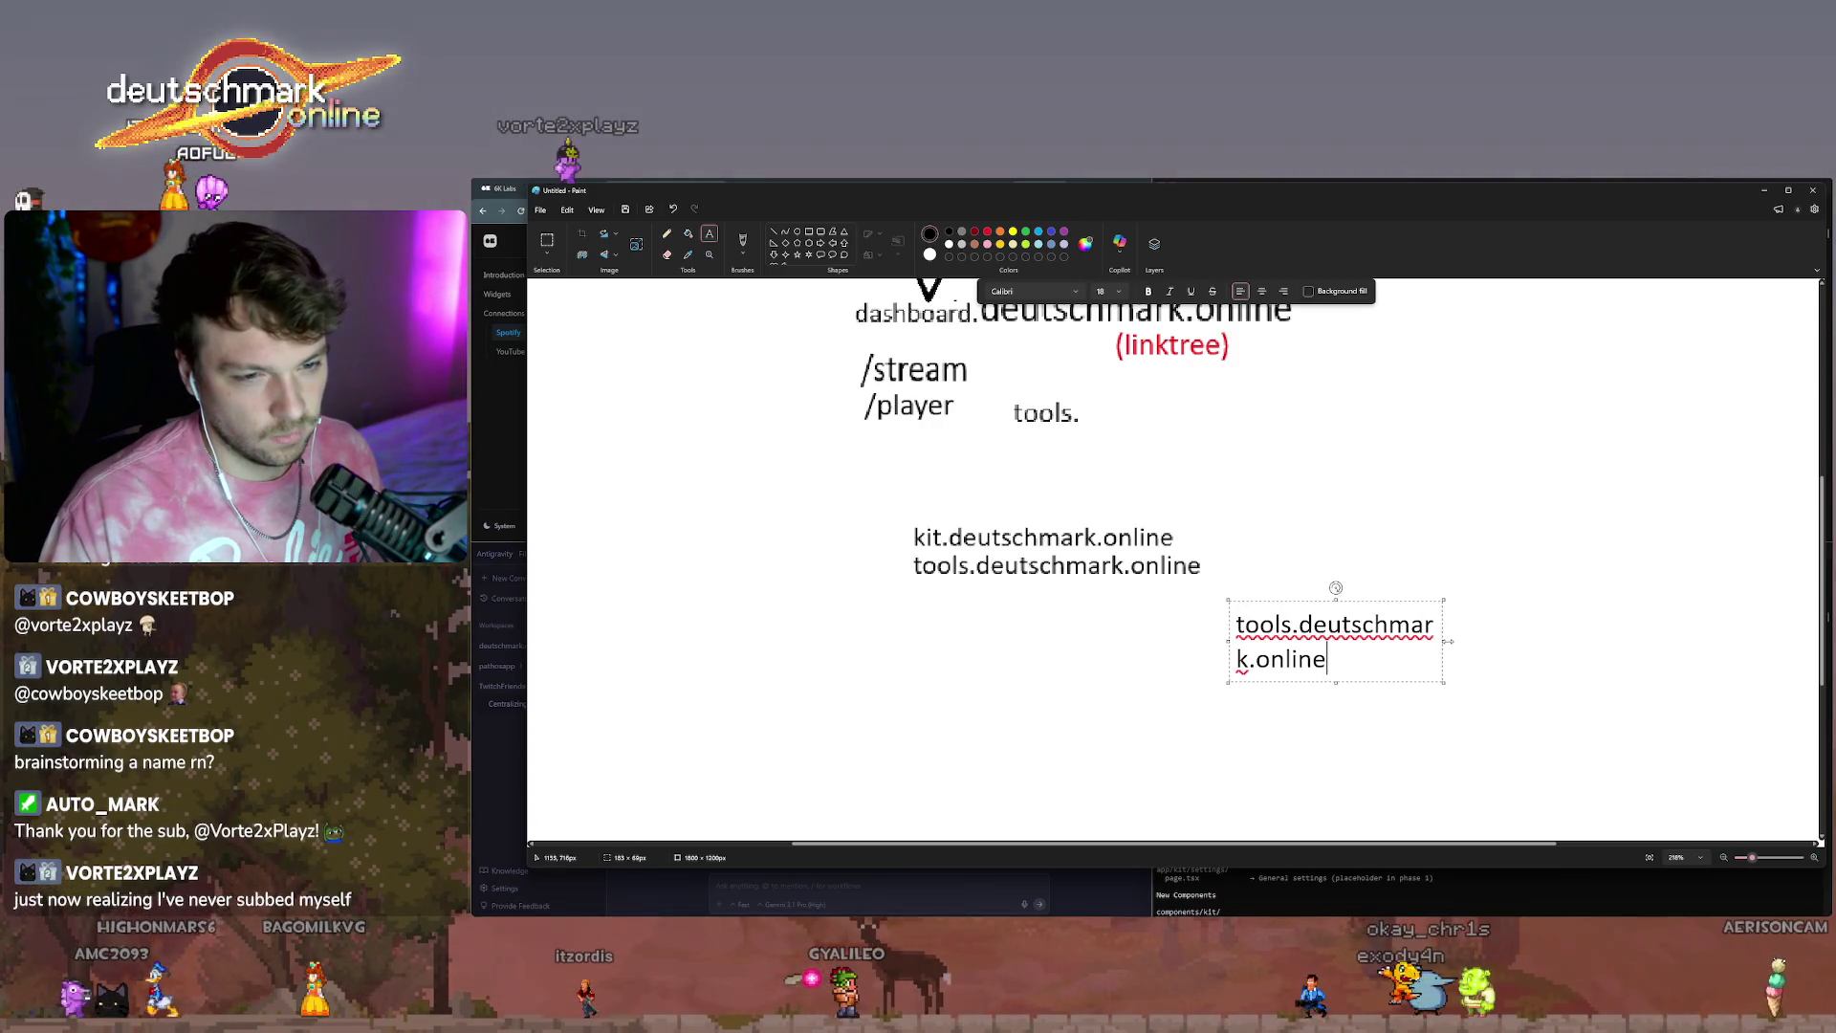
left_click_drag(1451, 642, 1549, 642)
left_click_drag(1395, 599, 1073, 553)
type("stream")
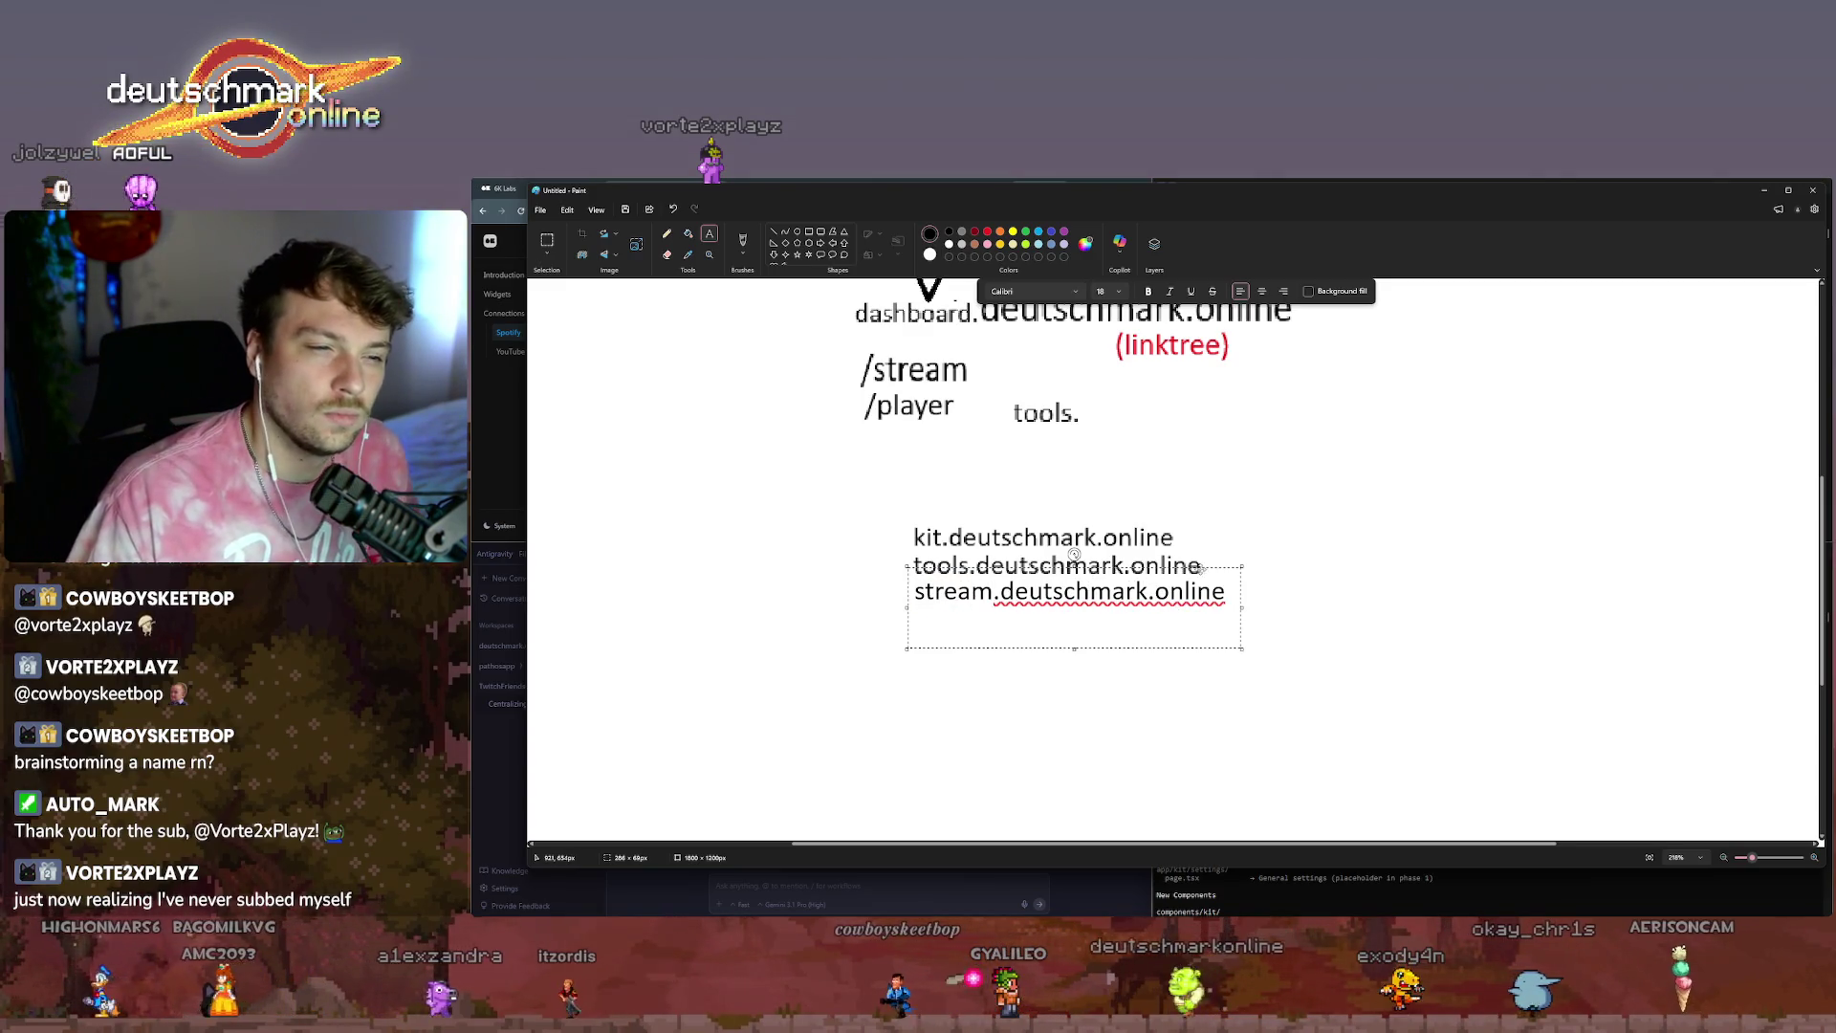
Commit the stream line and paste tools.deutschmark.online as a fourth line under the list.
left_click(1211, 566)
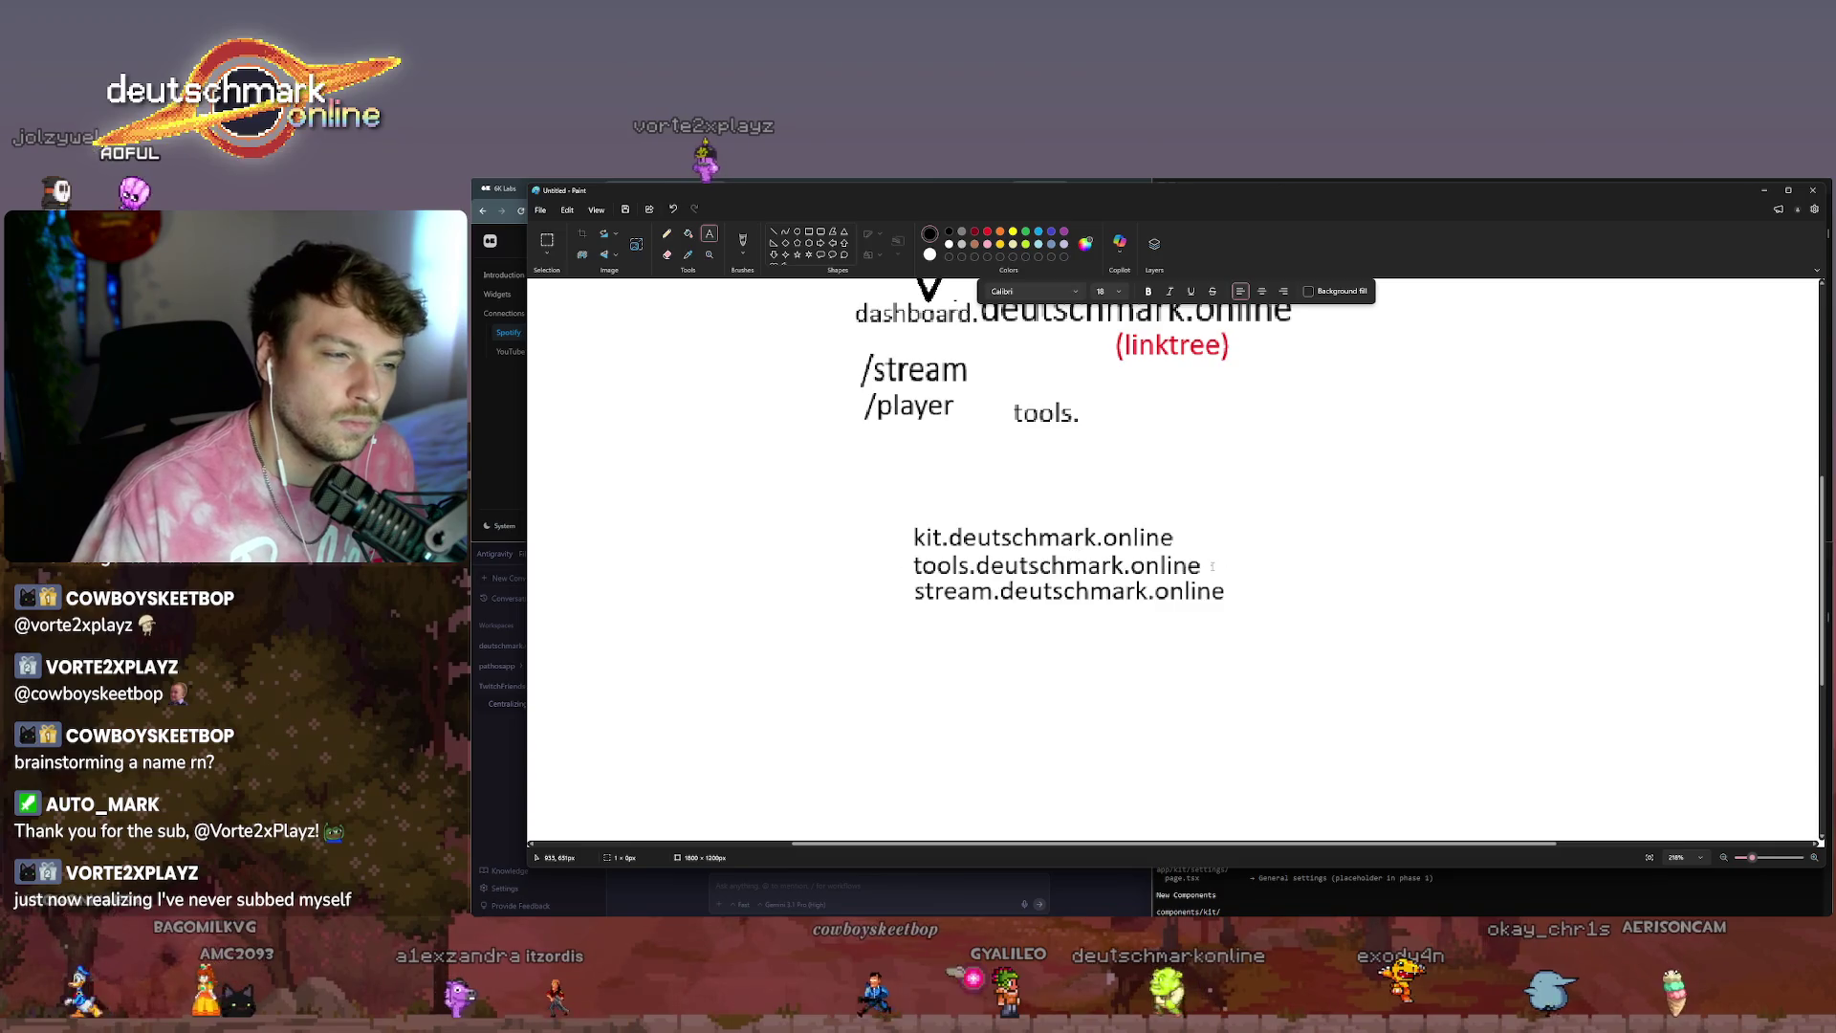
left_click(1253, 617)
key("ctrl+v")
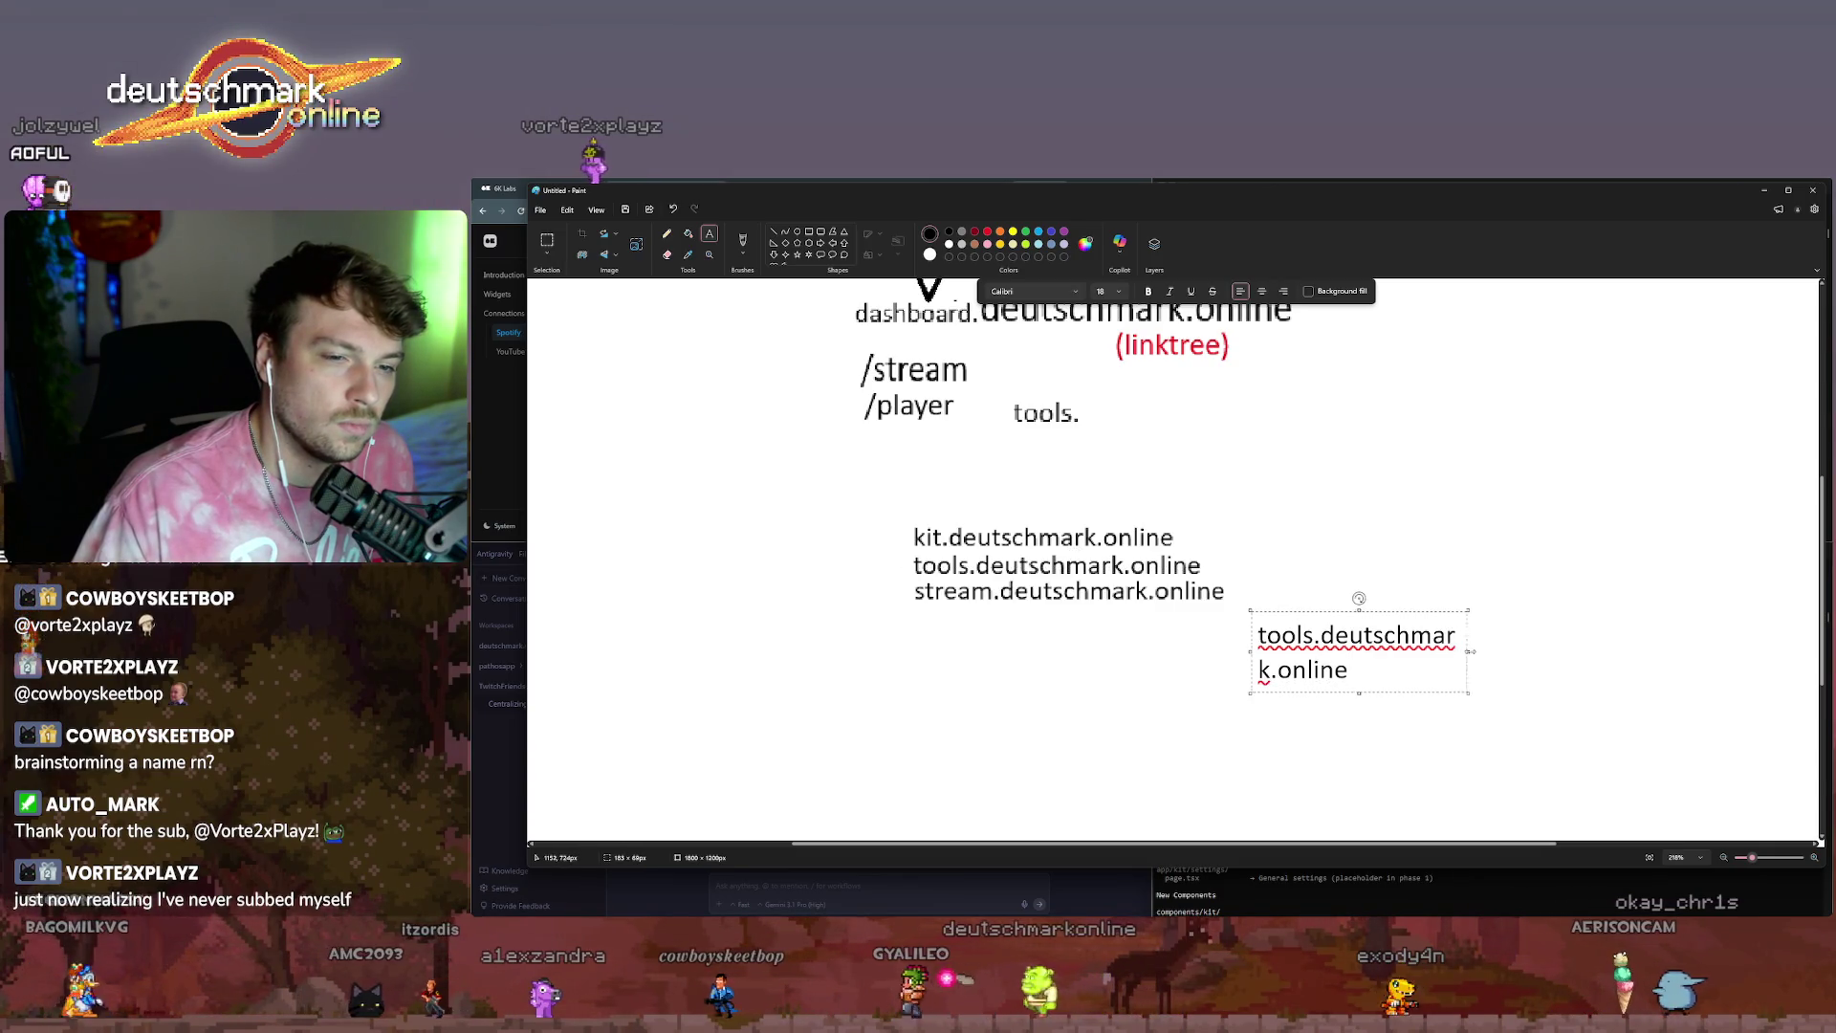
left_click_drag(1470, 651, 1661, 651)
left_click_drag(1455, 598, 1118, 580)
type("dashboard")
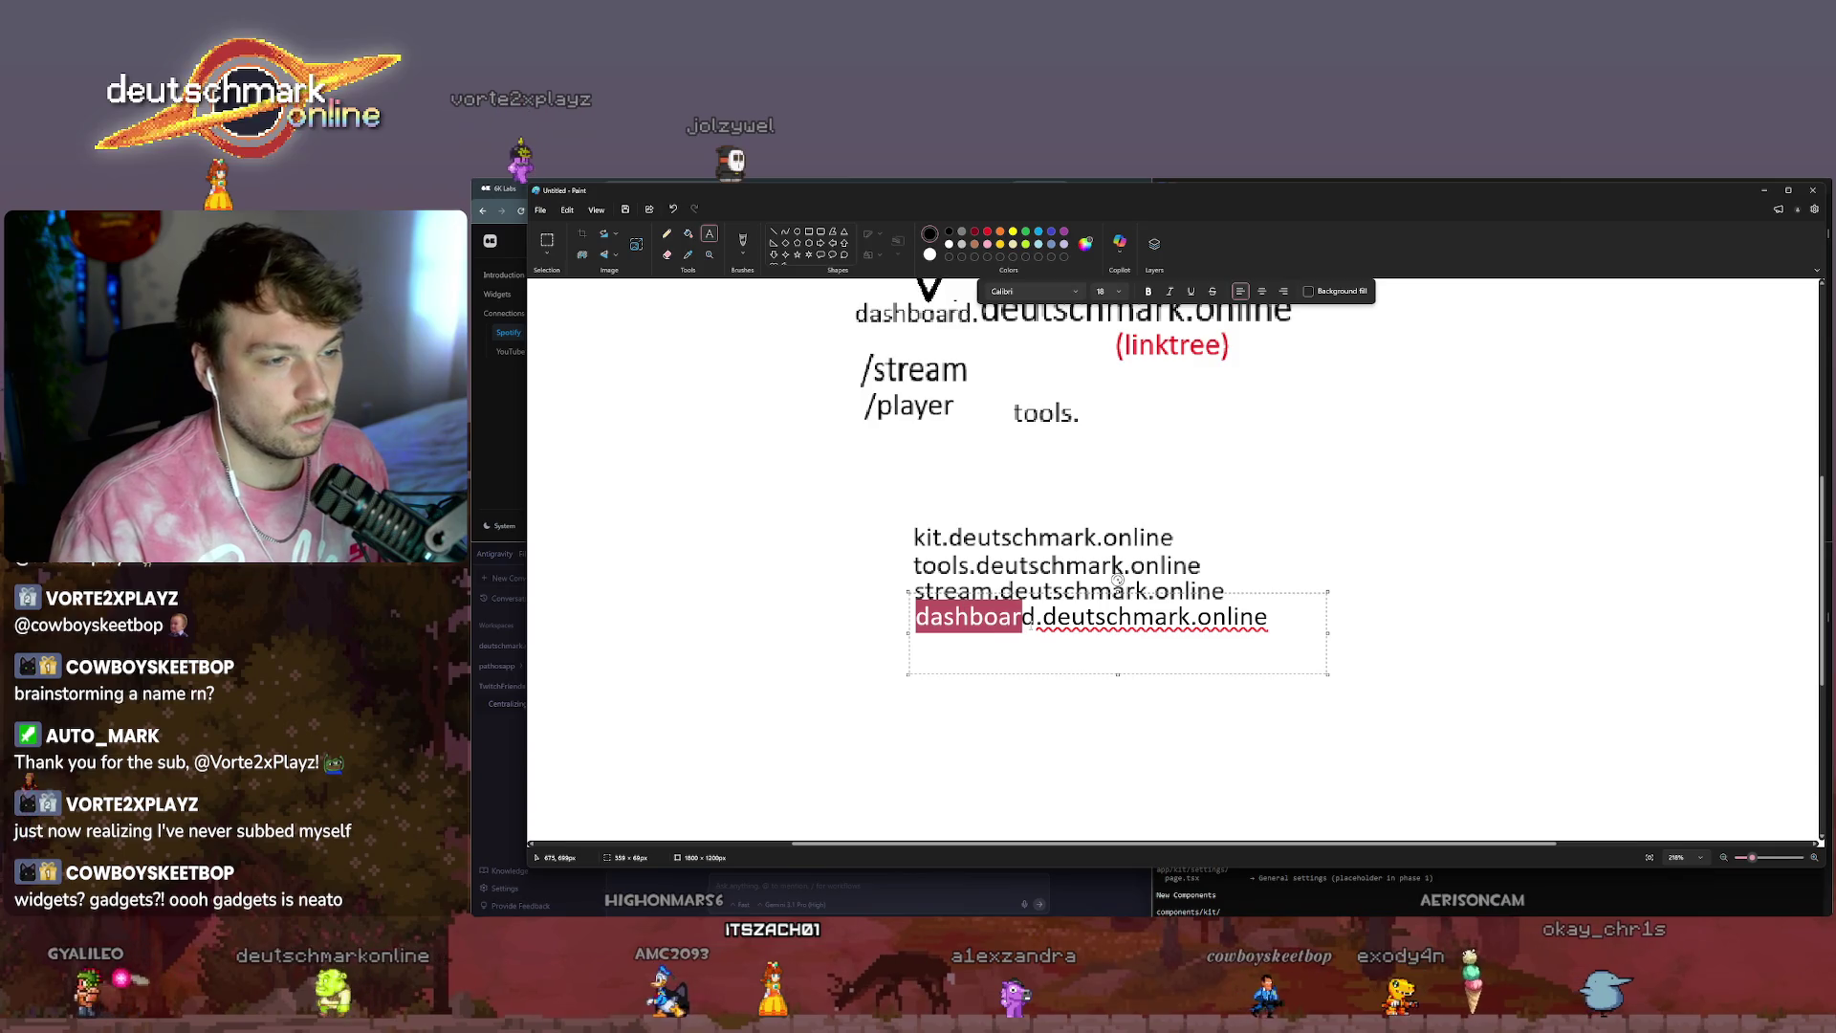
Strip the dashboard. prefix, stray characters and /dashboard path so the line reads deutschmark.online.
key("shift+Right")
key("shift+Right")
key("shift+Right")
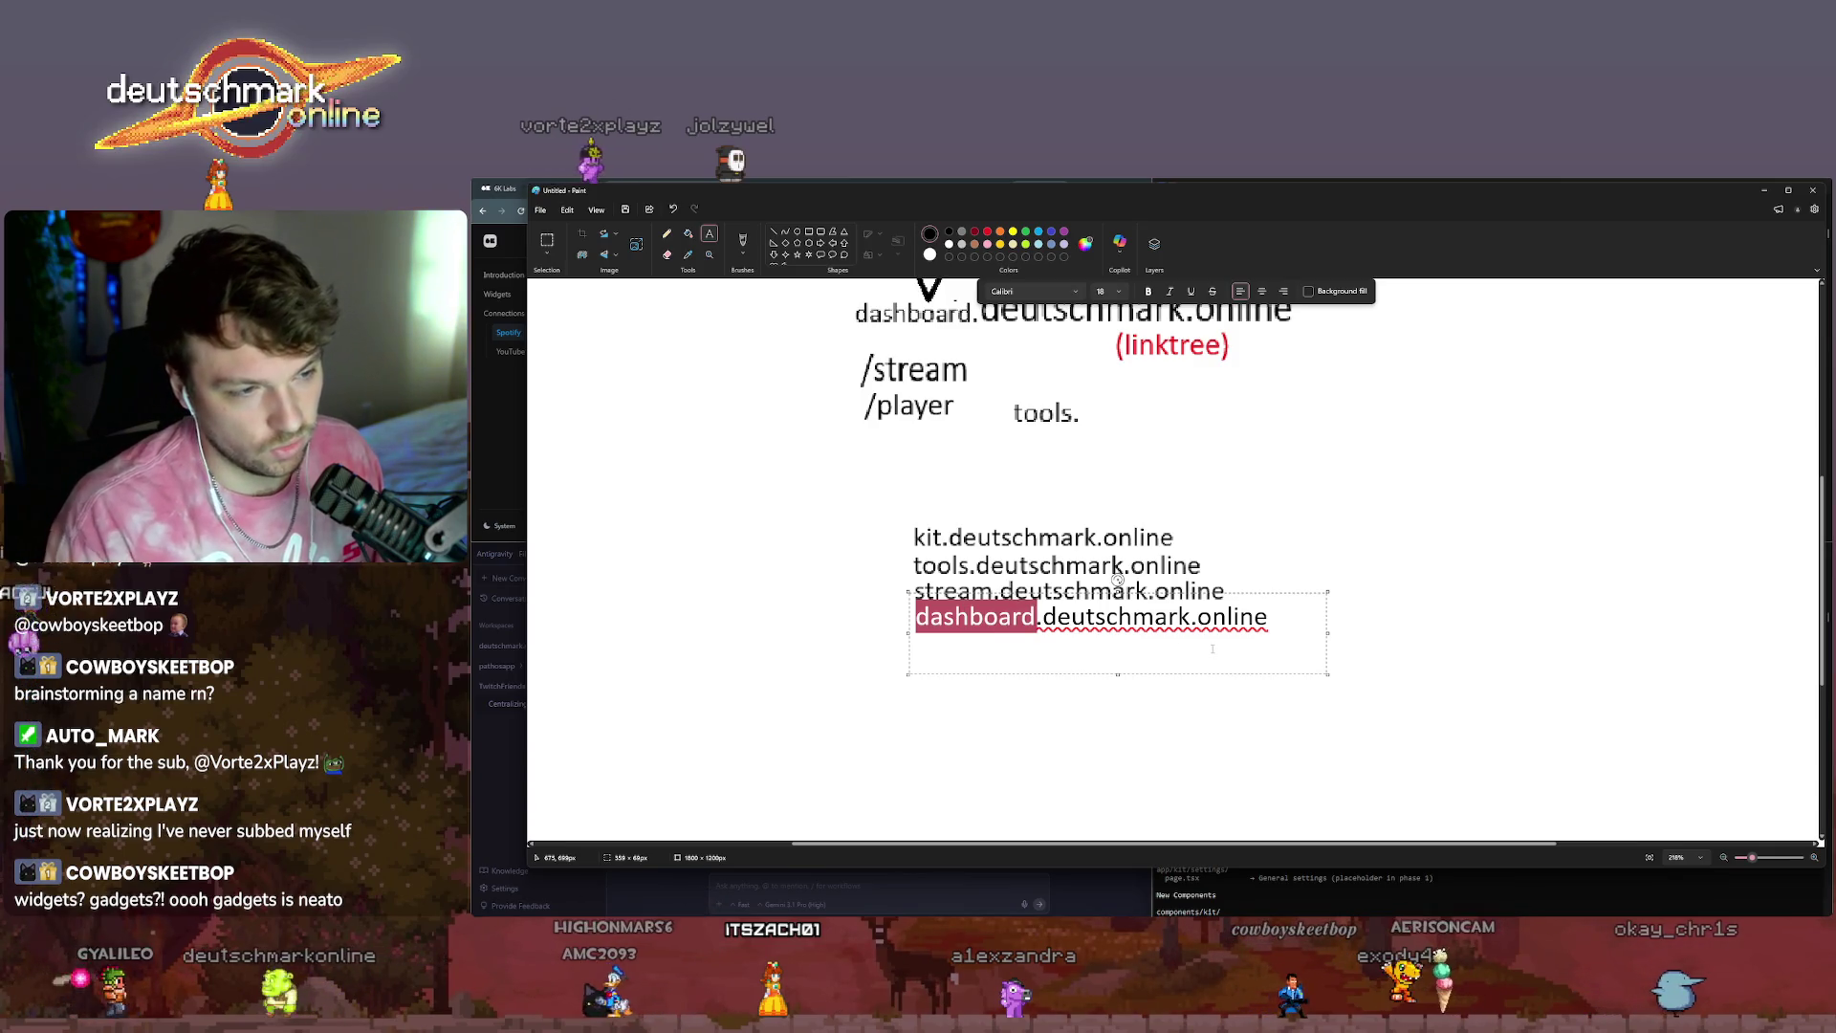
key("Delete")
key("Delete")
type("/dashboar")
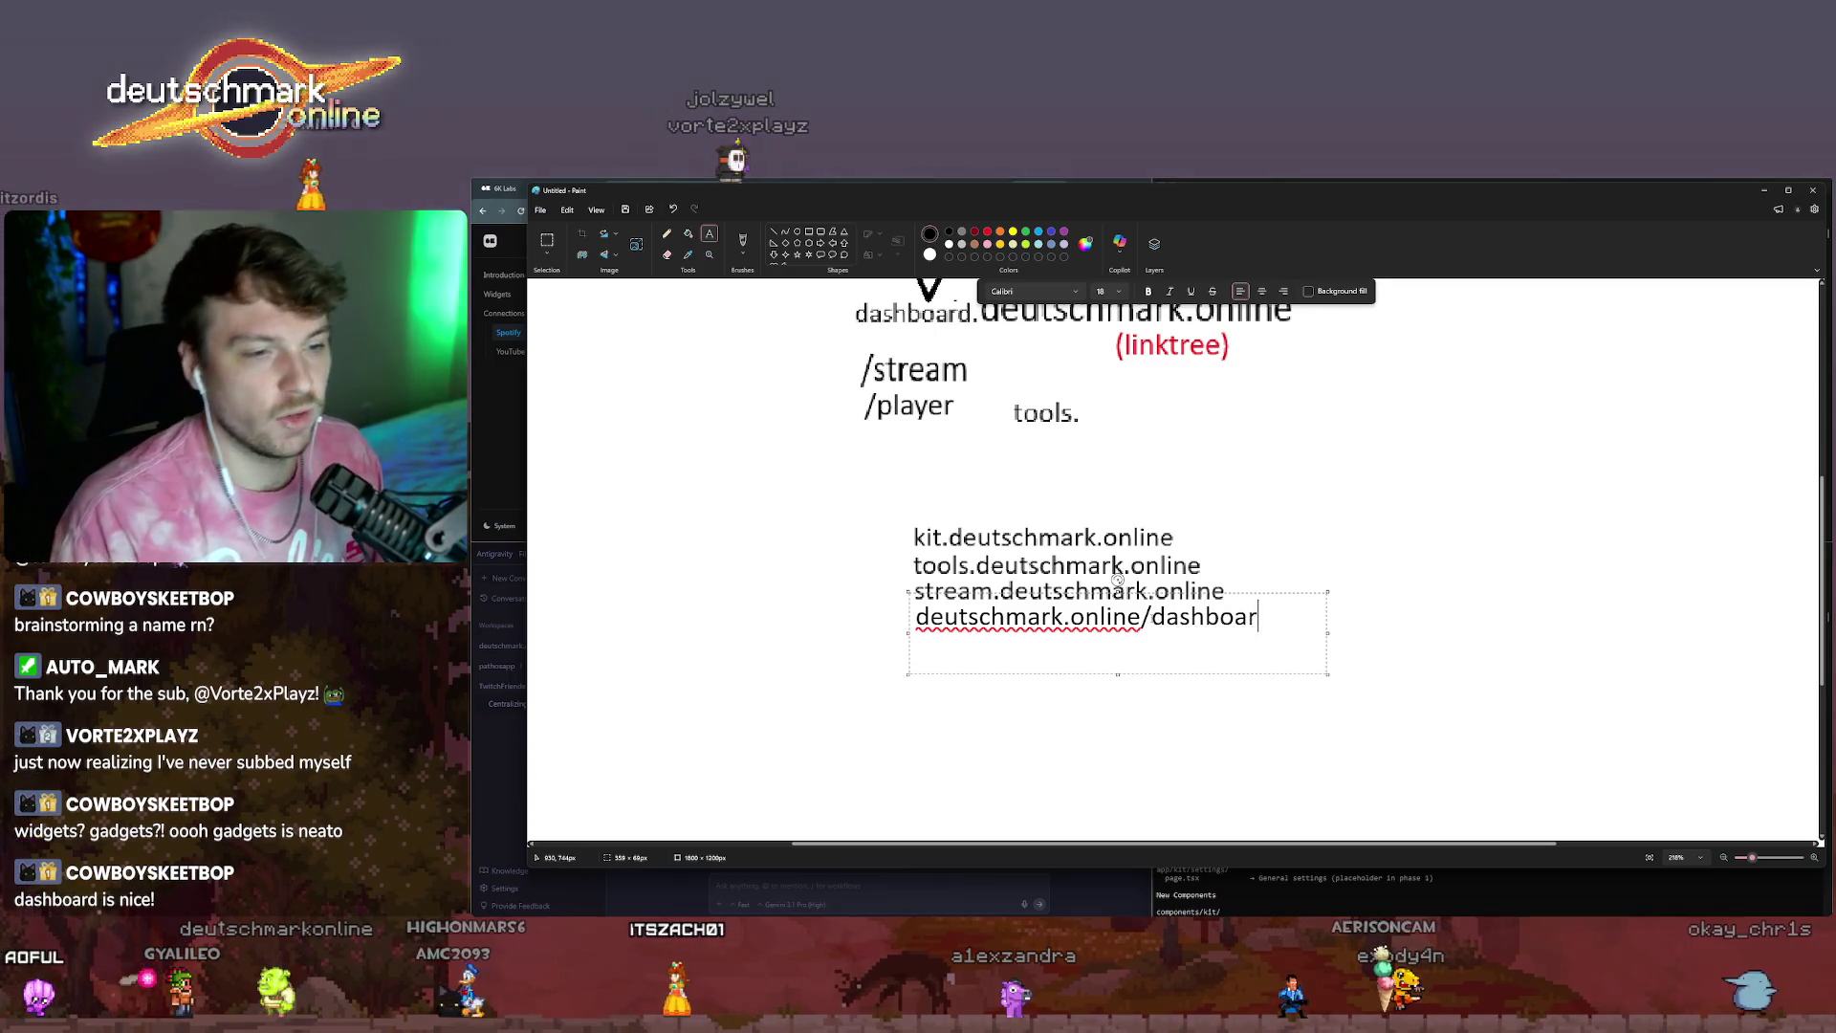
type("d")
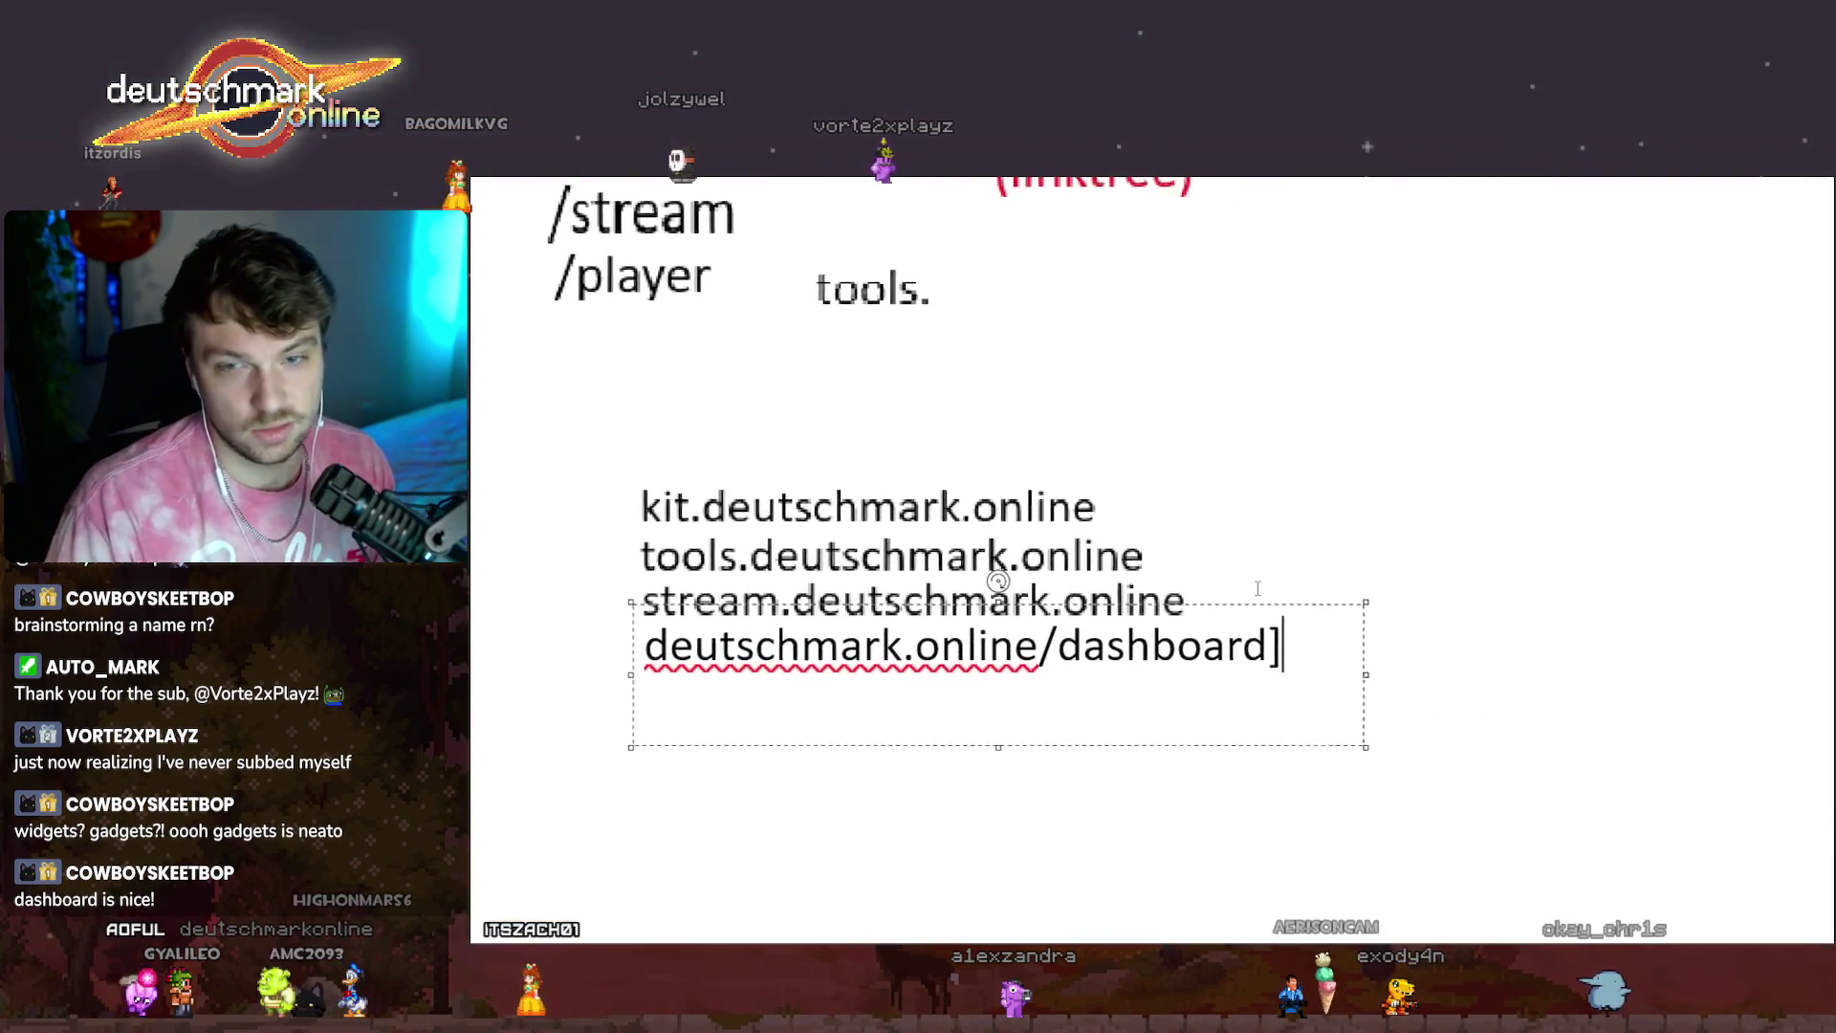
type("]\\")
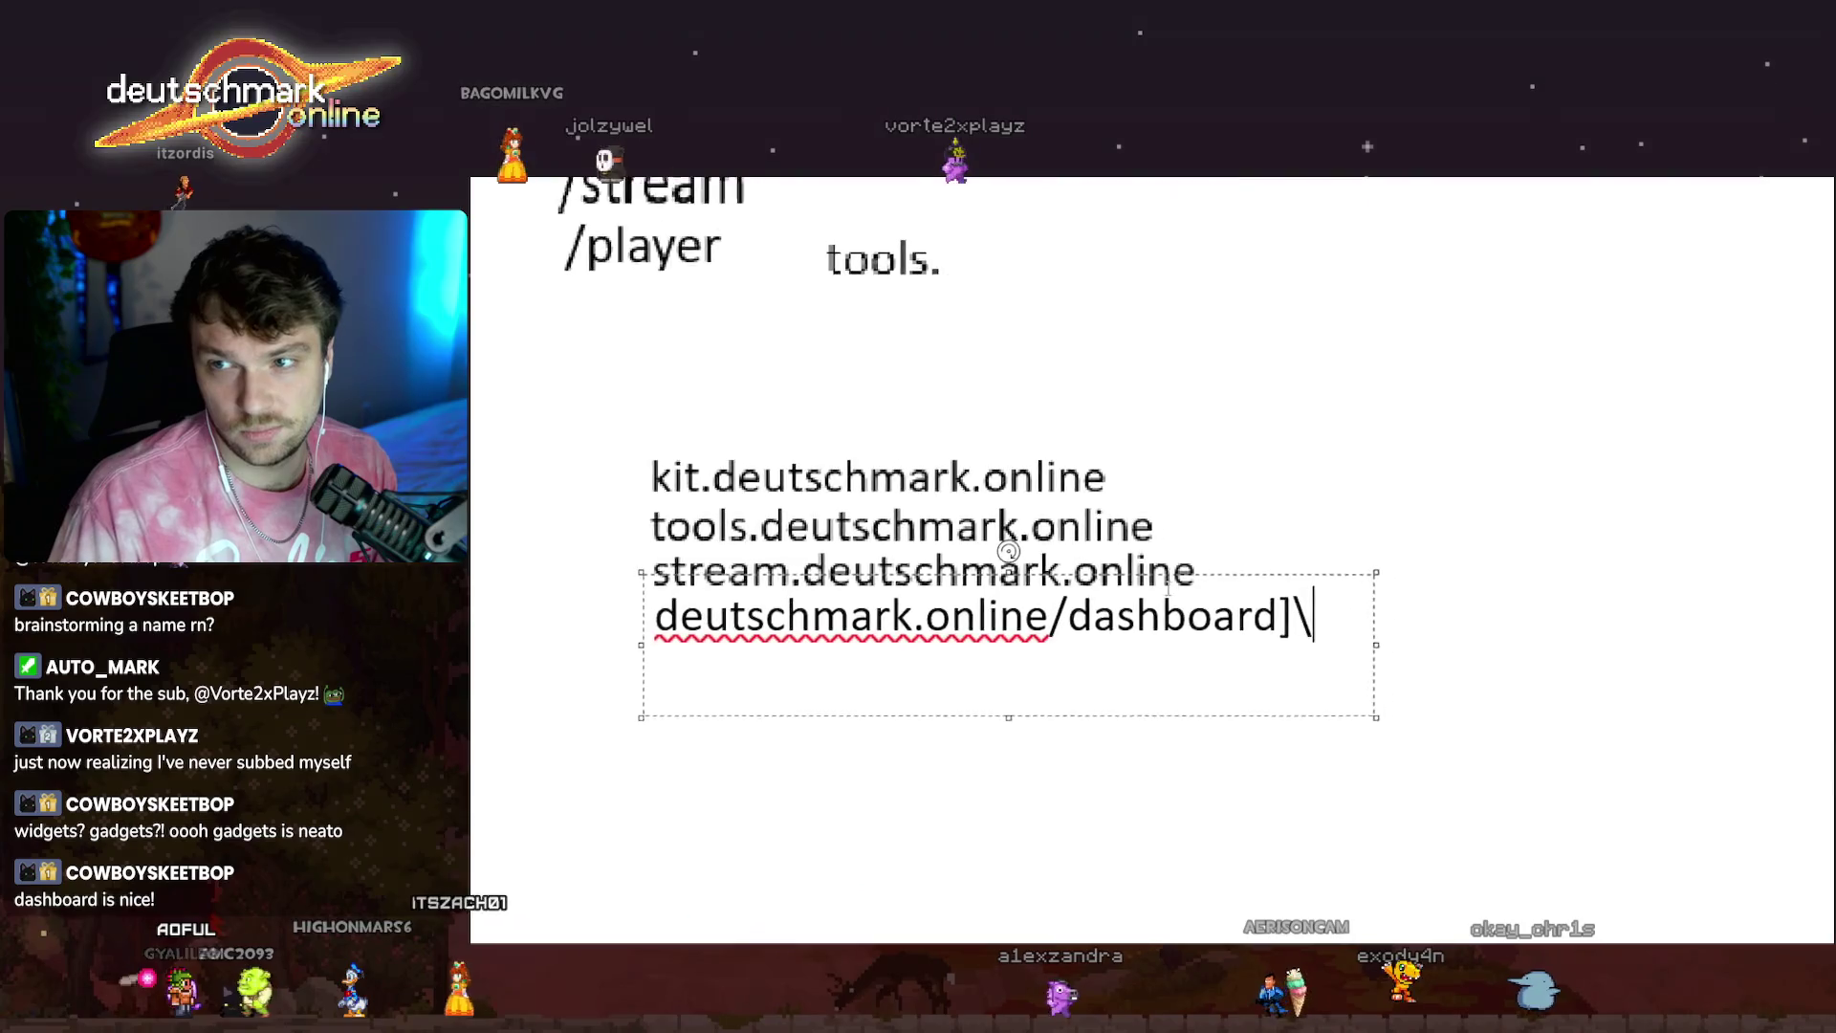
type("]][]]")
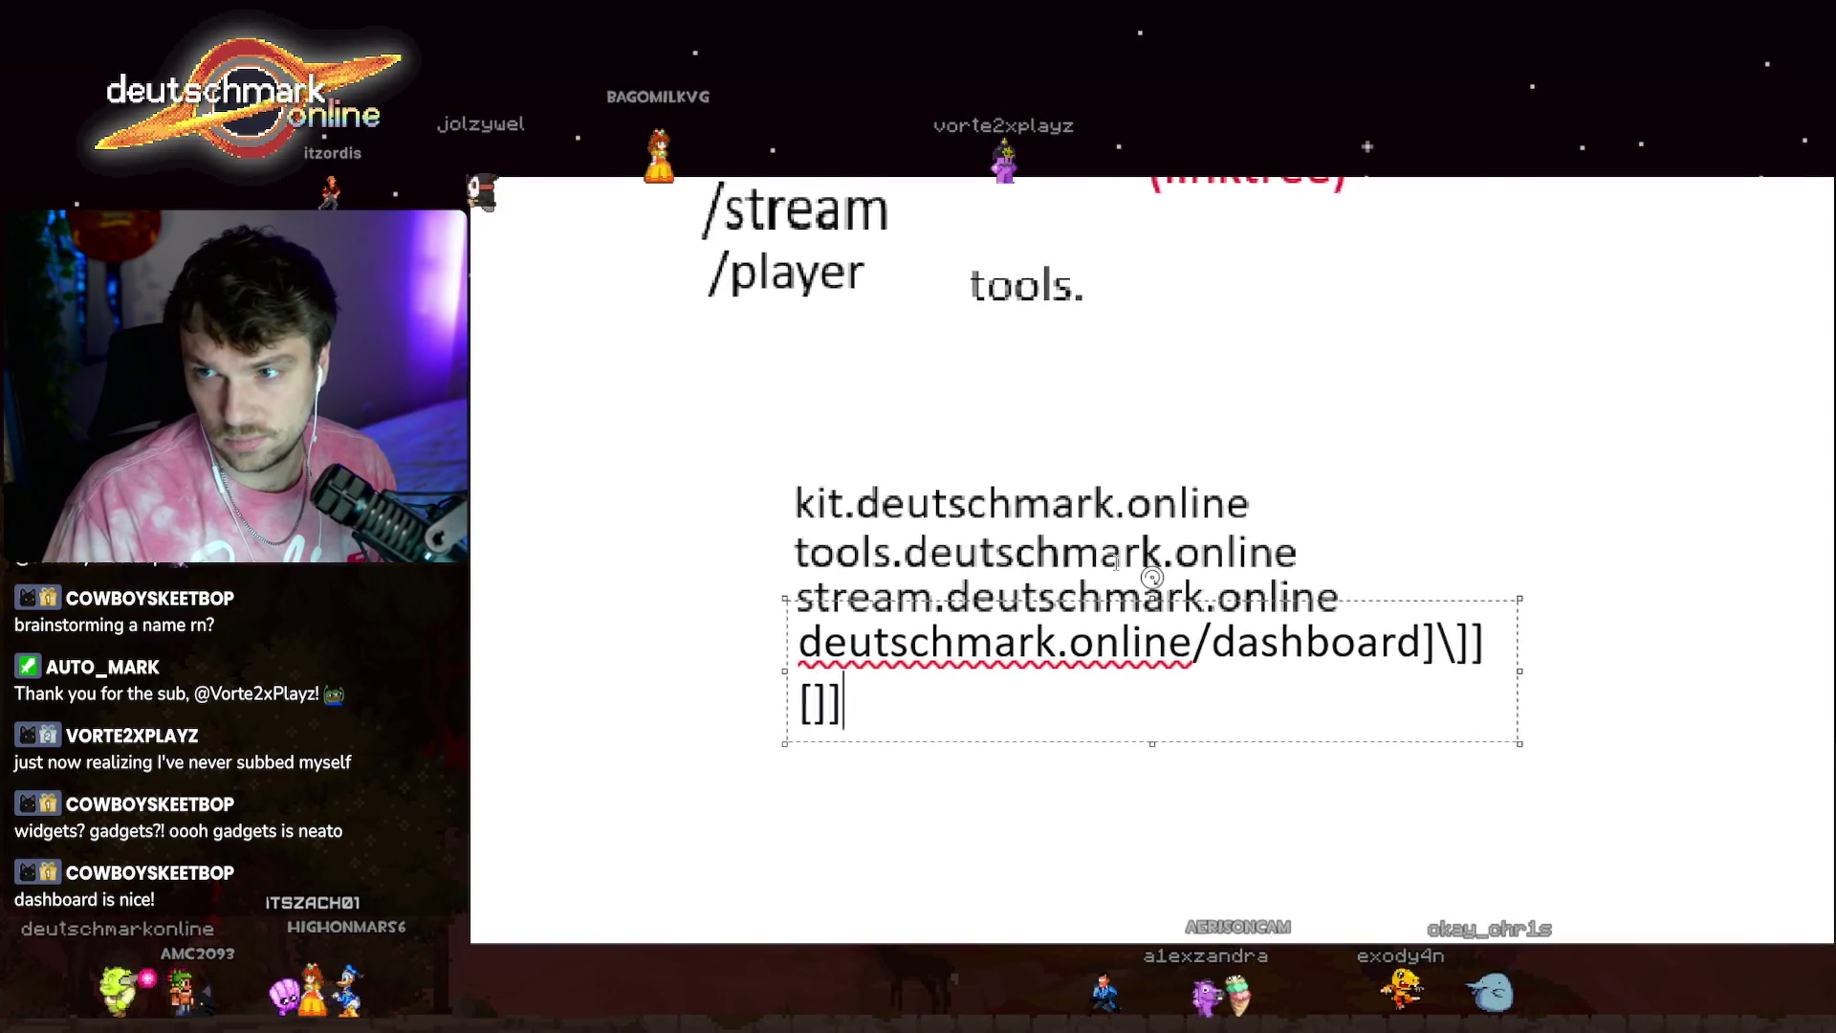
type("[")
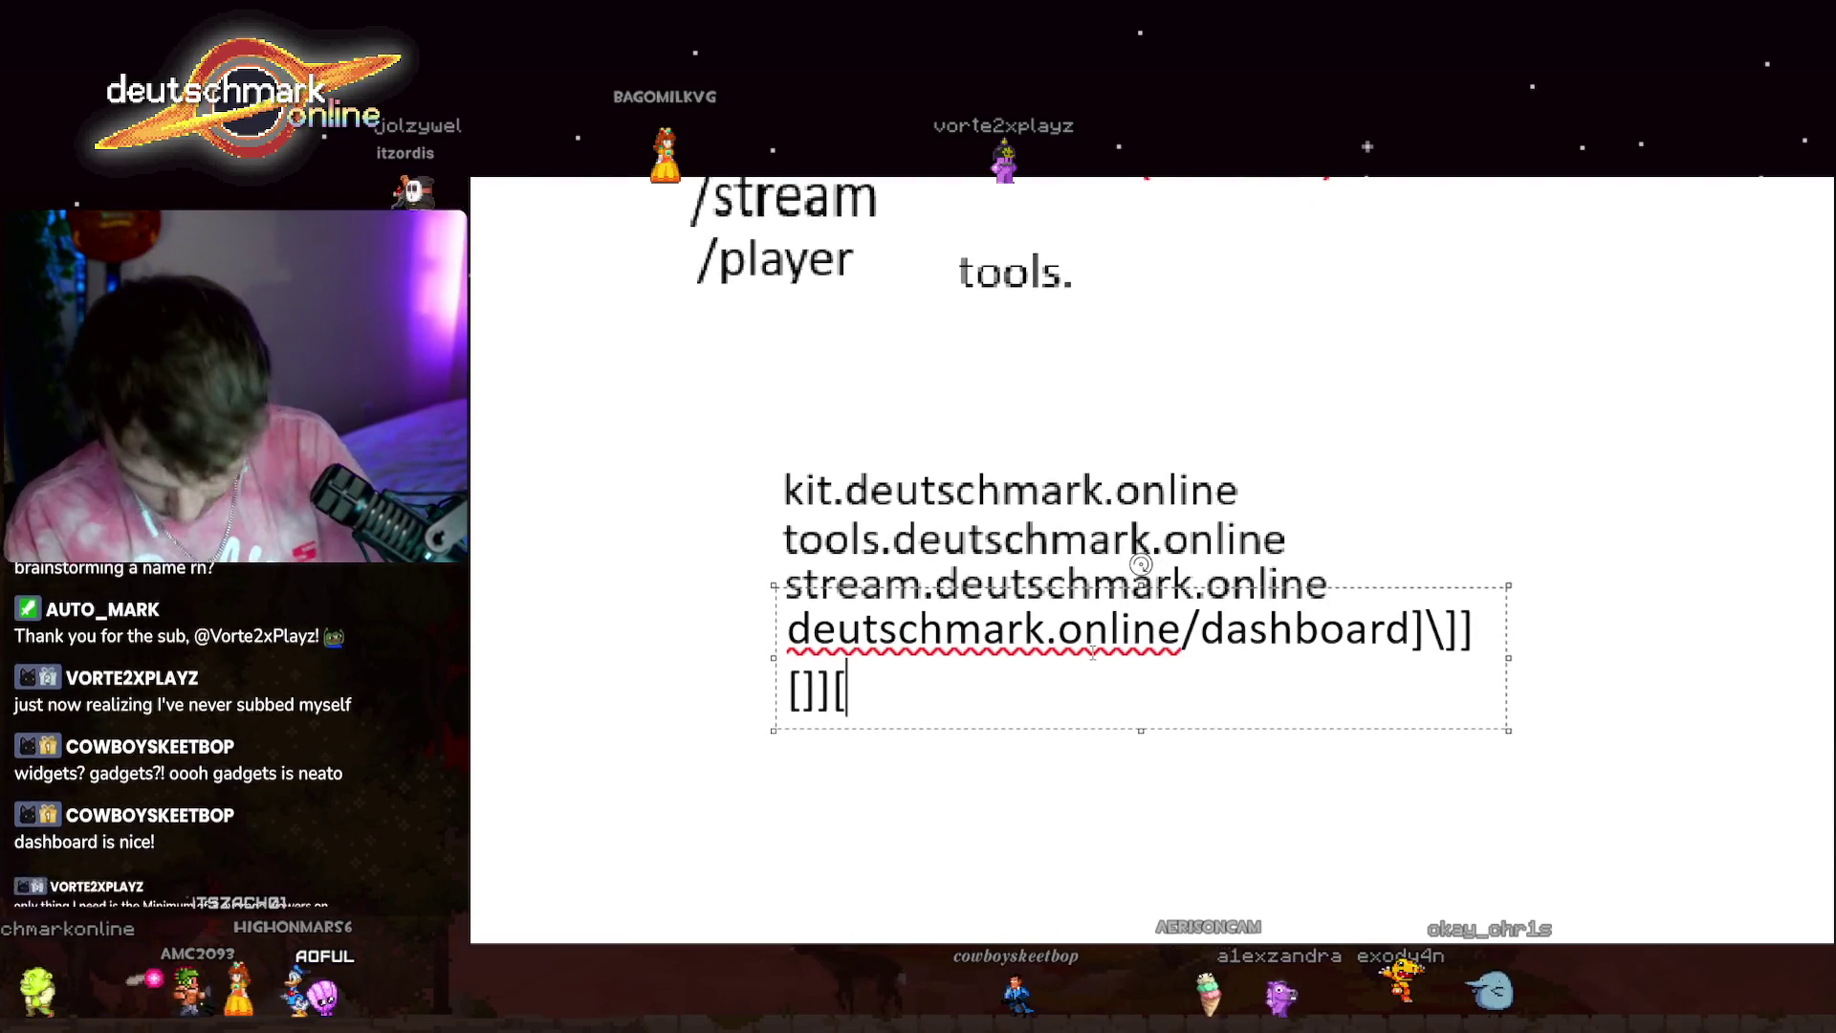
key("BackSpace")
key("BackSpace")
key("BackSpace")
key("BackSpace")
key("BackSpace")
key("BackSpace")
key("BackSpace")
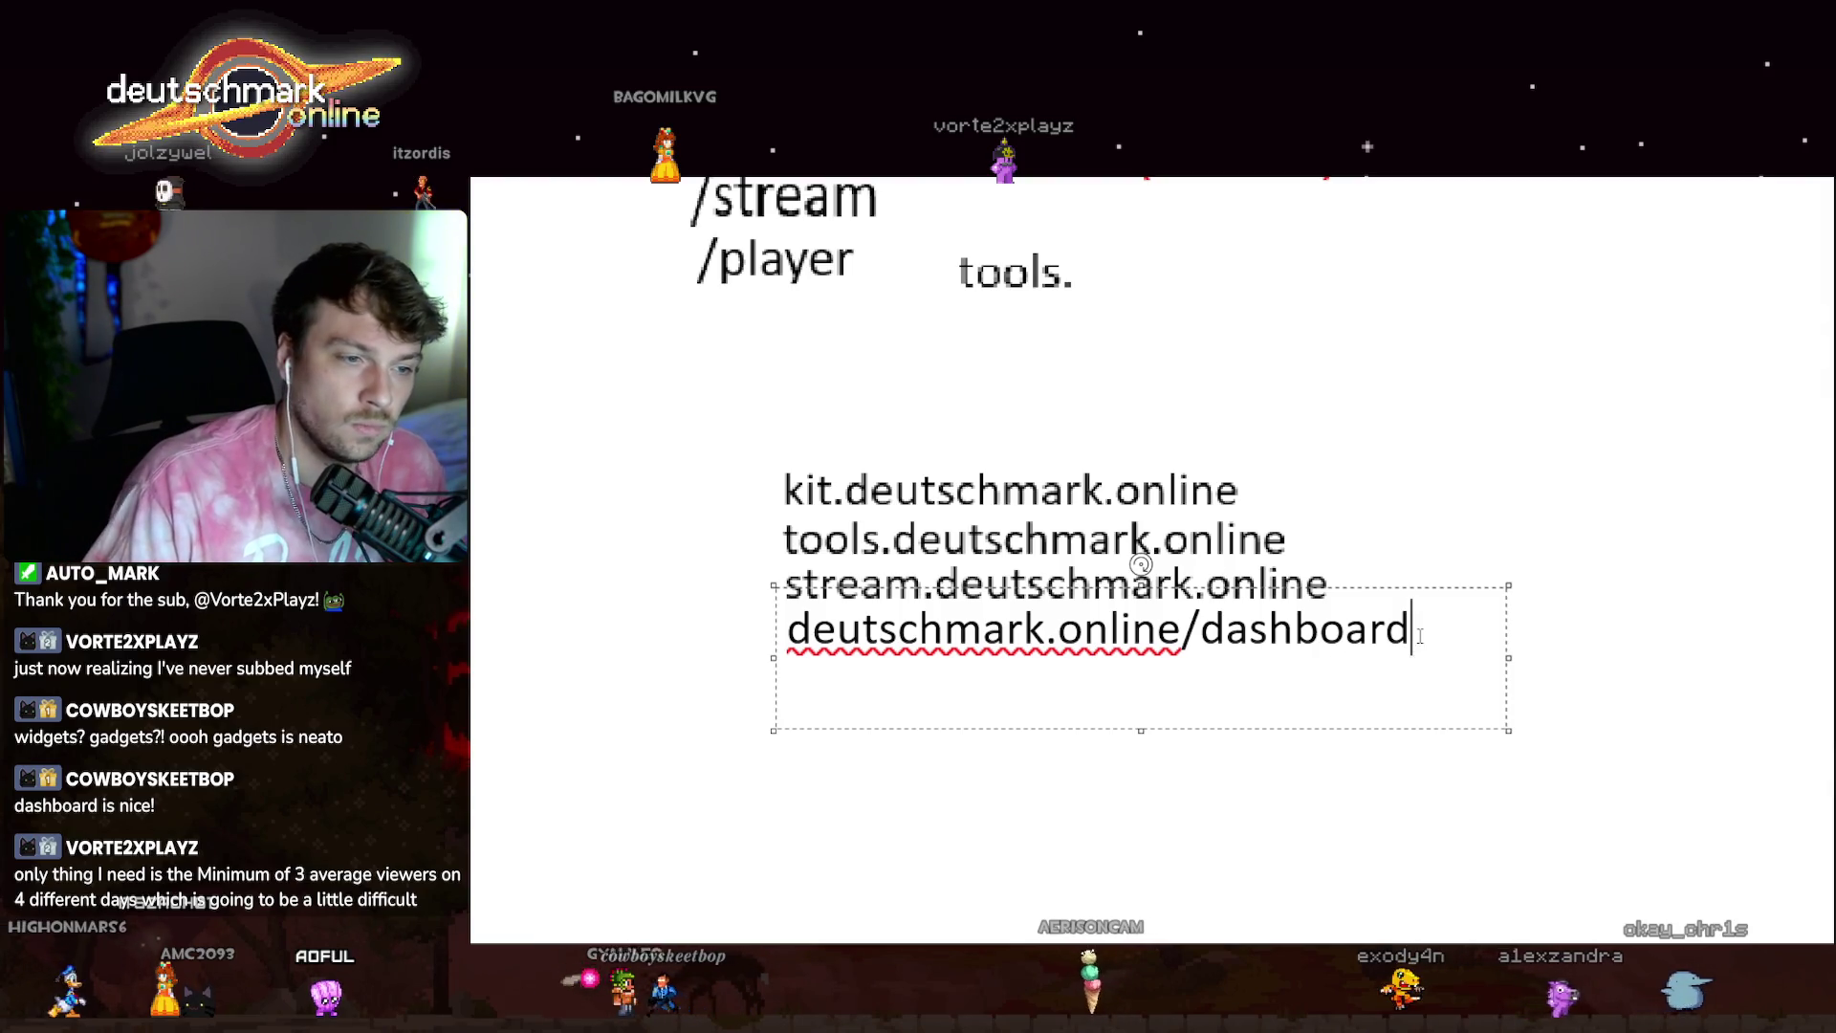
left_click_drag(1183, 632, 1430, 636)
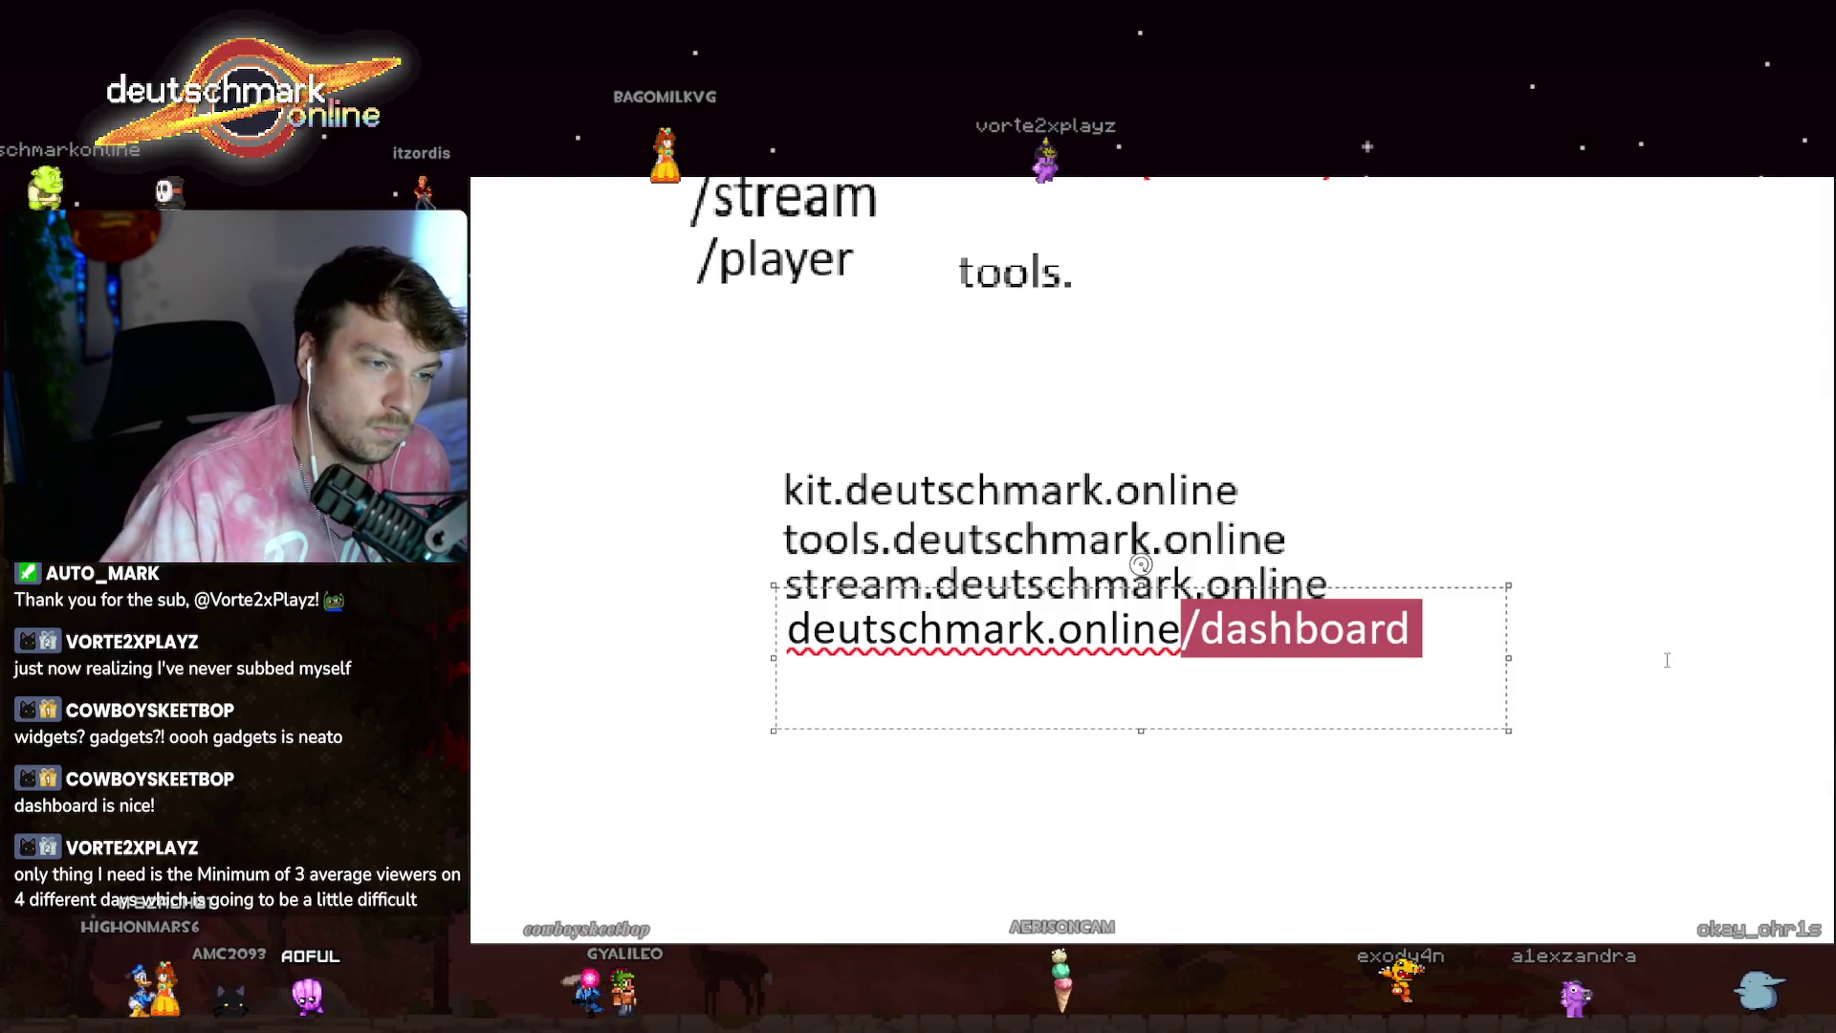
key("BackSpace")
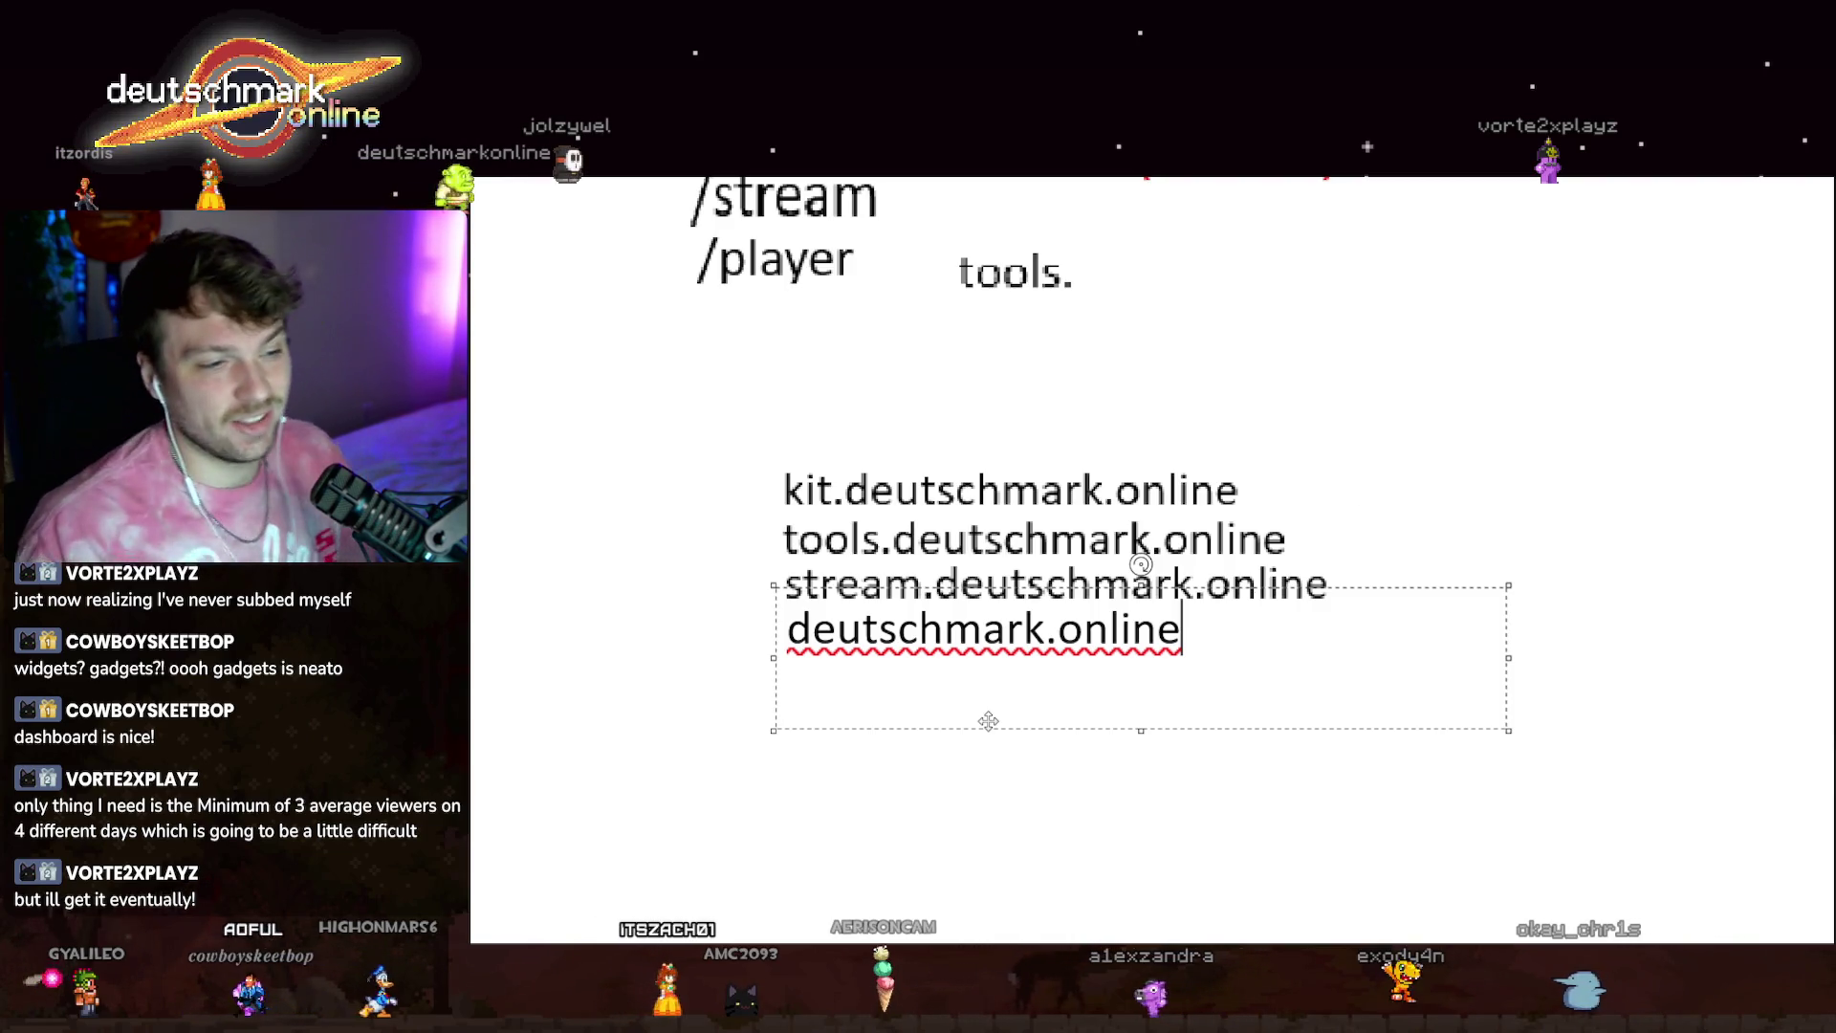
left_click_drag(1117, 633, 776, 658)
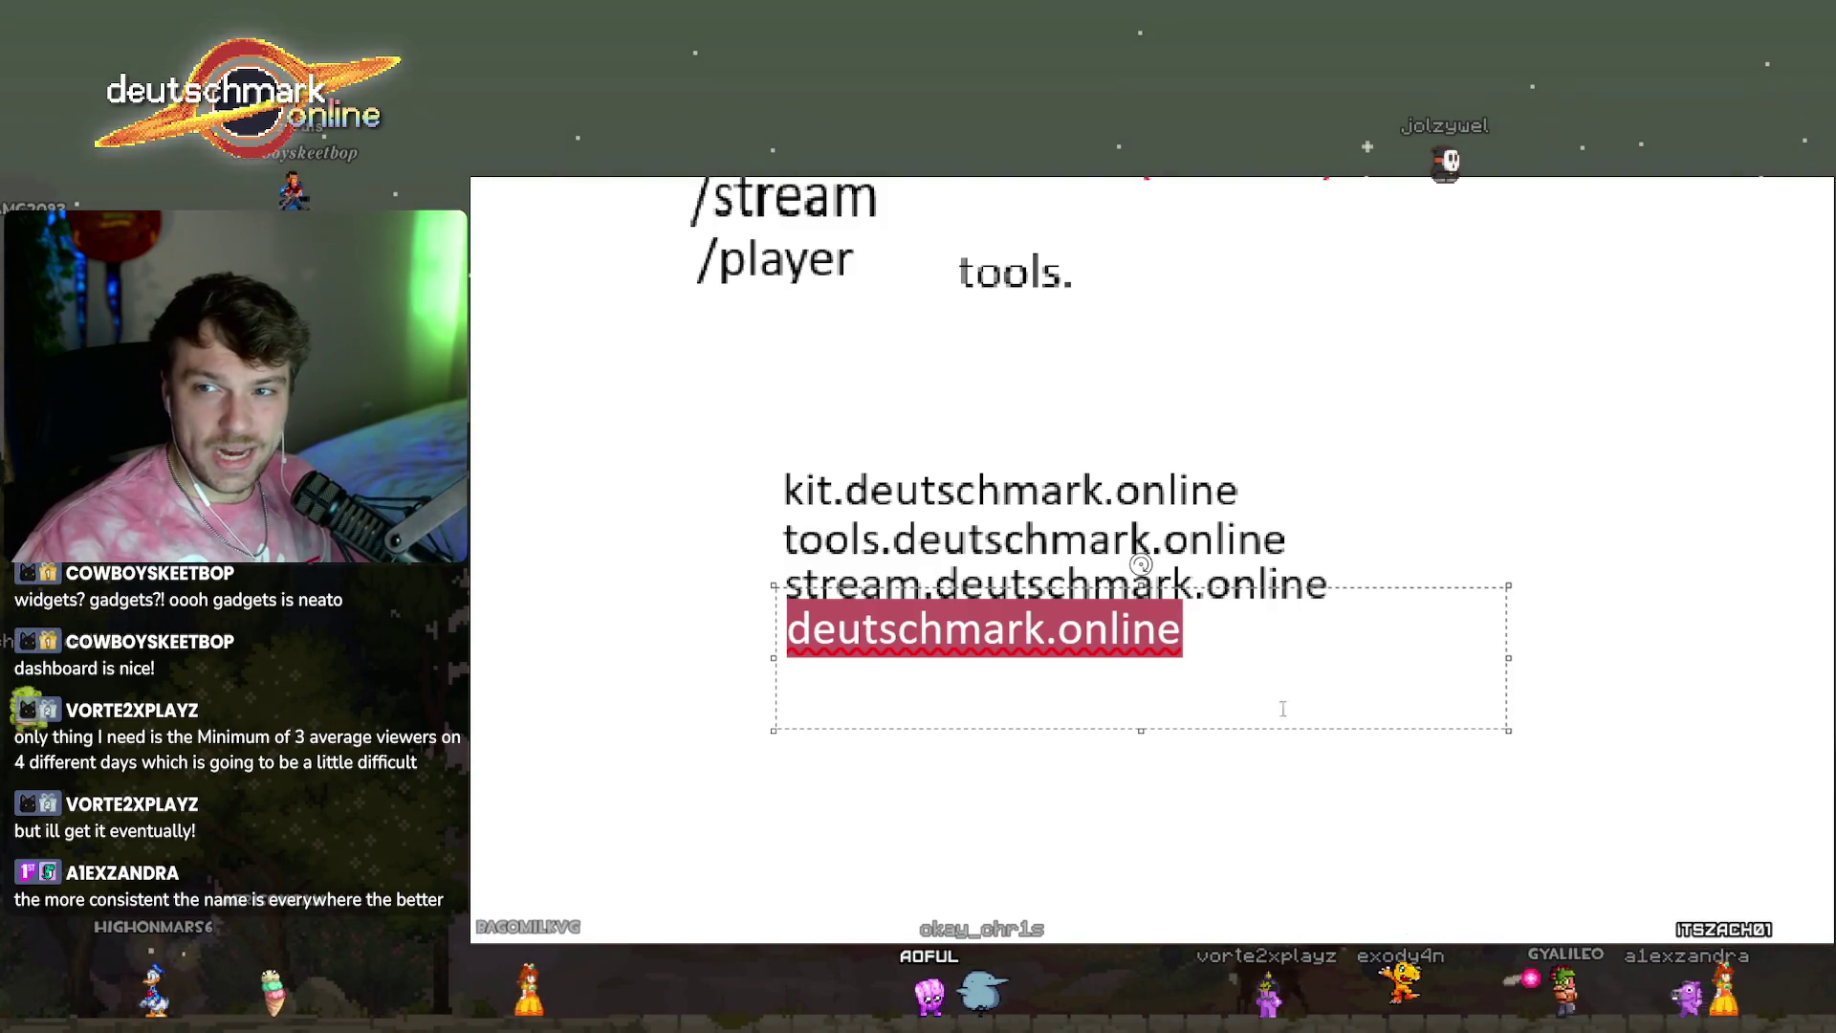
Commit the deutschmark.online line to the canvas as fixed text.
left_click(945, 628)
double_click(826, 631)
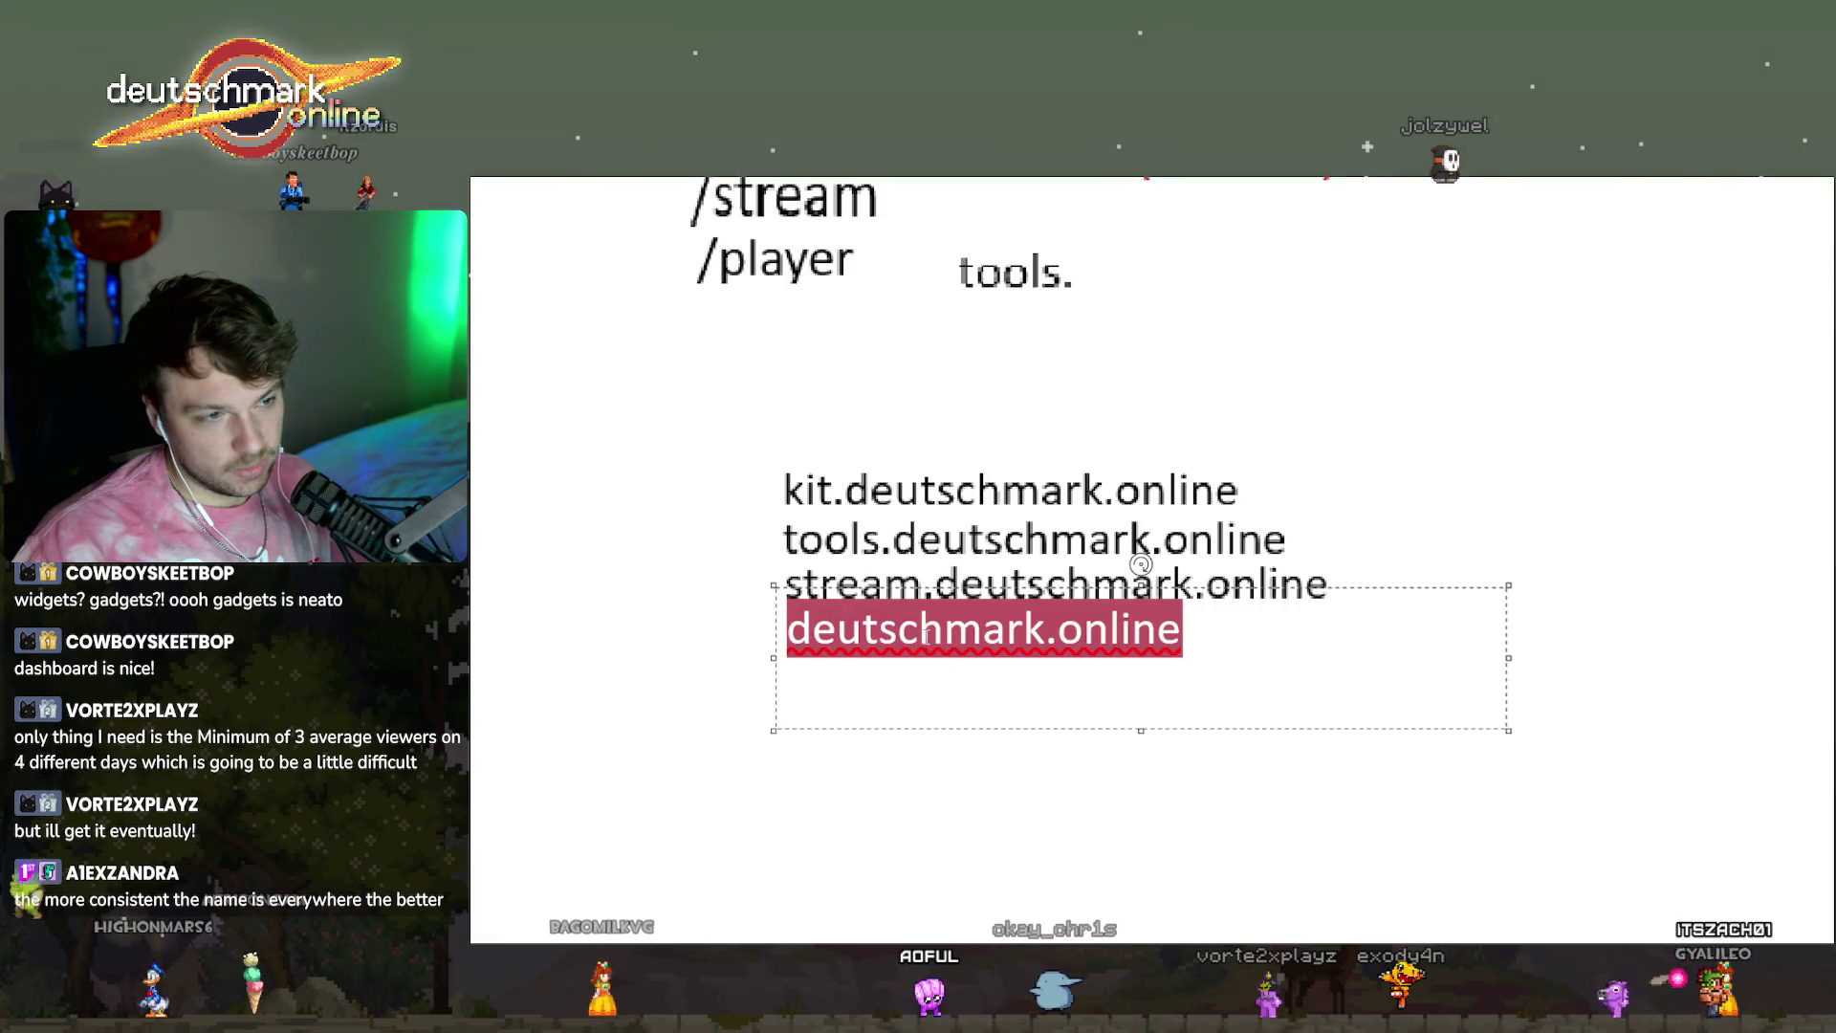
left_click(790, 636)
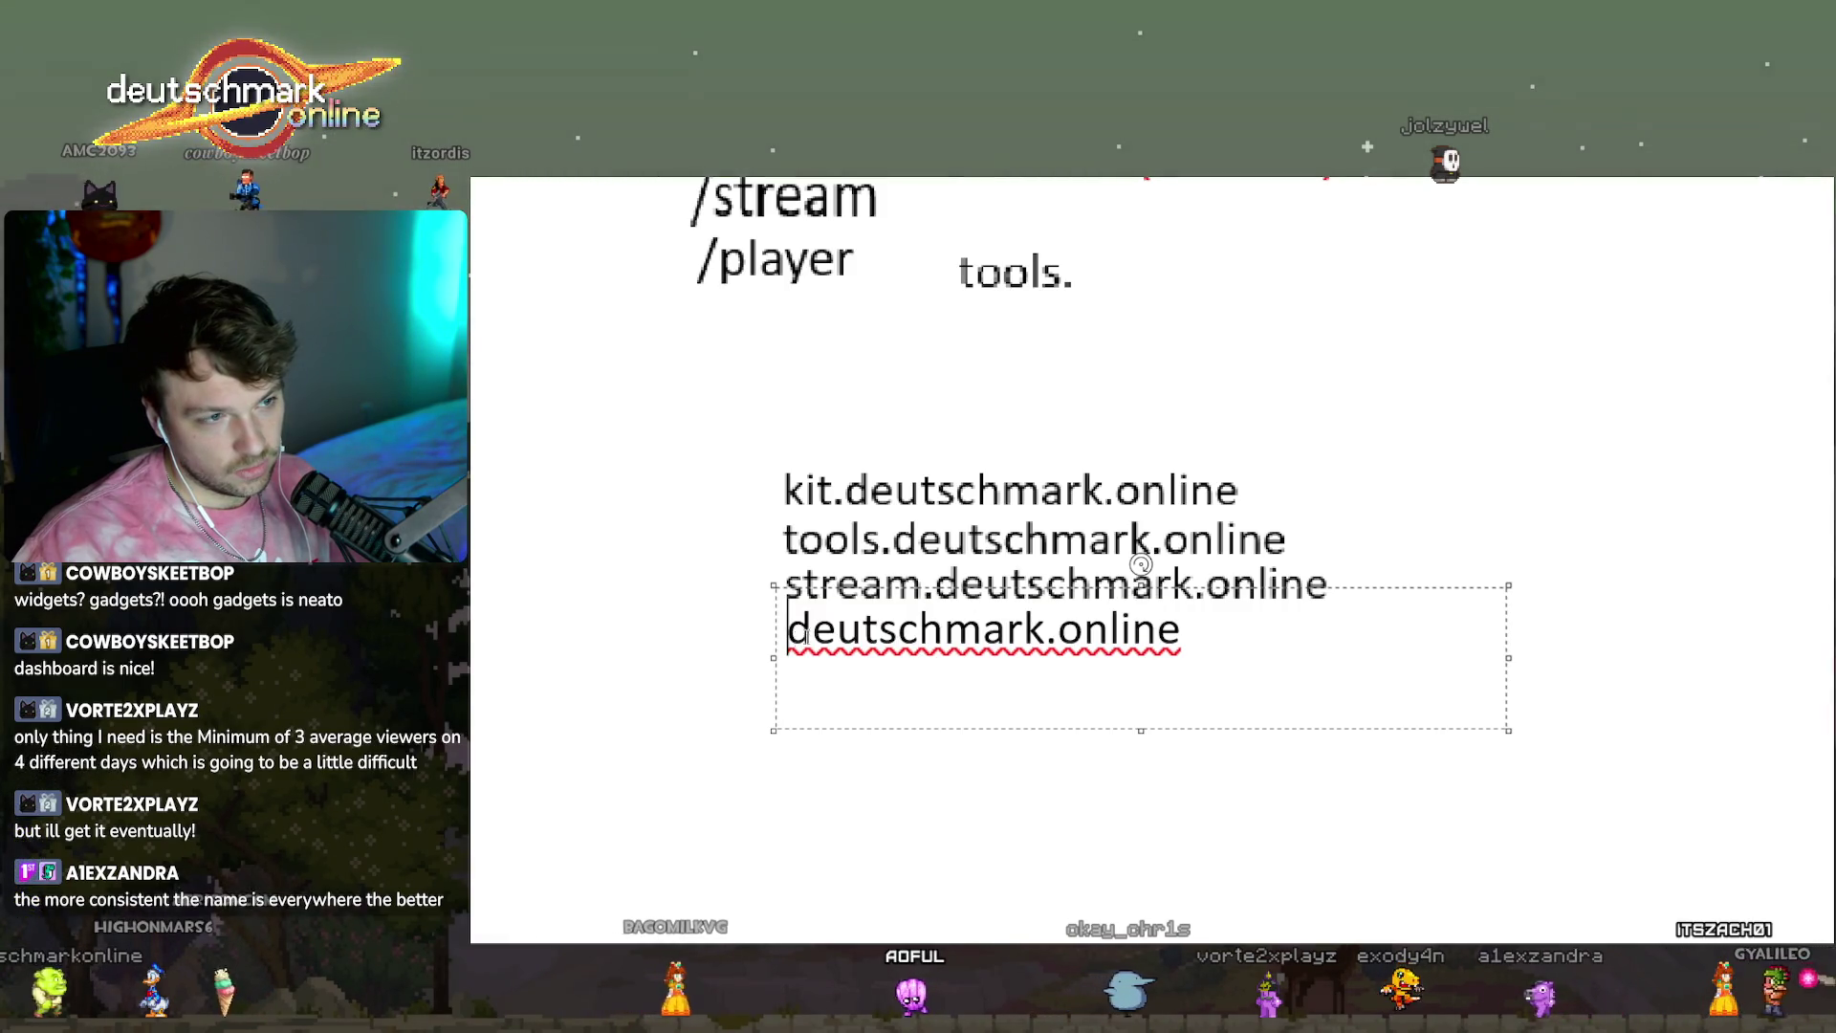
left_click(1141, 564)
left_click_drag(797, 646, 1175, 730)
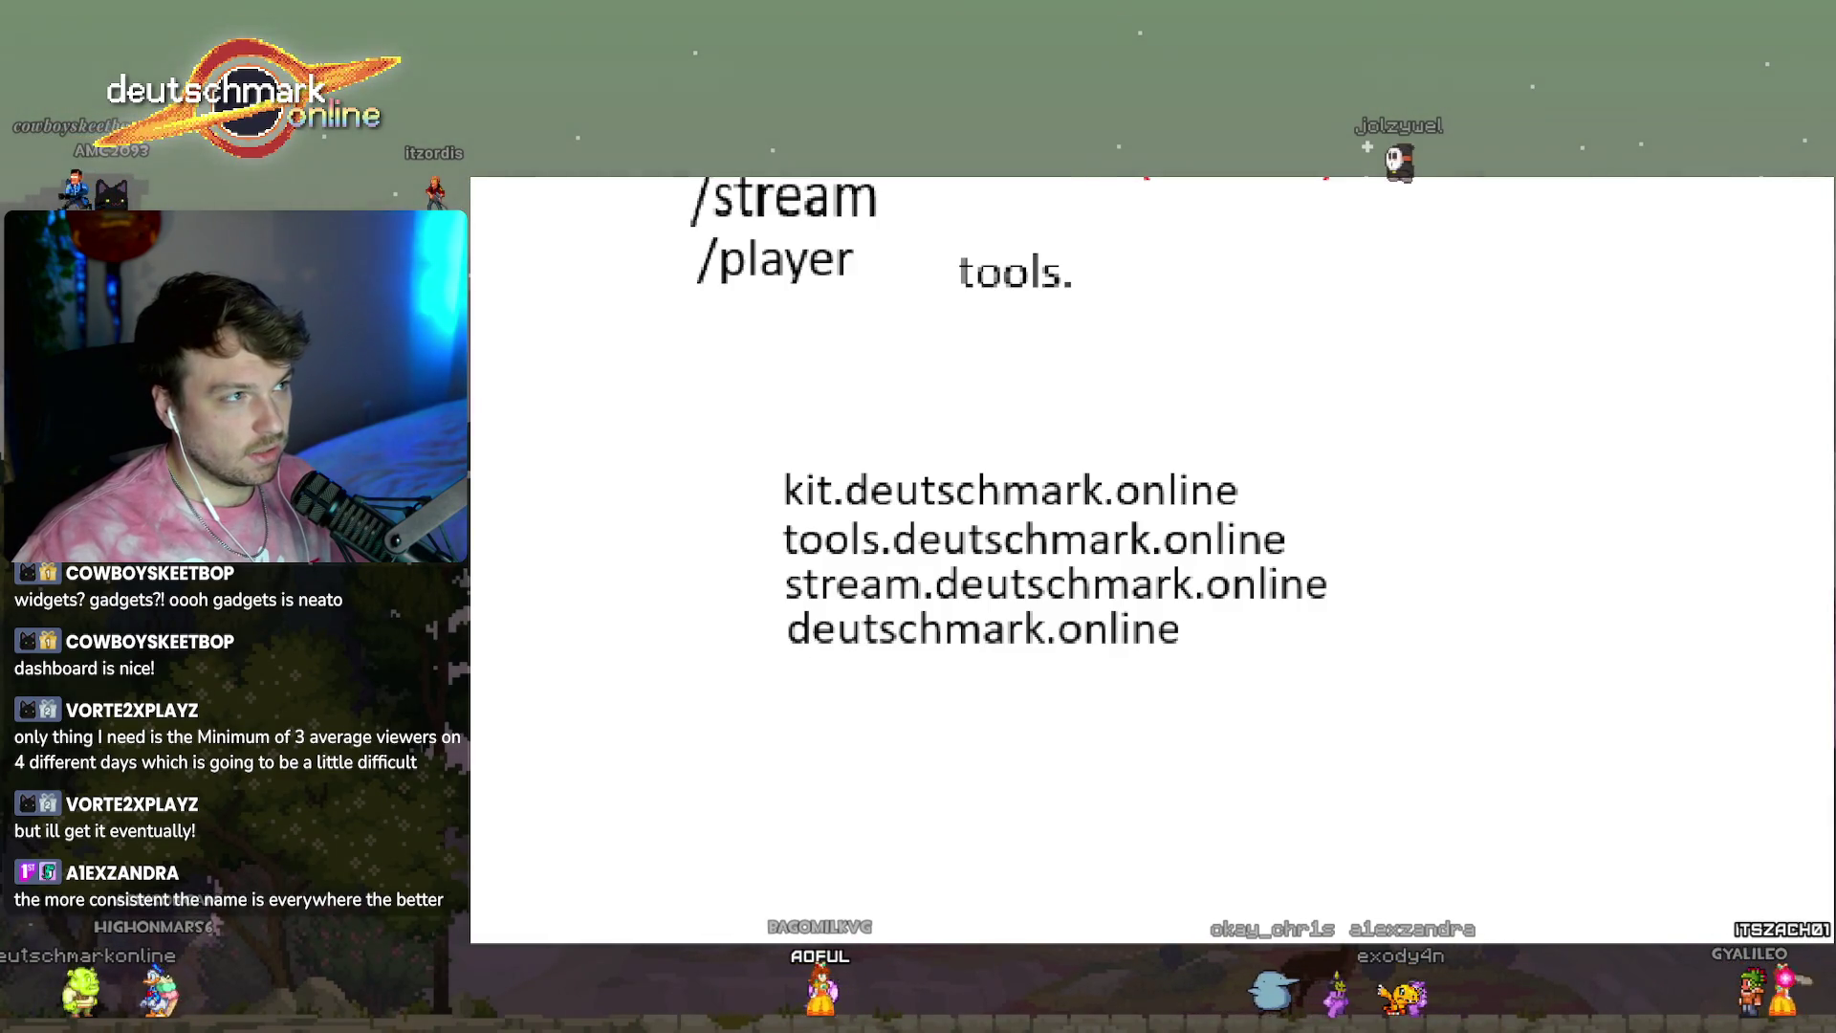
Place a tools. prefix in front of deutschmark.online.
type("tools.")
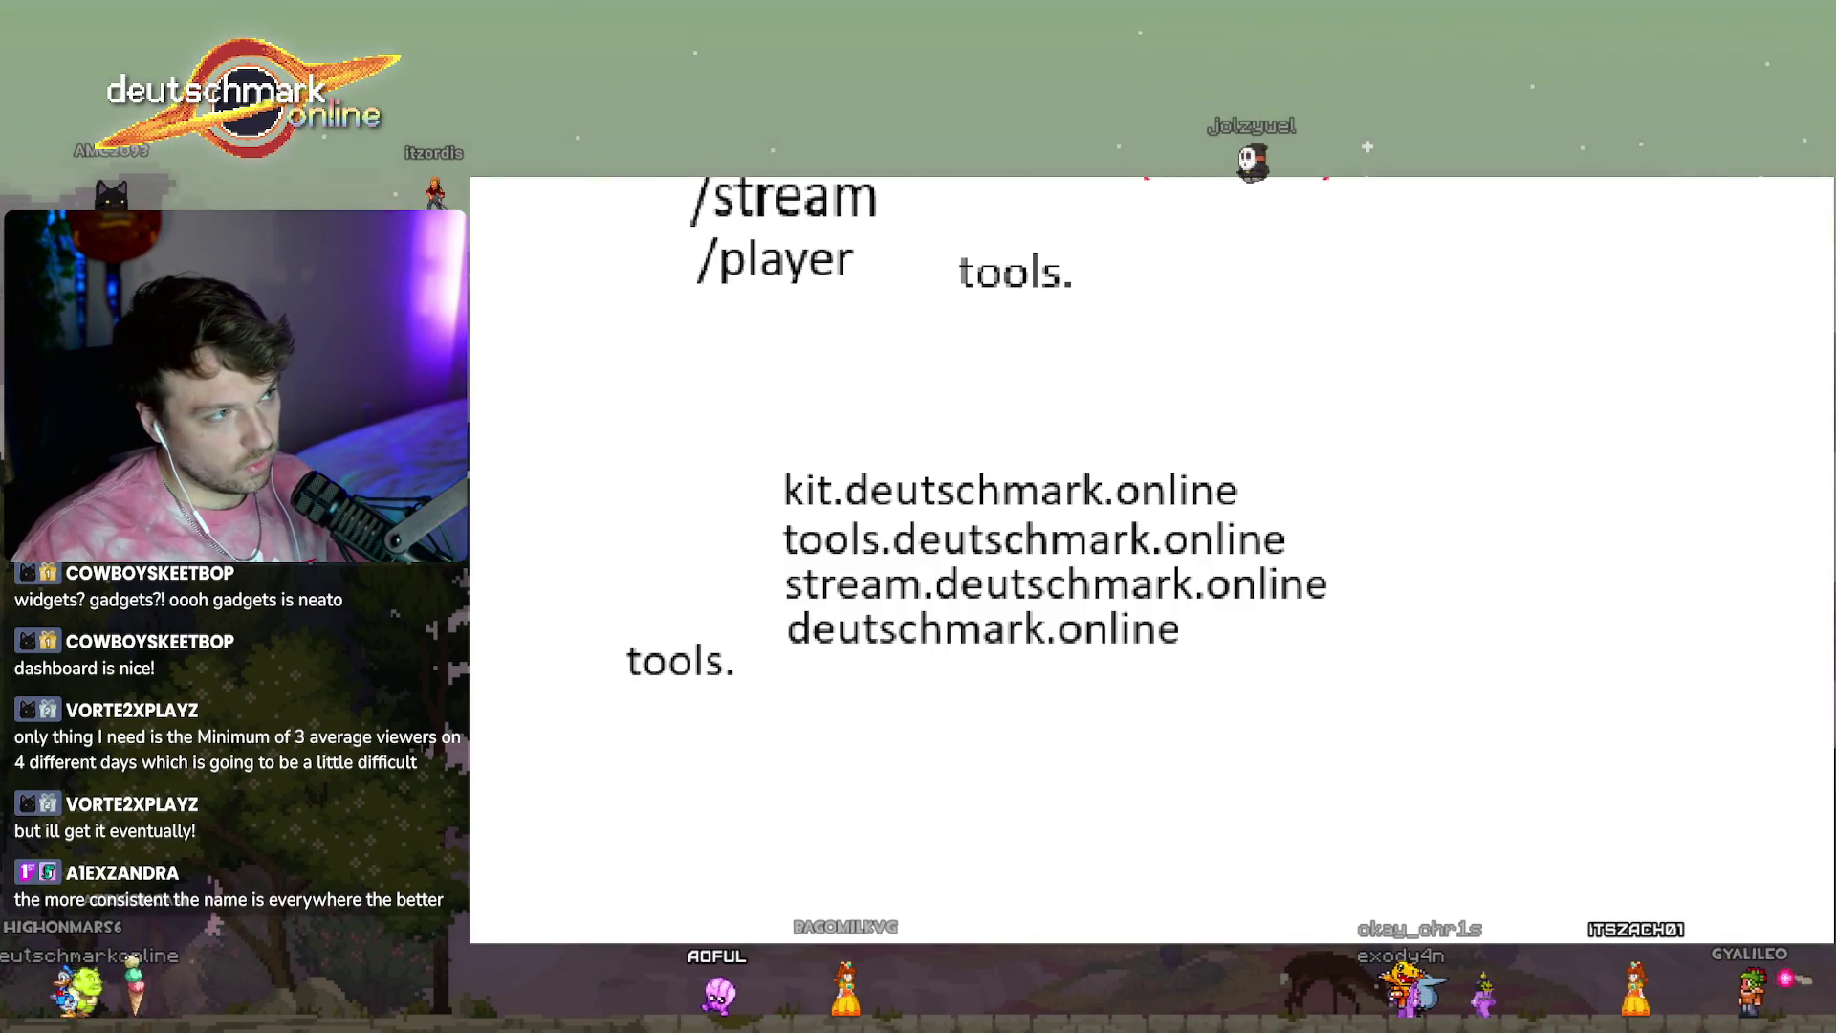
left_click_drag(742, 685, 792, 653)
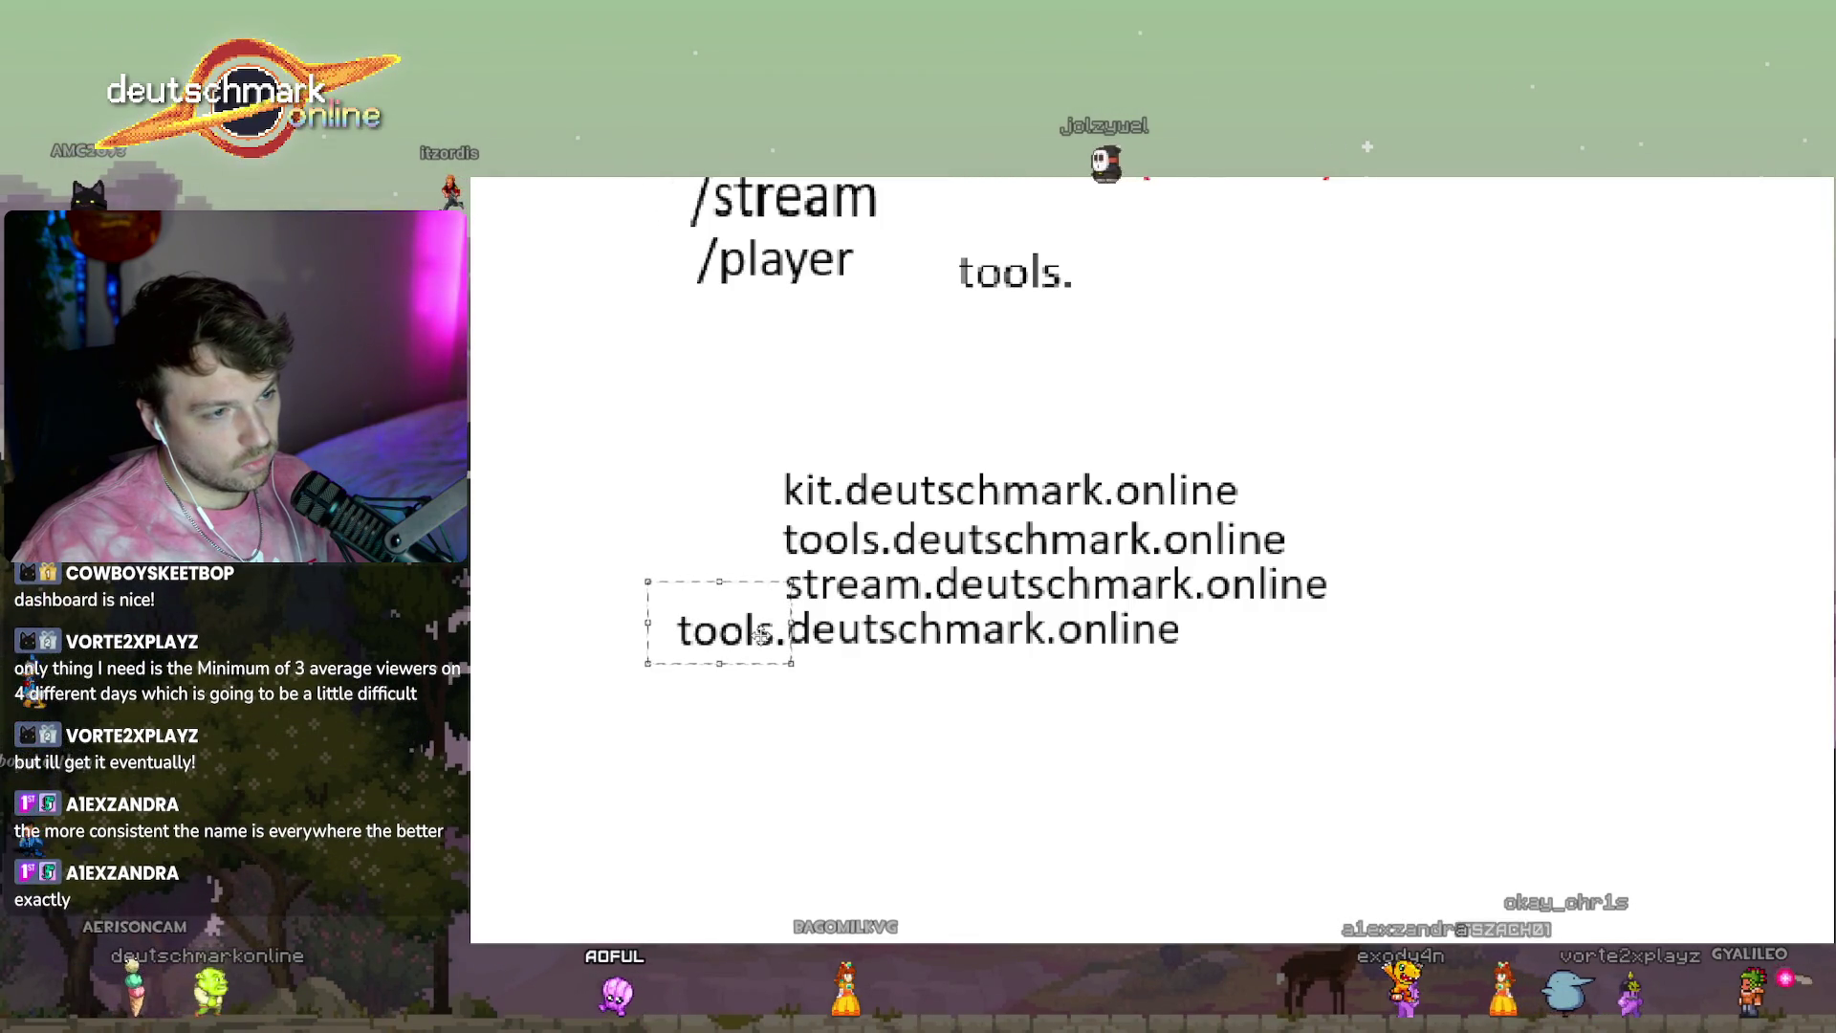
left_click(1186, 626)
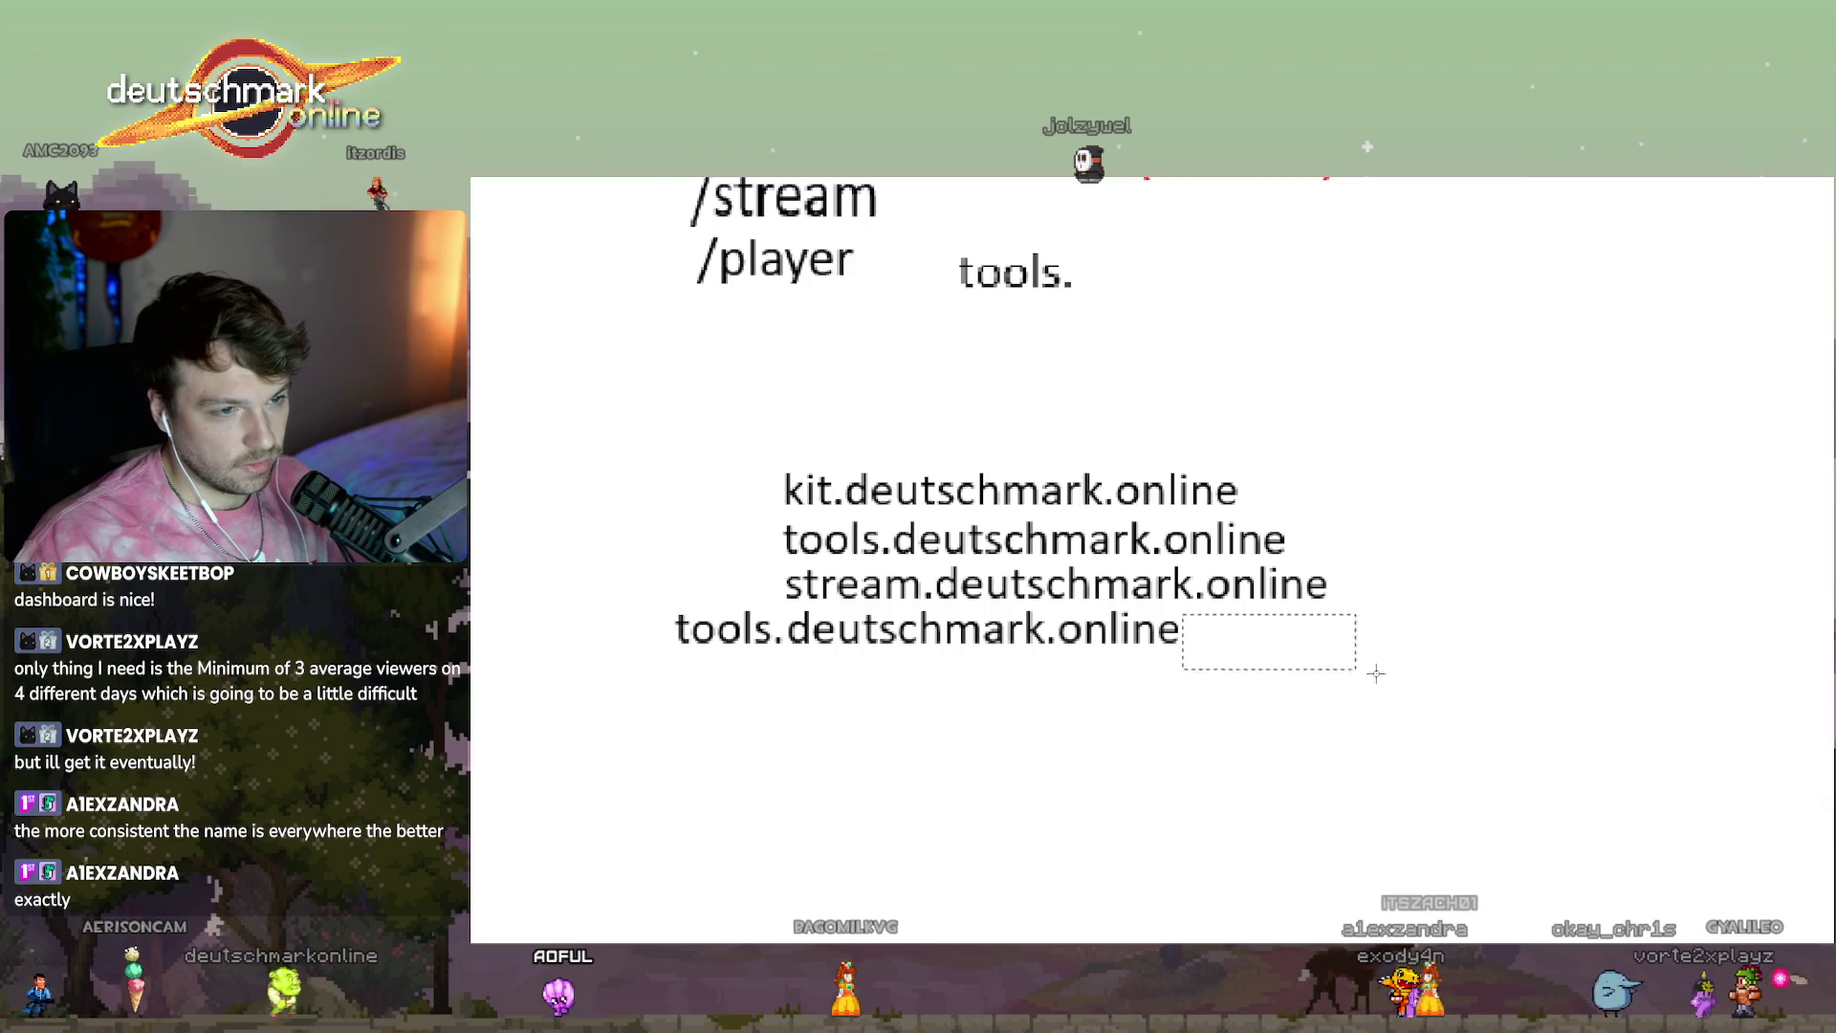
left_click_drag(1375, 673, 1549, 708)
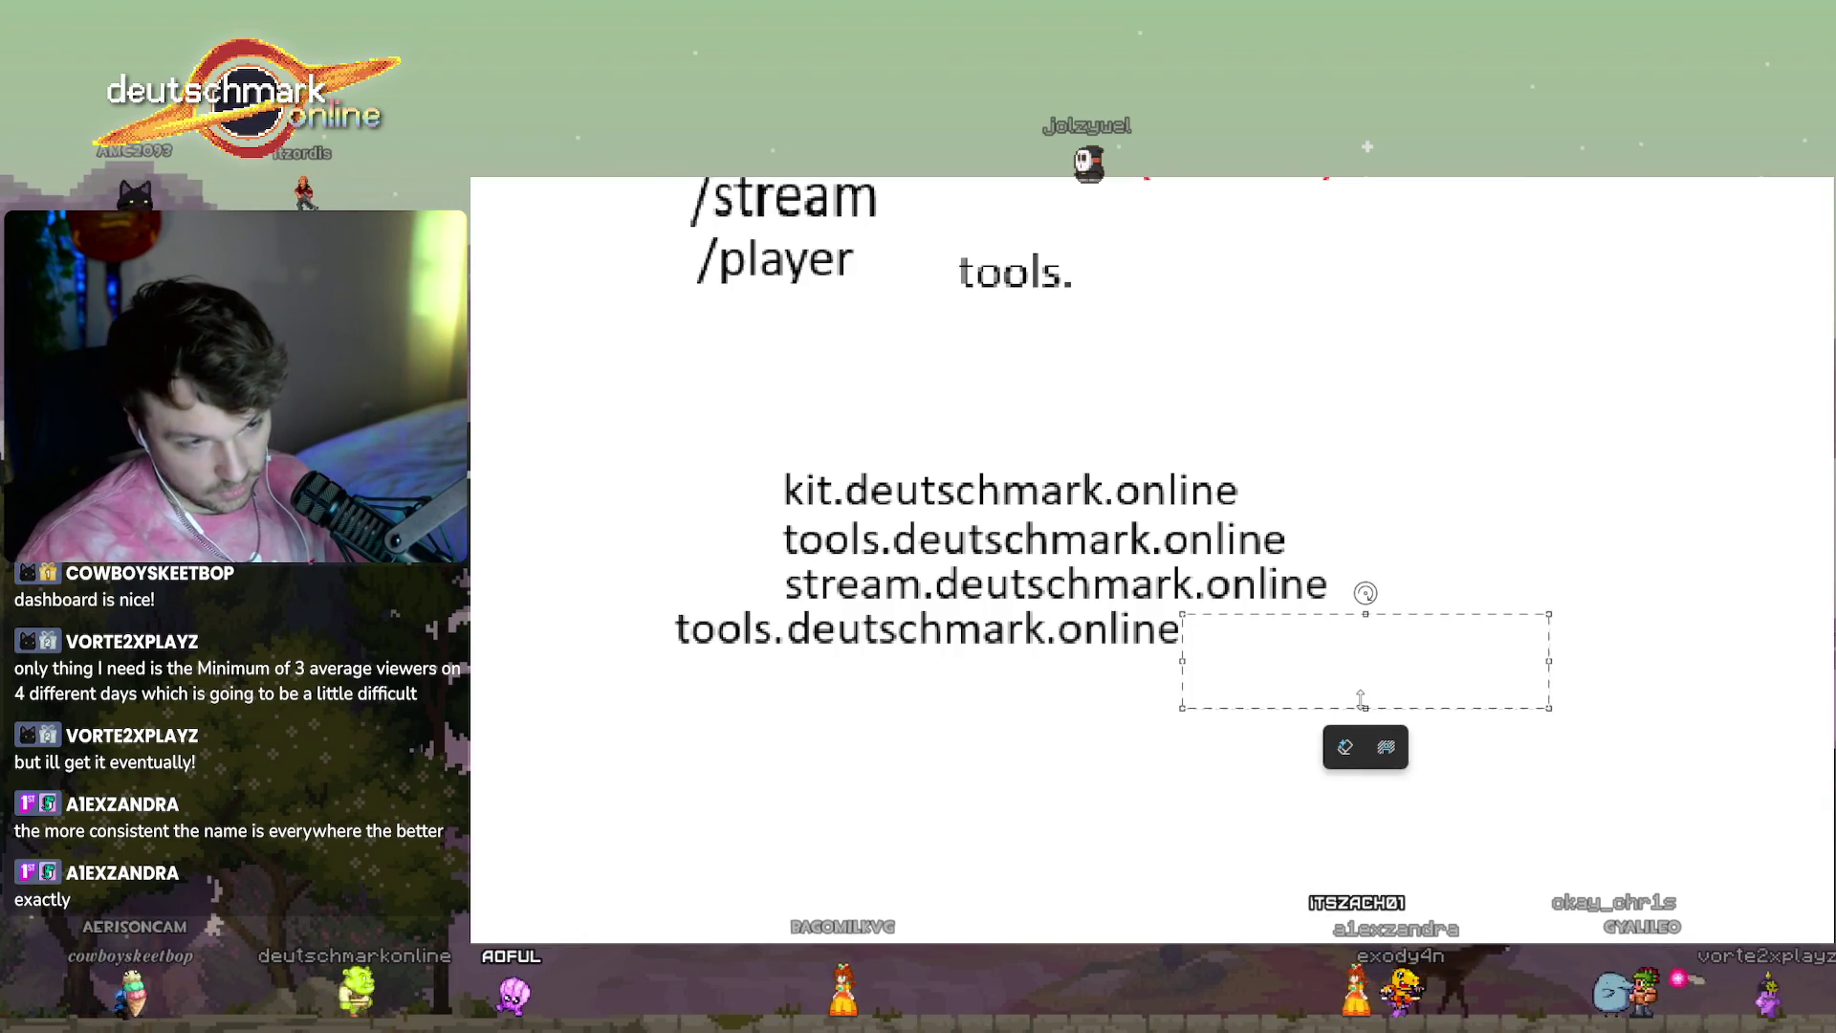
left_click(1326, 670)
left_click(1330, 666)
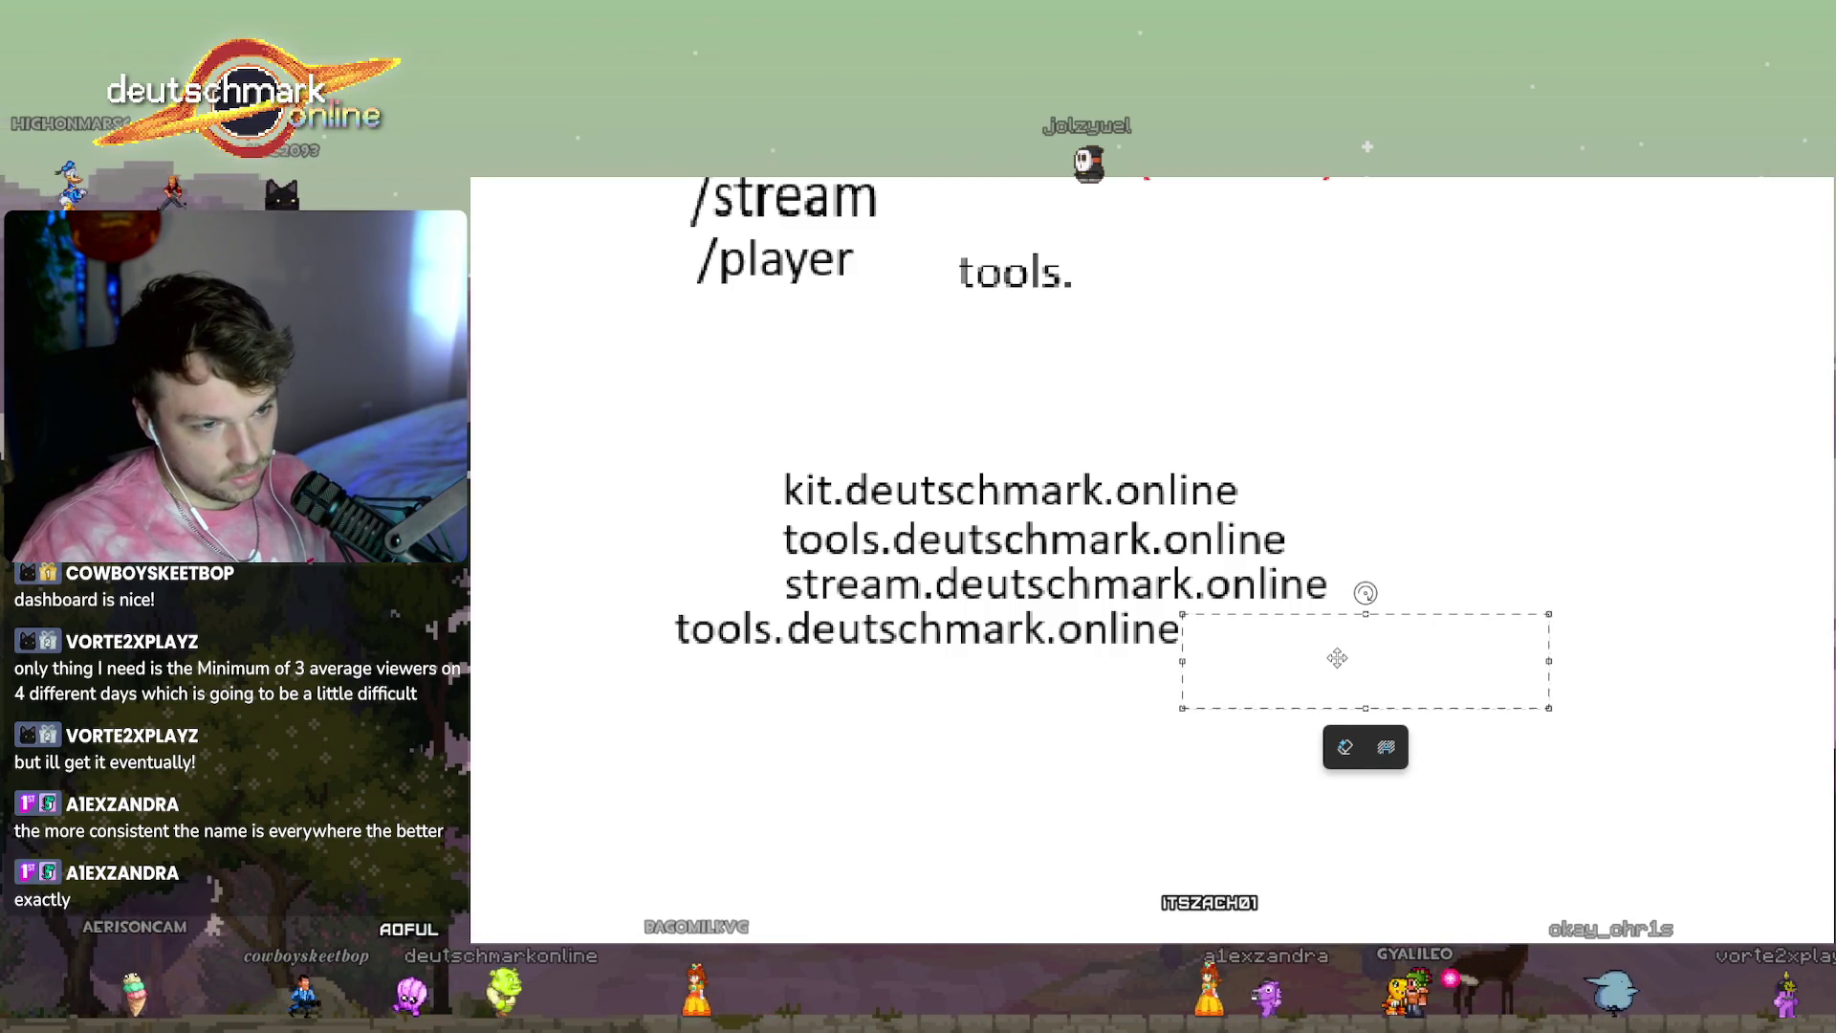
left_click(1779, 652)
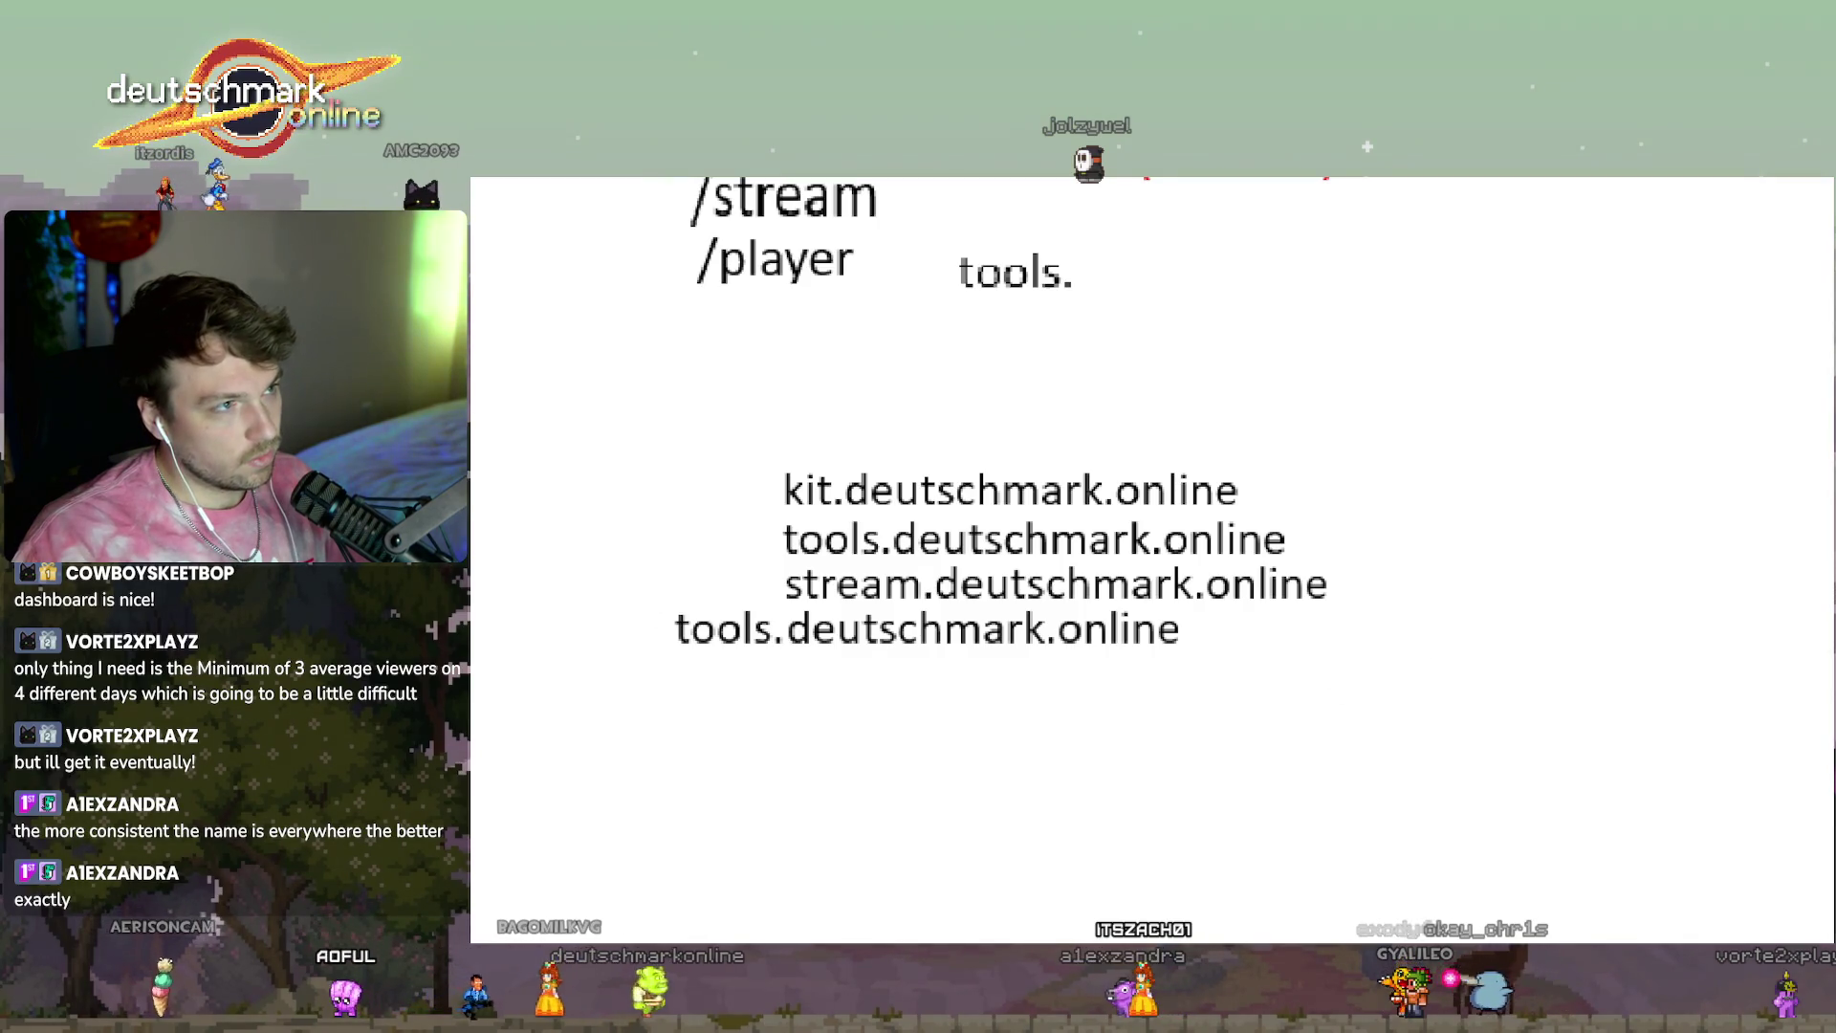
Add /dashboard right after tools.deutschmark.online to complete the fourth line.
left_click(1196, 637)
type("tools.deutschmark.online")
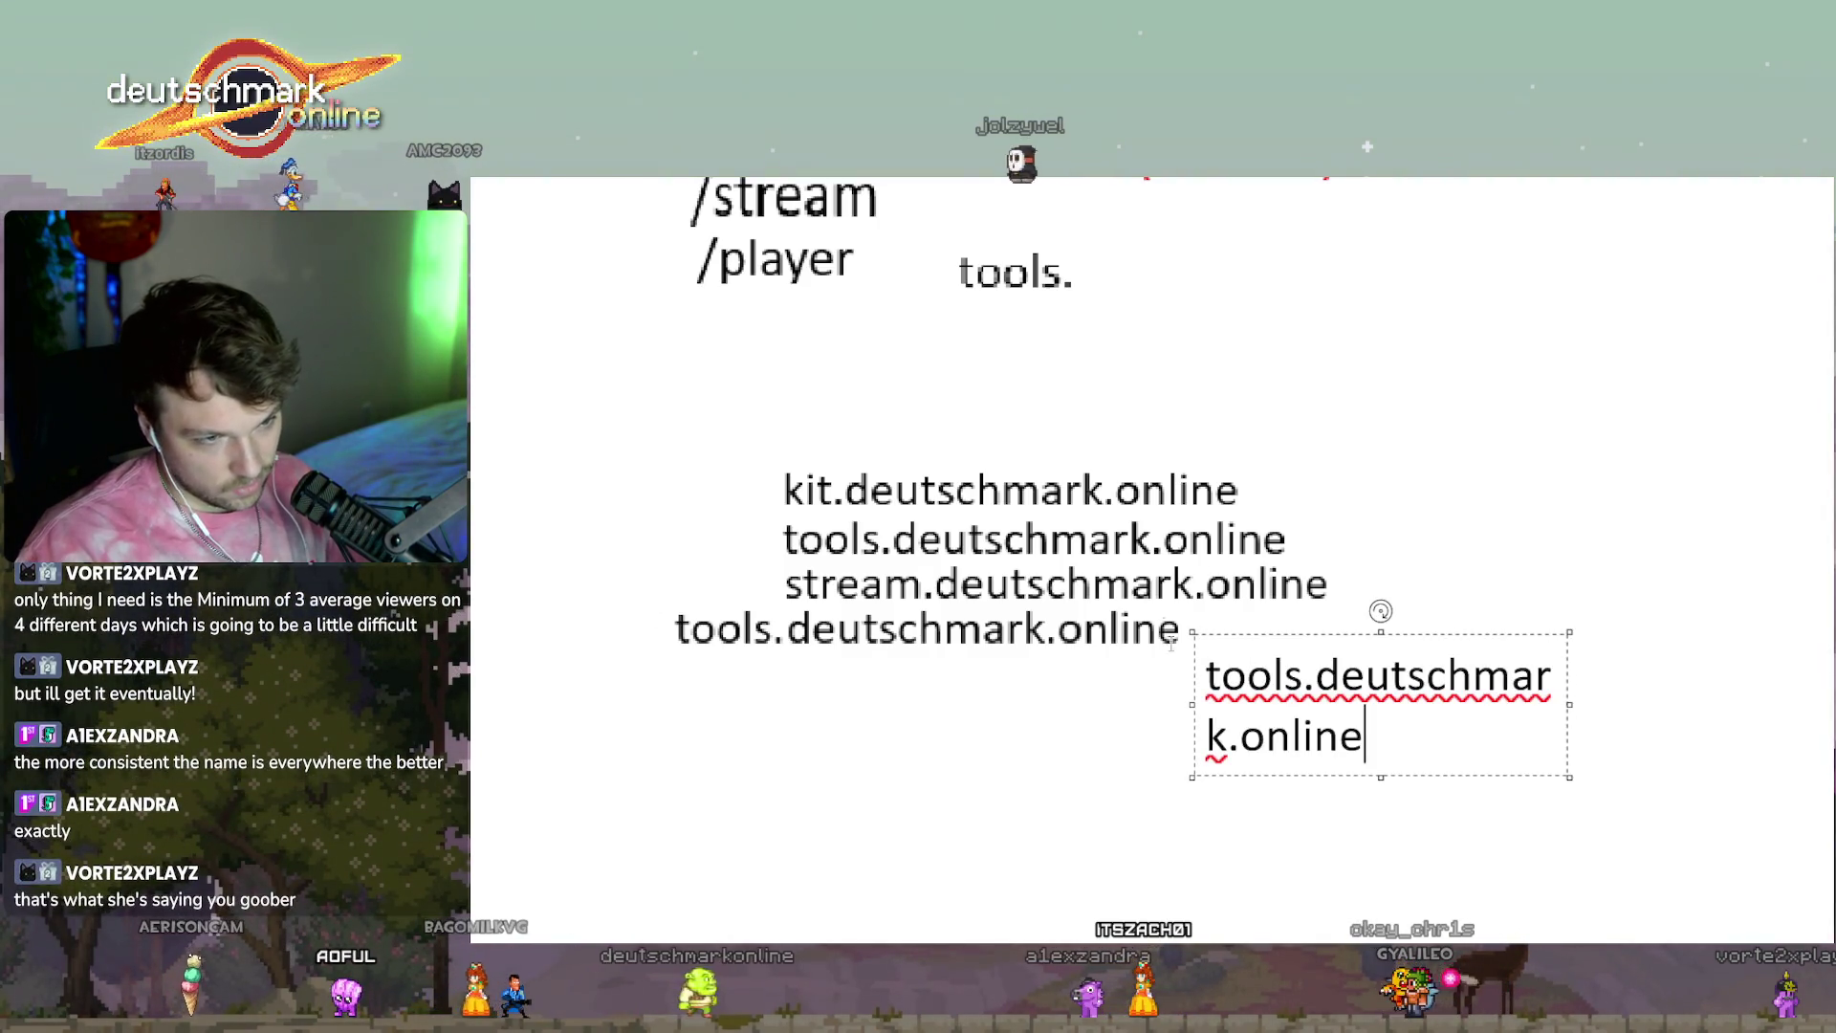
key("ctrl+a")
type("/")
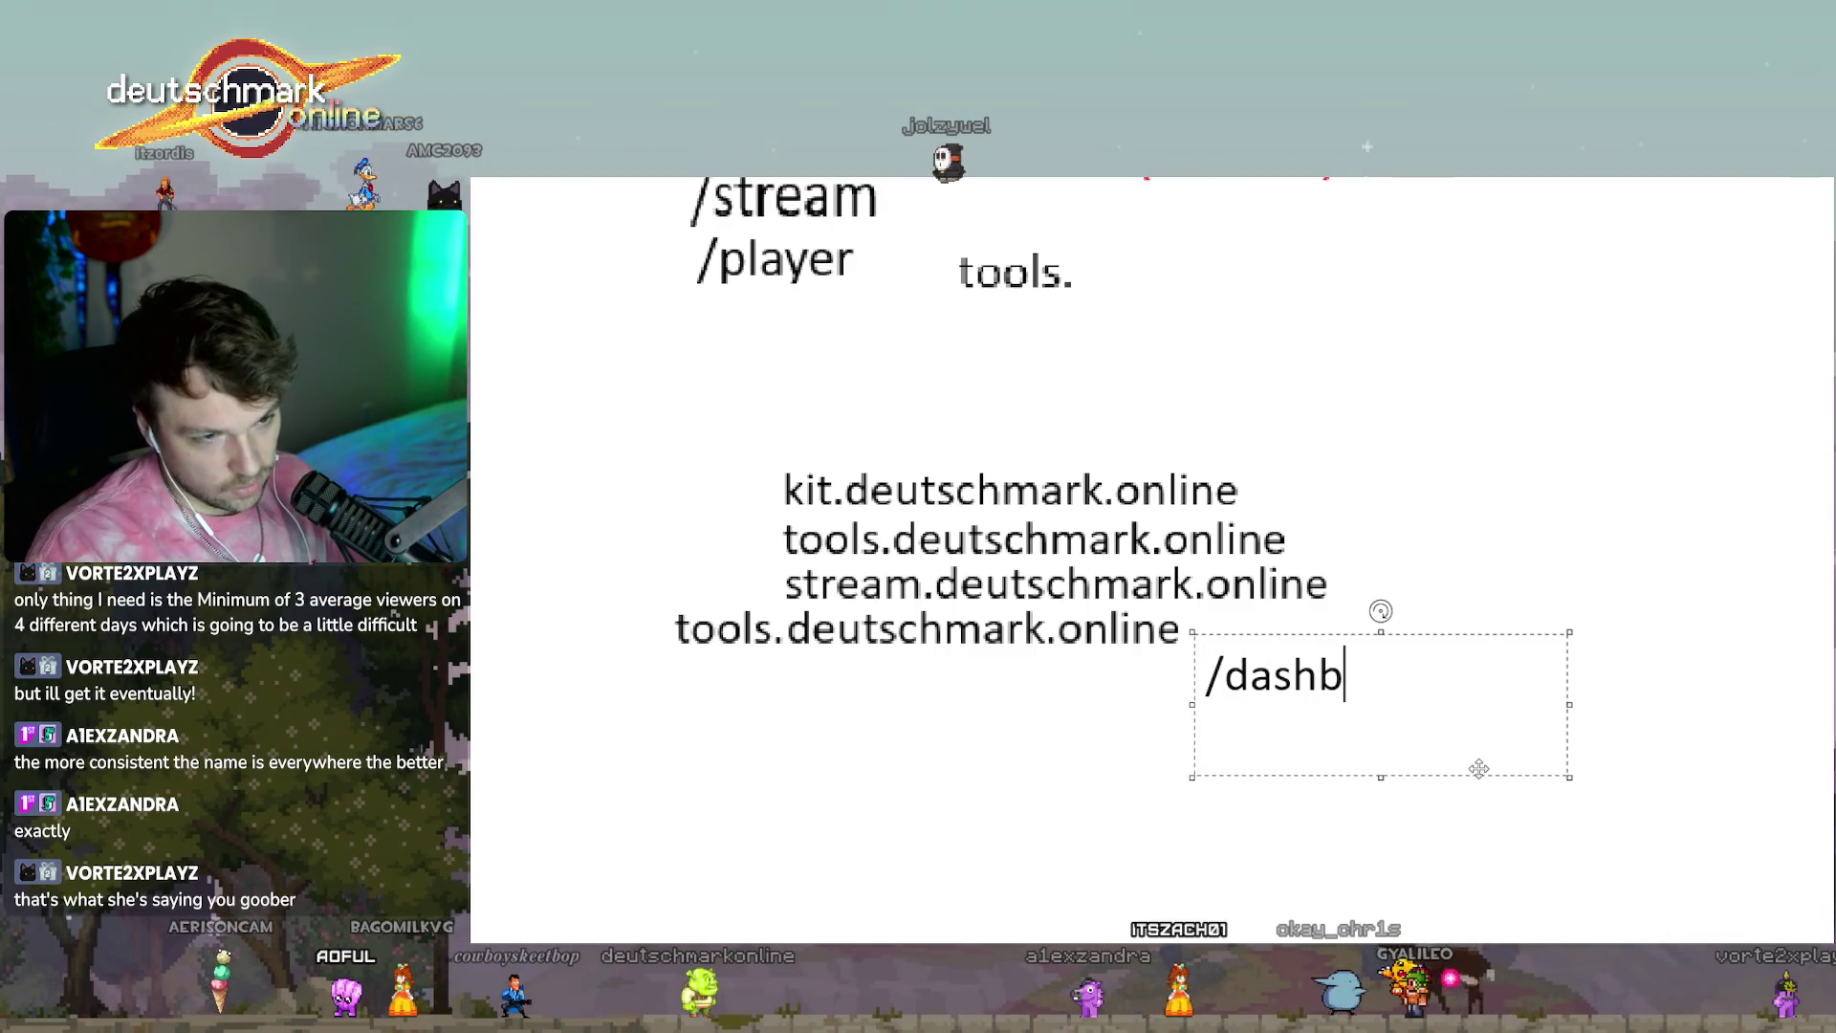
left_click_drag(1566, 733, 1545, 689)
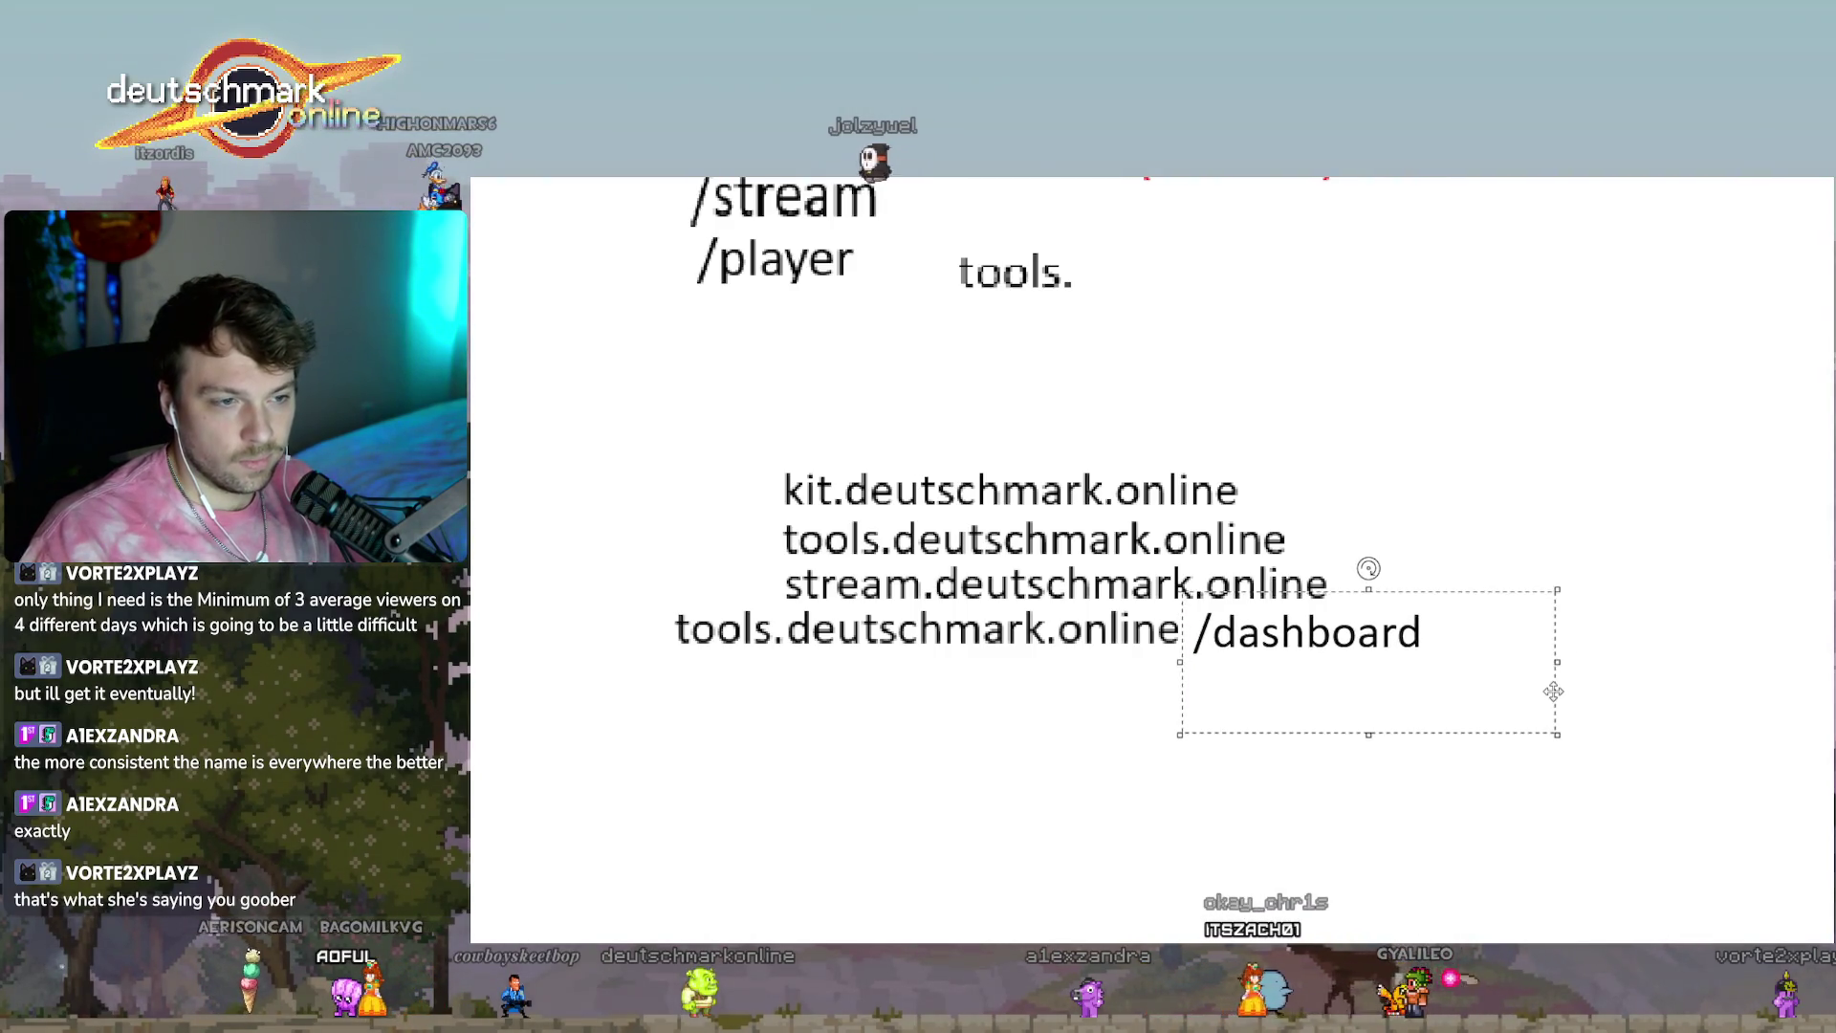
key("Escape")
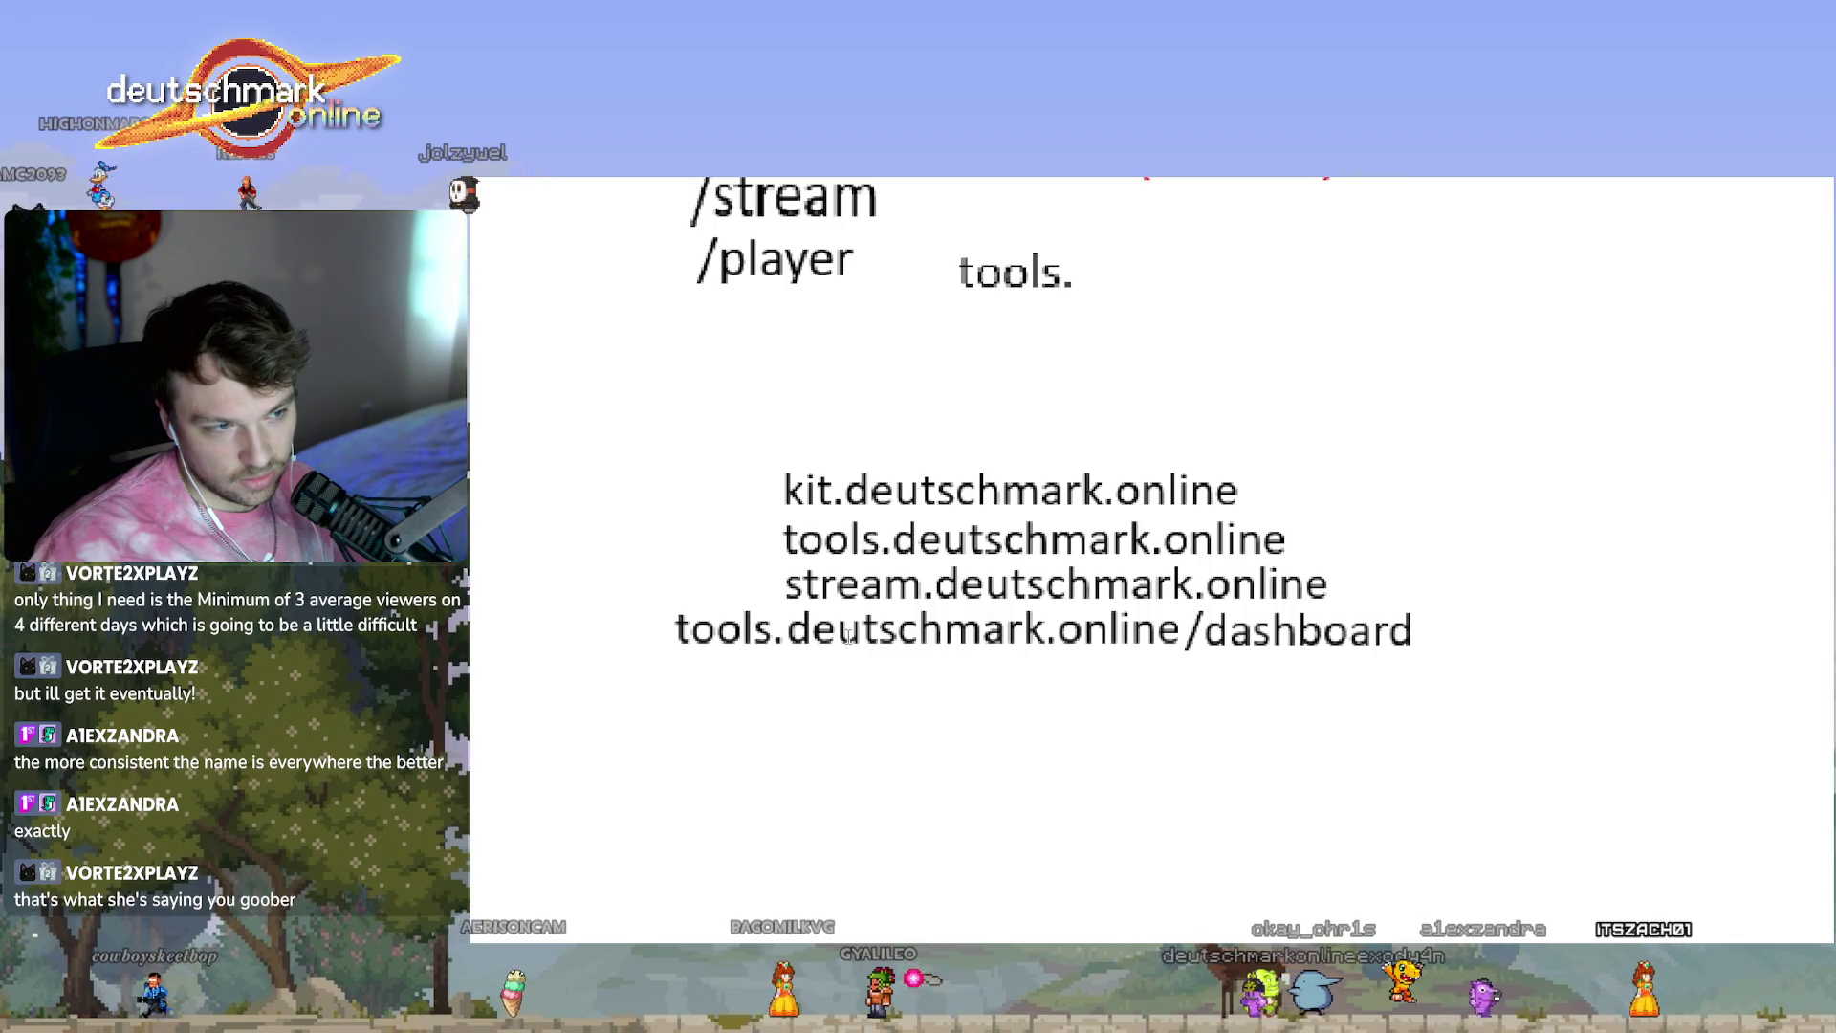
left_click_drag(687, 641, 680, 674)
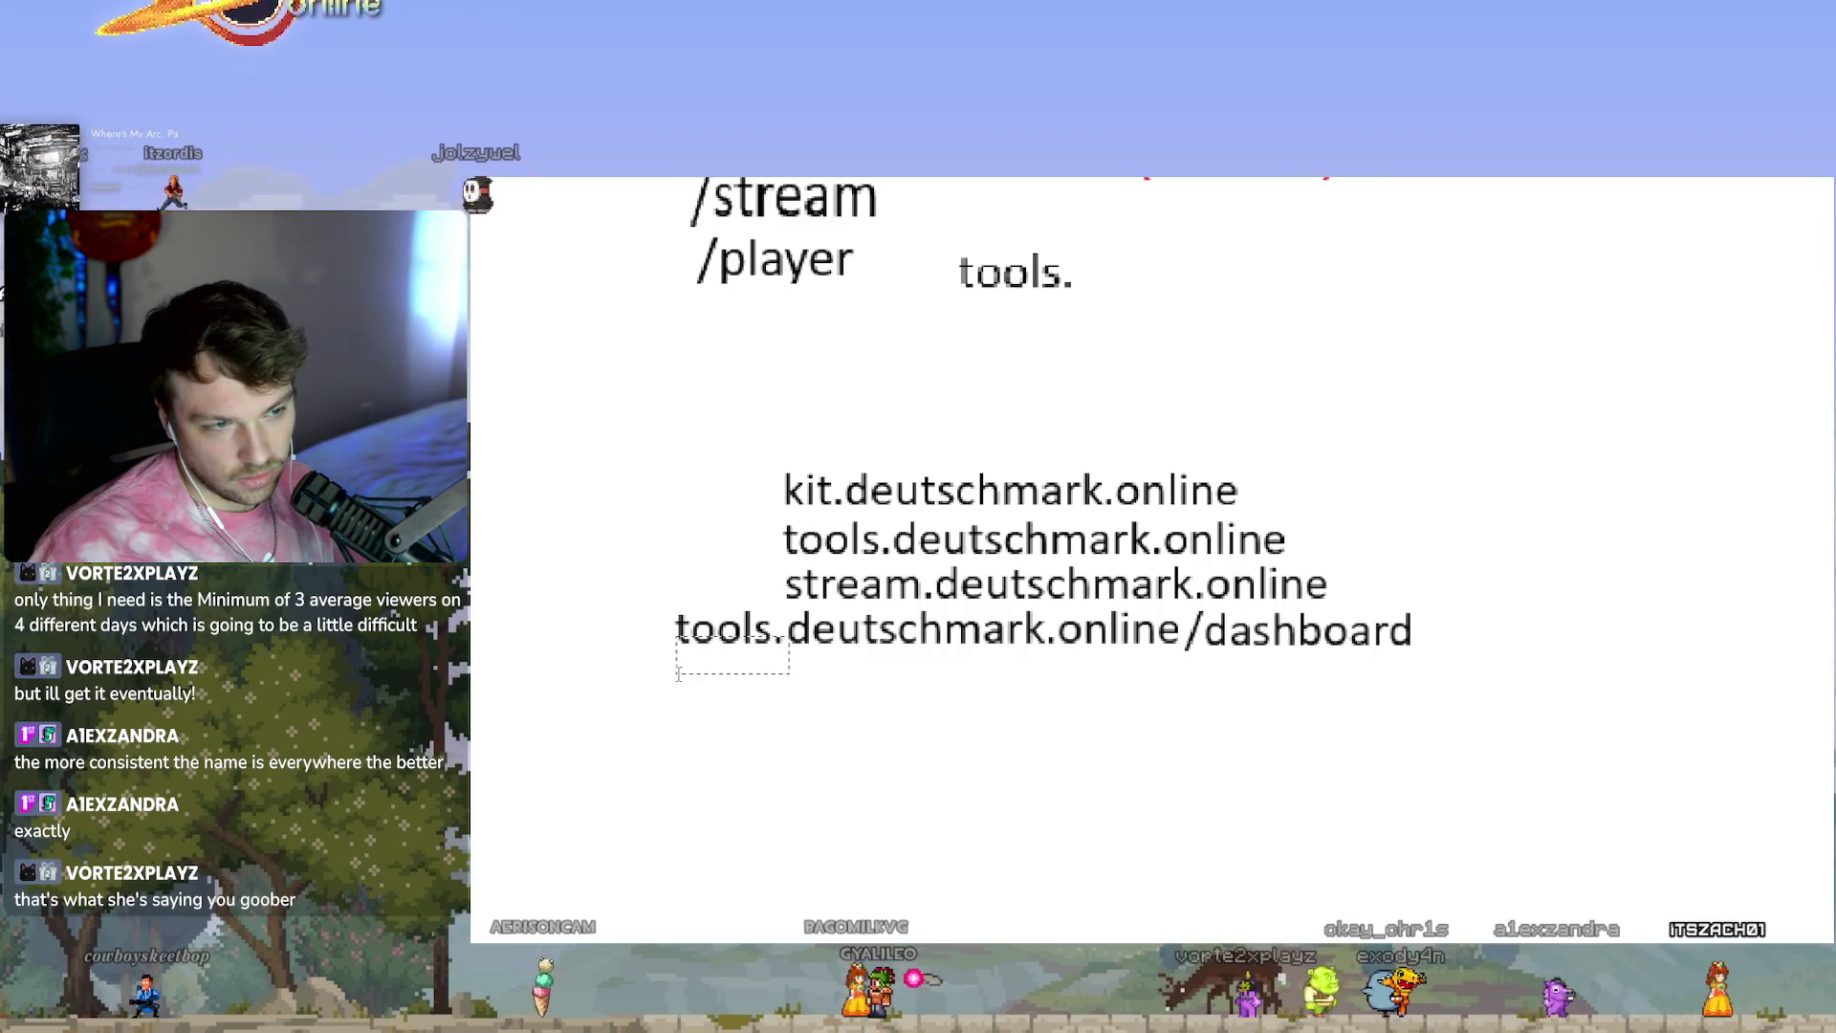
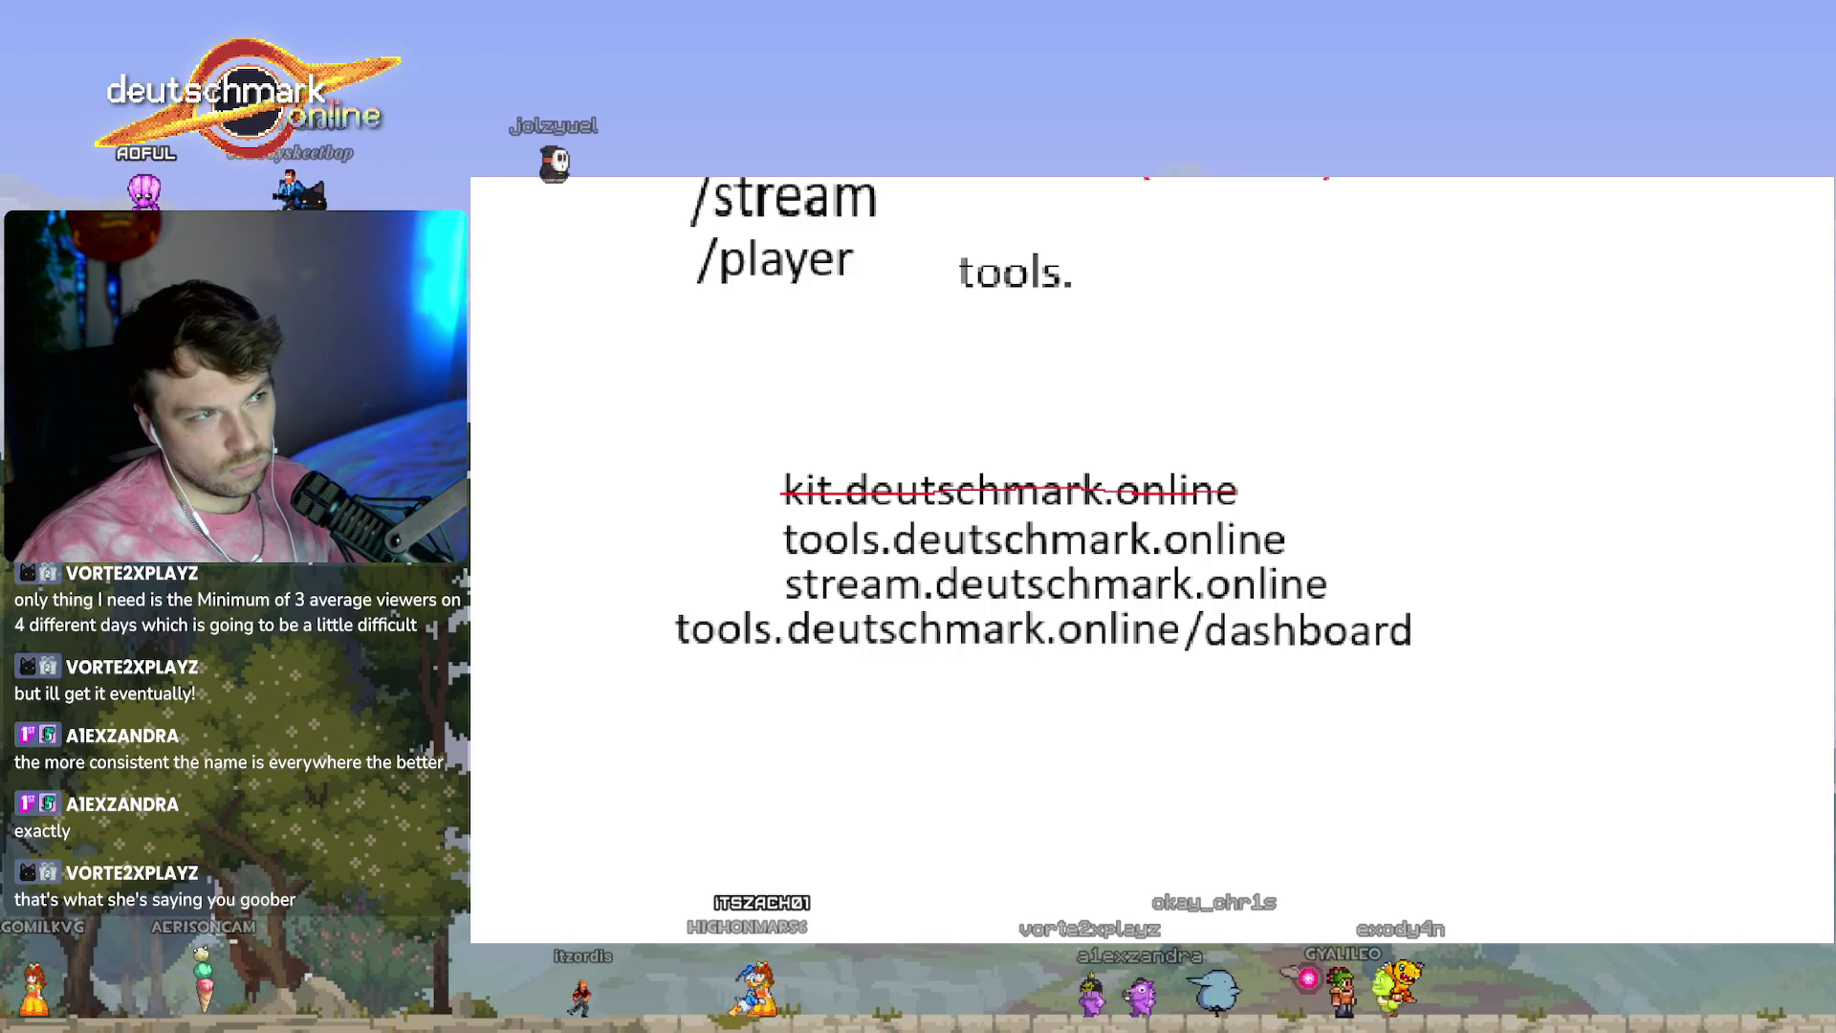
Place a text box below the dashboard line, then switch to the Antigravity widgets chat.
left_click(676, 672)
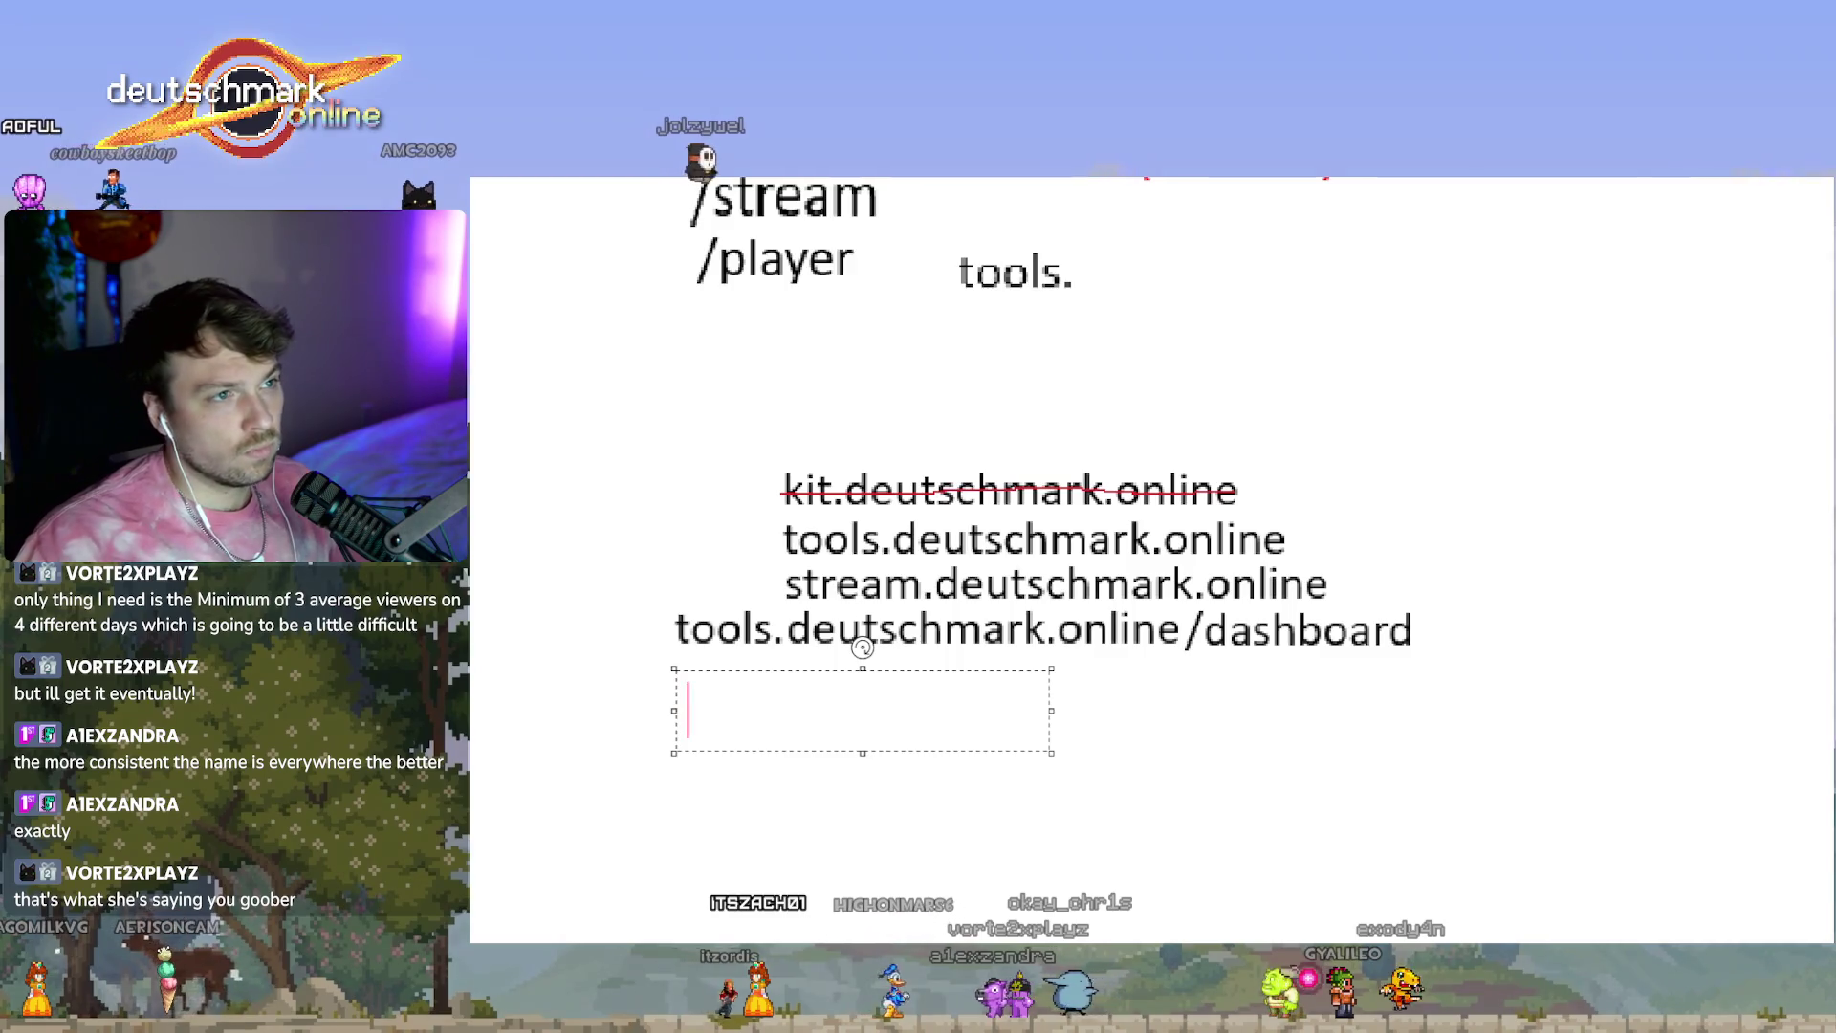
key("alt+Tab")
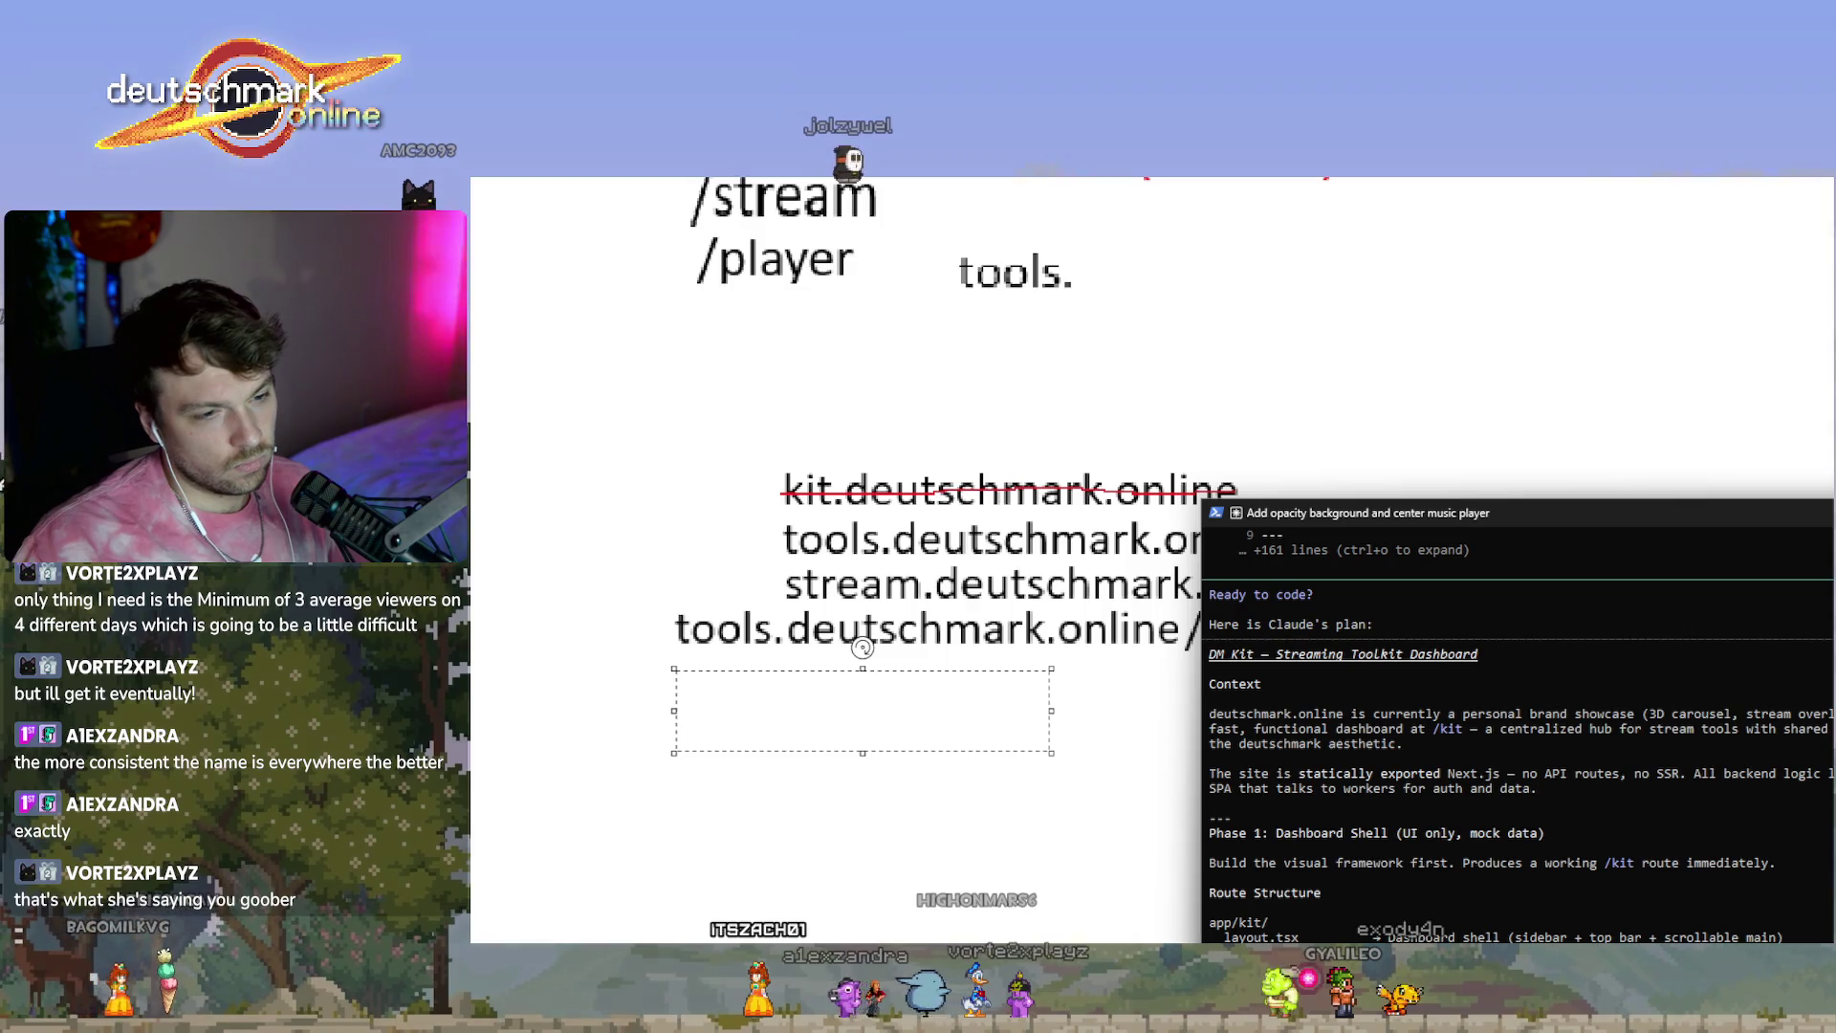
key("alt+Tab")
key("alt+Tab")
key("alt+Tab")
key("alt+Tab")
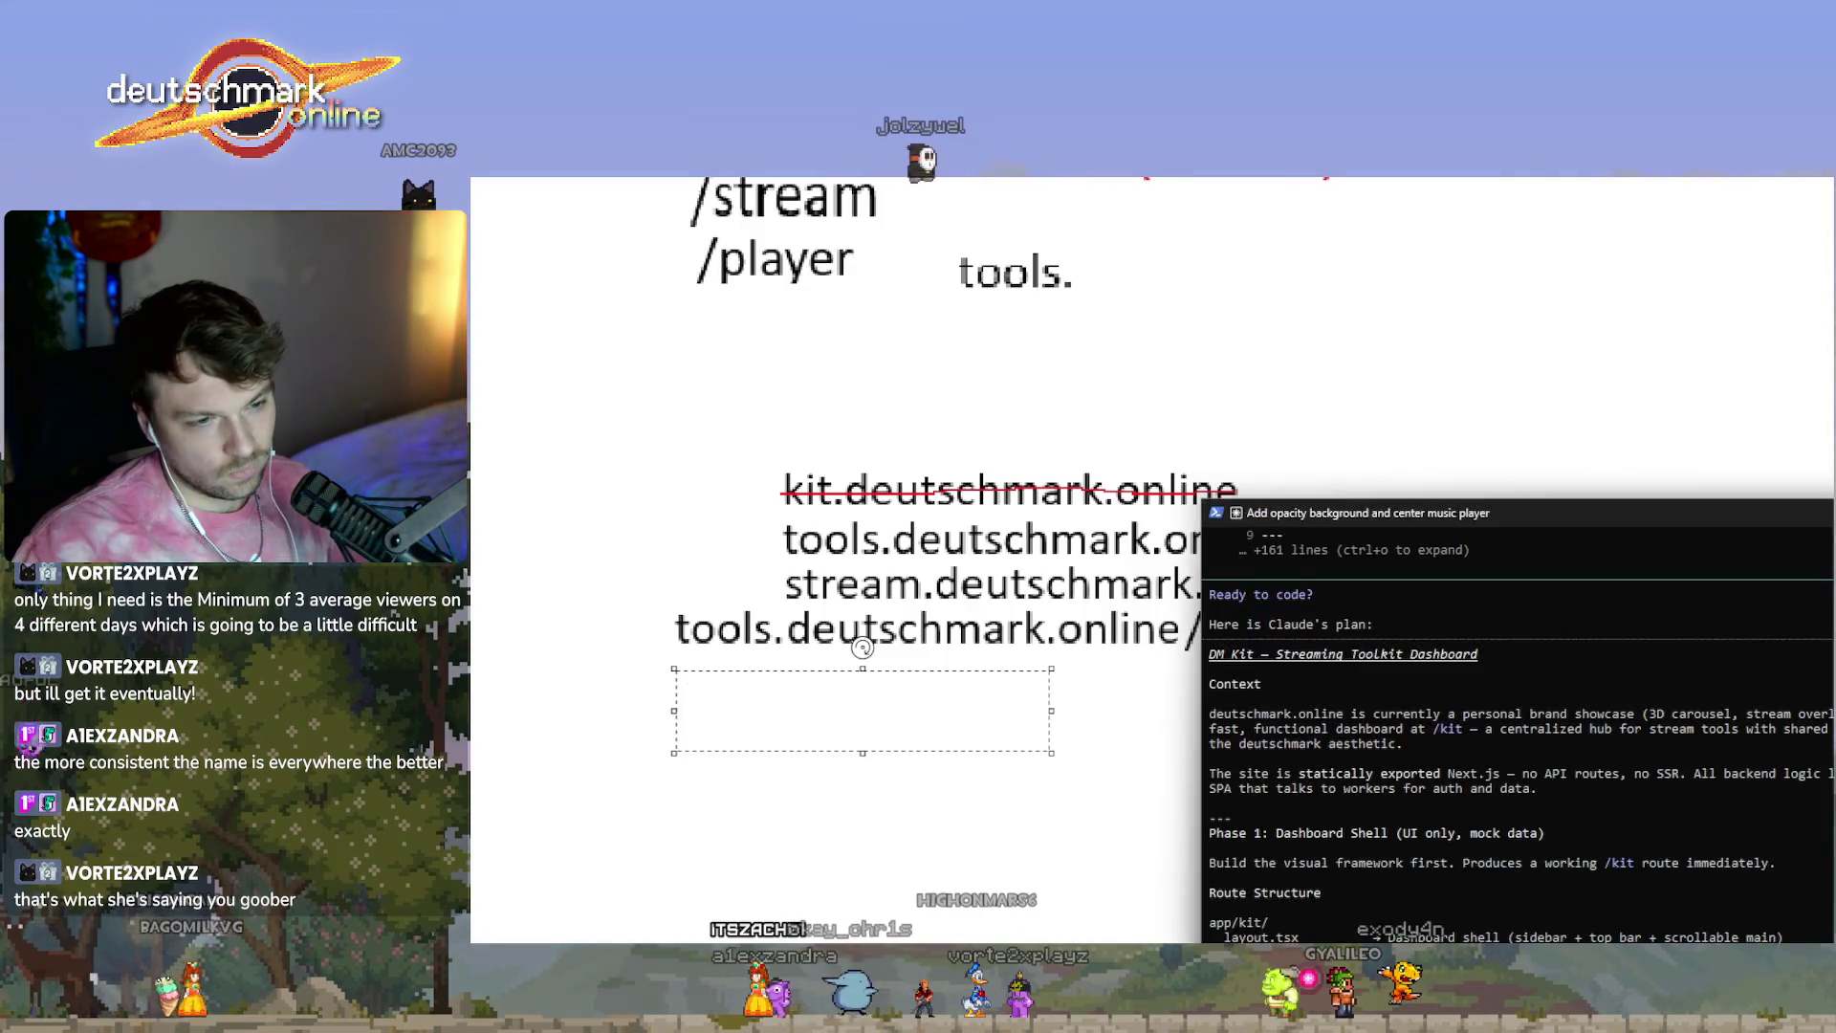
key("alt+Tab")
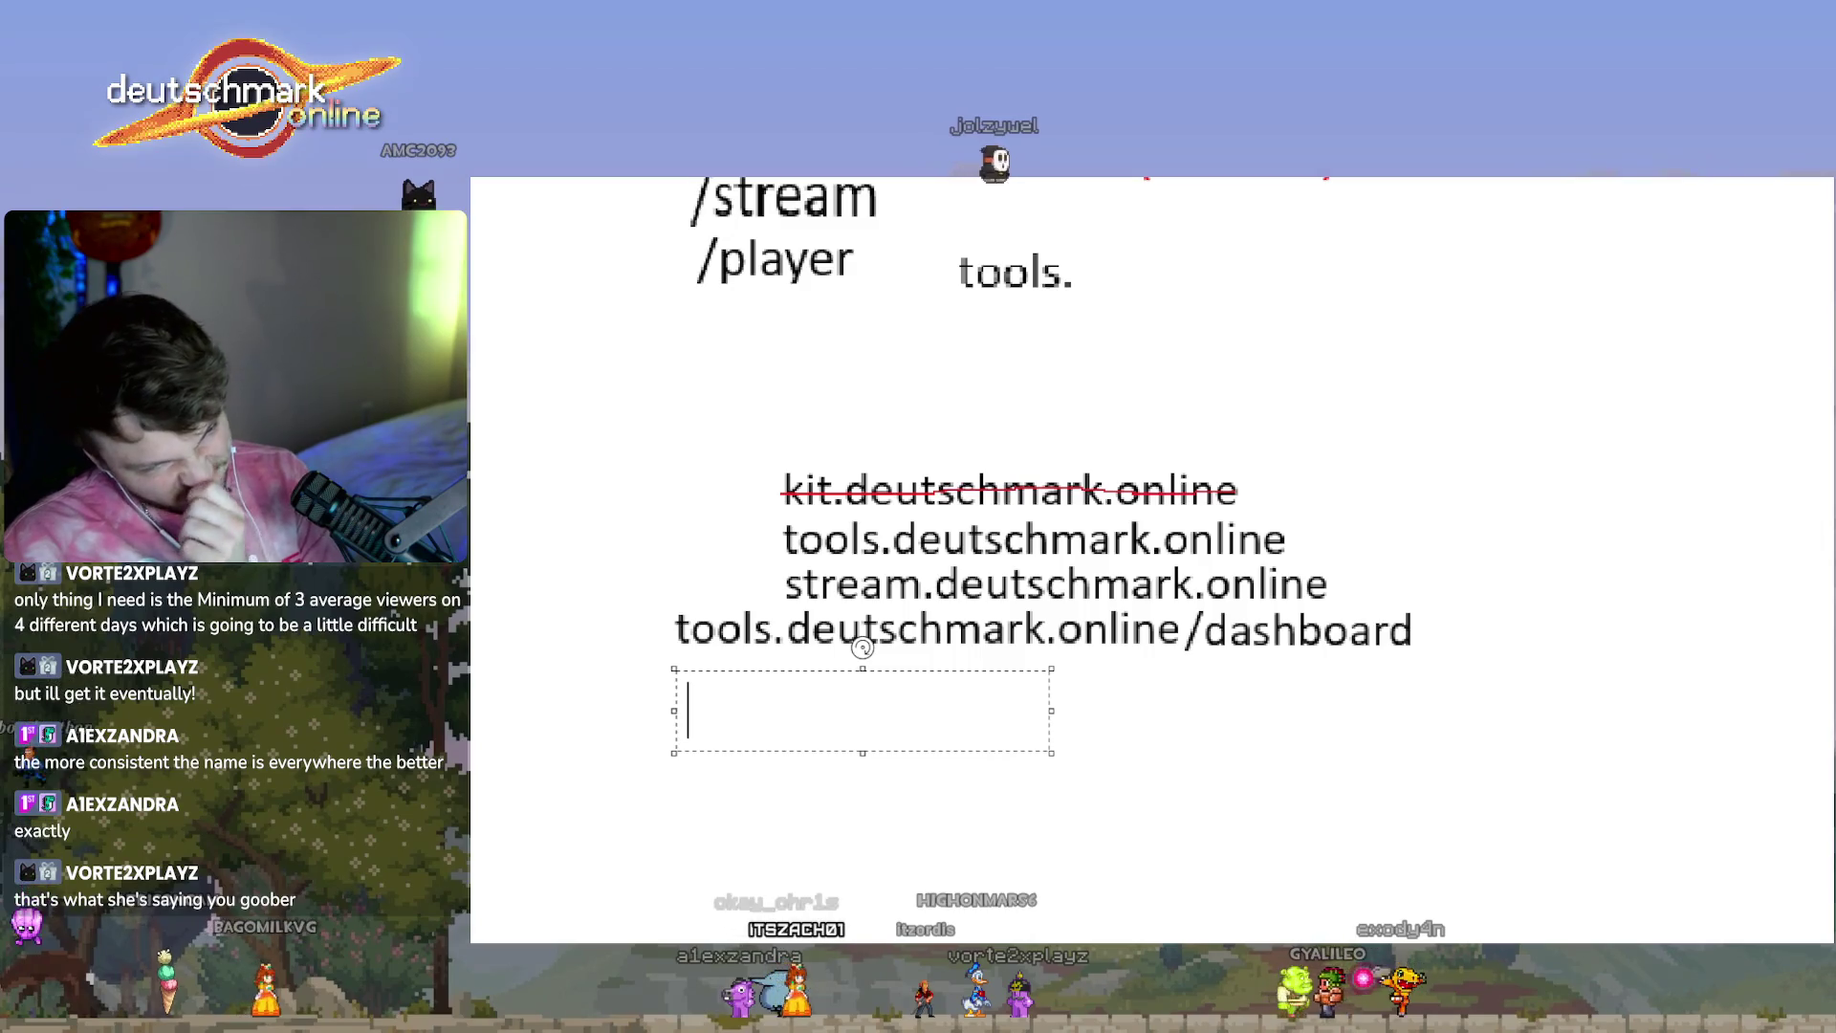
key("alt+Tab")
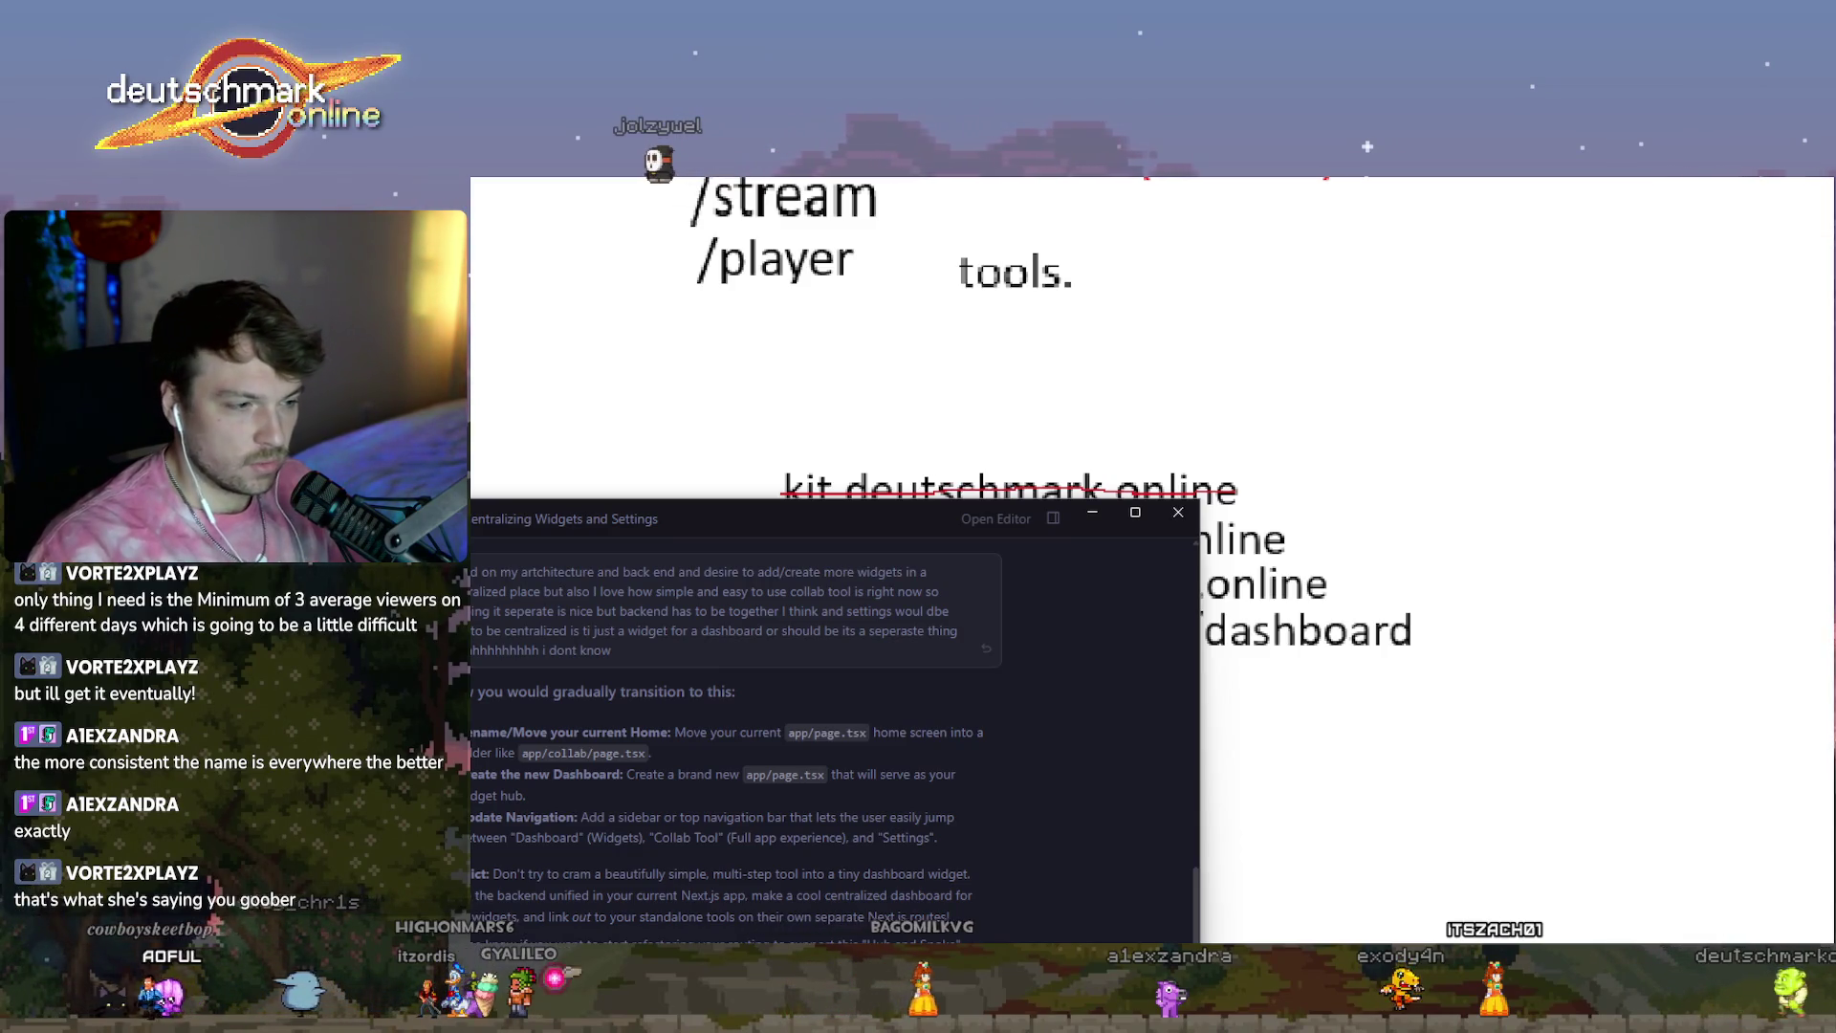
Scroll the chat to the domain-name message, move it down, and bring the slide forward.
scroll(832, 726, "up", 5)
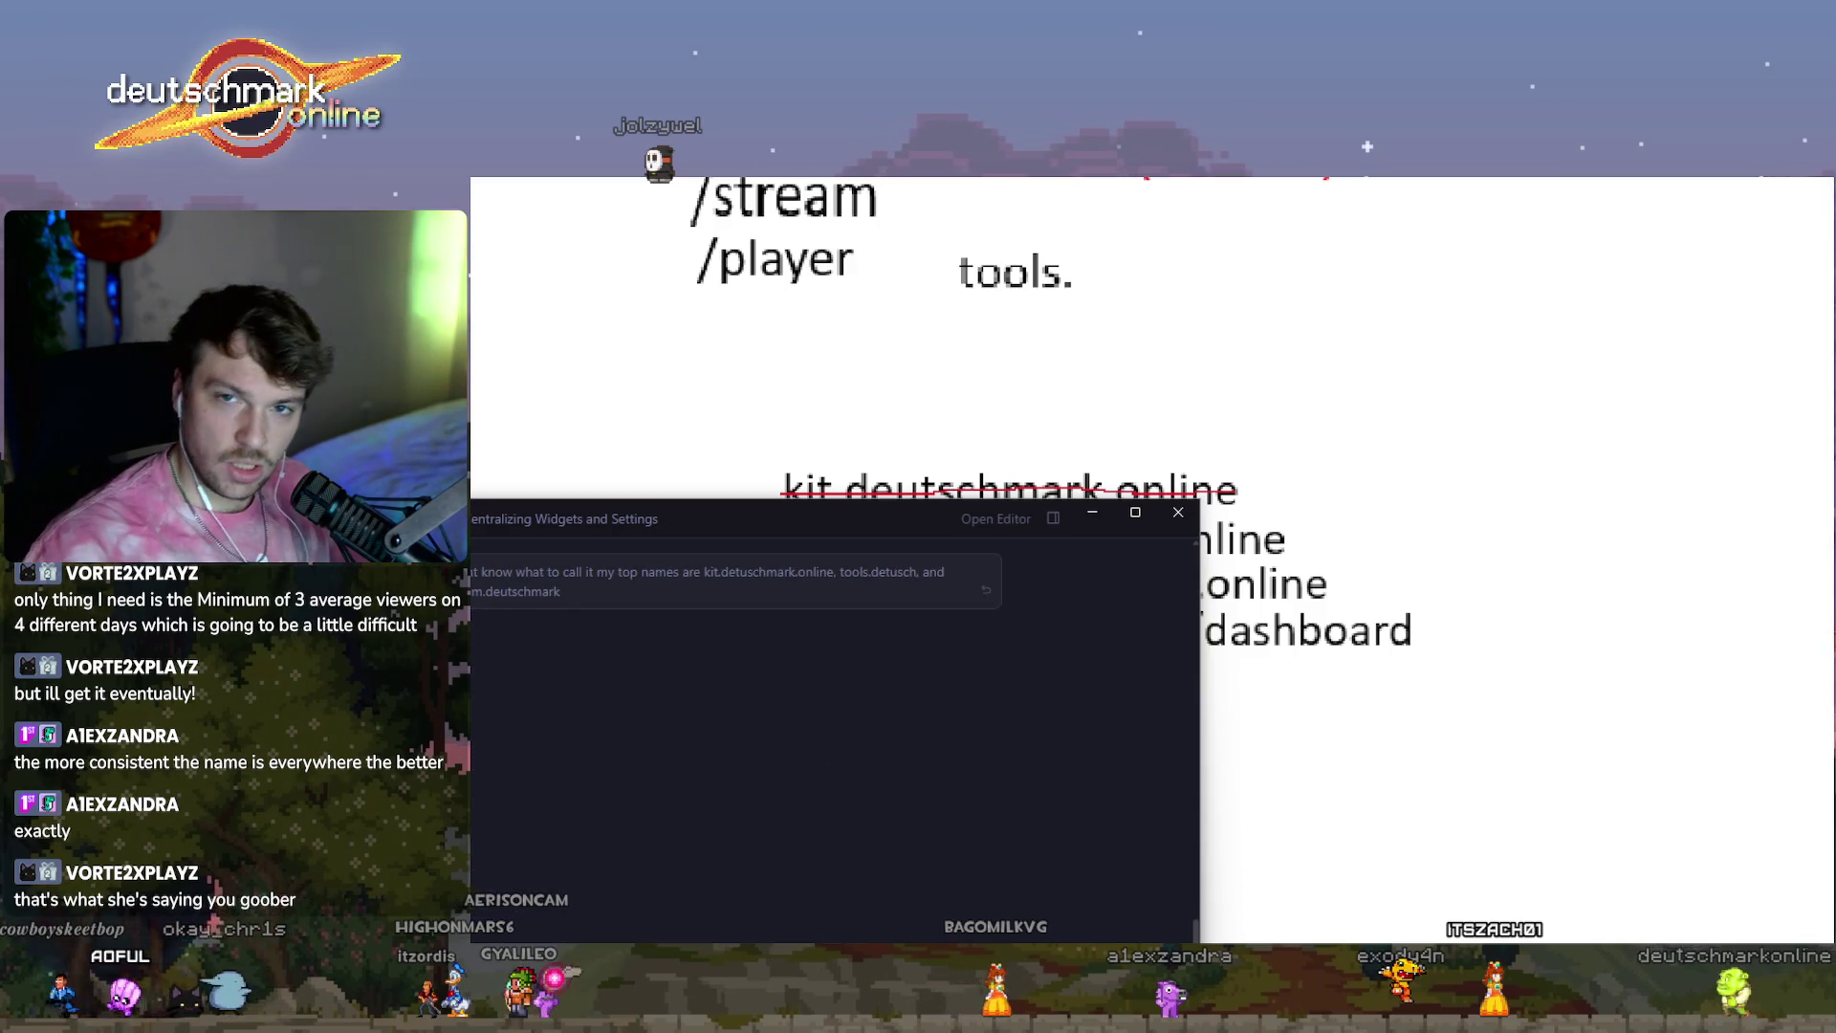
left_click_drag(870, 532, 858, 701)
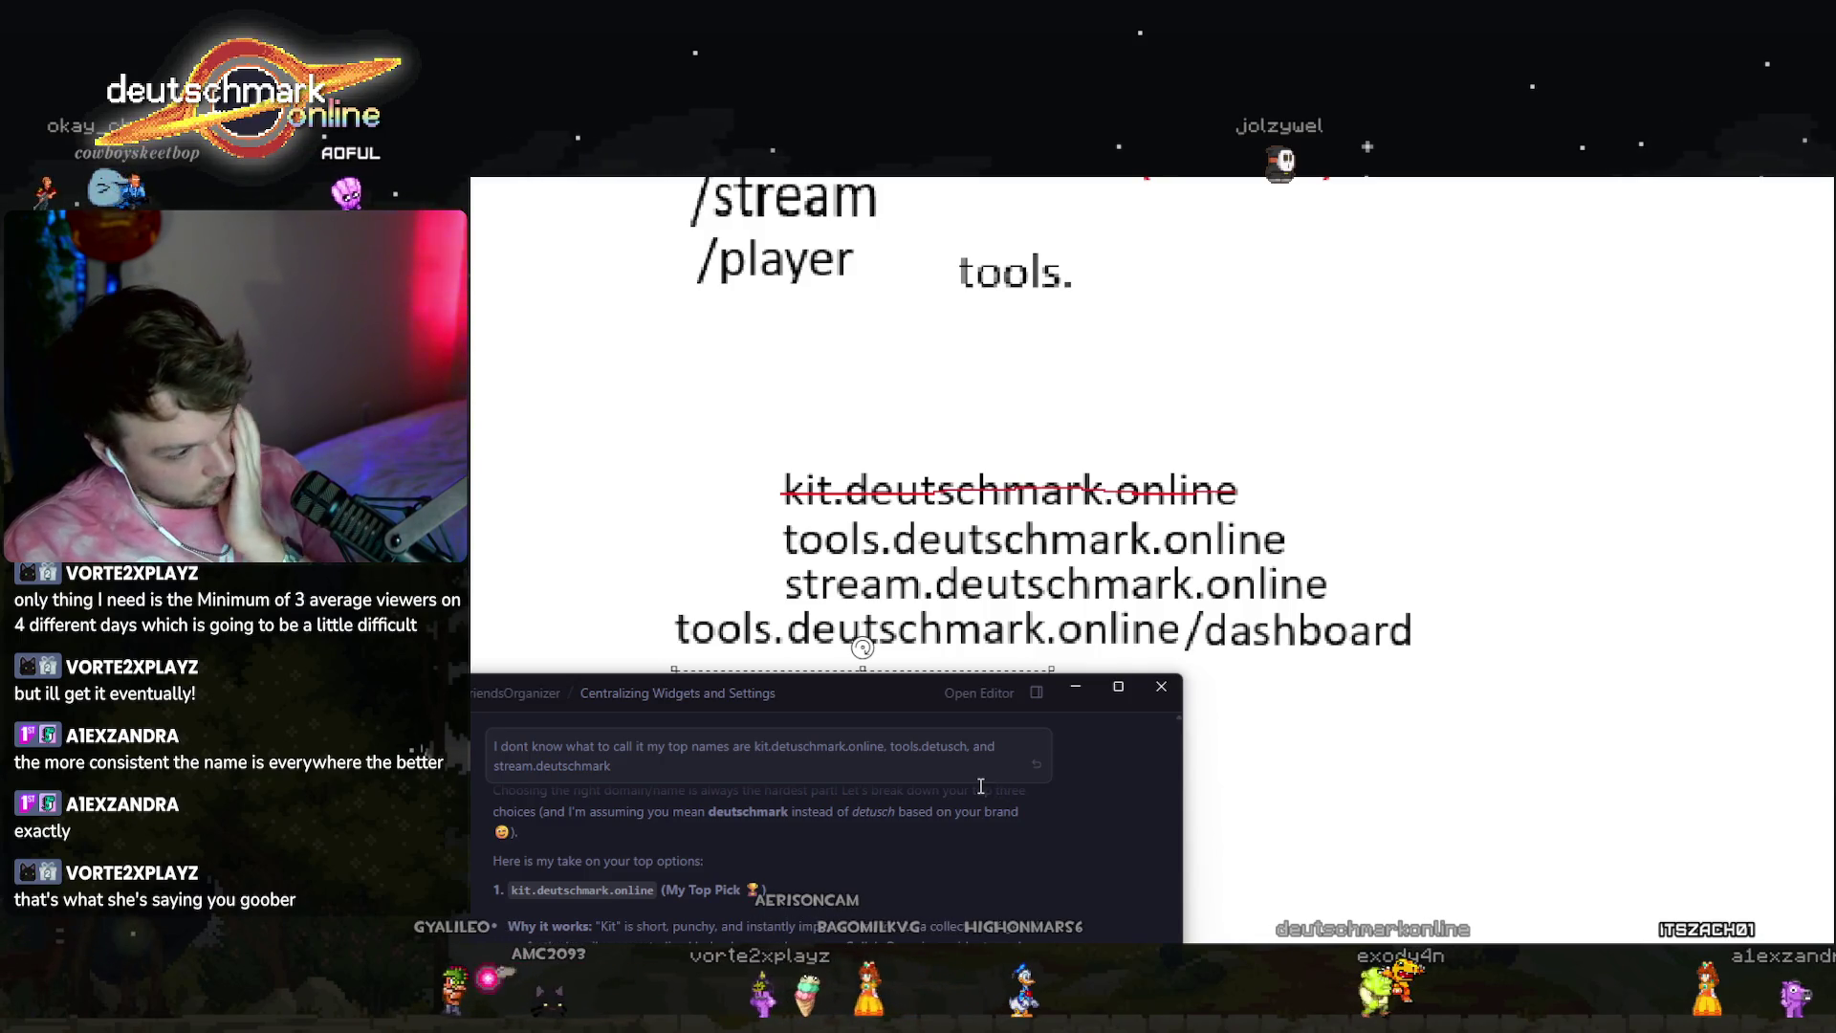
left_click(1461, 600)
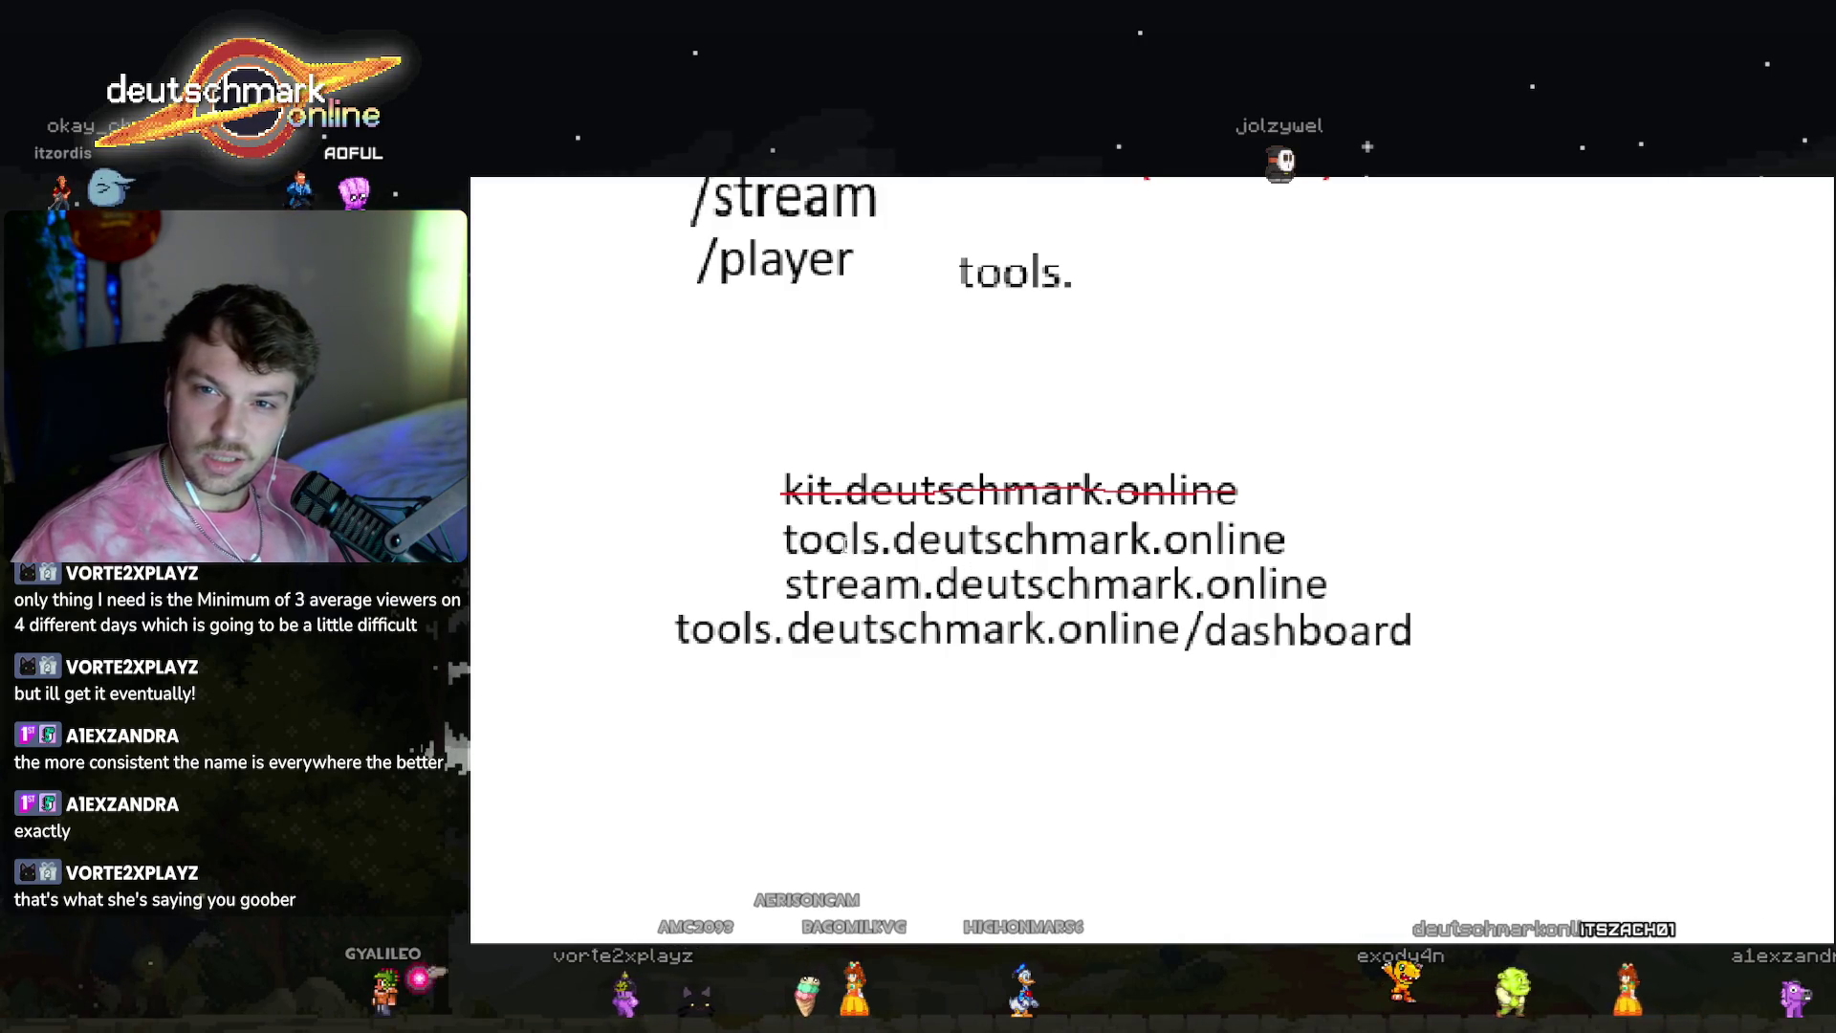
Add a one-line text box reading toolkit.deutschmark.online/player under the dashboard line.
left_click(1540, 531)
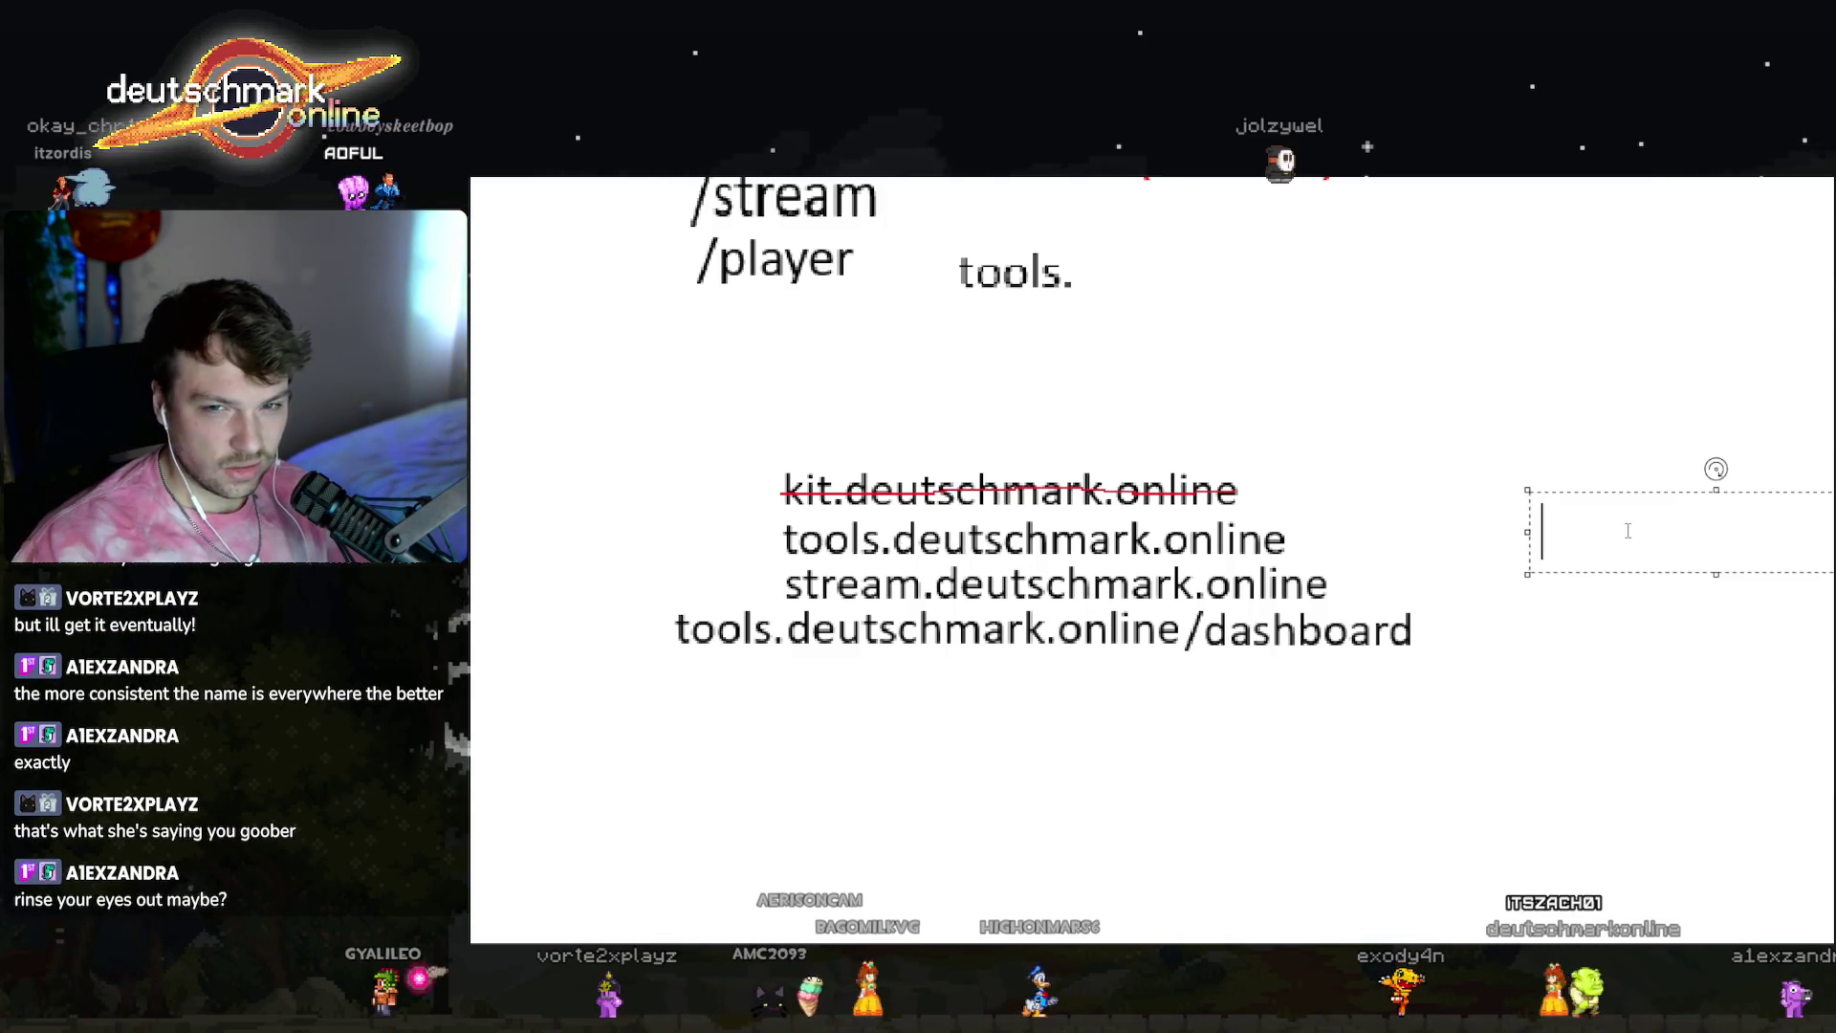
type("tool")
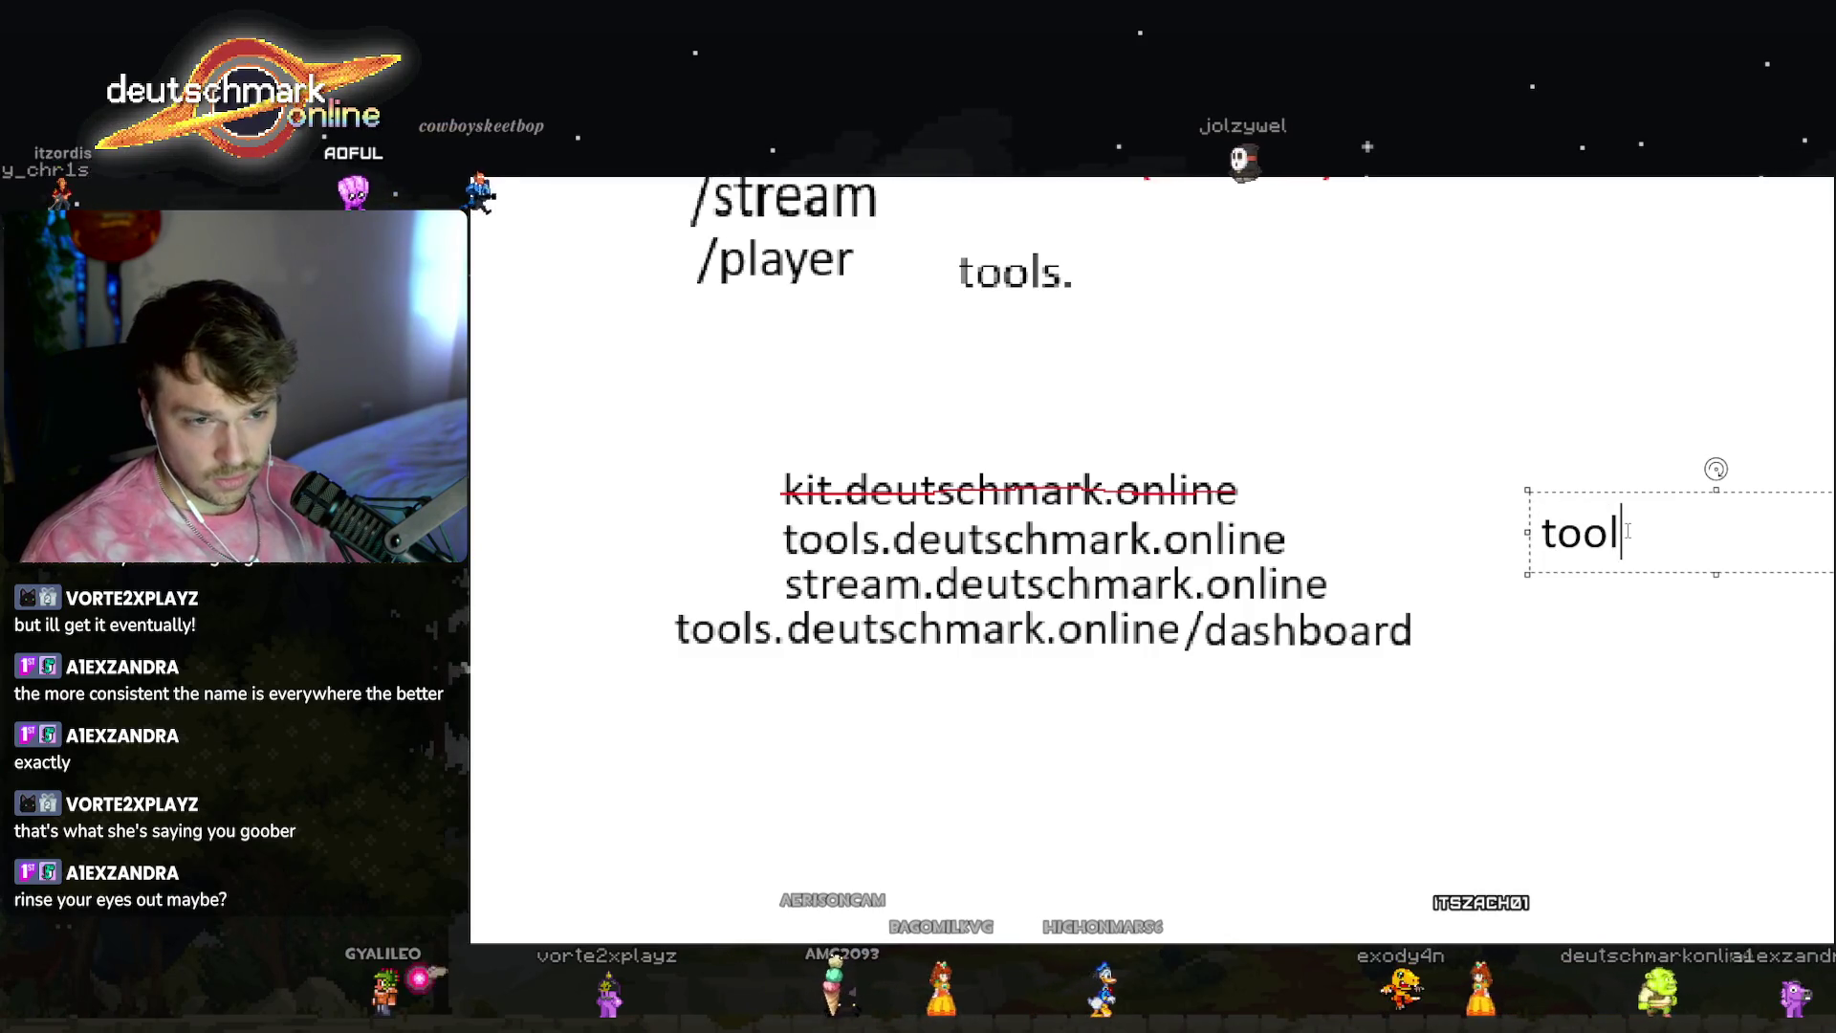
type("kit.d")
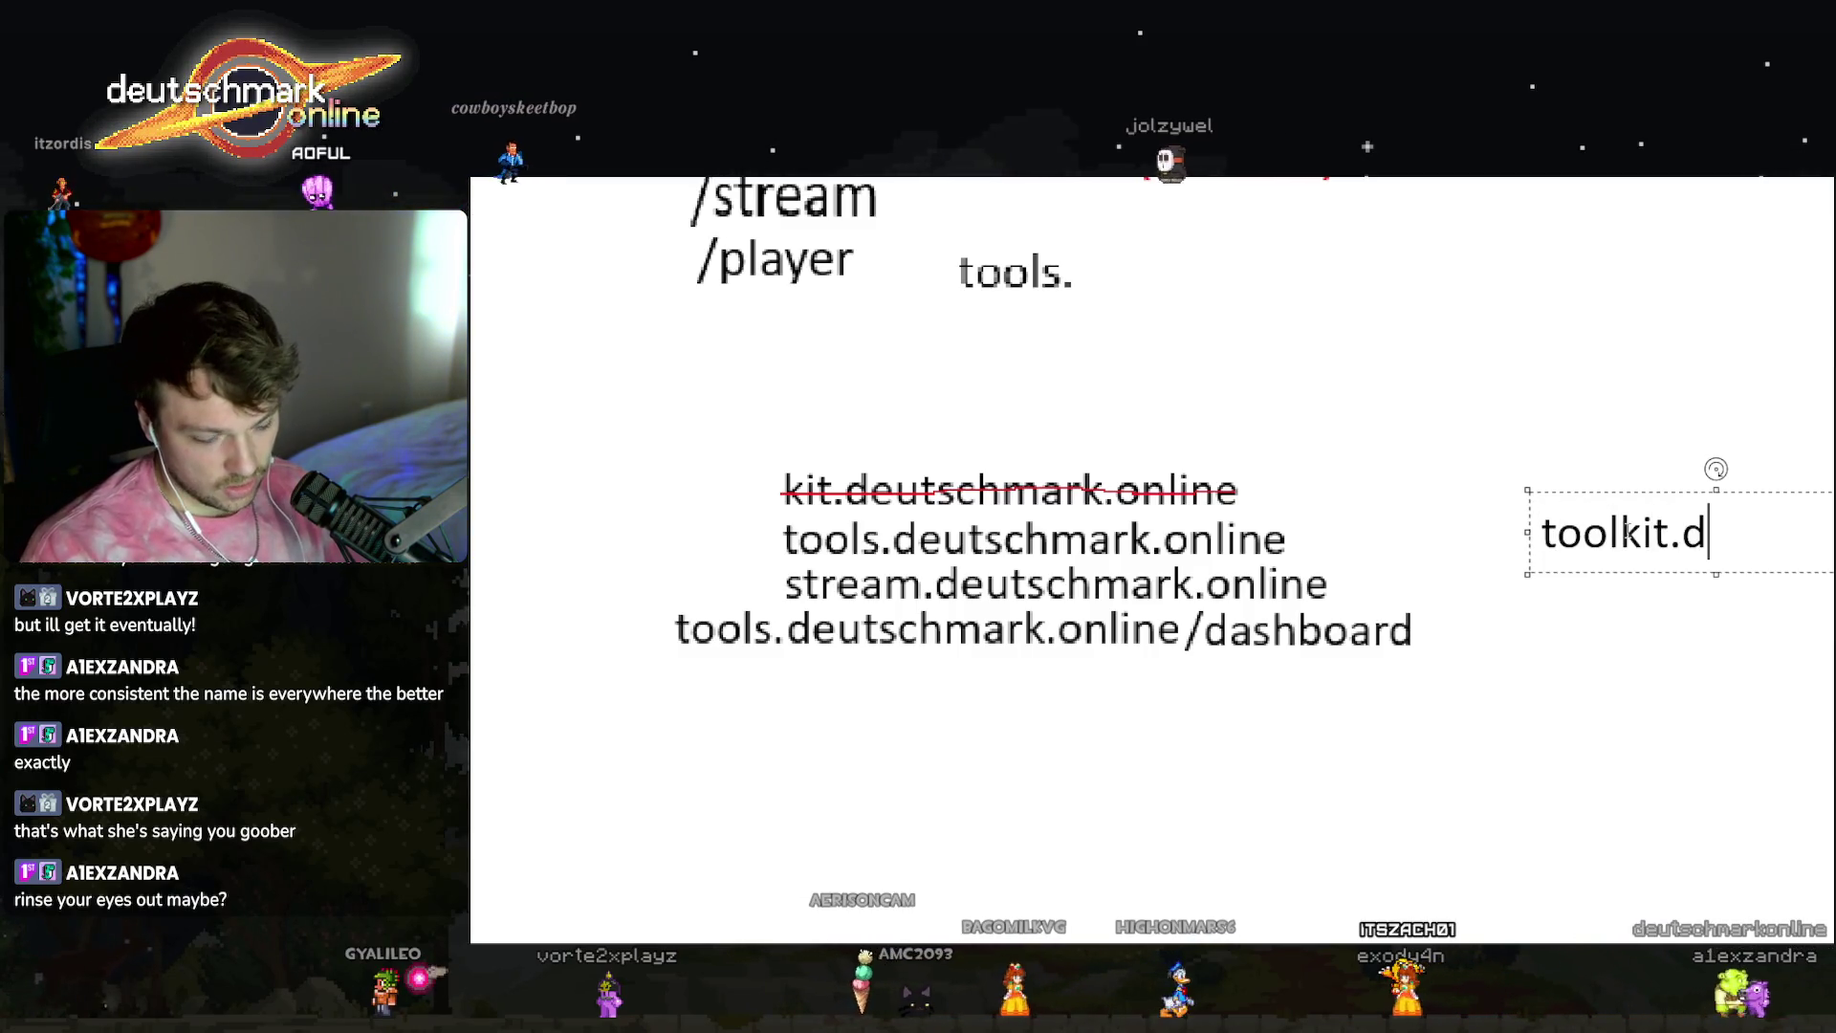
type("eutschmark.online")
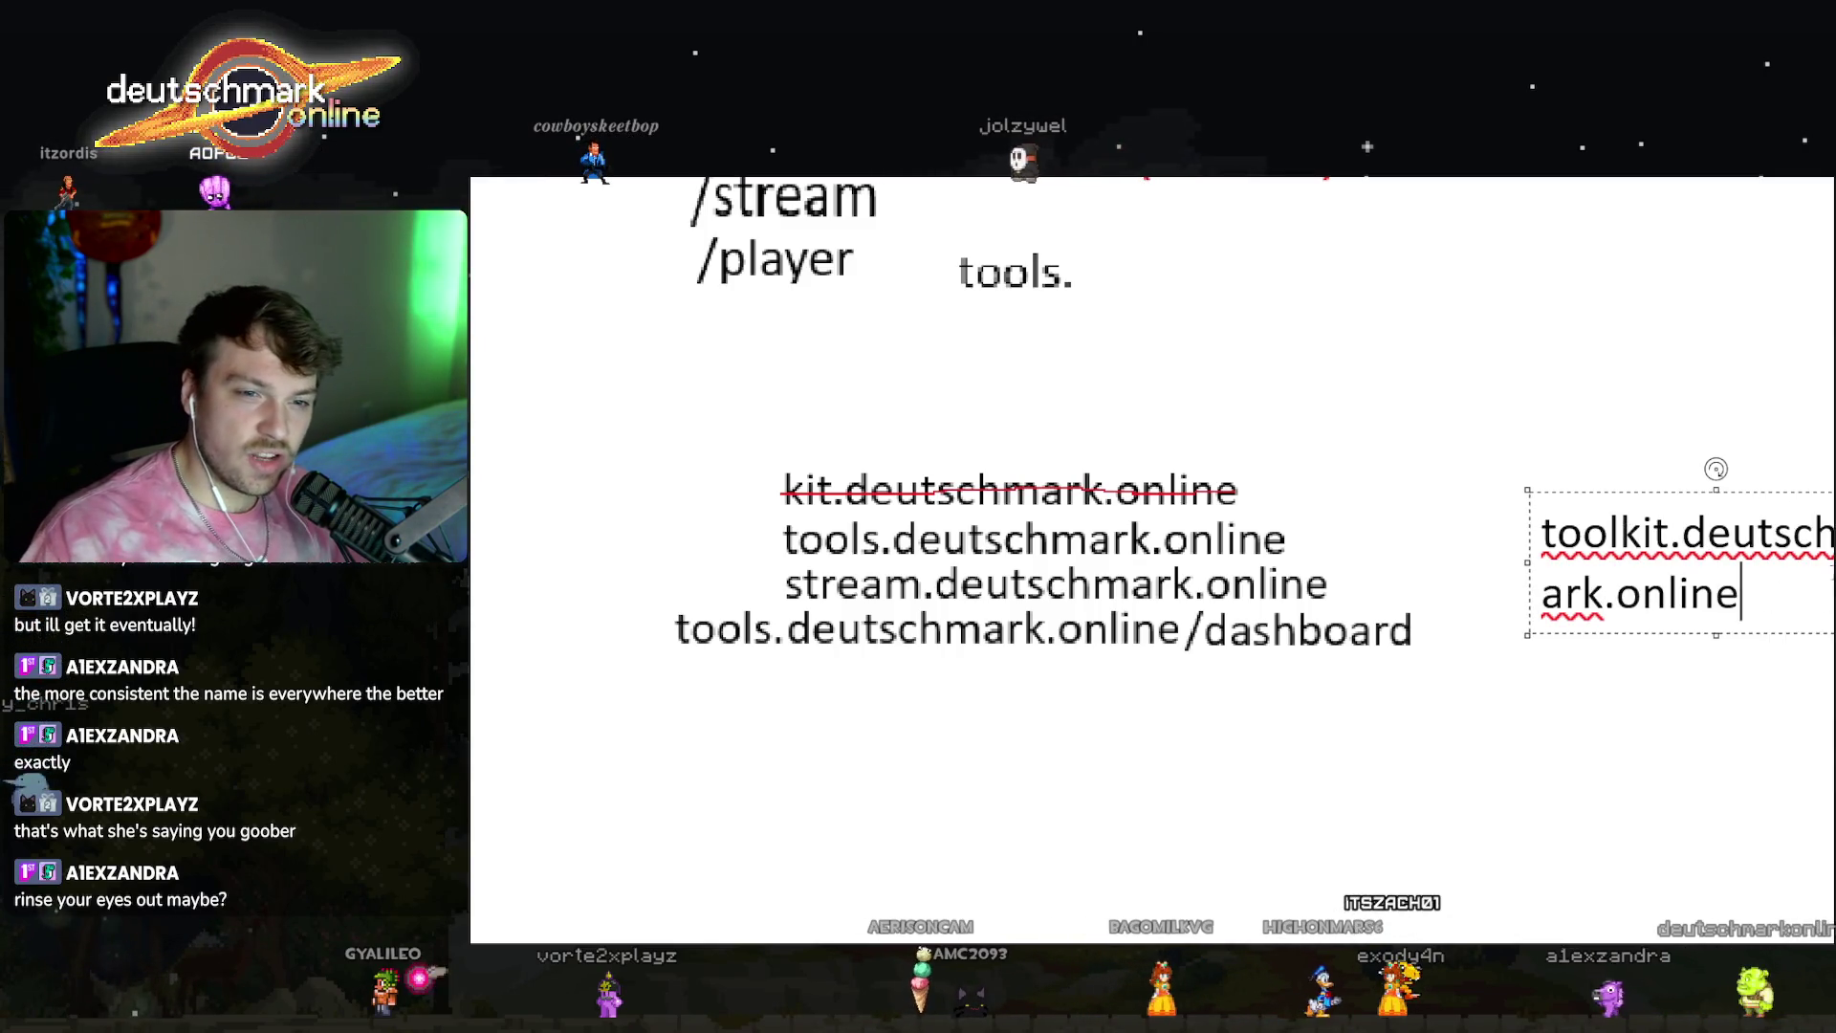
mouse_move(1751, 498)
left_mouse_down()
mouse_move(1010, 411)
mouse_move(830, 627)
mouse_move(853, 640)
left_mouse_up()
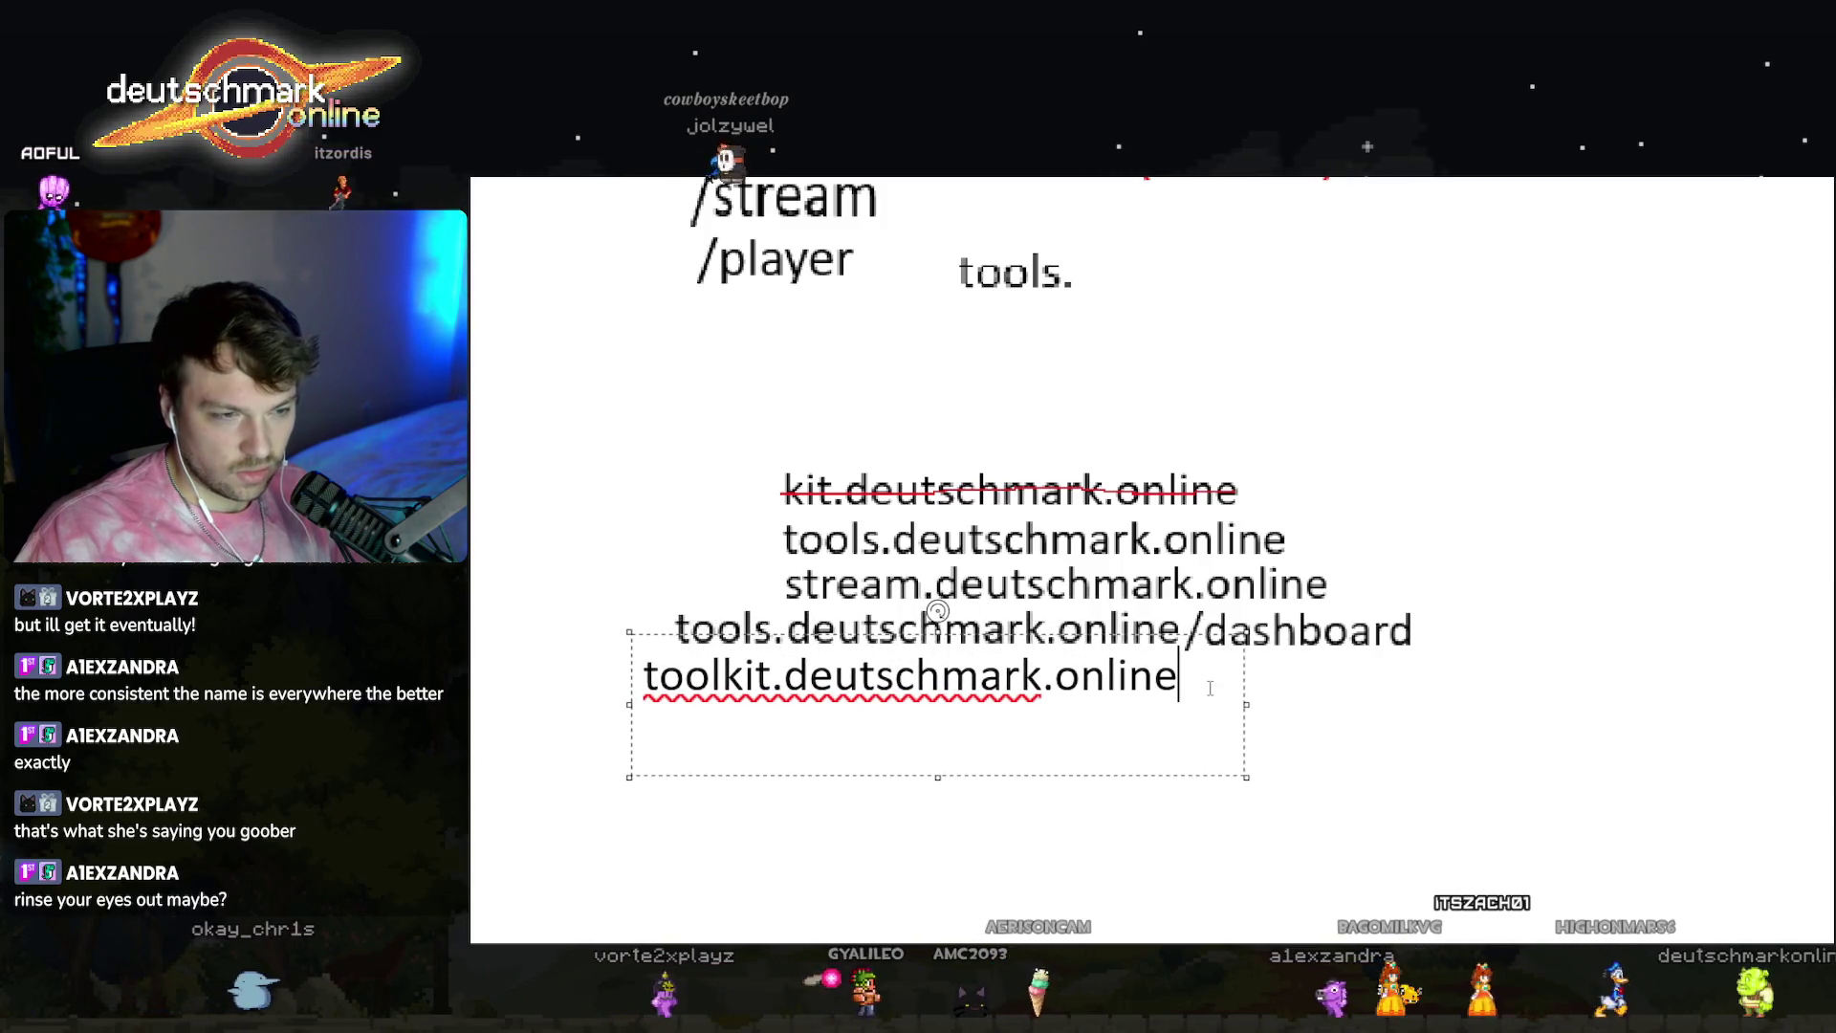
type("/")
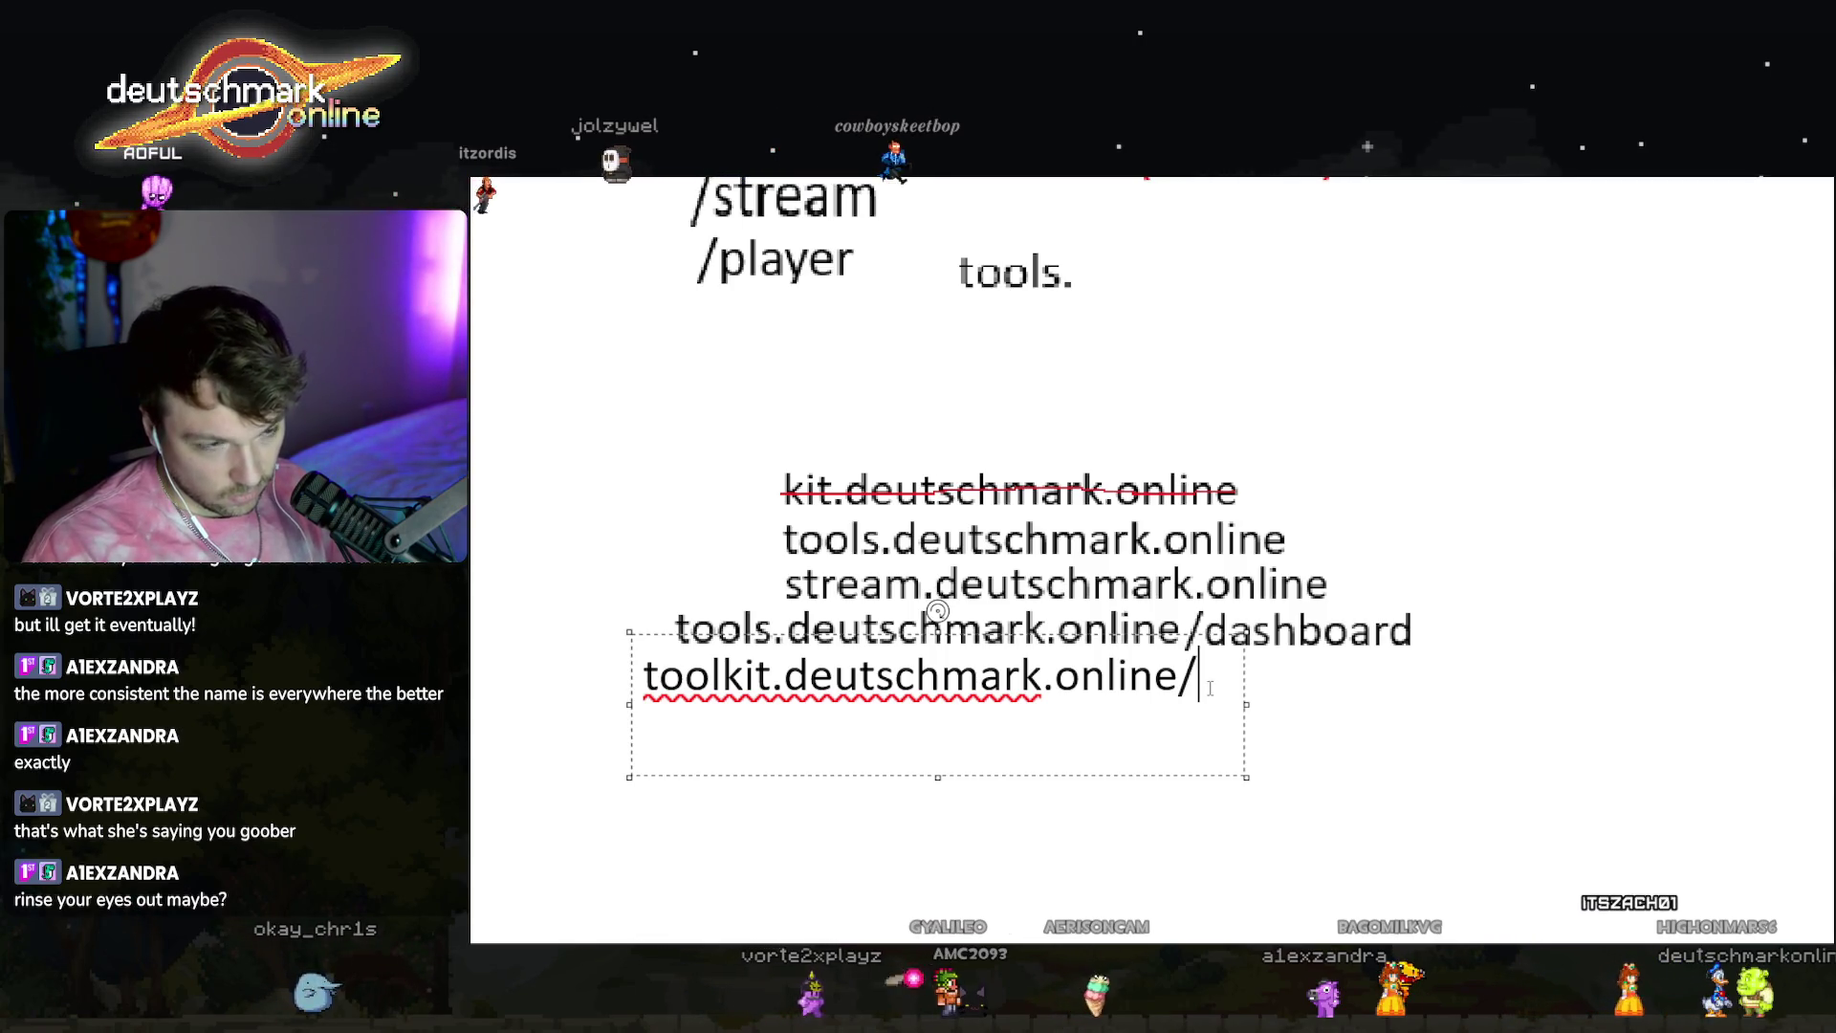
type("play")
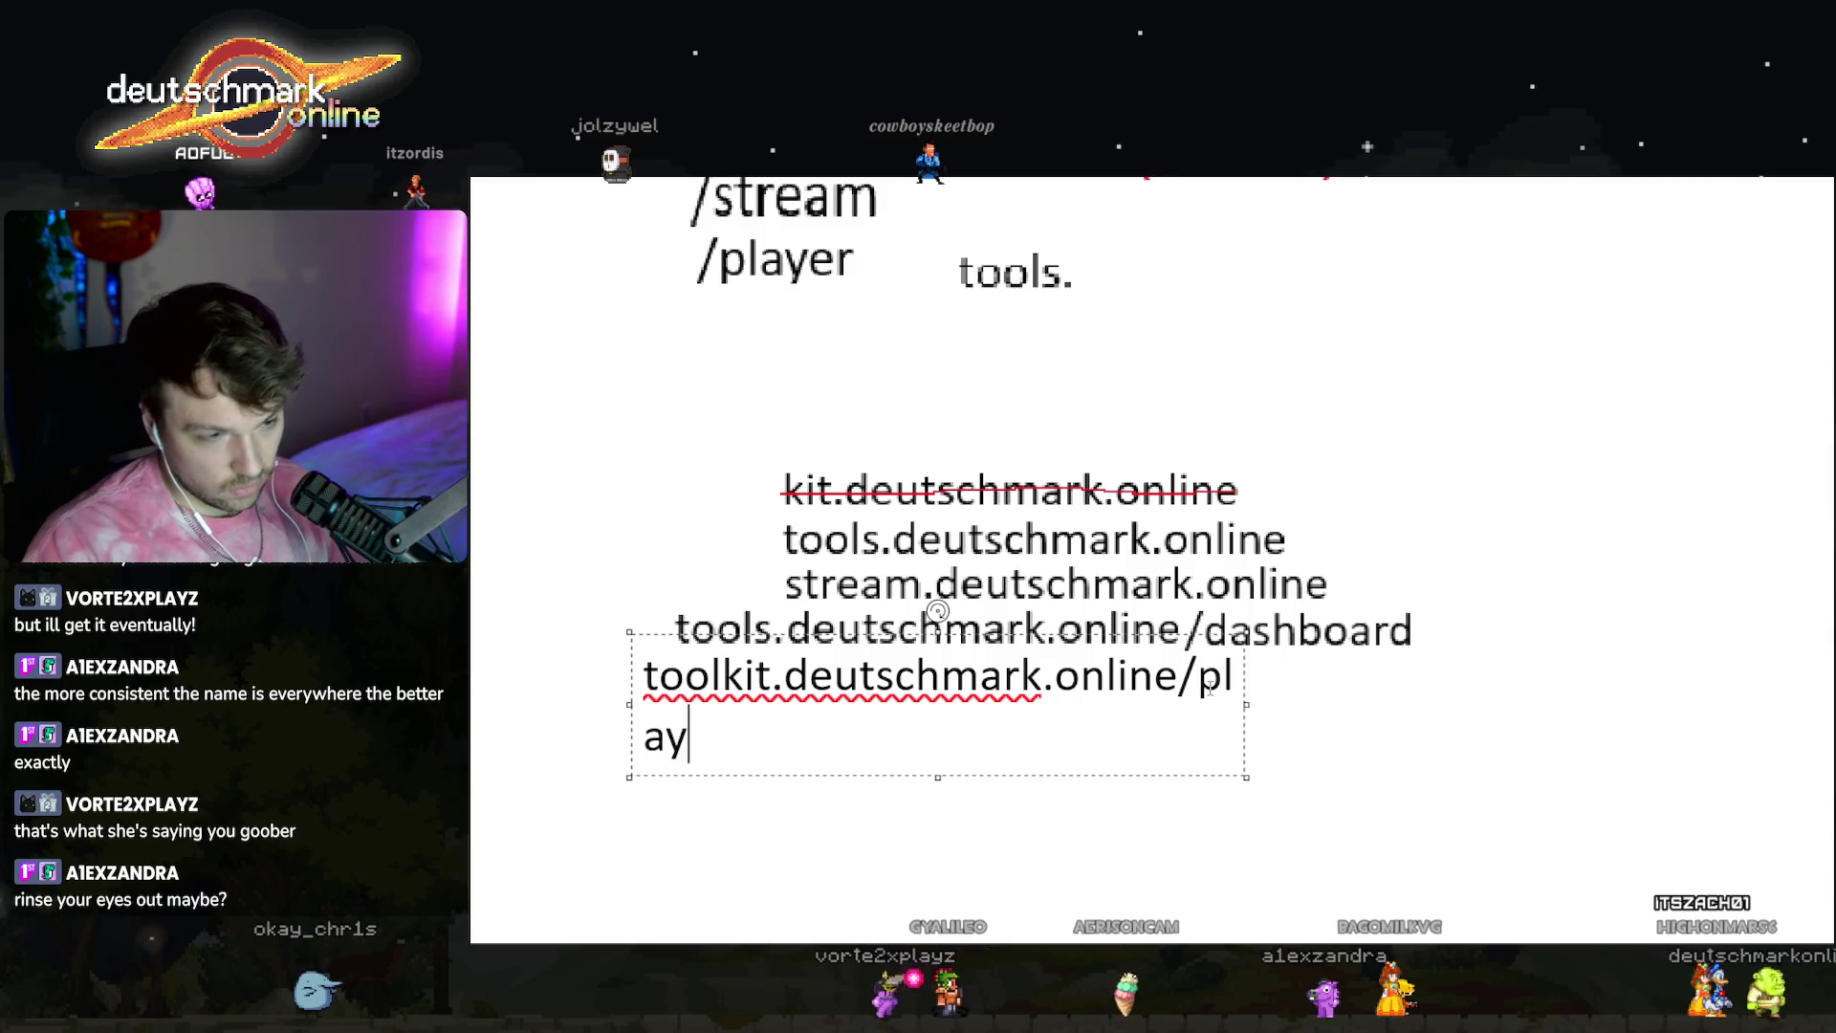
type("er")
left_click_drag(1295, 710, 1414, 709)
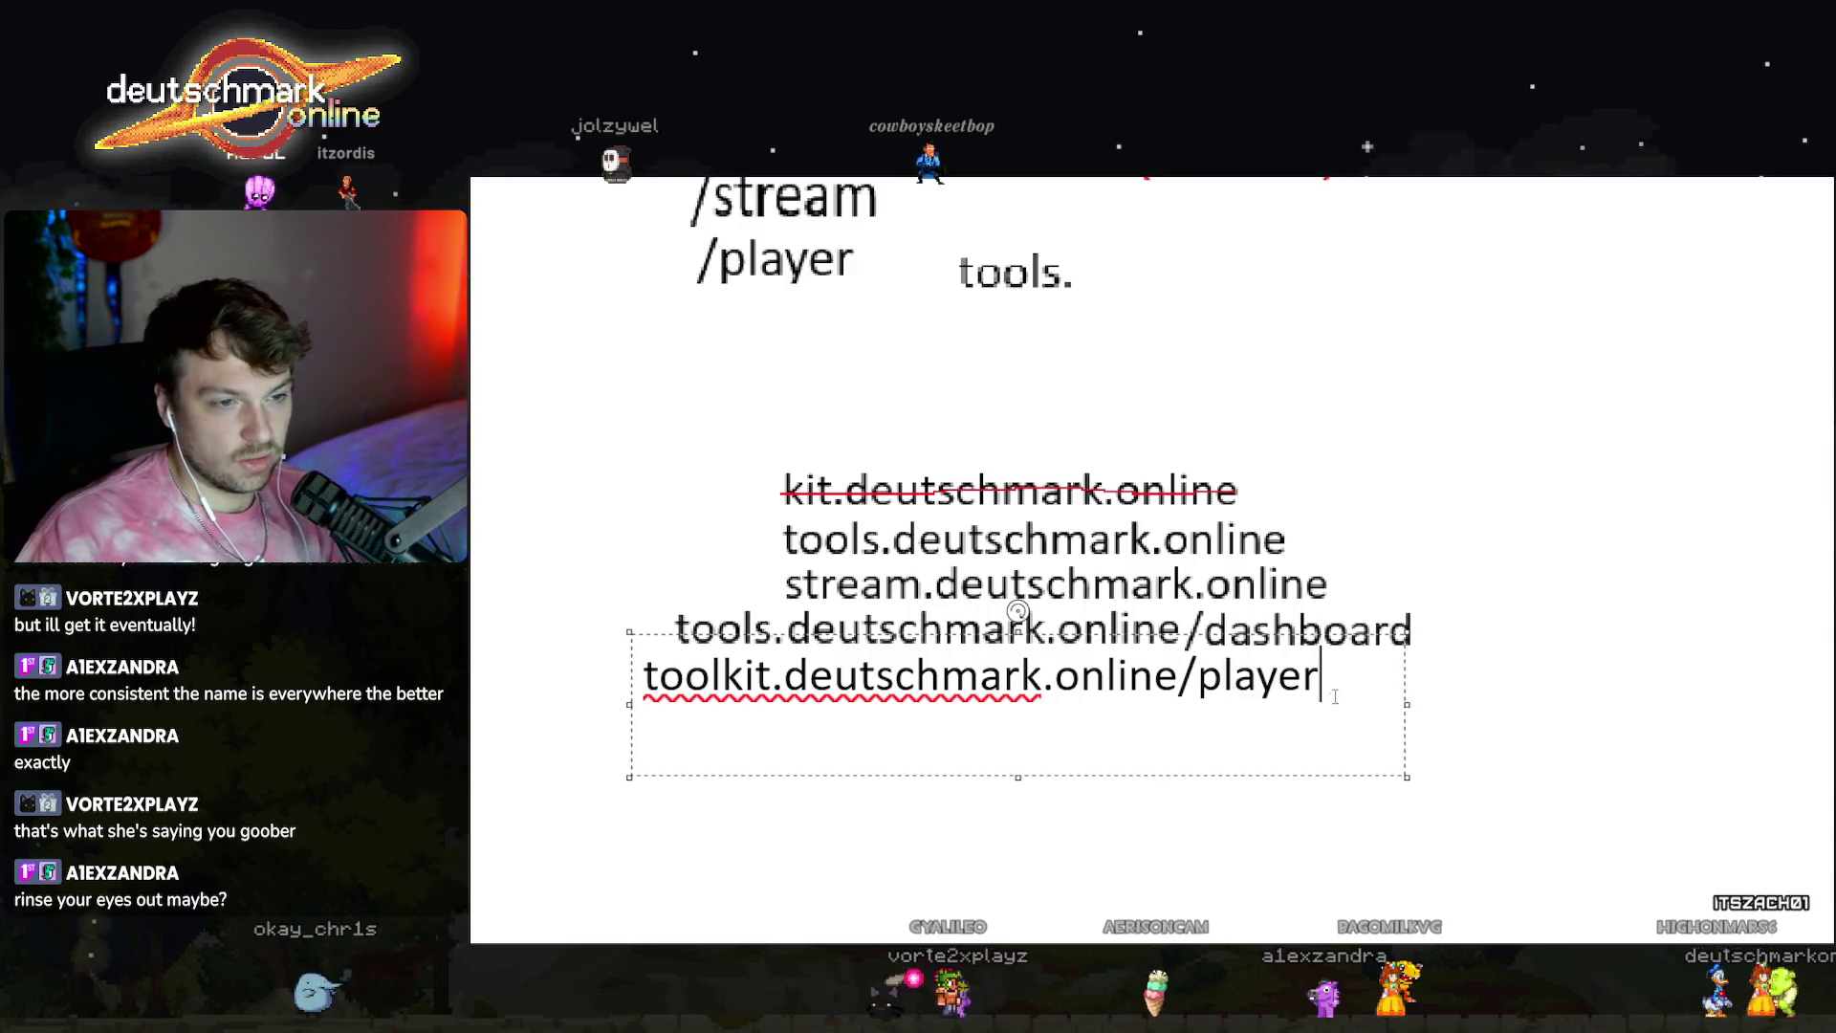
key("ctrl+a")
key("ctrl+c")
left_click(730, 763)
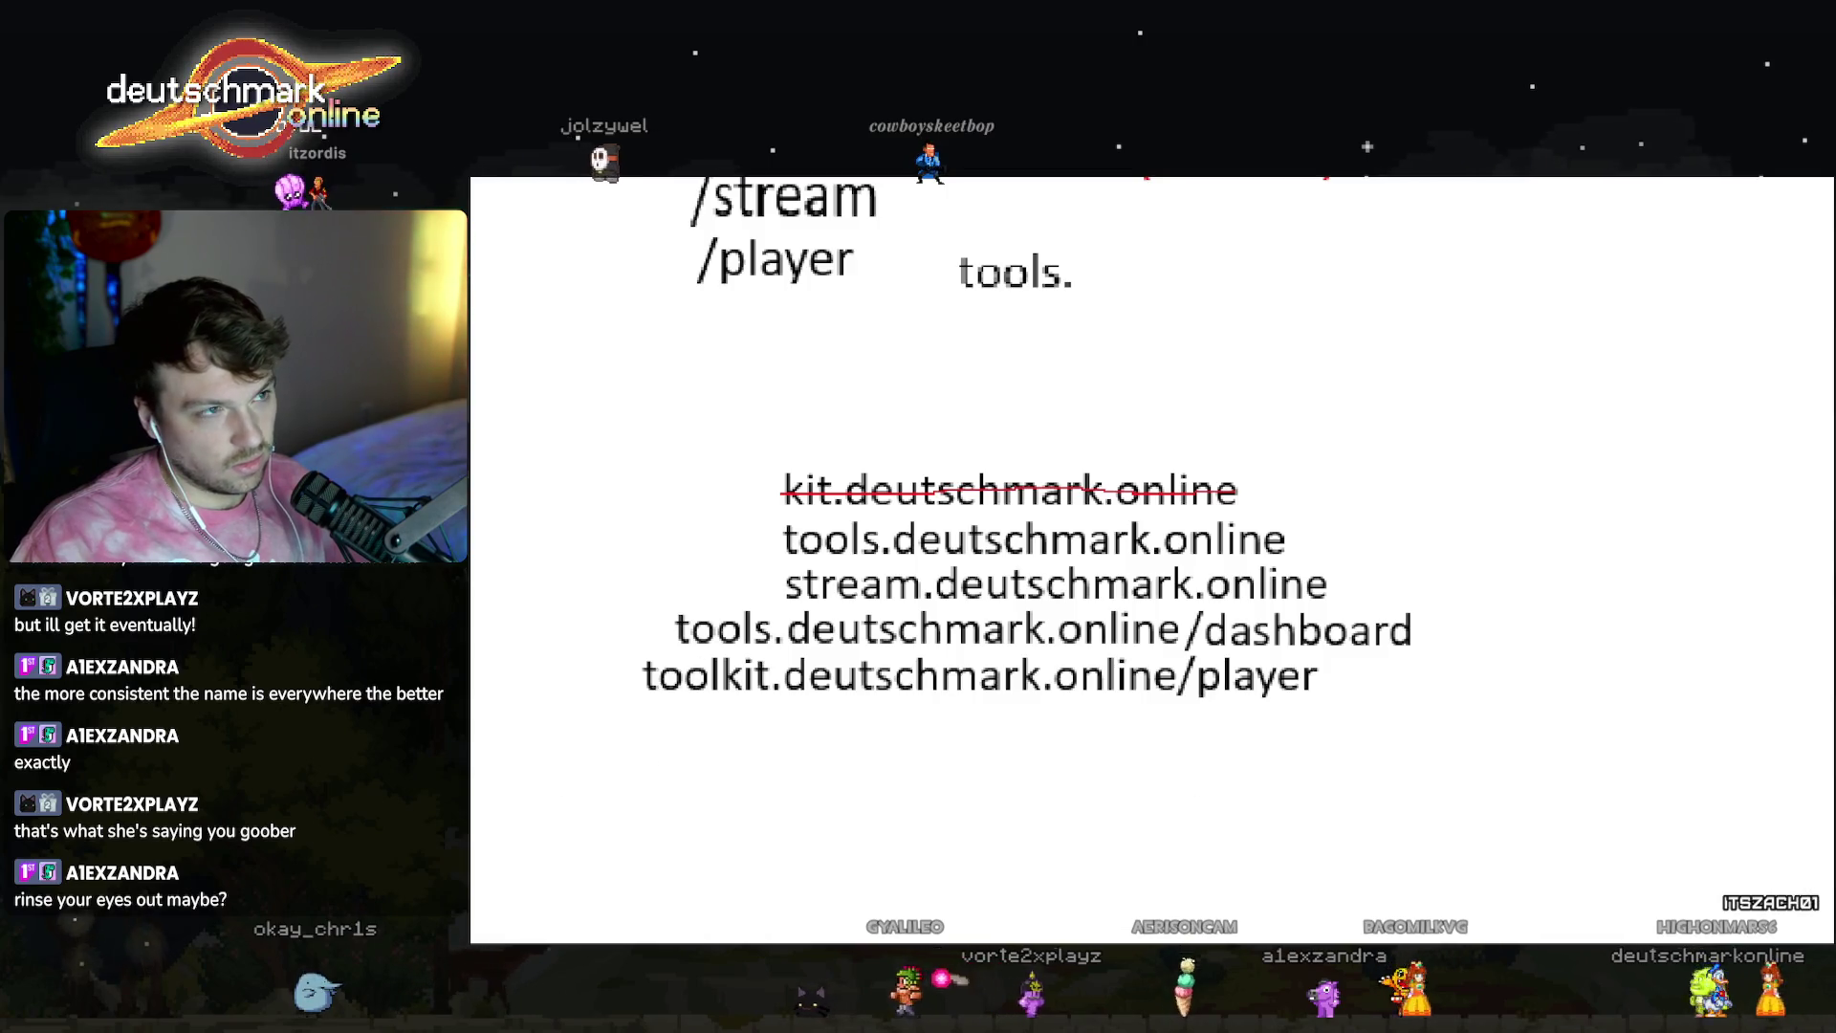
Add a copy of the address below it, changed to toolkit.deutschmark.online/settings.
mouse_move(643, 753)
left_mouse_down()
mouse_move(1019, 841)
mouse_move(1013, 762)
mouse_move(1487, 762)
left_mouse_up()
key("ctrl+v")
double_click(1443, 750)
type("settings")
left_click(1494, 734)
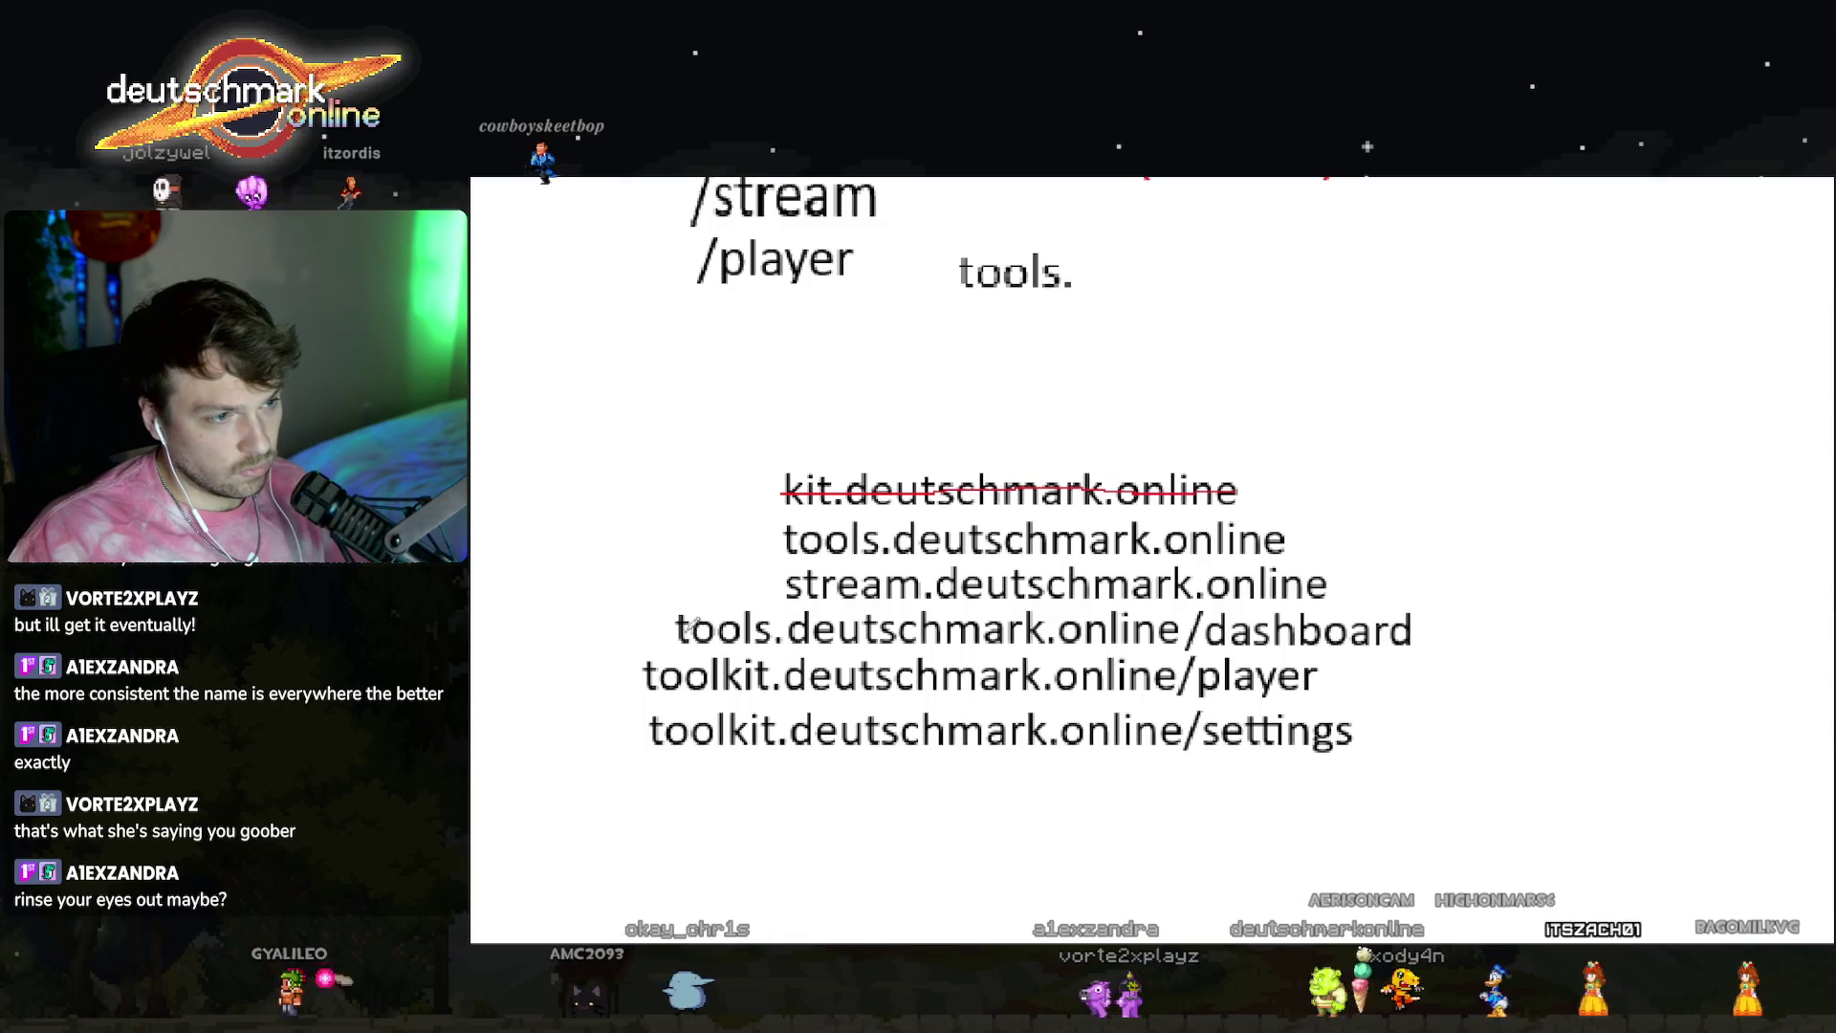
Strike through tools.deutschmark.online/dashboard with a red pen line, then return to the chat.
left_click_drag(674, 626, 1042, 626)
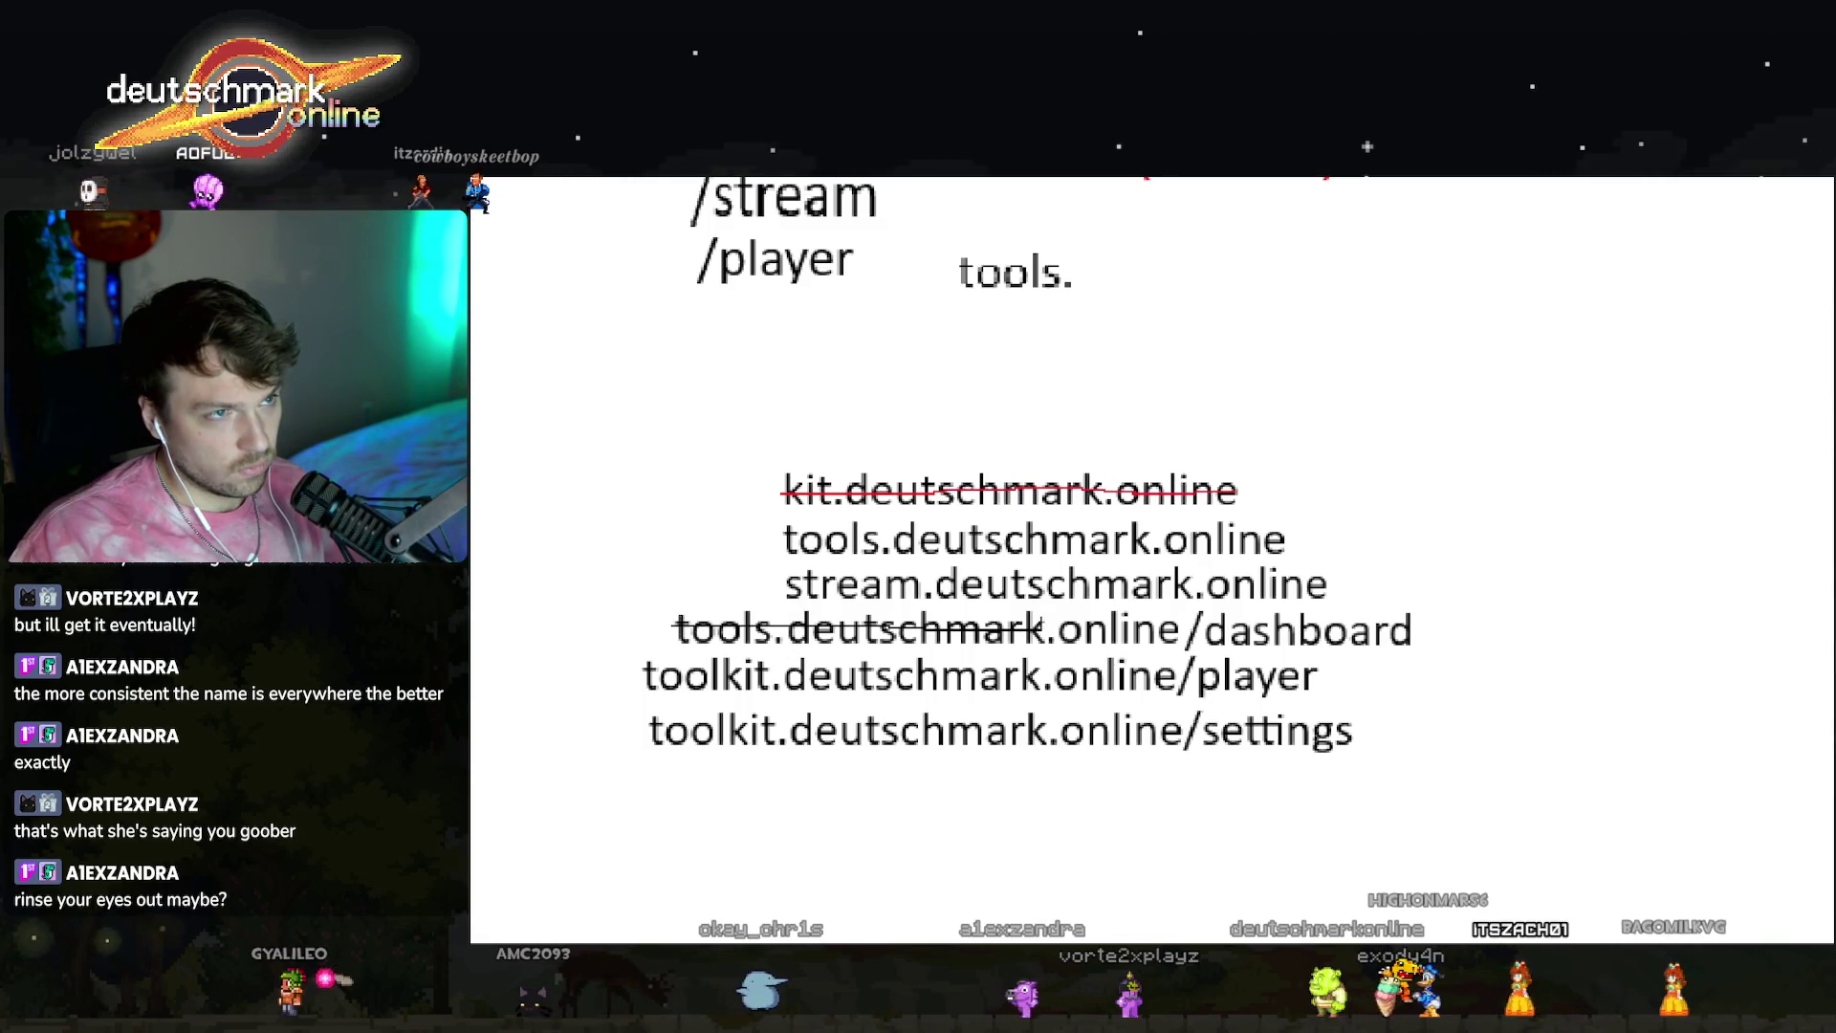
left_click_drag(674, 626, 1411, 626)
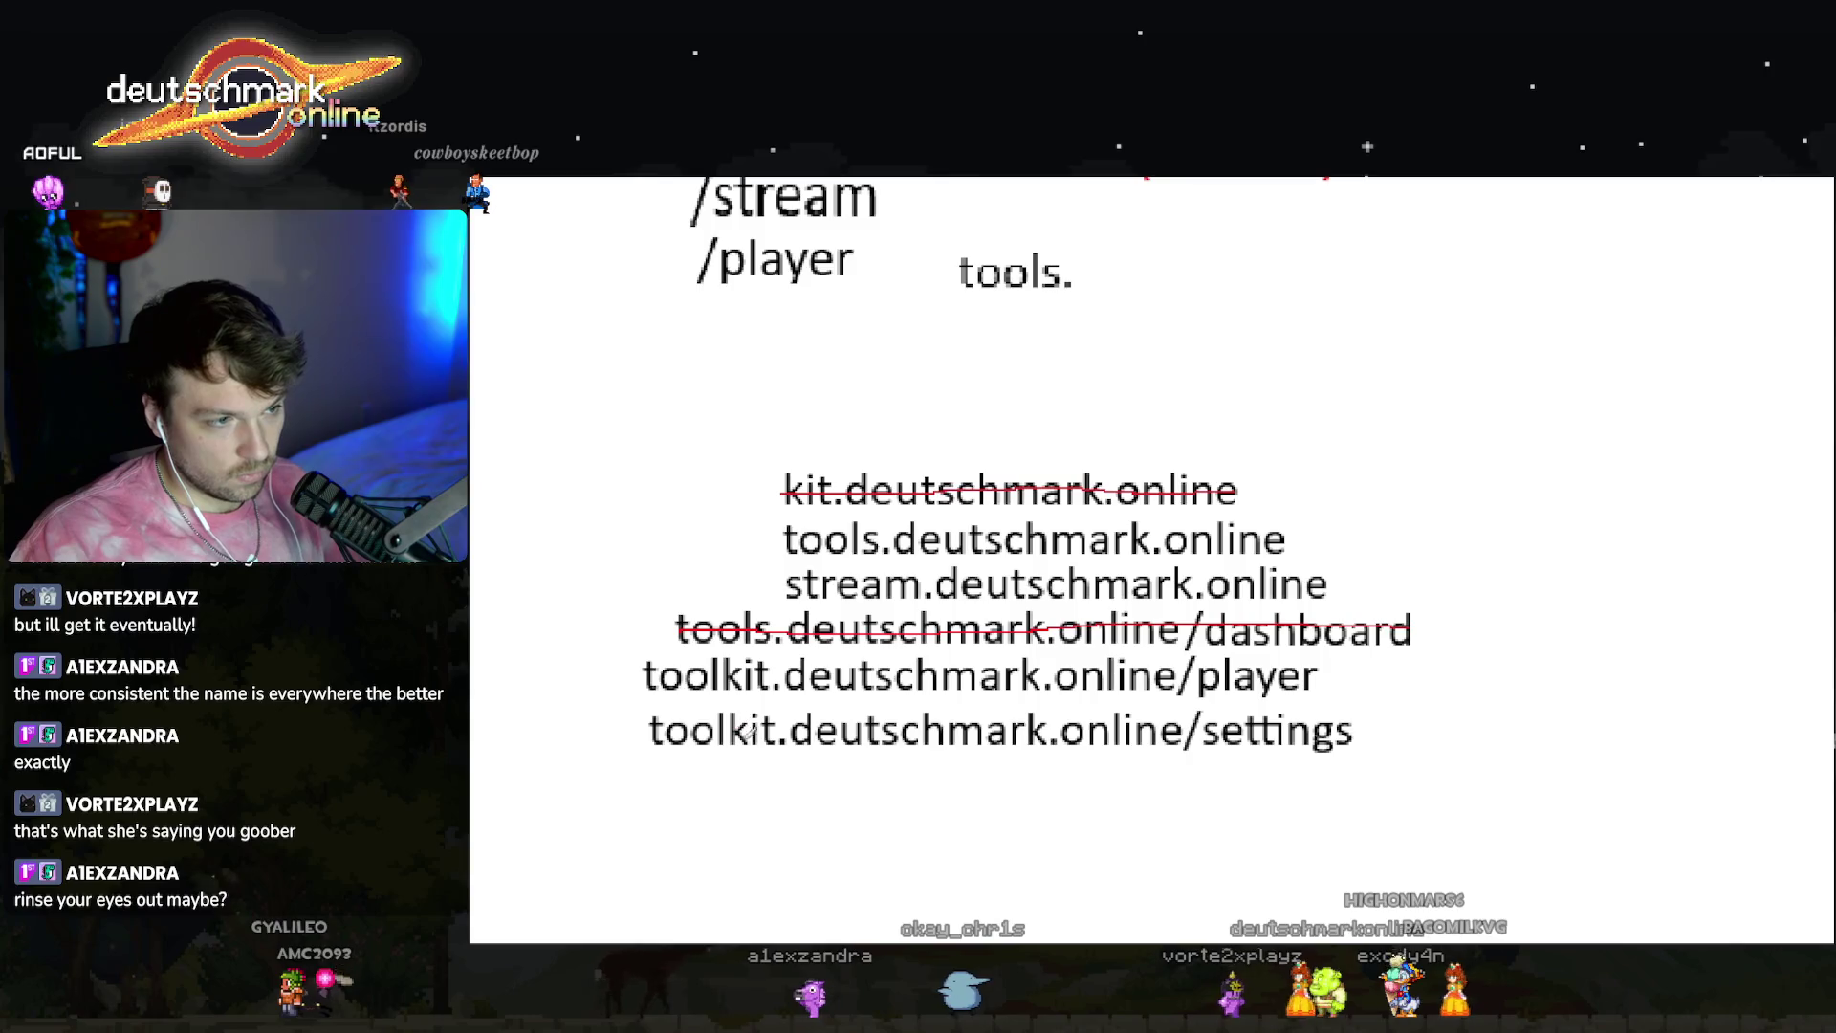
key("alt+Tab")
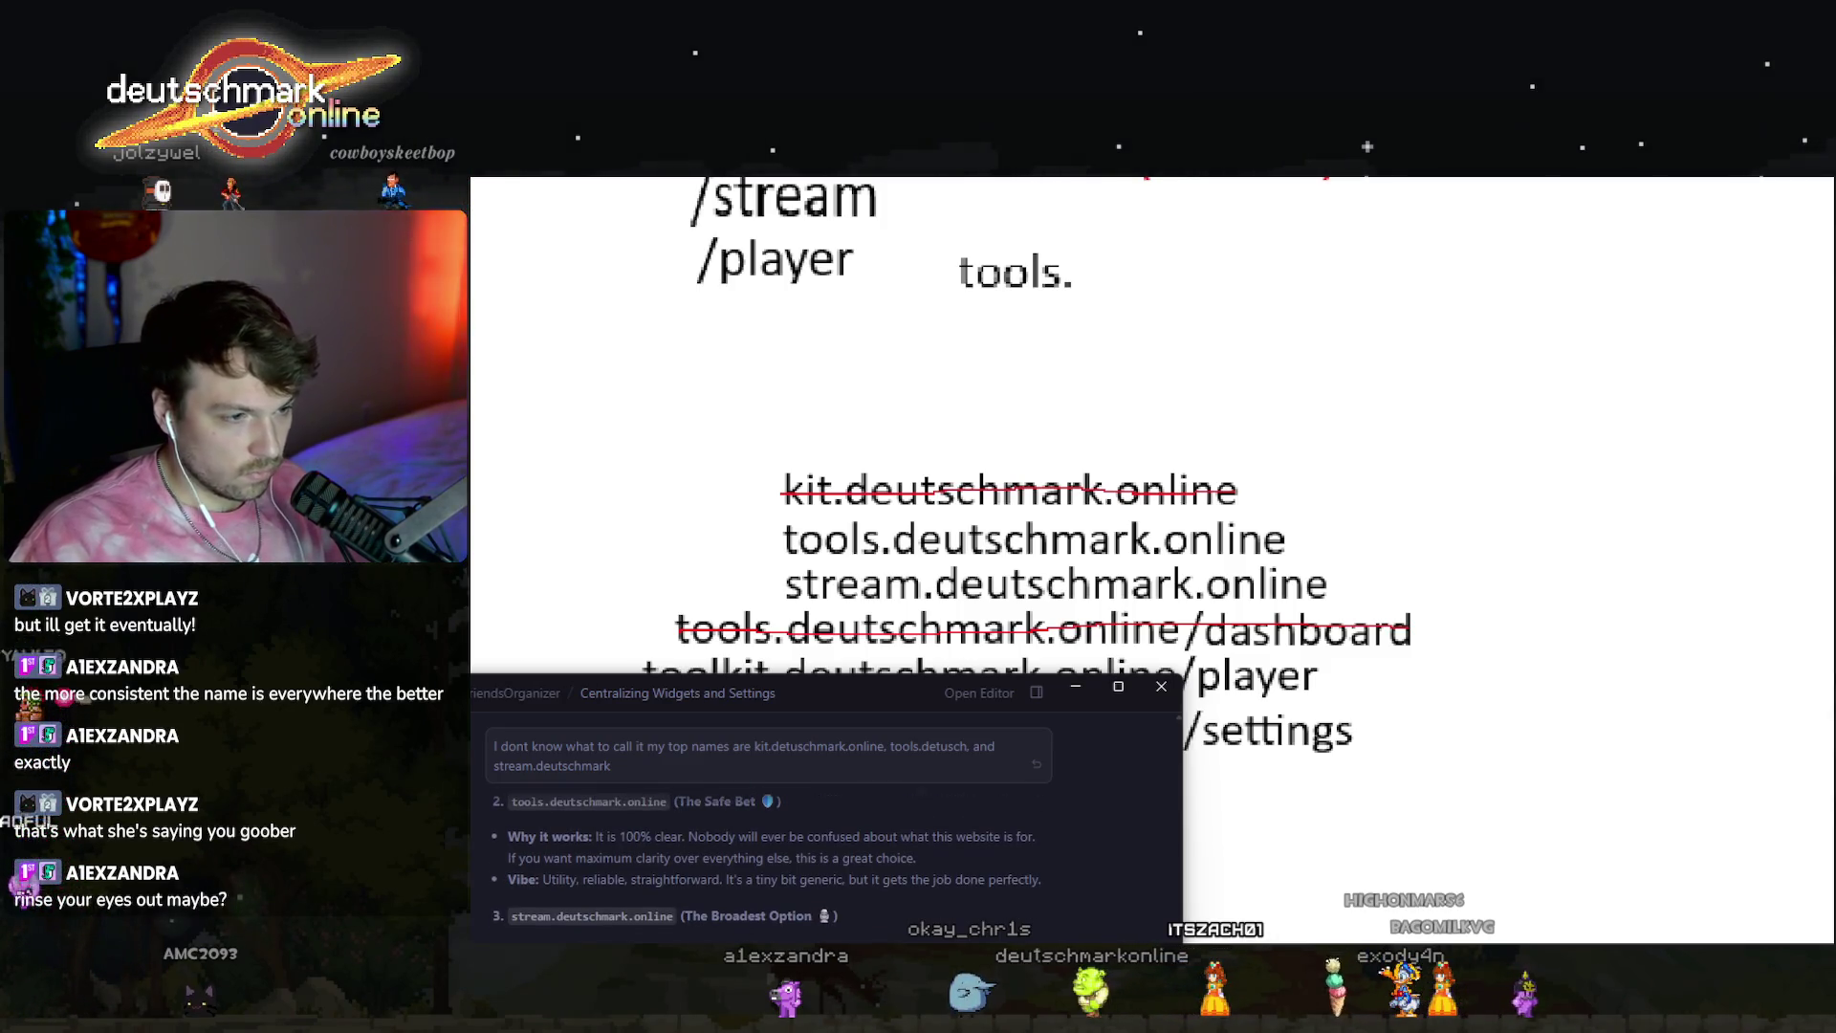
Ask Antigravity about toolkit.deutschmark.online and move the chat window beside the canvas.
scroll(889, 888, "up", 2)
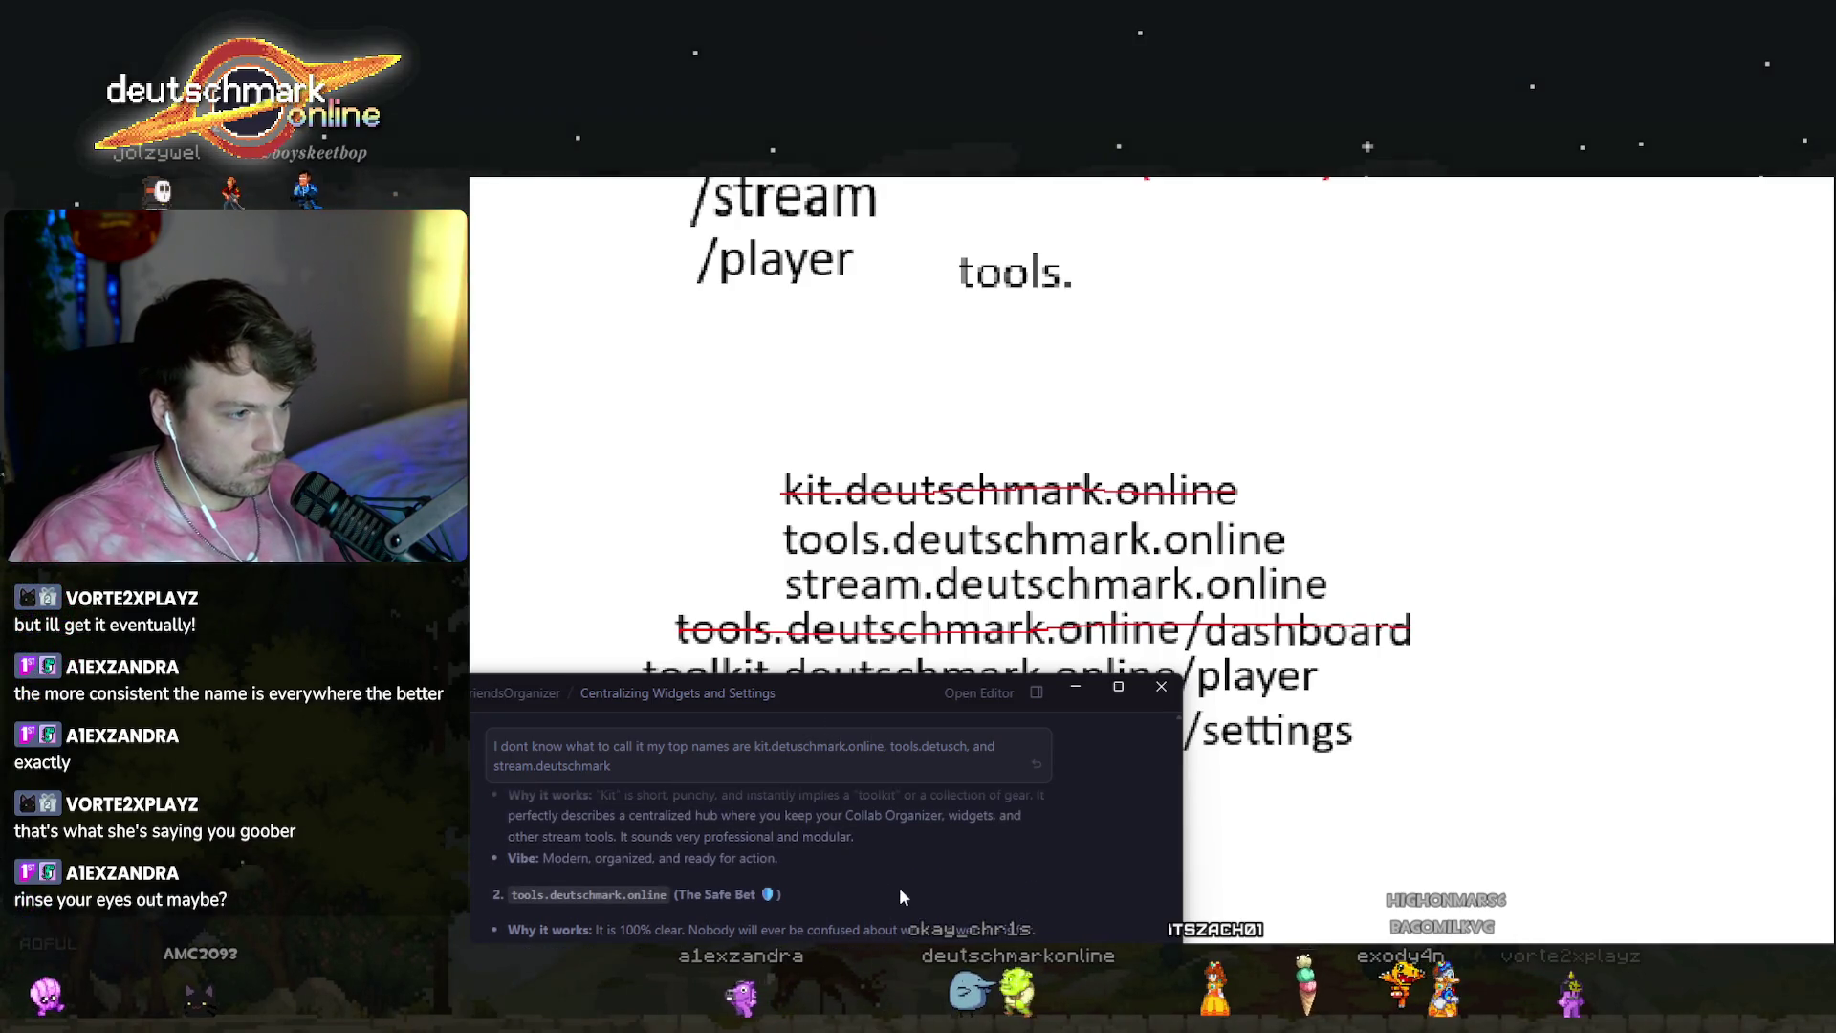
scroll(957, 909, "up", 2)
scroll(822, 861, "down", 3)
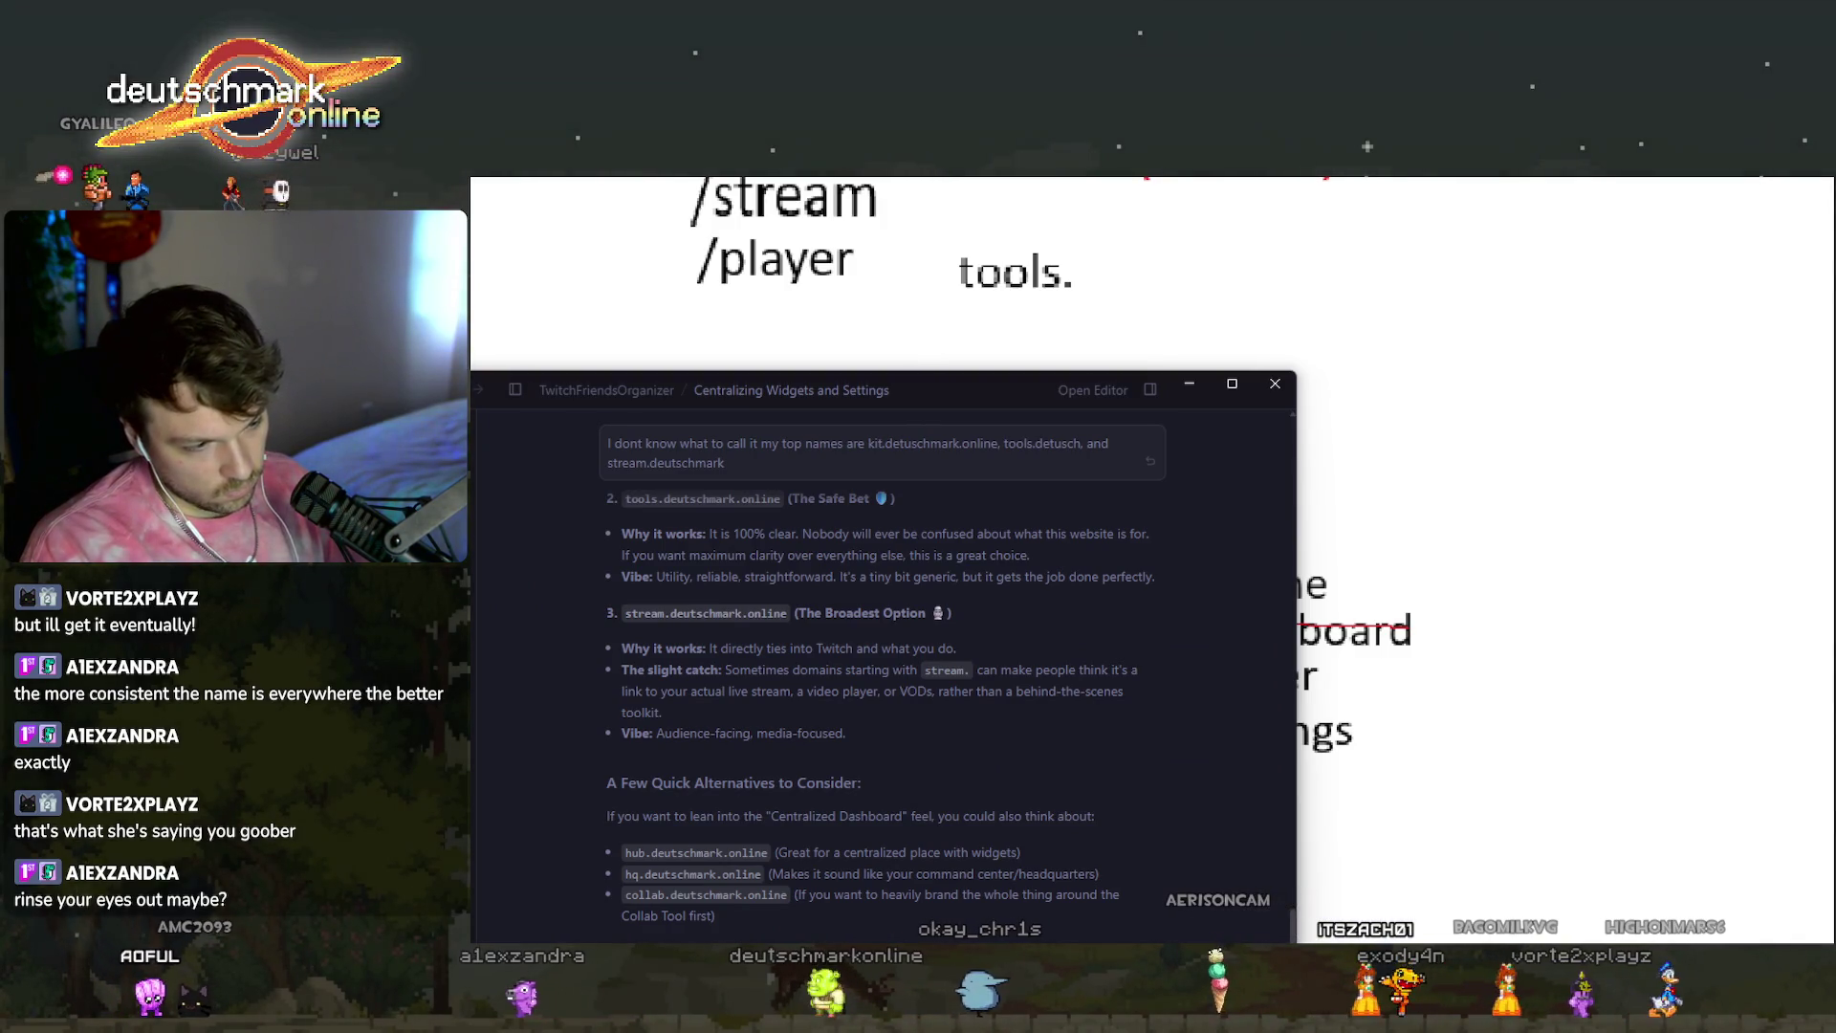
type("what about toolkit.detuschmkarl:lonlibne")
key("Return")
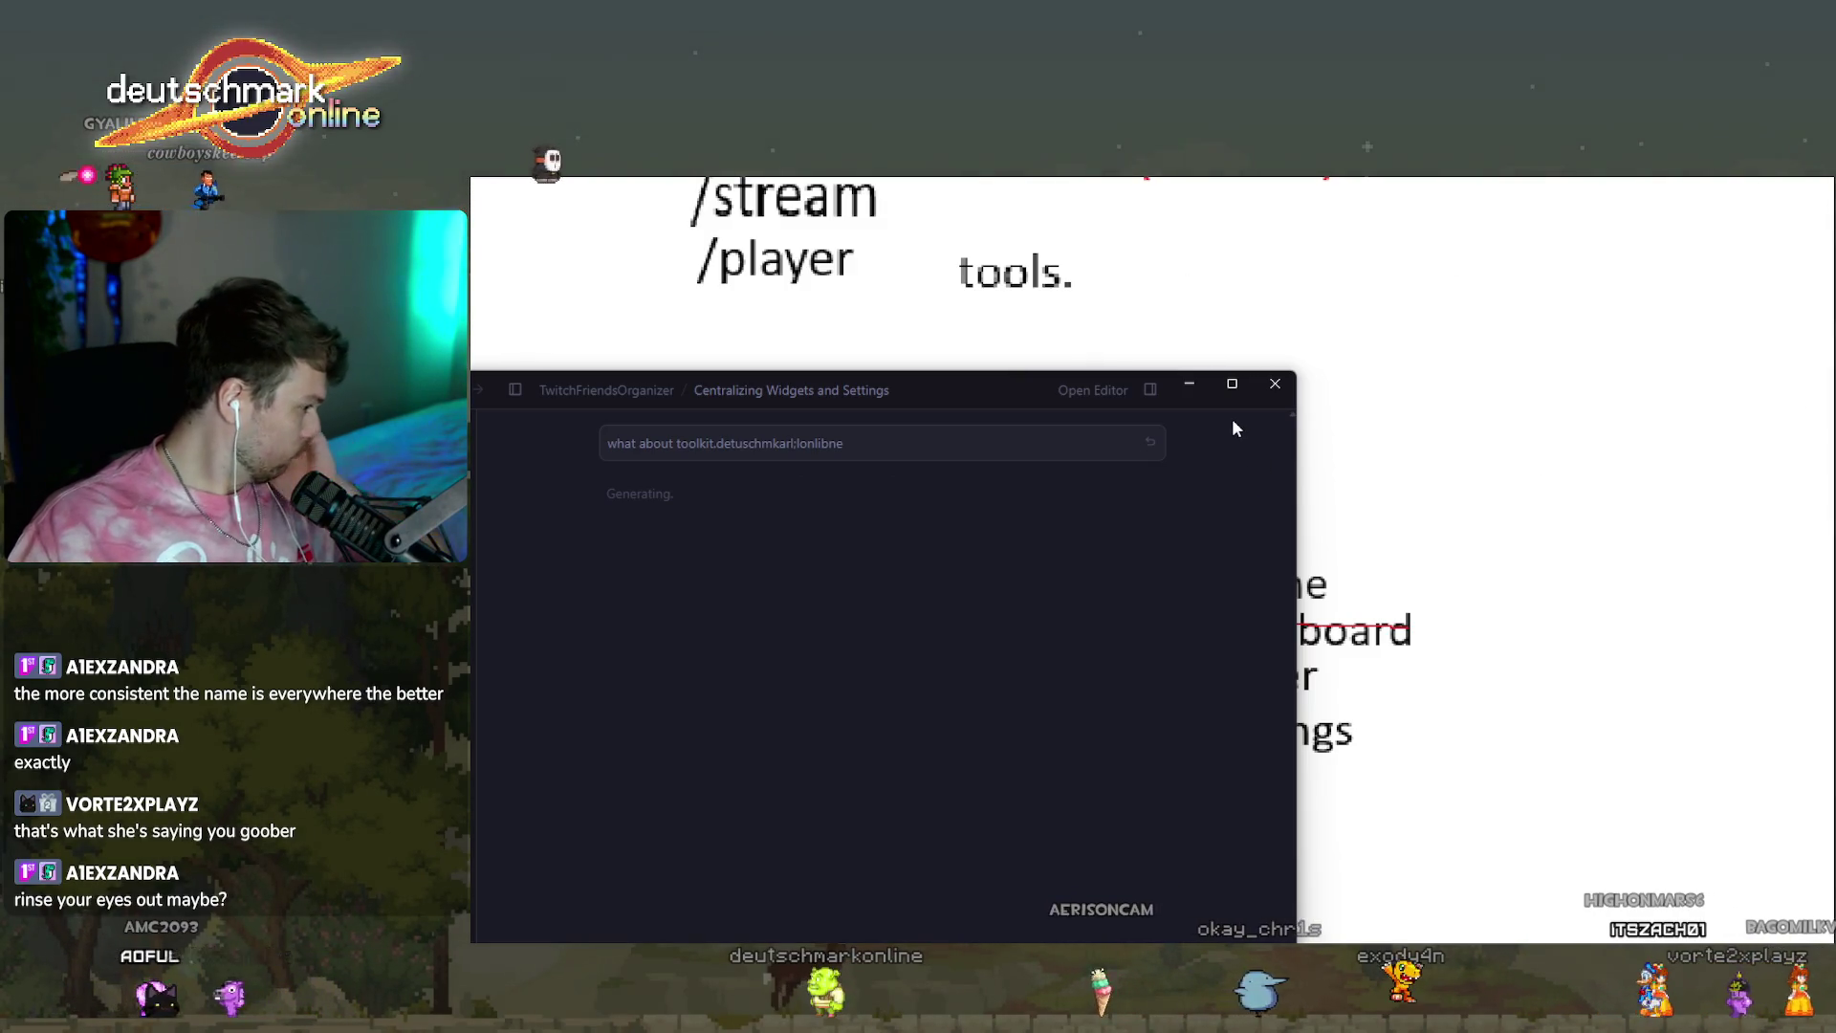
left_click_drag(966, 390, 1729, 319)
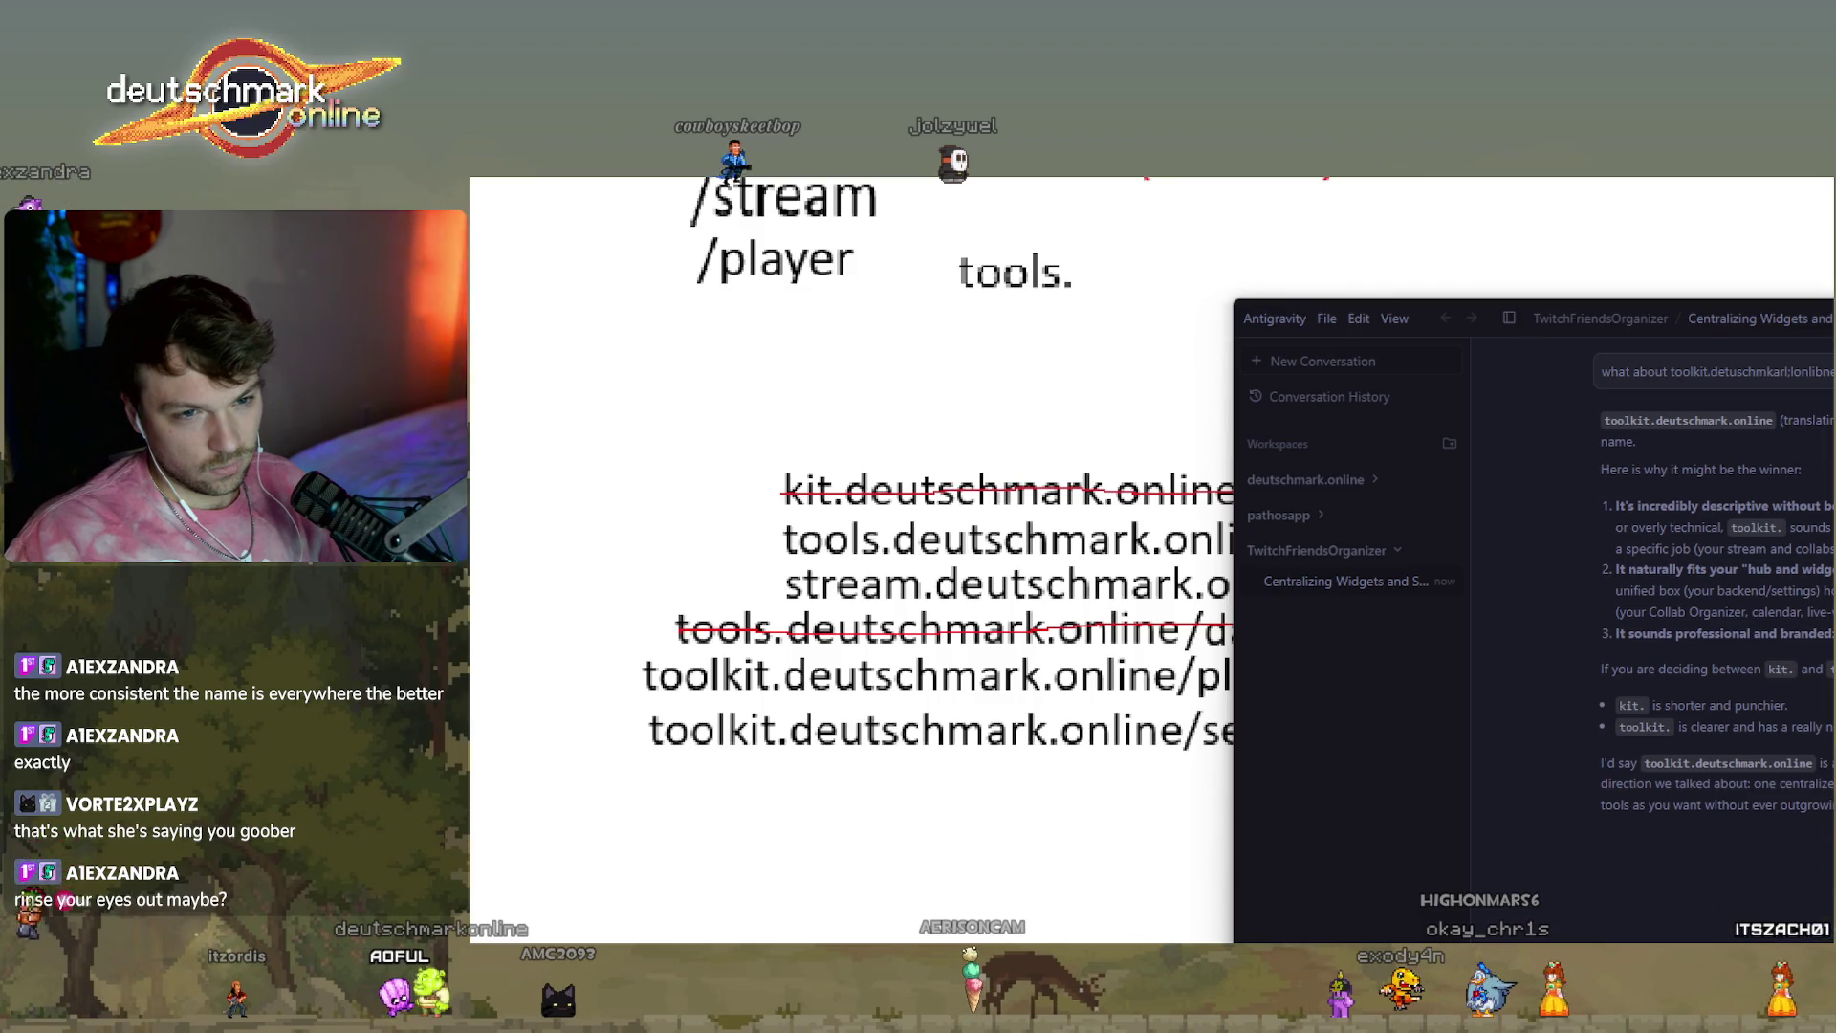
Send 'its giving swiss army knife' and ask for five similar subdomain names.
scroll(1712, 621, "up", 2)
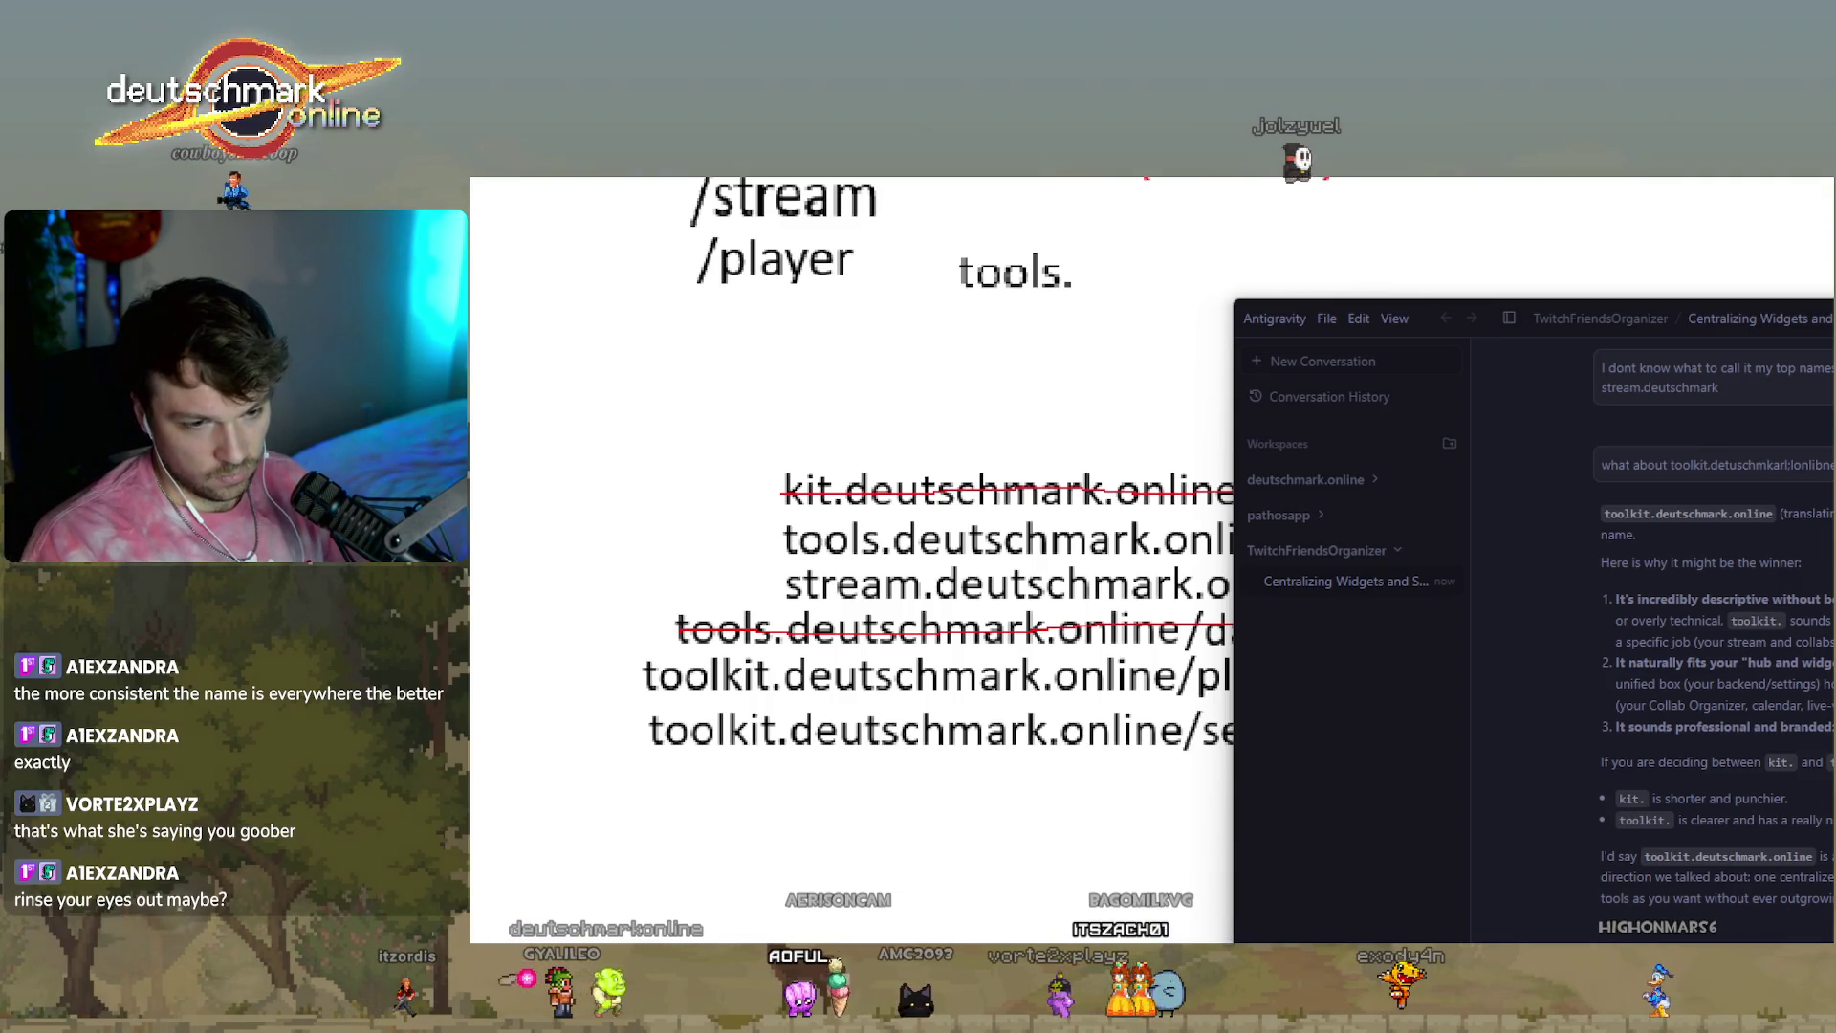
key("Return")
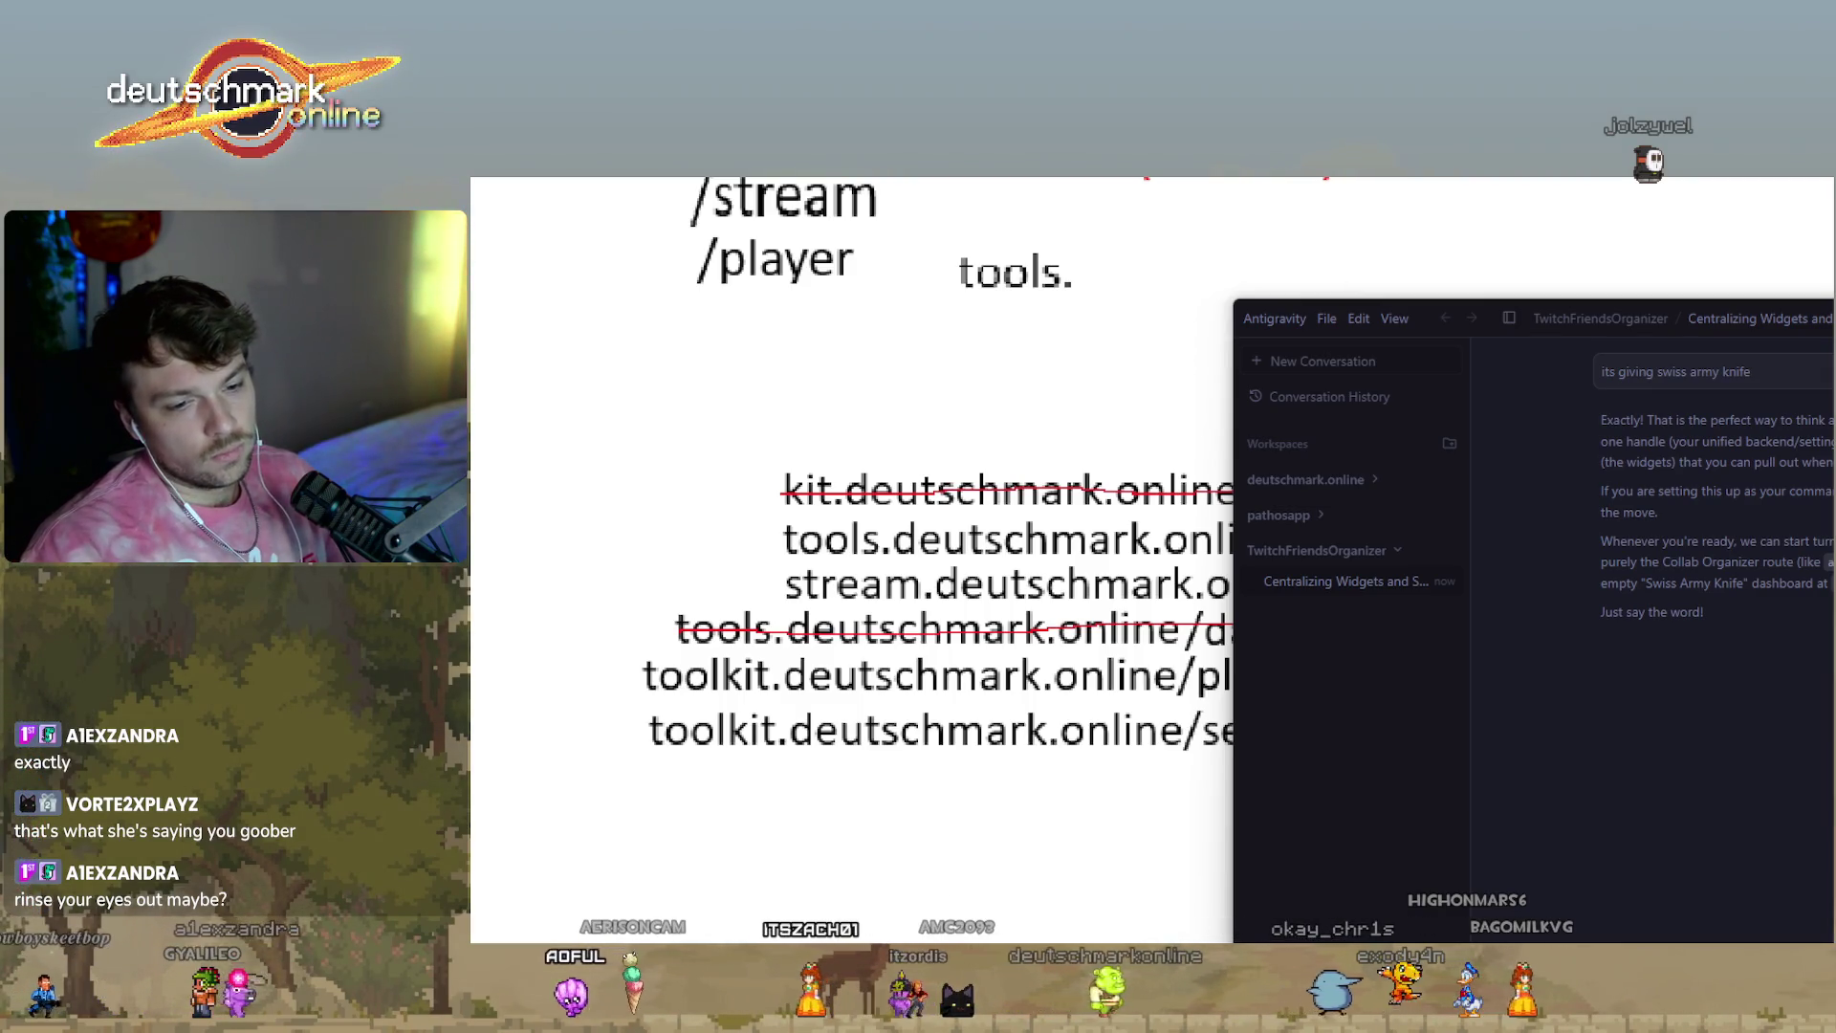
key("Return")
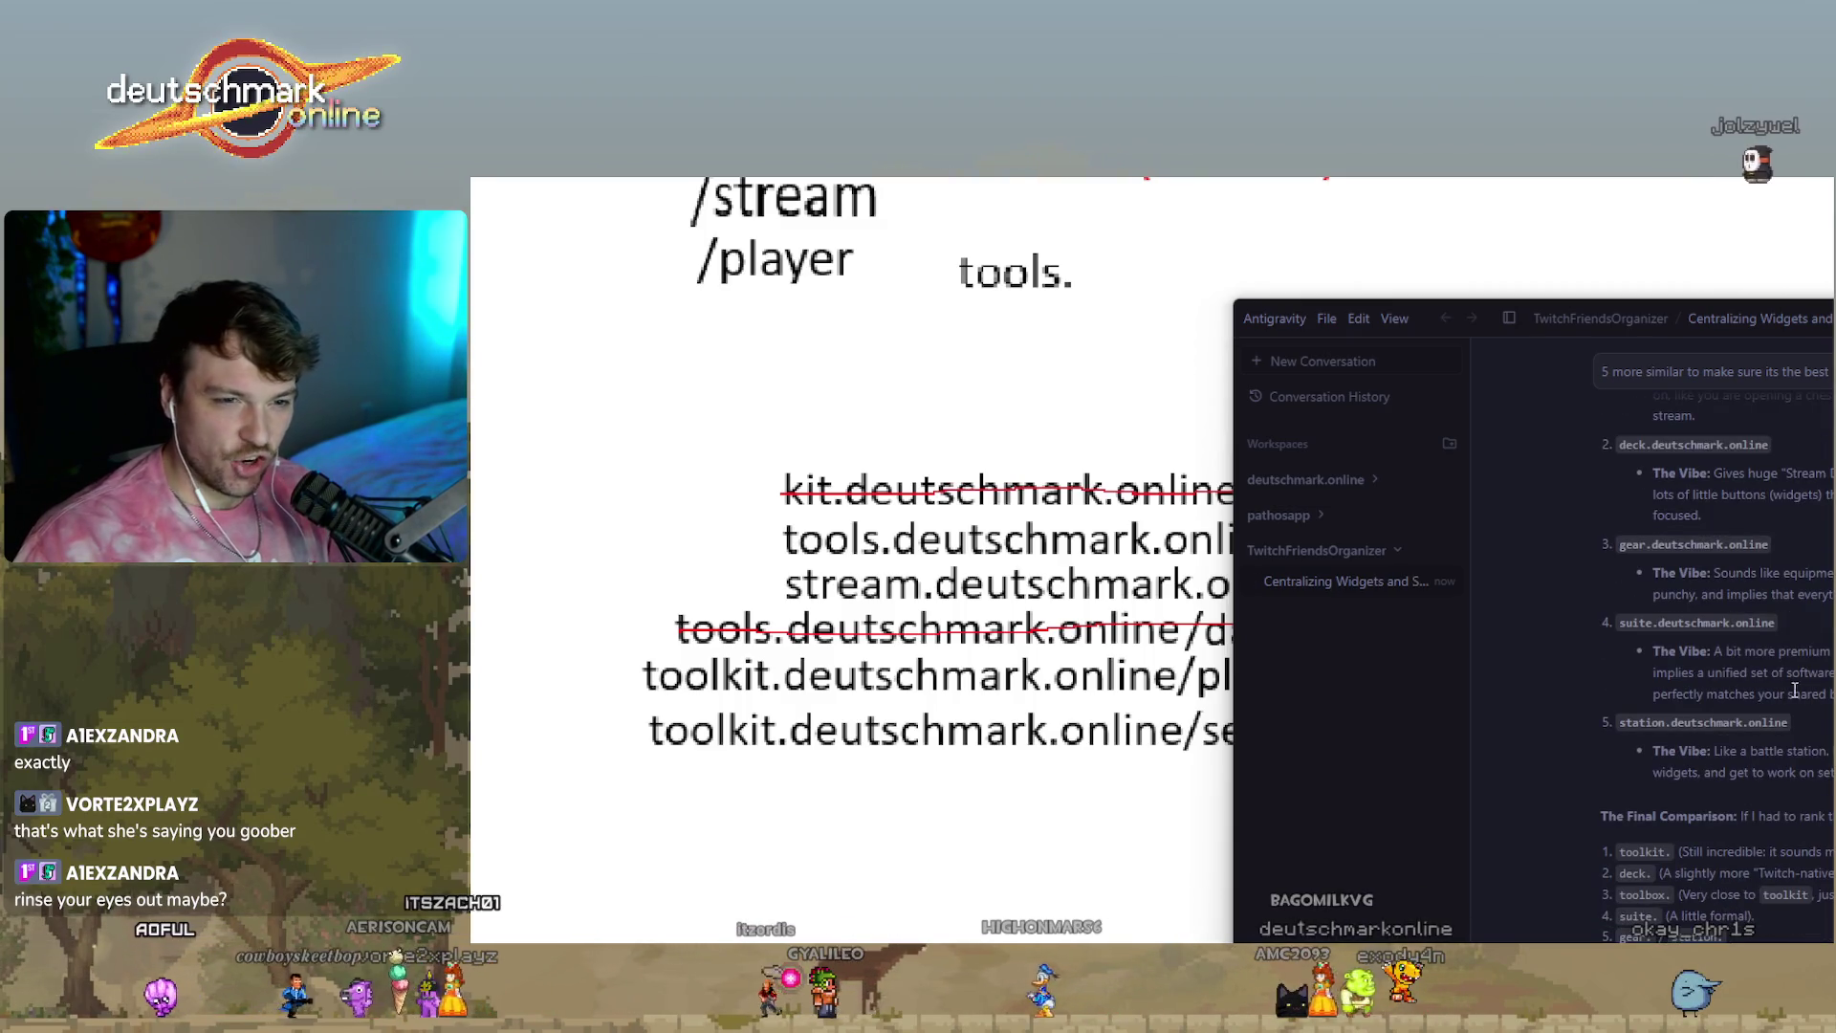
Review the ranked alternatives, select the toolkit reply, and switch to the Claude Code terminal.
scroll(1796, 690, "up", 2)
scroll(1829, 923, "down", 2)
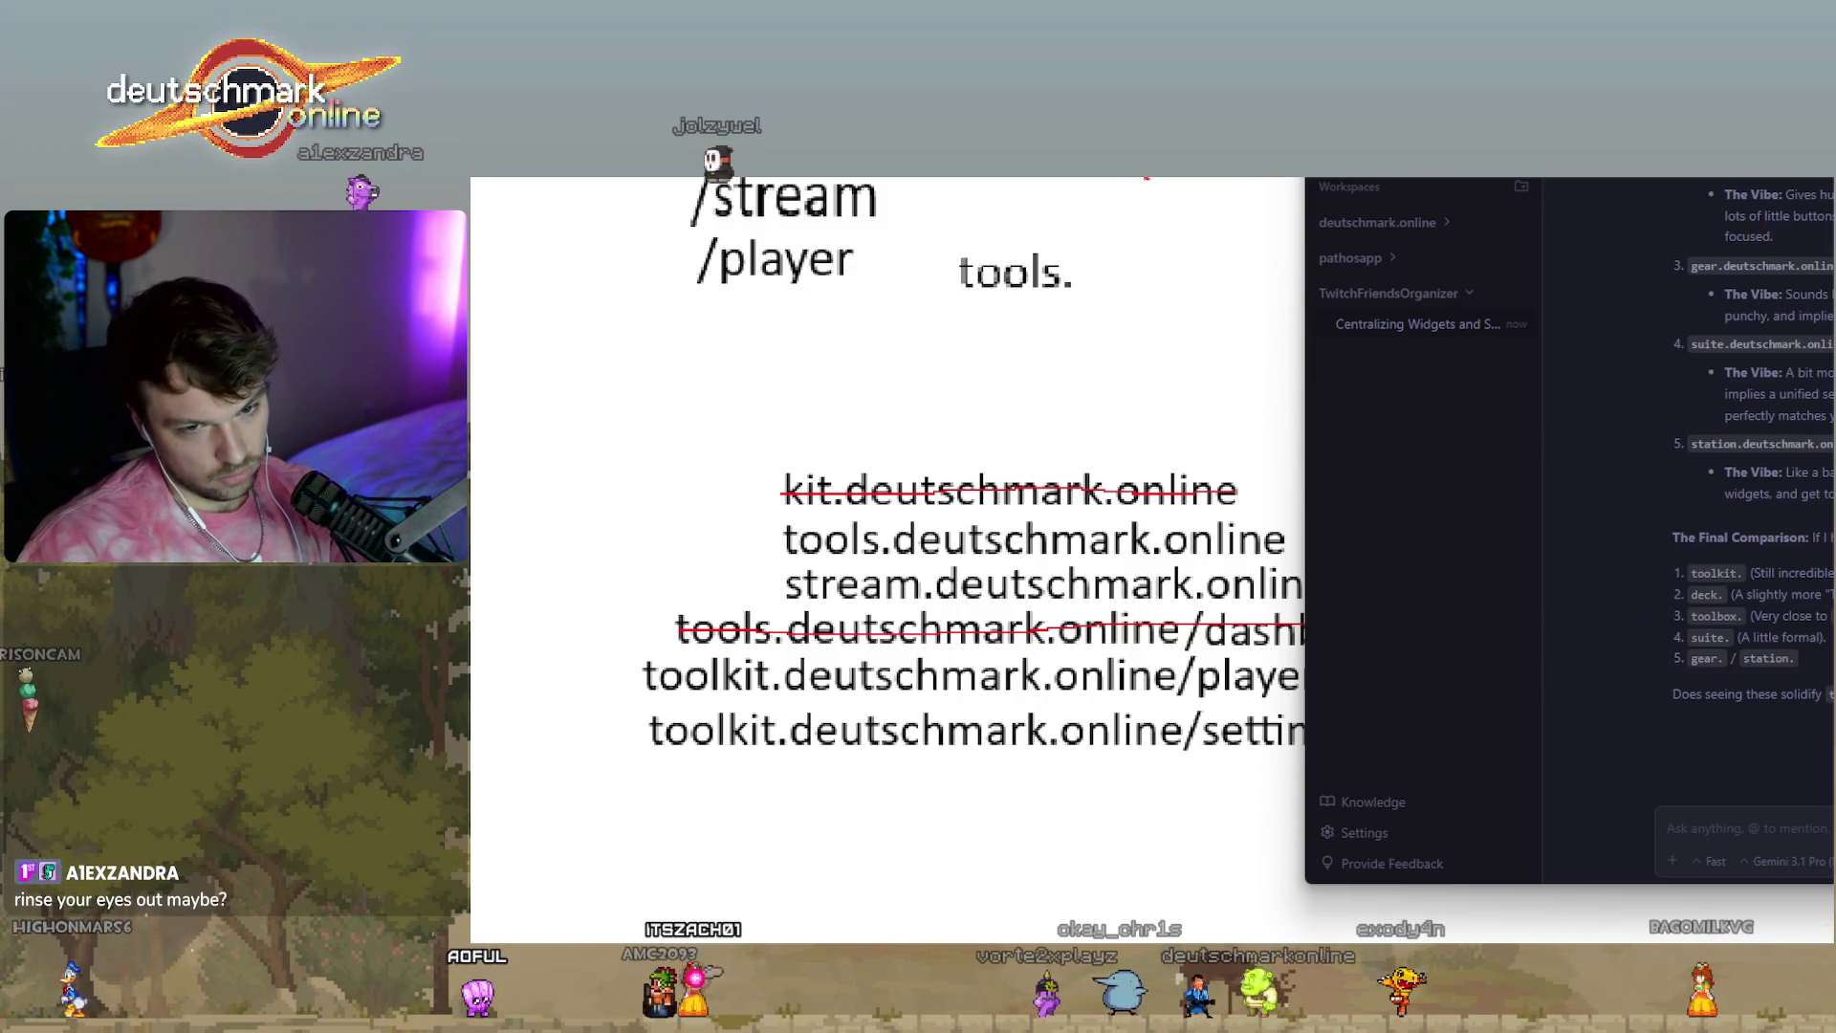
scroll(1820, 644, "down", 10)
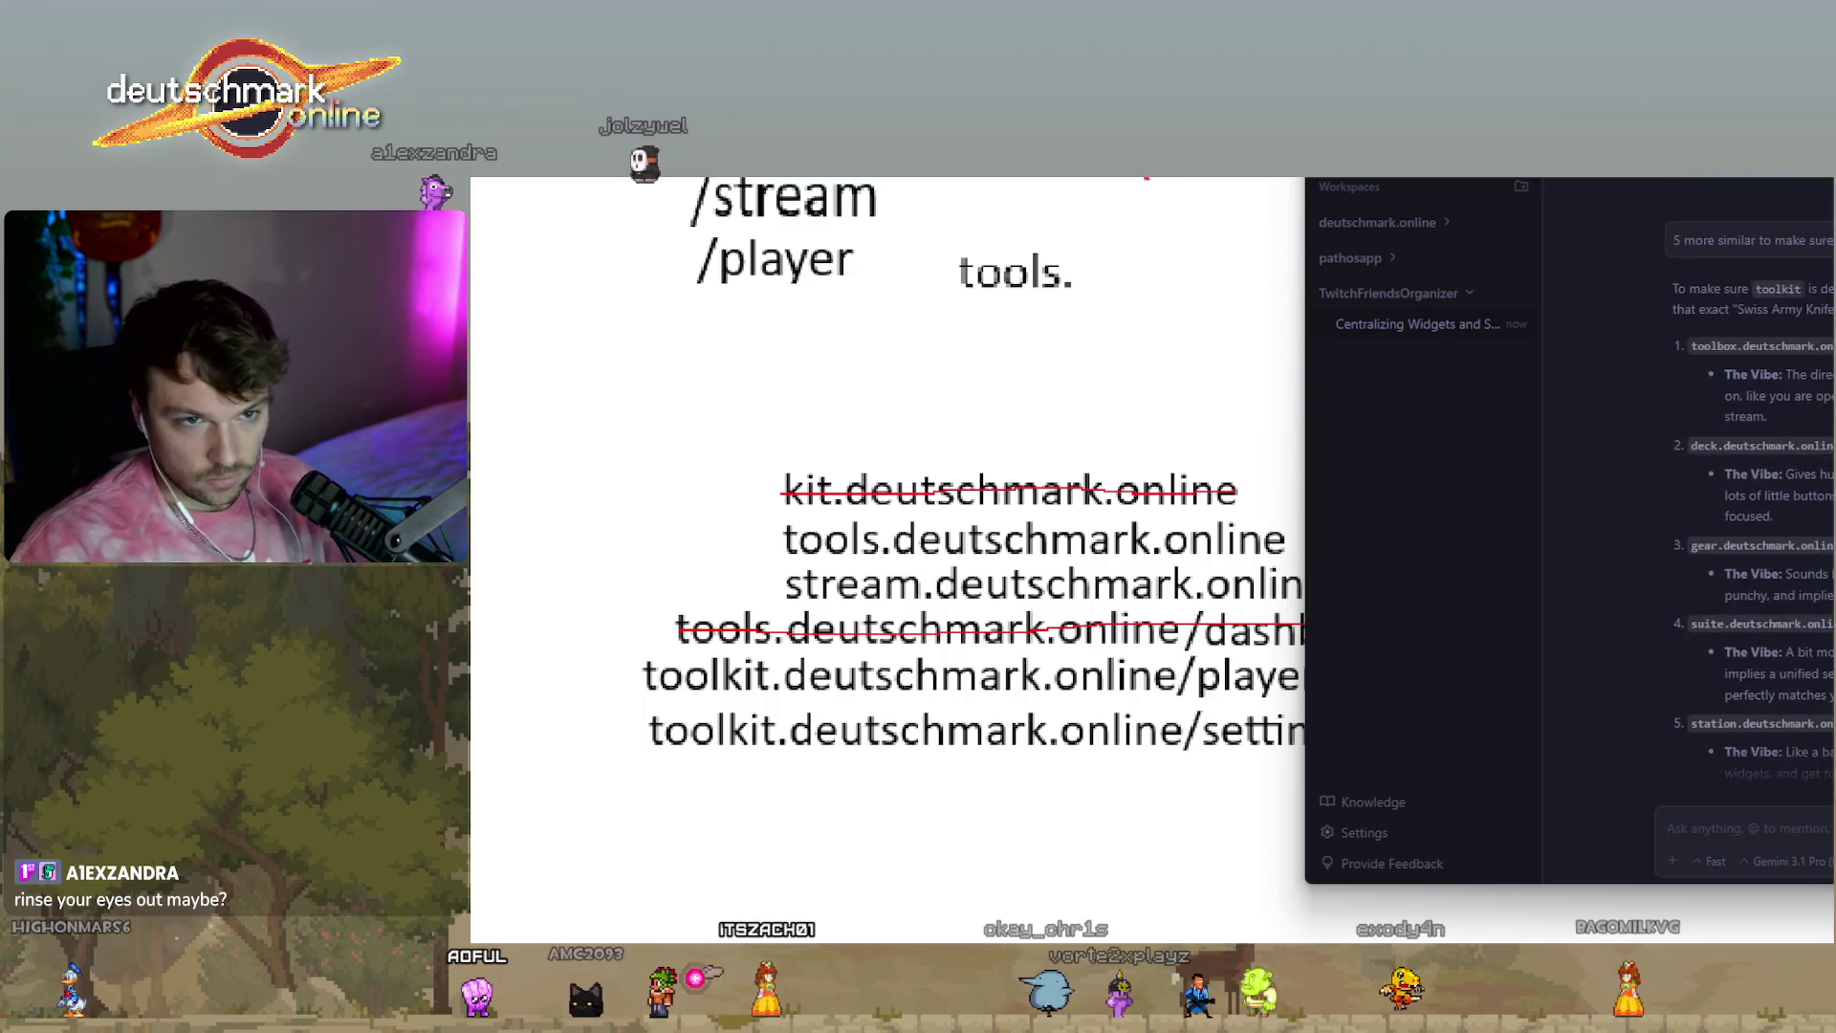
left_click_drag(1819, 644, 1726, 492)
scroll(1737, 526, "up", 5)
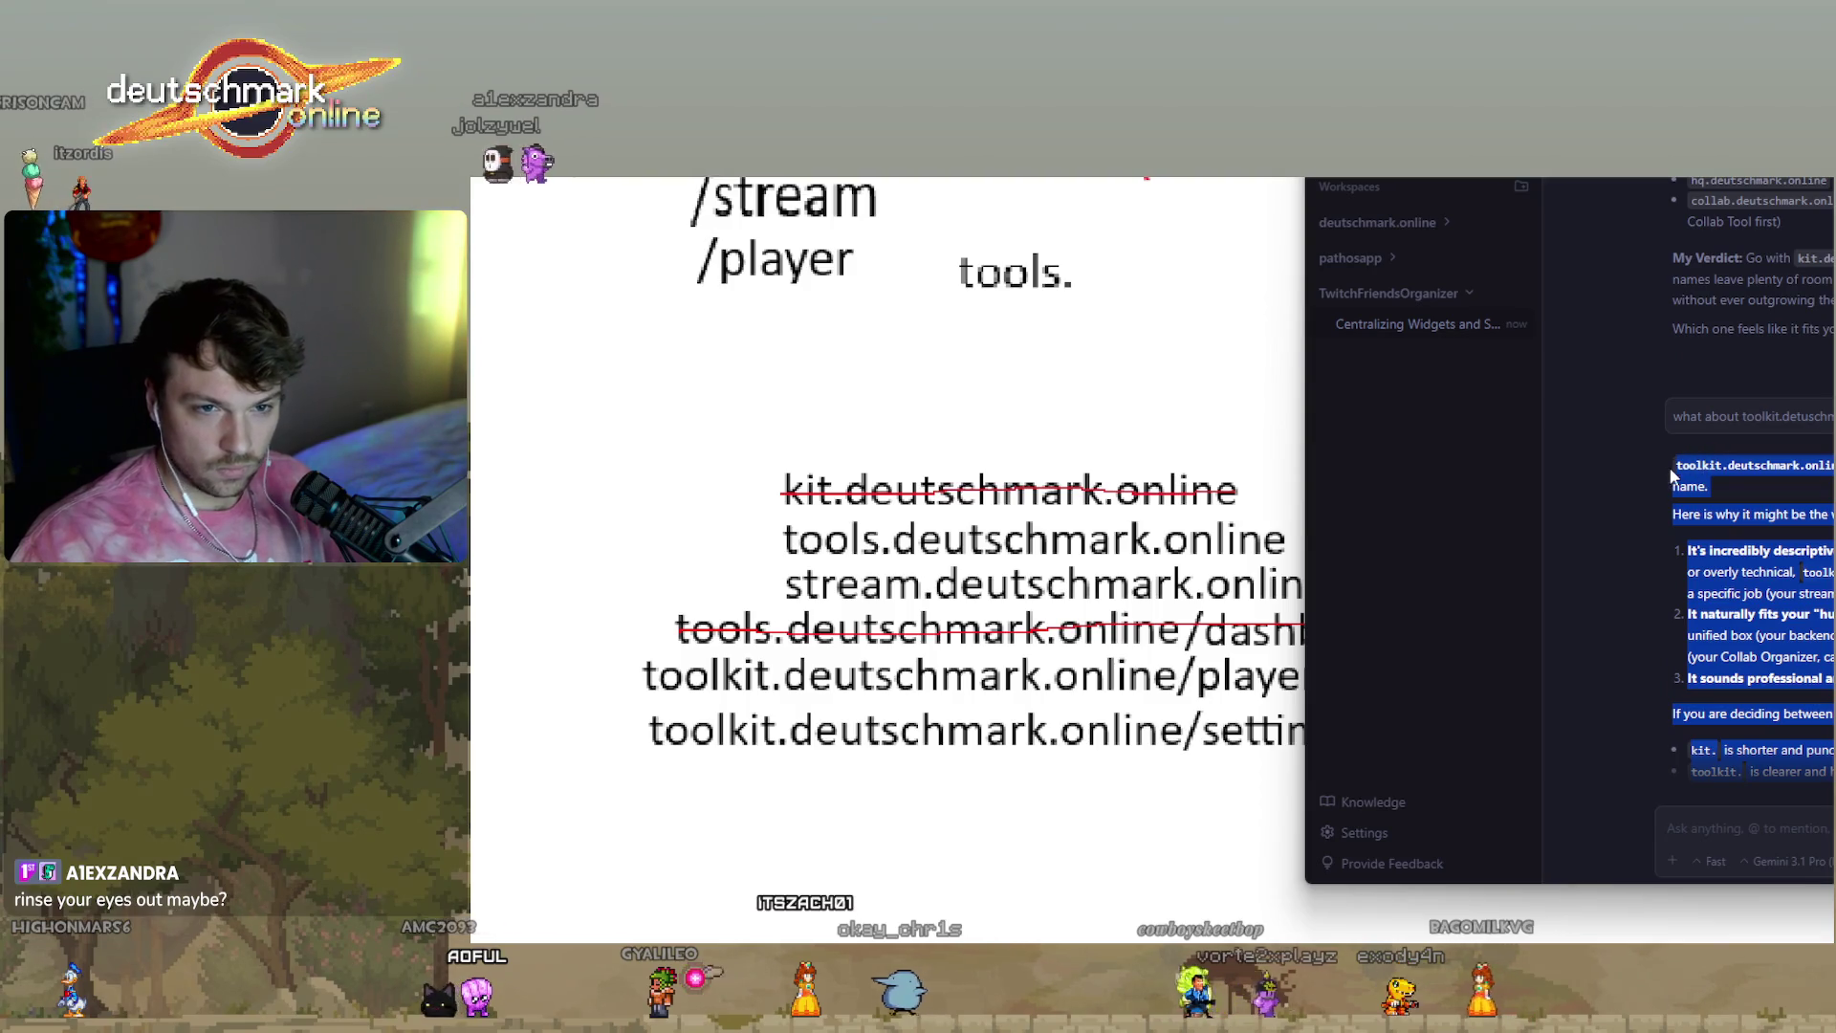
scroll(1666, 468, "down", 5)
key("alt+Tab")
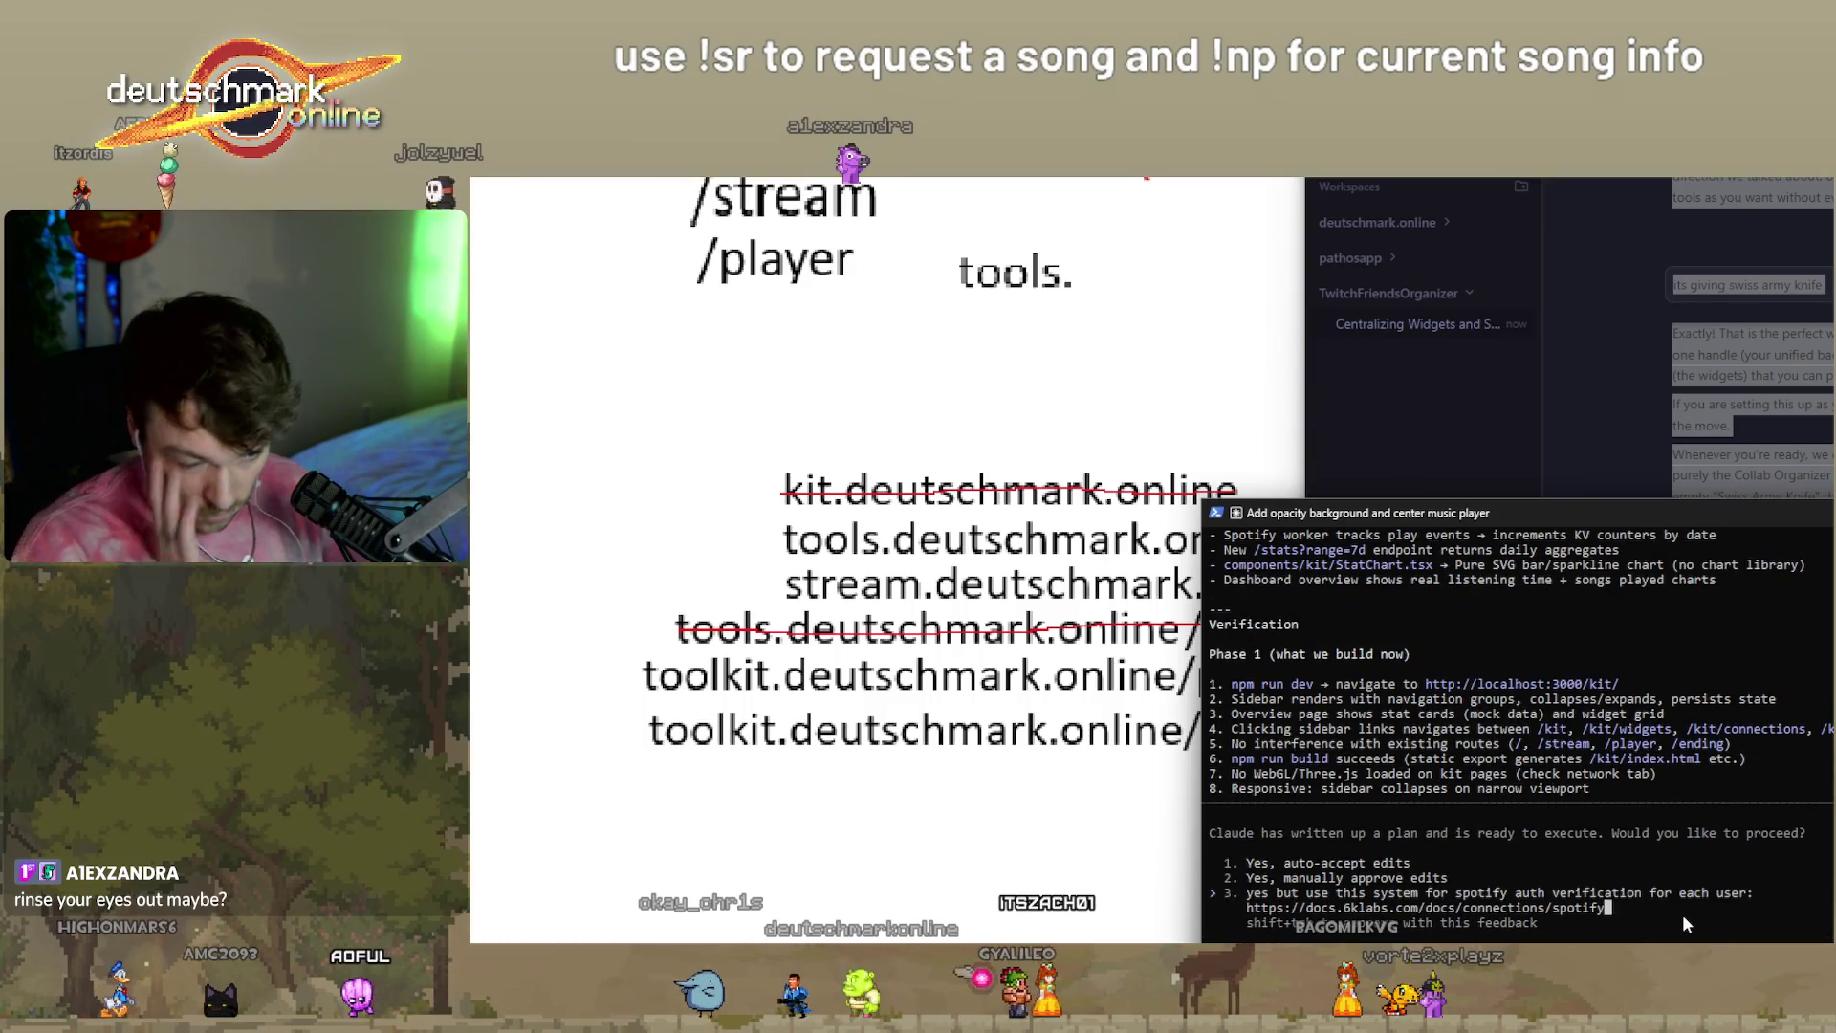
Append 'and also ive' to the option 3 plan feedback and scroll up the terminal.
type(" and also ive decided on t")
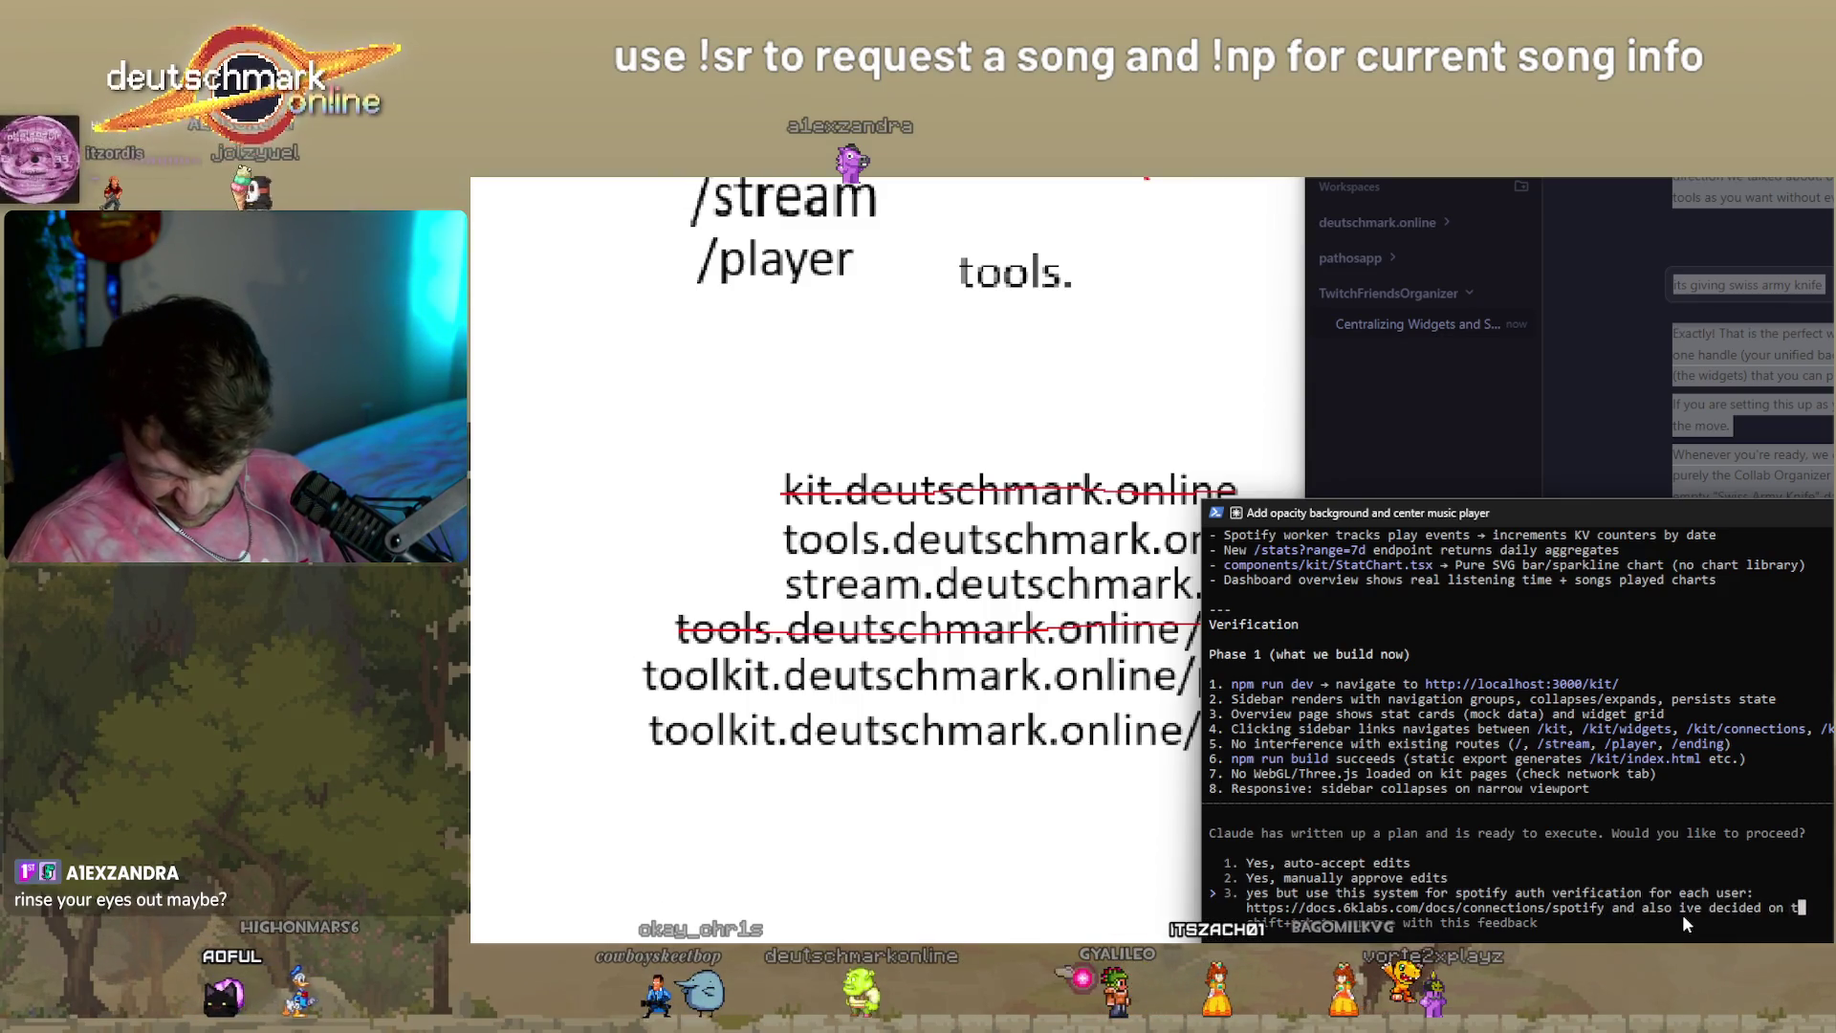
scroll(1683, 915, "up", 4)
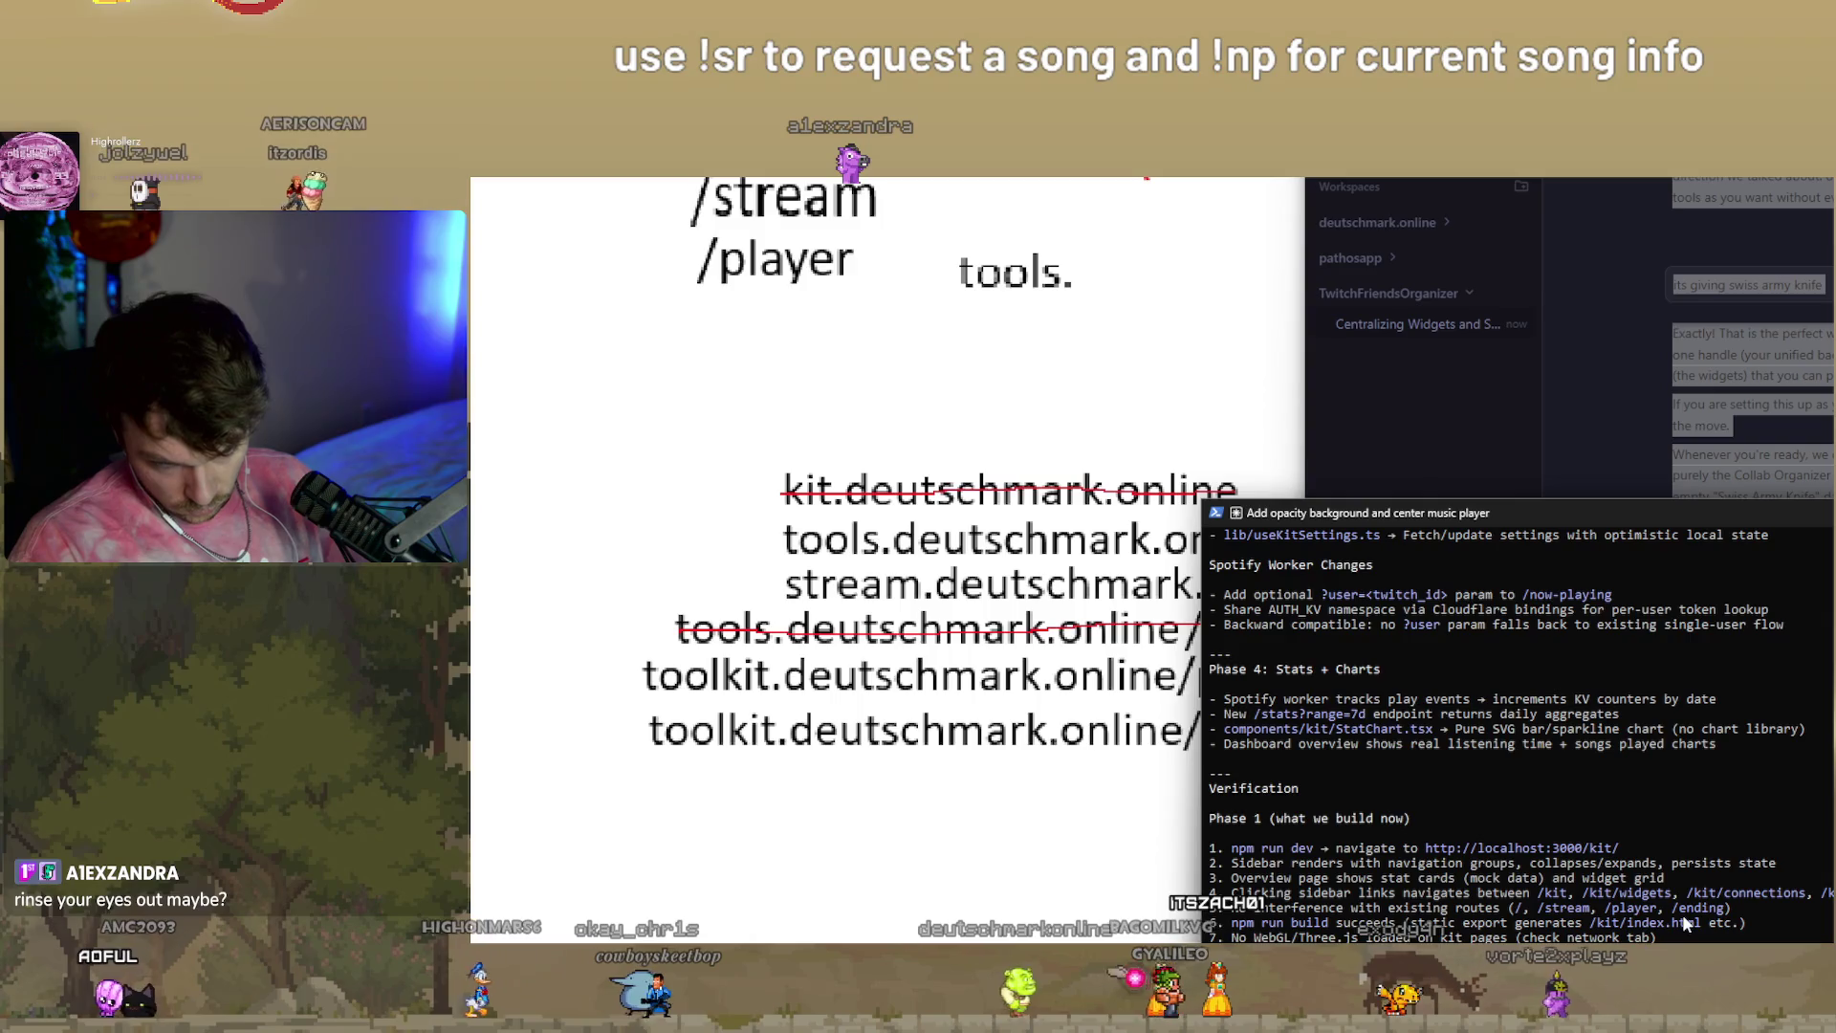
scroll(1686, 921, "up", 10)
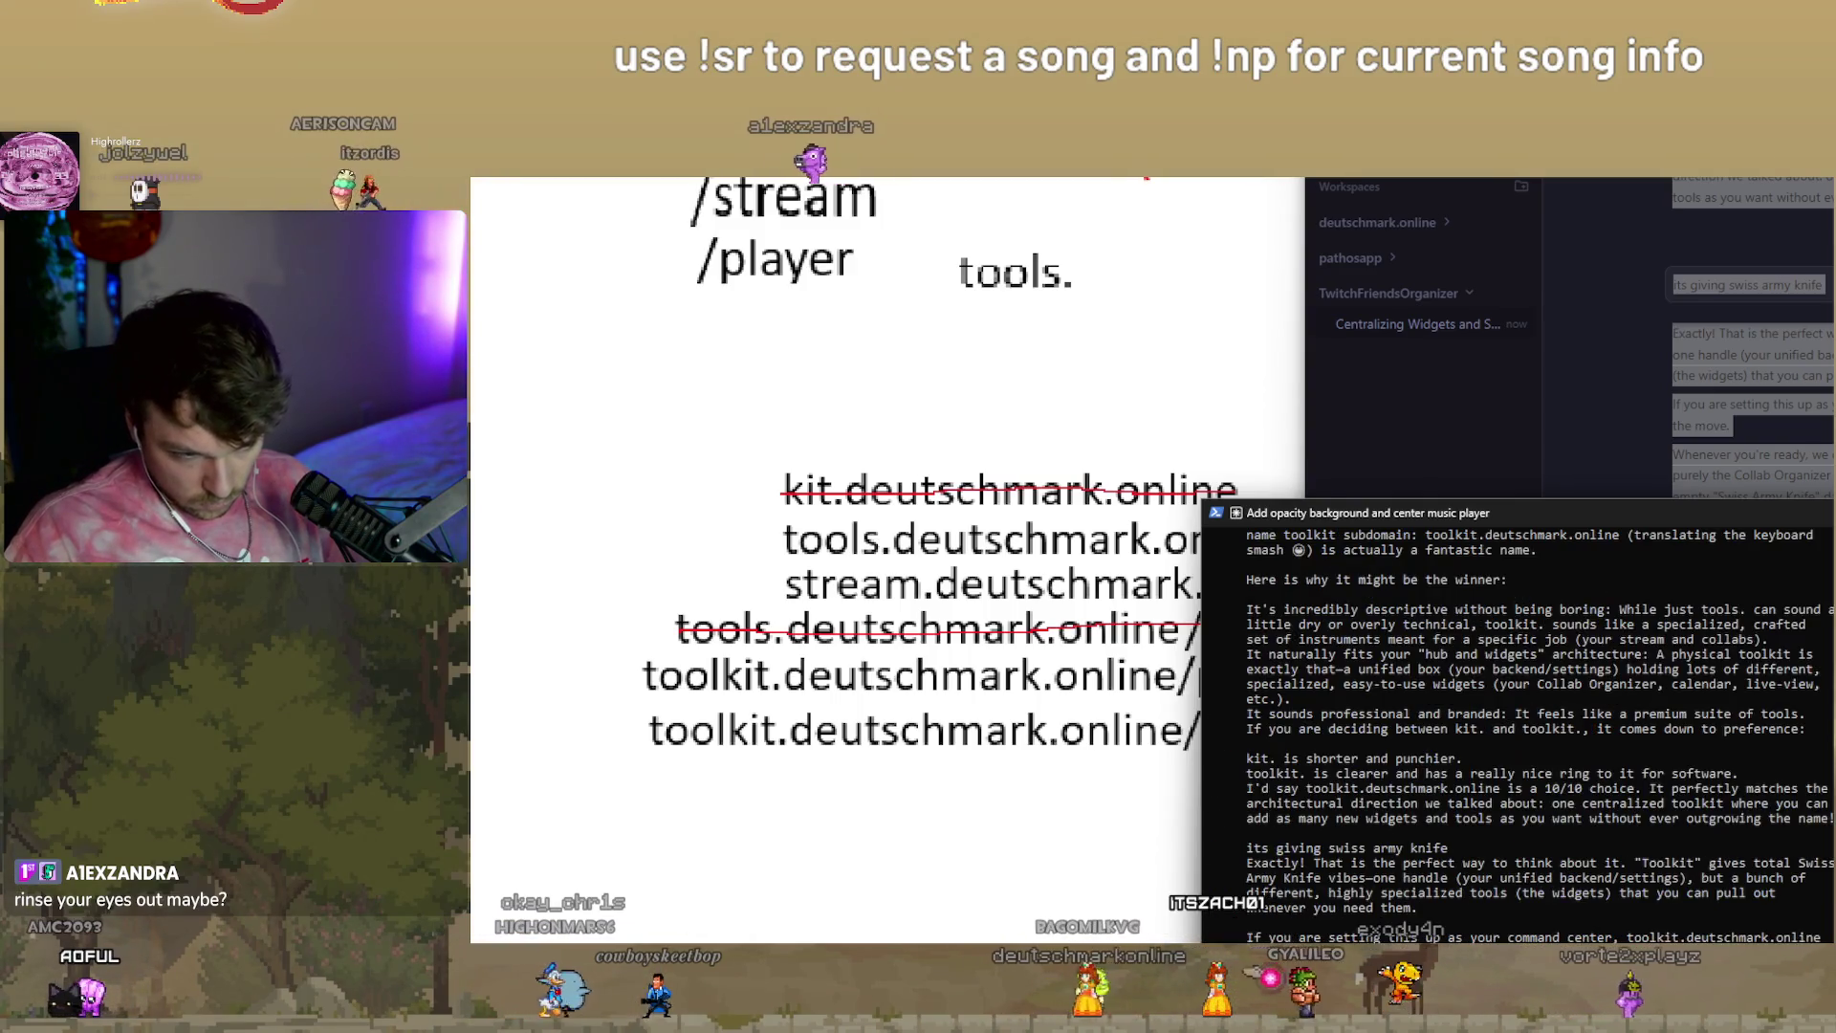